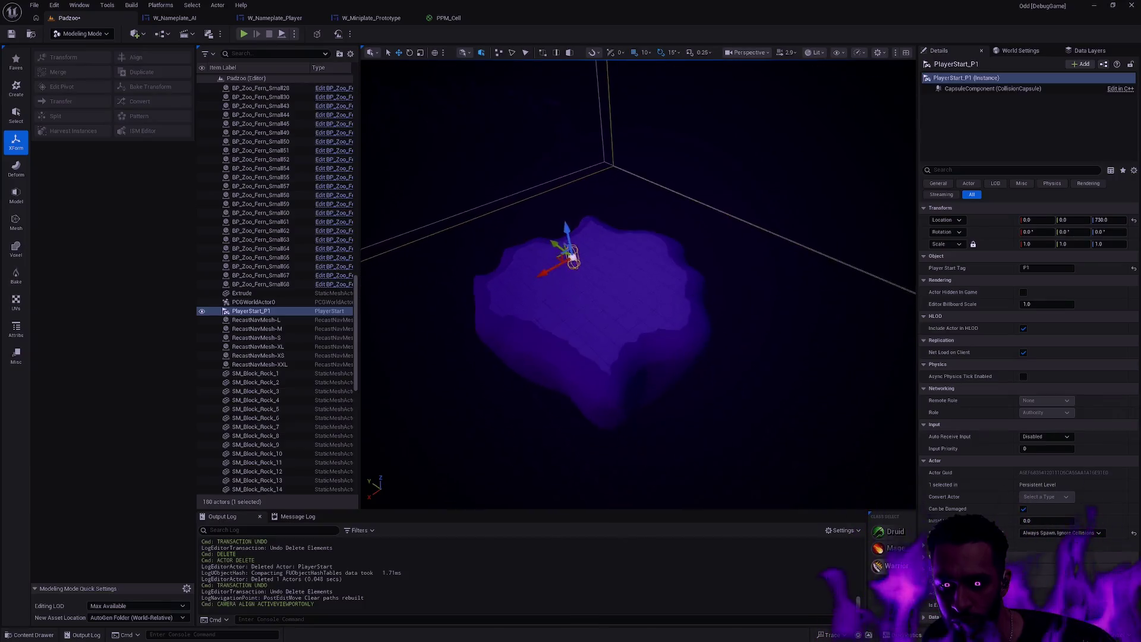
Deselect PlayerStart_P1 and begin selecting the ferns around the navmesh island.
key("Escape")
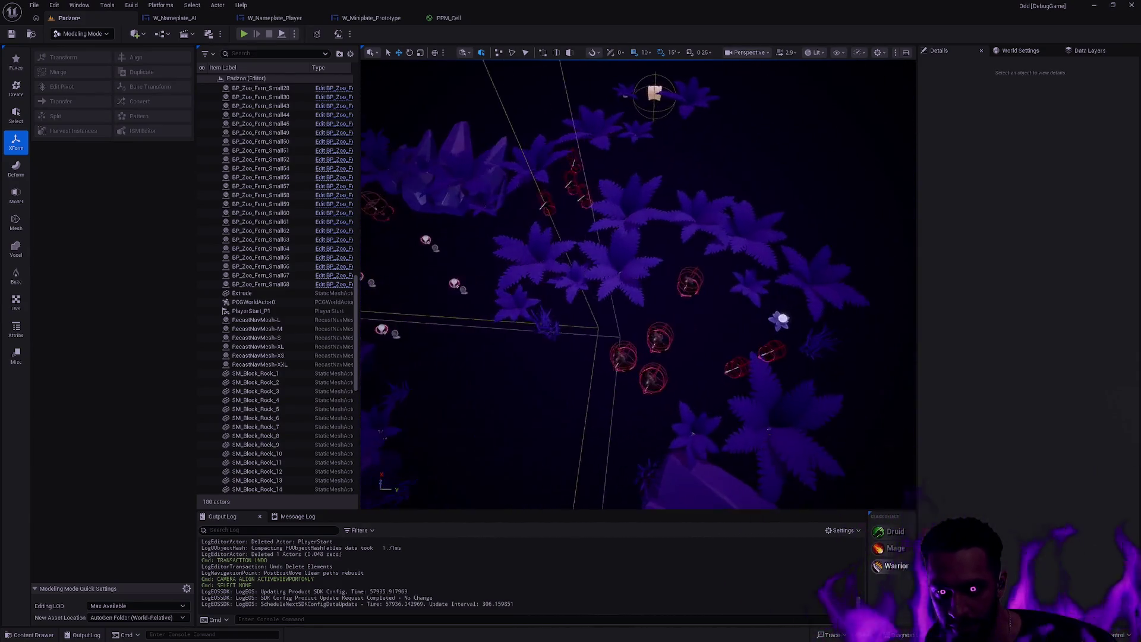
left_click(609, 279, "ctrl")
left_click(651, 297, "ctrl")
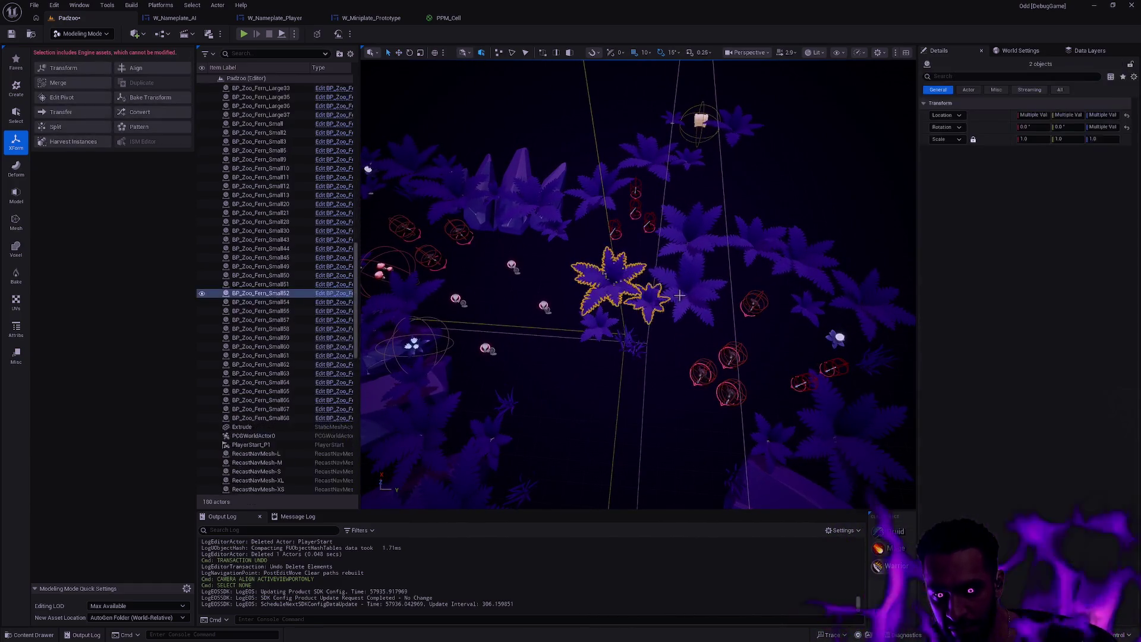
Select the ferns around the island, restarting the selection once partway through.
left_click(683, 294, "ctrl")
left_click(689, 229, "ctrl")
left_click(757, 240, "ctrl")
left_click(807, 268, "ctrl")
left_click(808, 306, "ctrl")
left_click(684, 347)
left_click(609, 280, "ctrl")
left_click(651, 297, "ctrl")
left_click(683, 294, "ctrl")
left_click(689, 229, "ctrl")
left_click(757, 241, "ctrl")
left_click(809, 262, "ctrl")
Add the nearby crystal rocks and more ferns to the selection.
mouse_move(773, 336)
left_mouse_down()
mouse_move(743, 333)
mouse_move(797, 338)
left_mouse_up()
left_click_drag(683, 332, 630, 309)
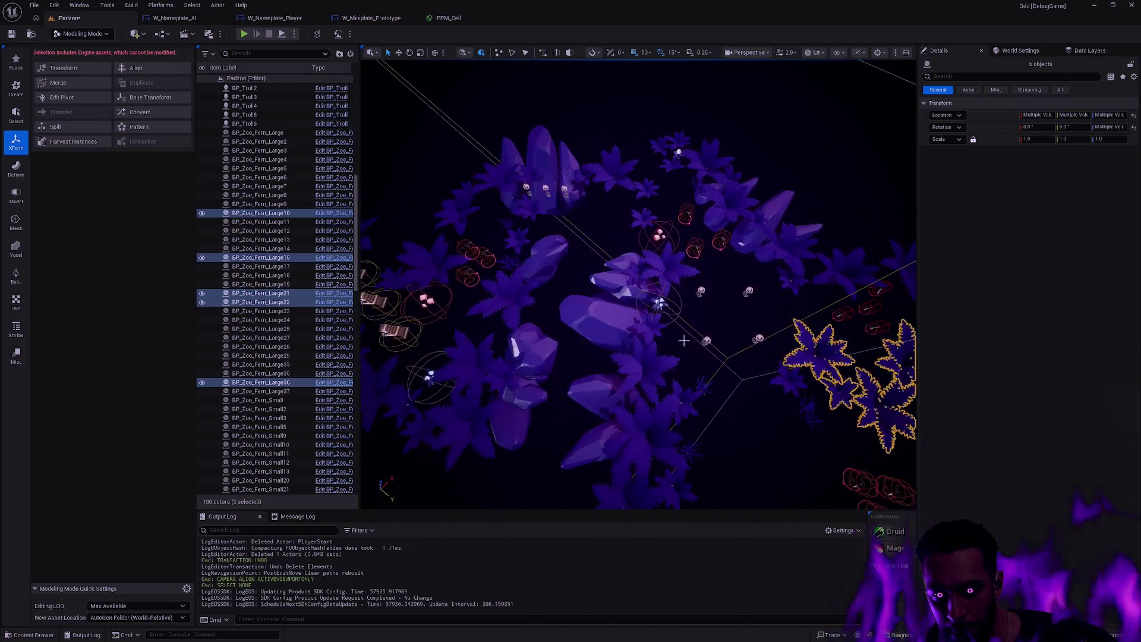
left_click(607, 324, "ctrl")
left_click(624, 264, "ctrl")
left_click(626, 298, "ctrl")
left_click(600, 398, "ctrl")
left_click(648, 416, "ctrl")
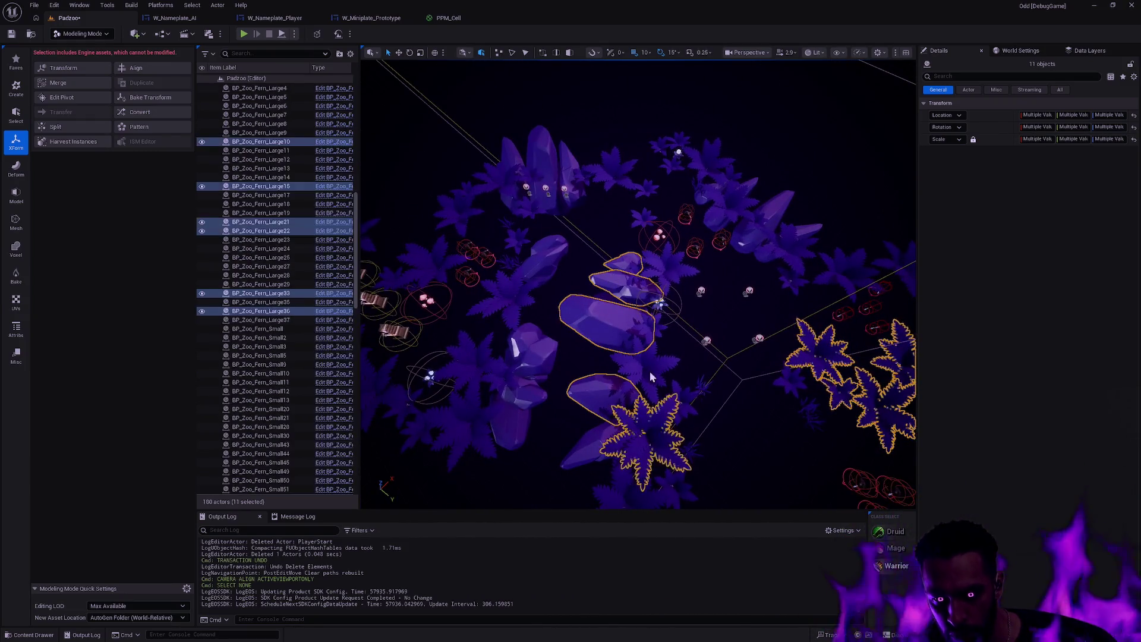
left_click(669, 368, "ctrl")
left_click(645, 423, "ctrl")
Add four SM_TD01_Grass clumps to the foliage selection.
left_click(701, 385, "ctrl")
left_click(678, 443, "ctrl")
left_click(788, 381, "ctrl")
left_click(811, 413, "ctrl")
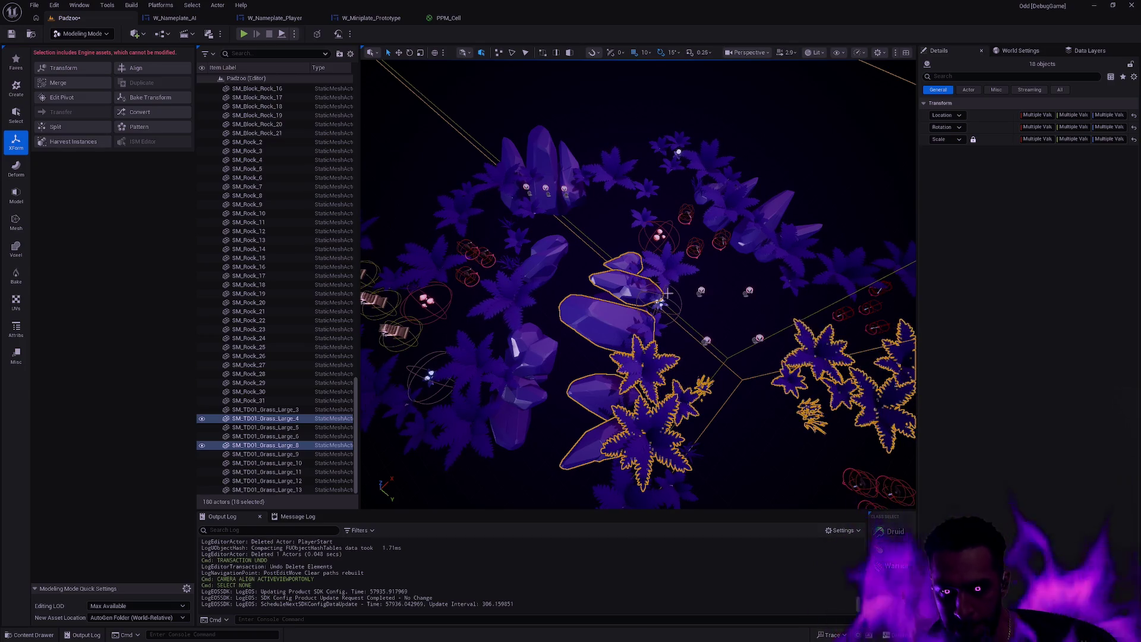
scroll(669, 303, "down", 6)
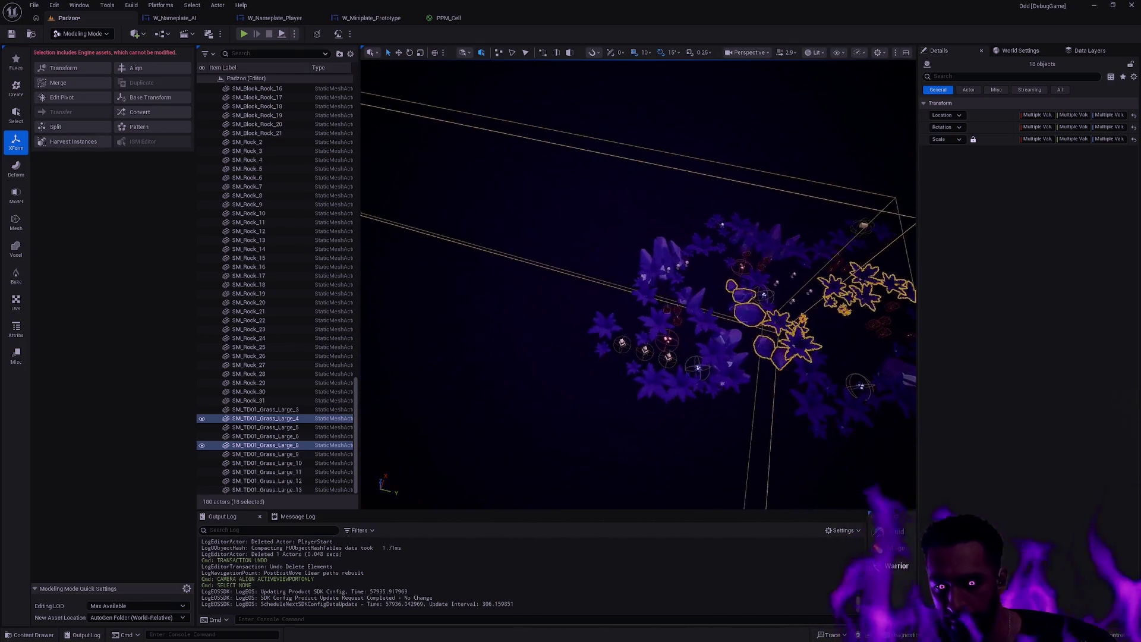
left_click_drag(848, 326, 870, 351)
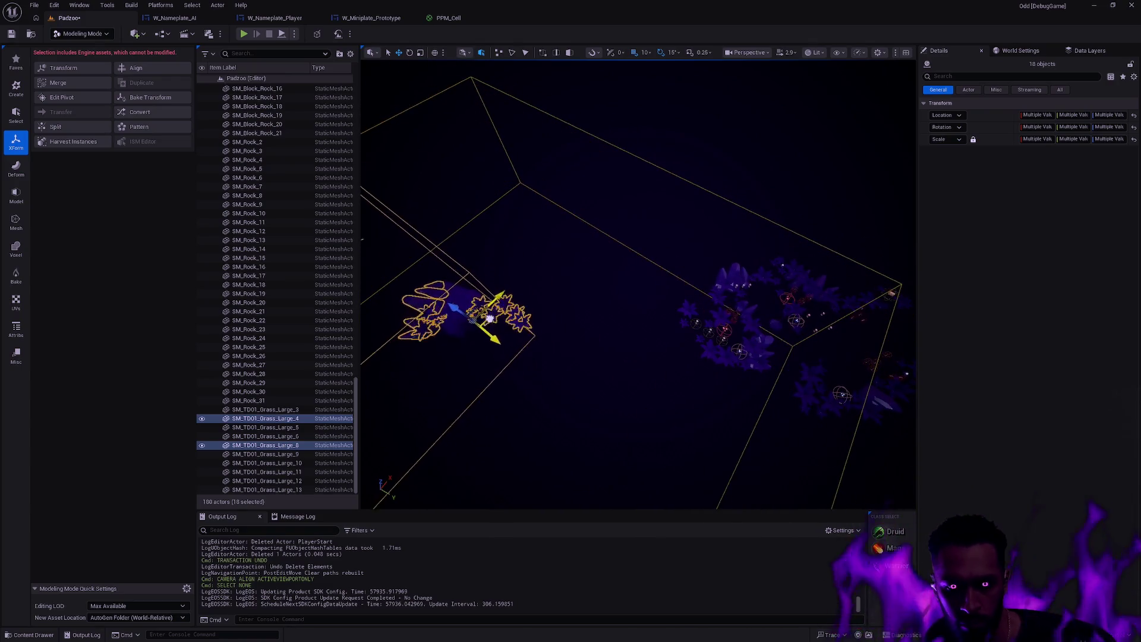
Frame the selection, undo an accidental move, and pick the PCGVolume.
key("f")
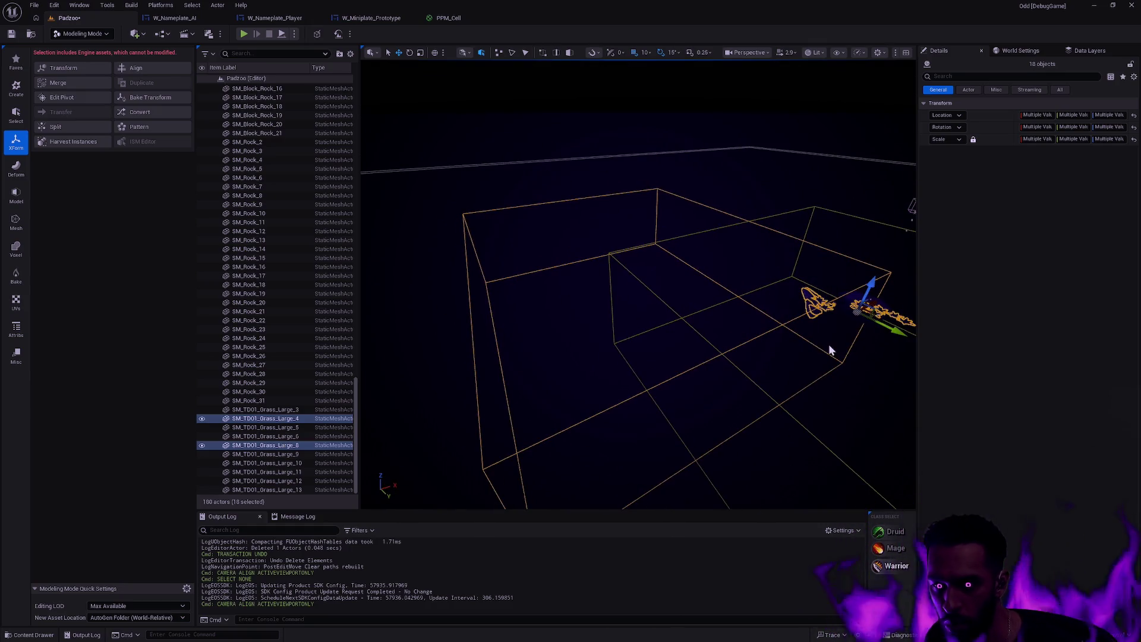
key("ctrl+z")
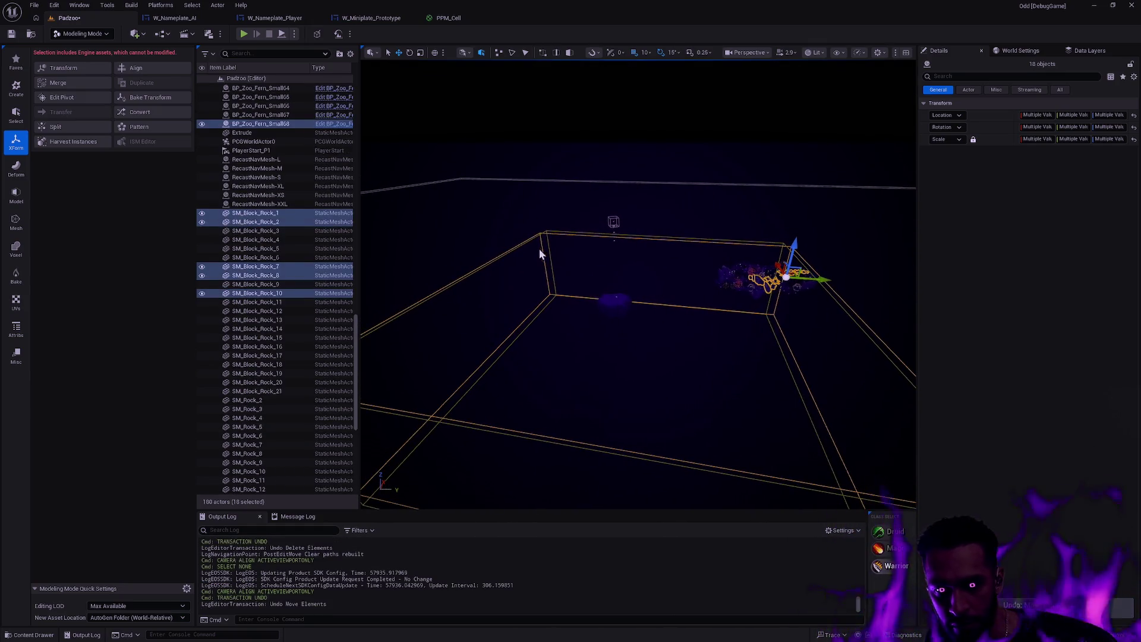
left_click(543, 253)
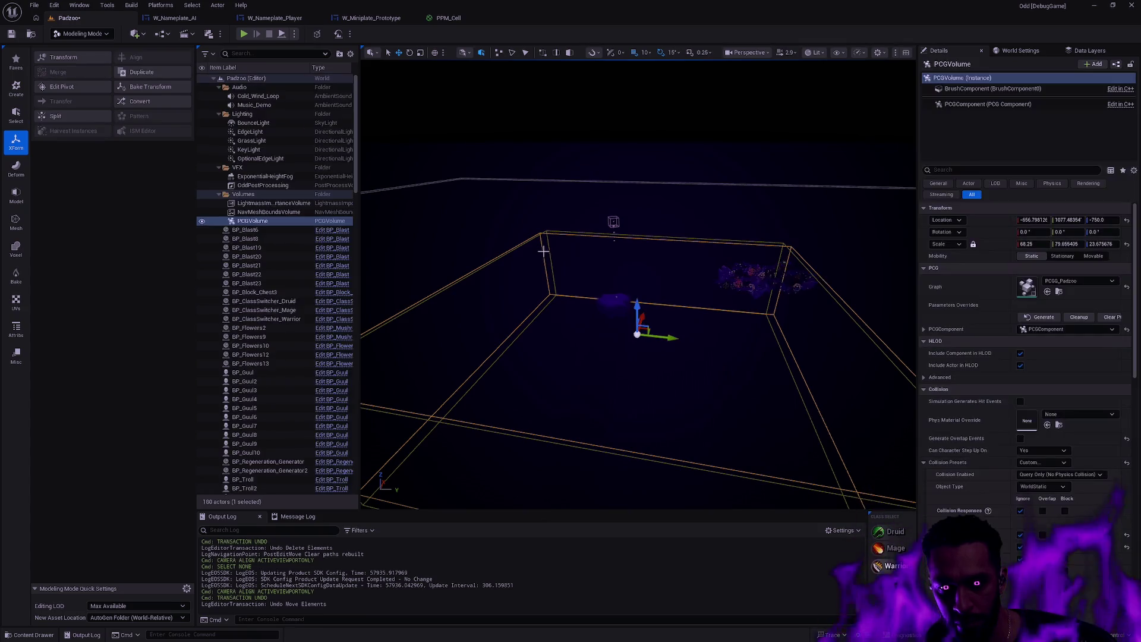
Undo the PCGVolume pick and frame the selected grass, trying then undoing a location reset.
key("ctrl+z")
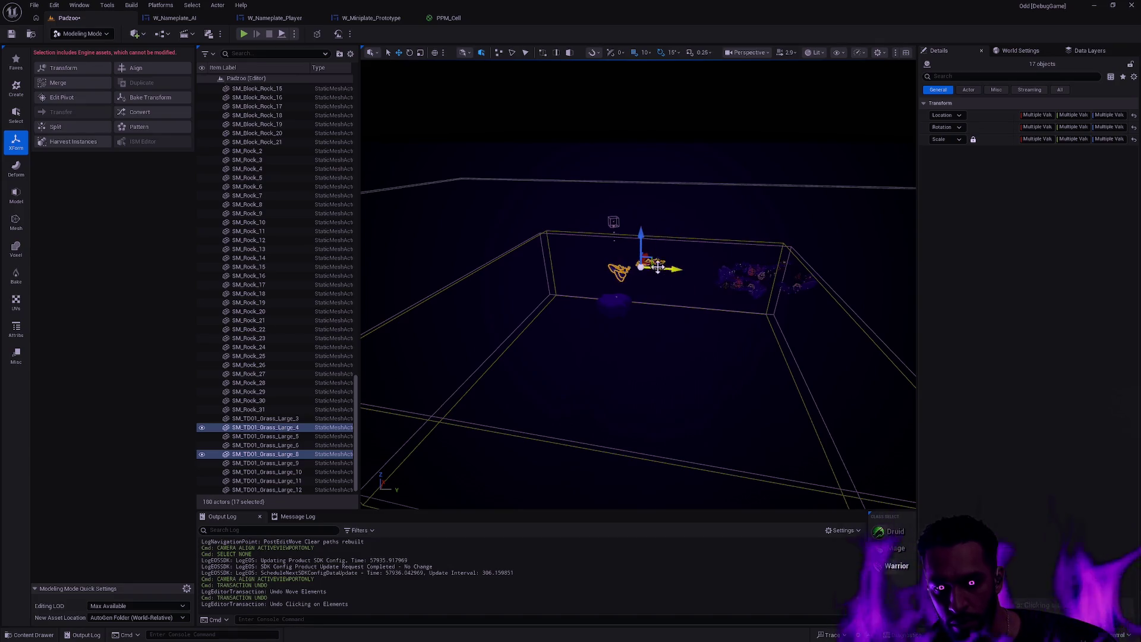
key("f")
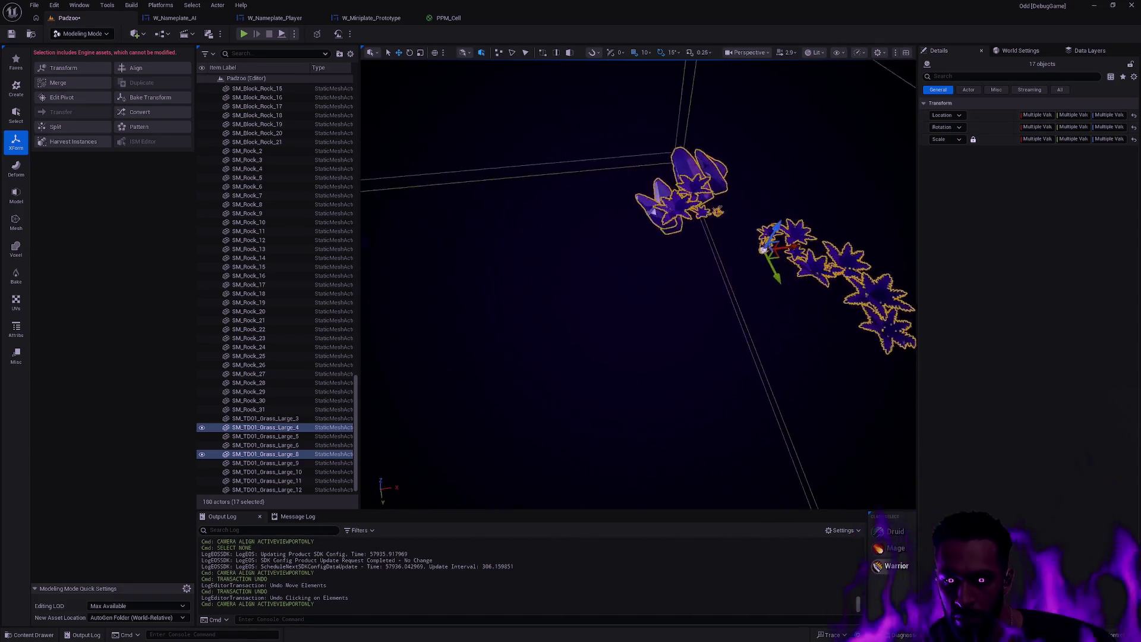
key("f")
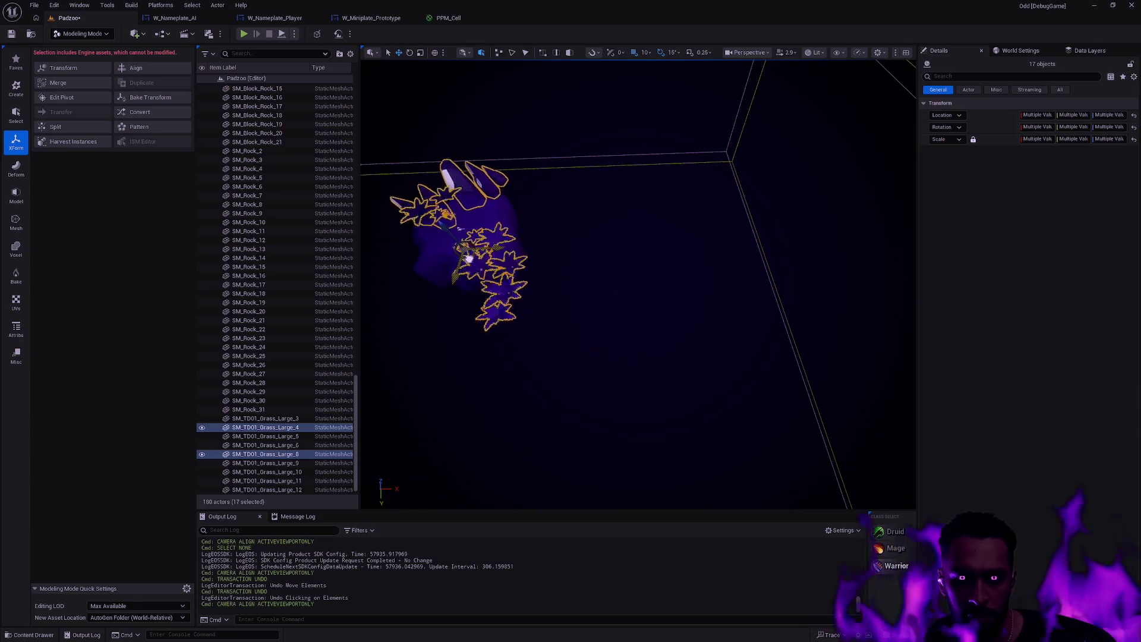
mouse_move(767, 302)
left_mouse_down()
mouse_move(490, 314)
mouse_move(650, 305)
mouse_move(682, 331)
mouse_move(675, 291)
left_mouse_up()
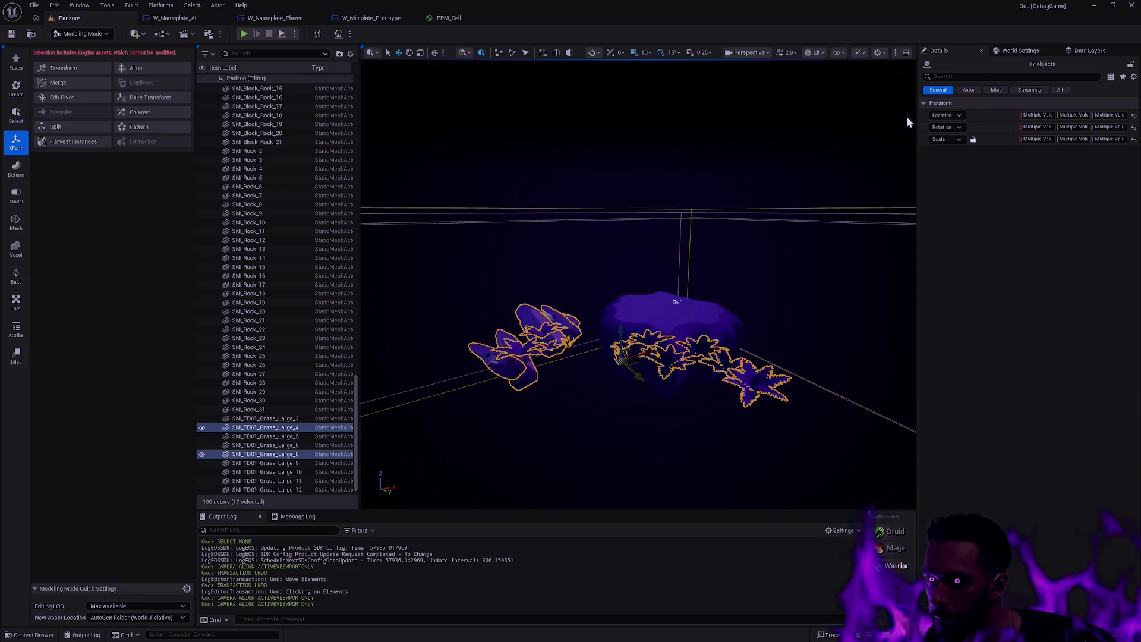
left_click(1134, 116)
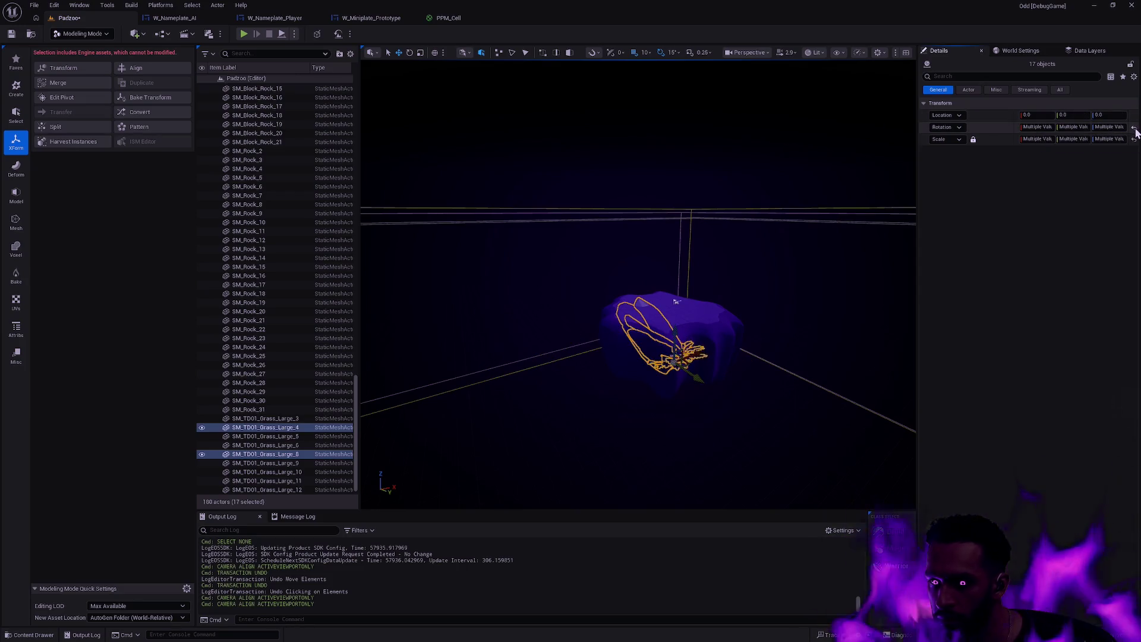
key("ctrl+z")
key("ctrl+z")
Raise the selected grass and ferns with the gizmo so they sit on the island.
left_click_drag(626, 343, 642, 280)
scroll(730, 349, "up", 10)
mouse_move(464, 302)
left_mouse_down()
mouse_move(469, 257)
mouse_move(463, 280)
left_mouse_up()
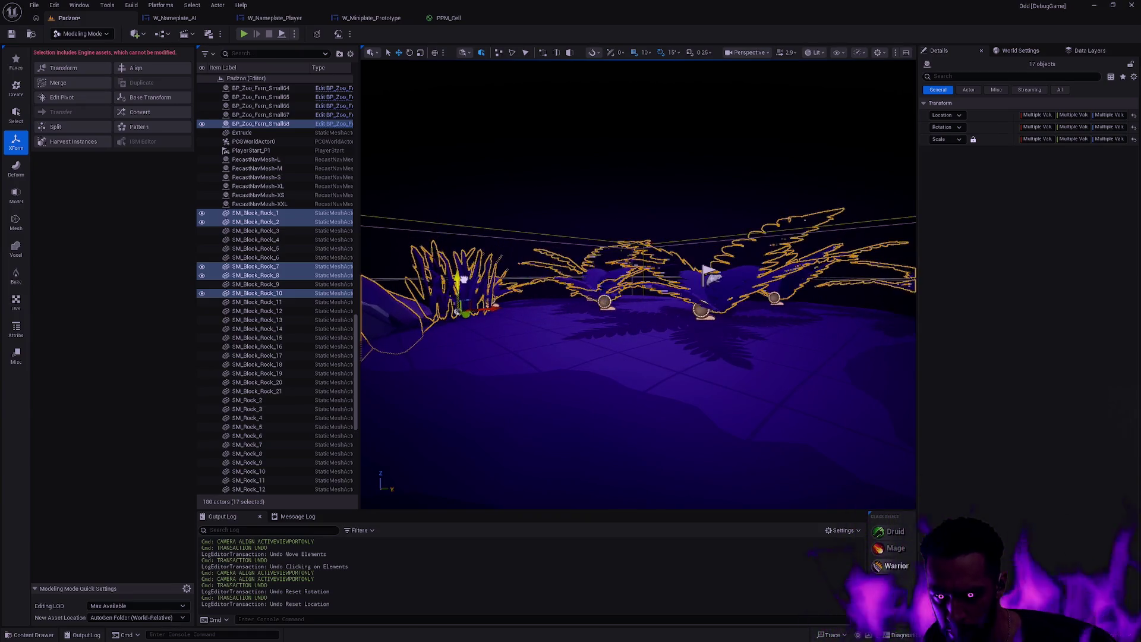
scroll(706, 270, "up", 10)
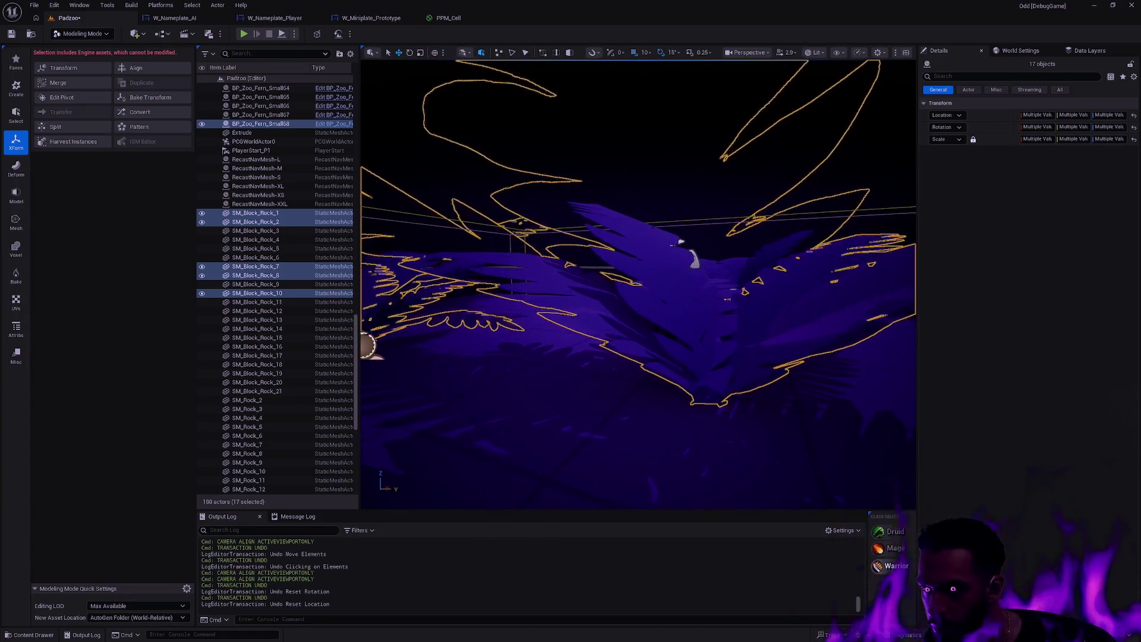
scroll(680, 241, "down", 10)
Clear the selection and switch back to Selection Mode.
left_click(819, 375)
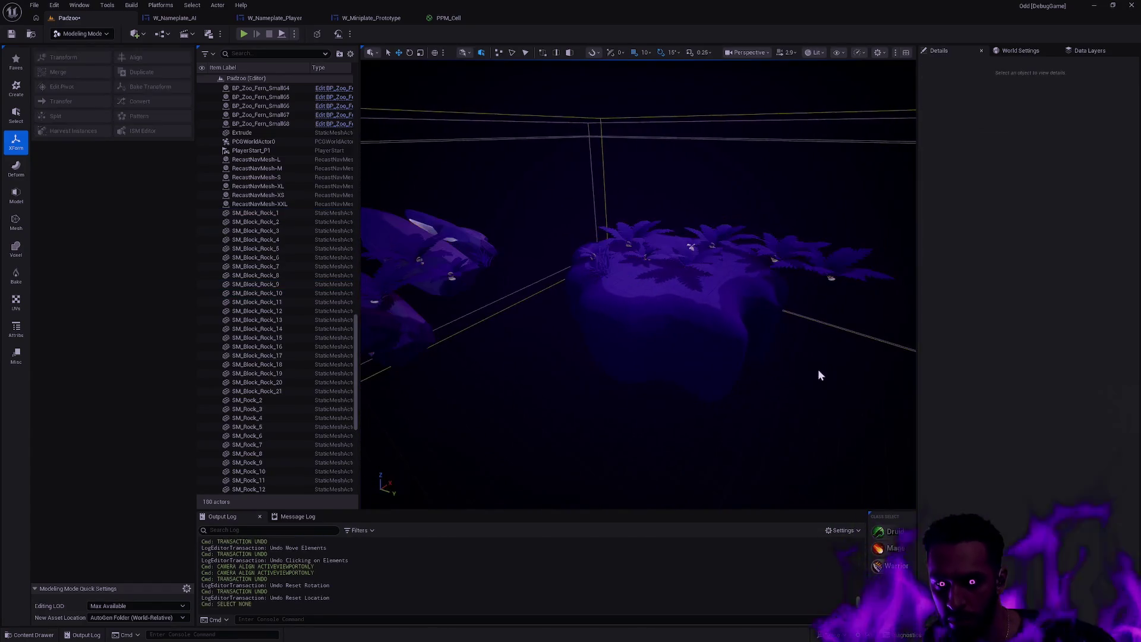
mouse_move(773, 278)
left_mouse_down()
mouse_move(619, 226)
mouse_move(696, 270)
mouse_move(569, 321)
left_mouse_up()
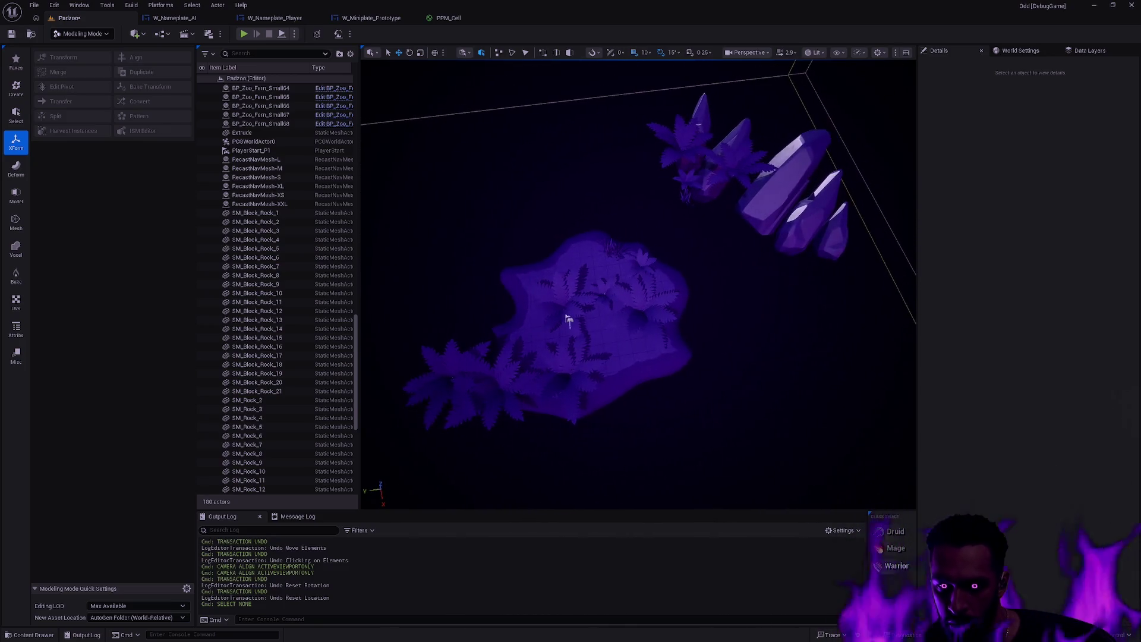
key("shift+1")
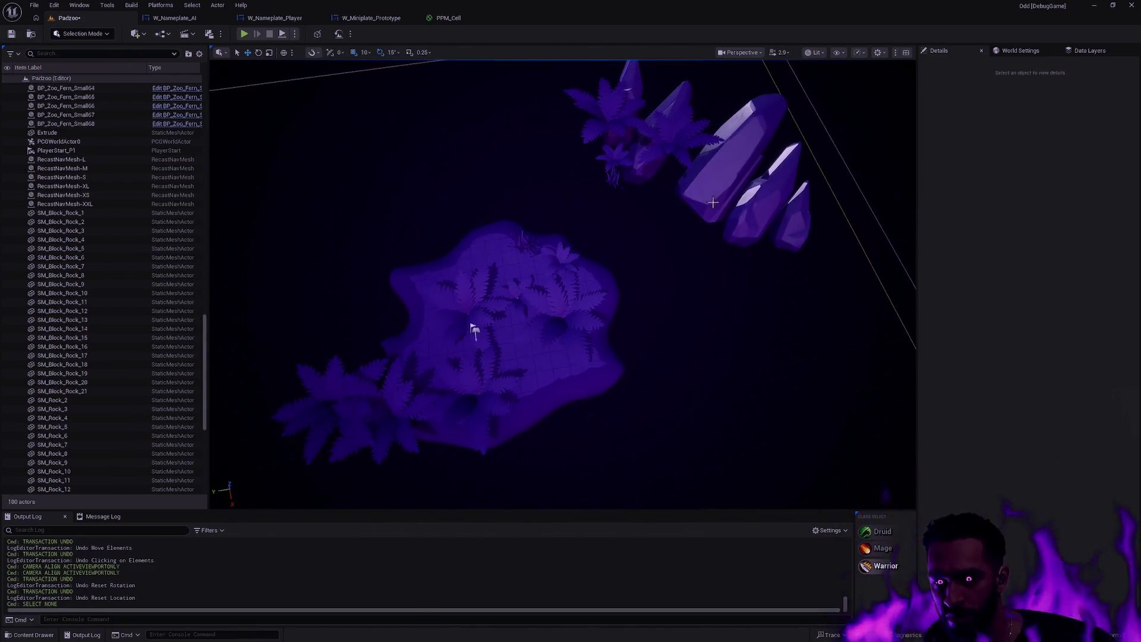
Pick several crystal rocks and ferns, then clear the selection again.
left_click(713, 204)
left_click(773, 190, "ctrl")
left_click(624, 106, "ctrl")
left_click(670, 123, "ctrl")
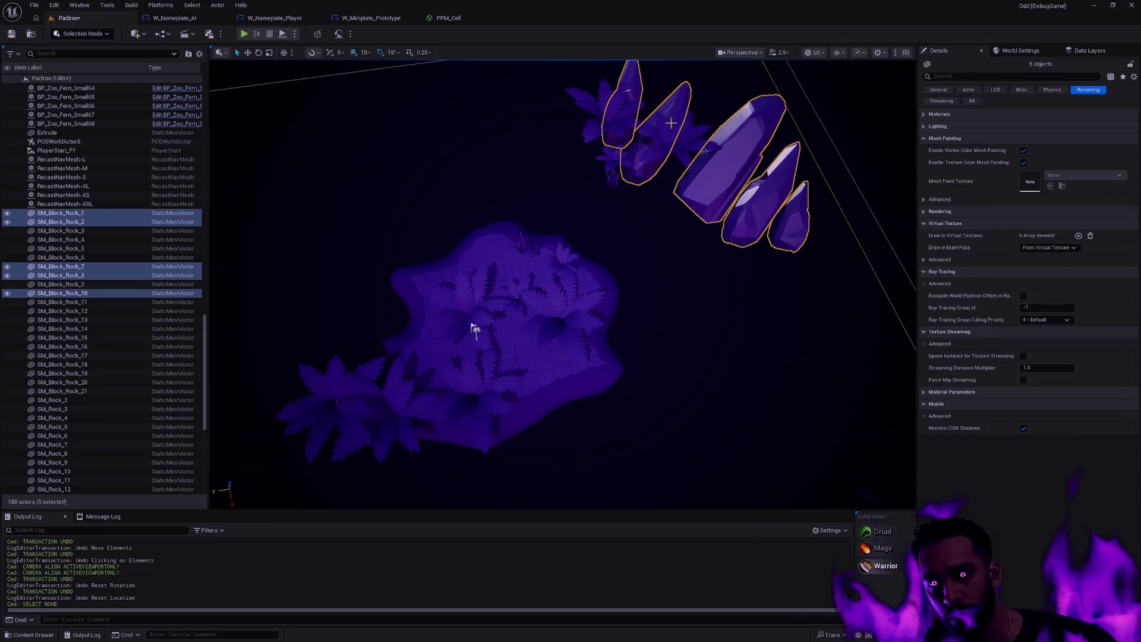
left_click(671, 123)
left_click(616, 166, "ctrl")
left_click_drag(615, 166, 615, 119)
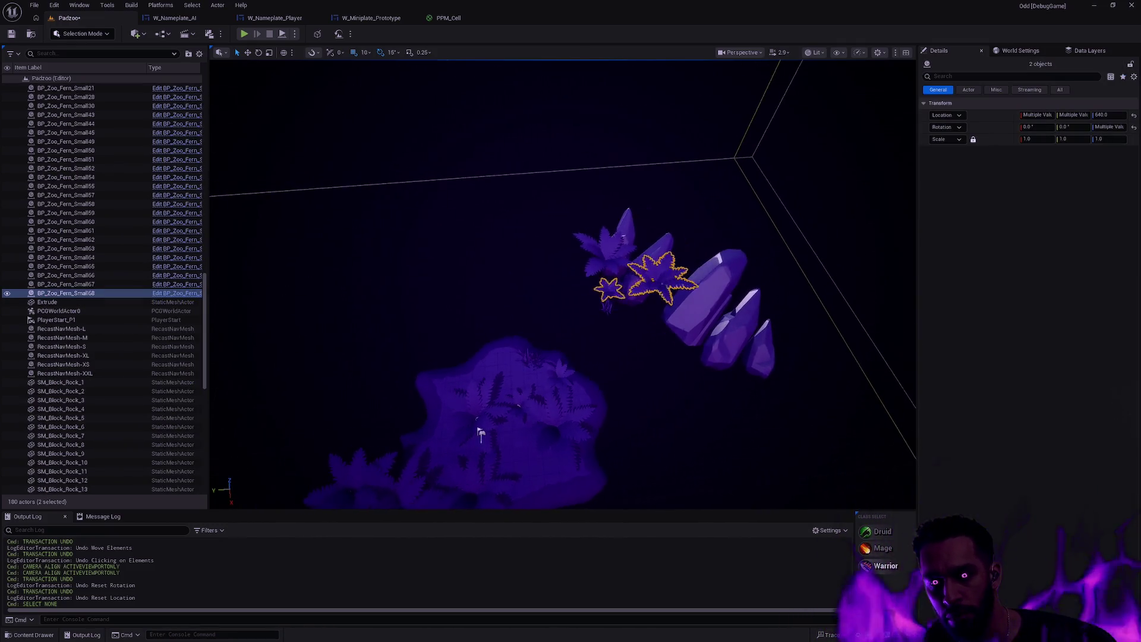
left_click(529, 214)
key("ctrl+Tab")
key("ctrl+Tab")
key("ctrl+a")
key("Escape")
Marquee-select the fern group and move it down onto the rock mound.
left_click_drag(594, 326, 593, 327)
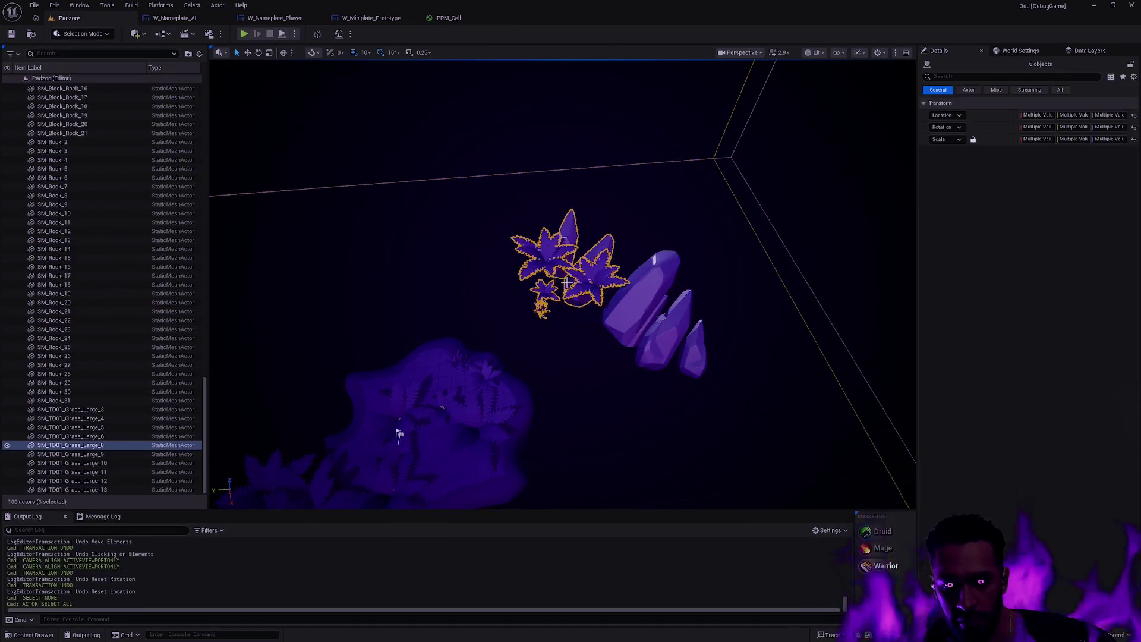
key("f")
mouse_move(671, 237)
left_mouse_down()
mouse_move(517, 302)
mouse_move(562, 272)
mouse_move(525, 284)
left_mouse_up()
left_click(706, 309)
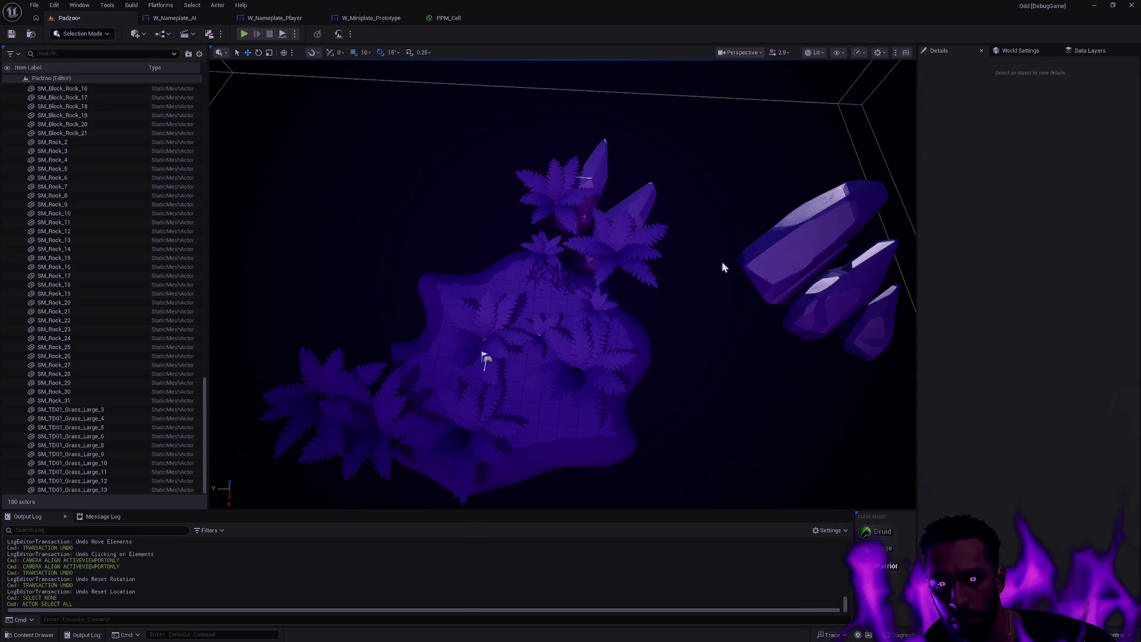
Rotate SM_Block_Rock_7, 8 and 10 by 15° and move them toward the island's edge.
left_click(810, 258)
left_click(861, 316, "ctrl")
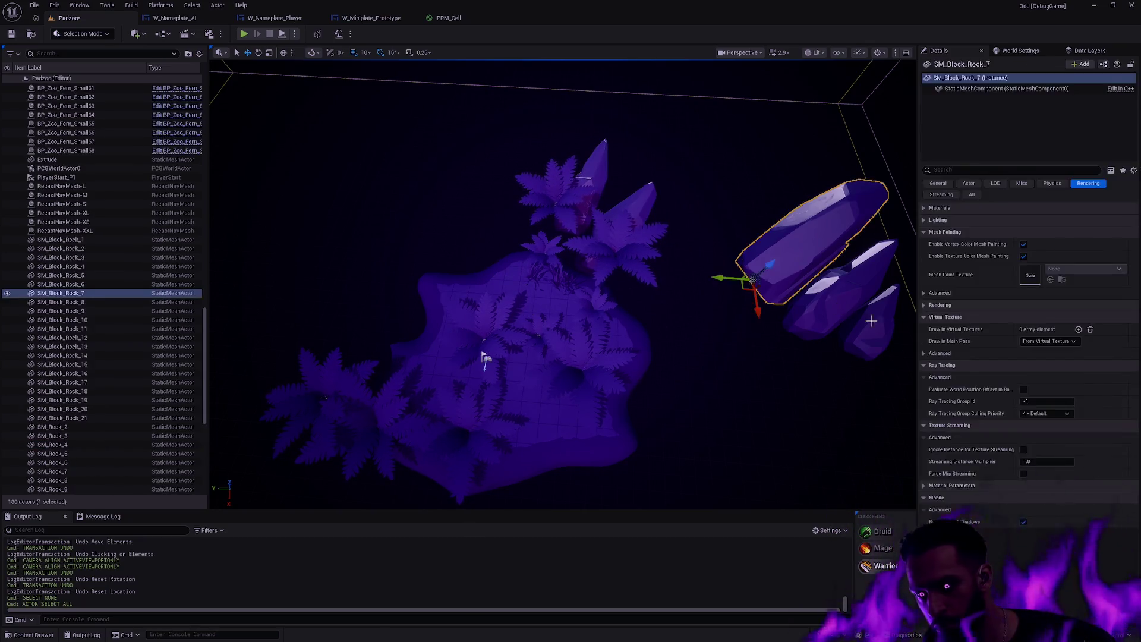
left_click(872, 339, "ctrl")
mouse_move(845, 358)
left_mouse_down()
mouse_move(683, 365)
mouse_move(702, 381)
left_mouse_up()
key("e")
left_click_drag(716, 423, 743, 425)
key("w")
mouse_move(716, 371)
left_mouse_down()
mouse_move(657, 401)
mouse_move(651, 446)
mouse_move(749, 450)
left_mouse_up()
key("e")
Lay SM_Block_Rock_10 flat against the island edge and nudge SM_Block_Rock_7 slightly left.
left_click(700, 387)
key("w")
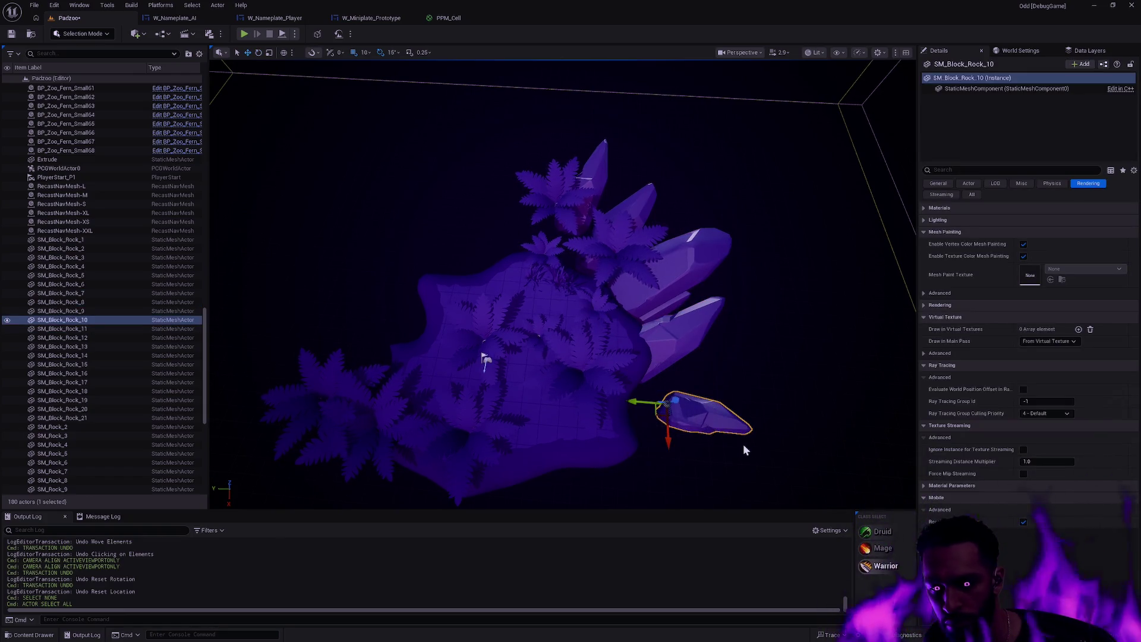
left_click_drag(666, 416, 618, 389)
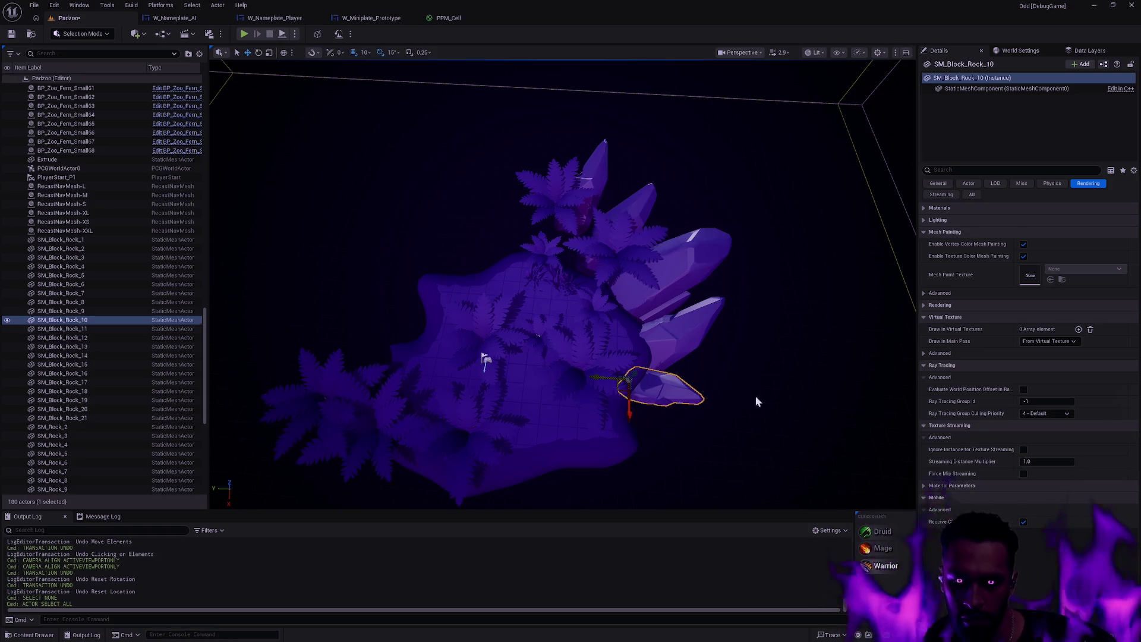
left_click(763, 398)
mouse_move(763, 398)
left_mouse_down()
mouse_move(666, 344)
mouse_move(617, 405)
left_mouse_up()
left_click(617, 404)
left_click_drag(558, 367, 538, 371)
key("Escape")
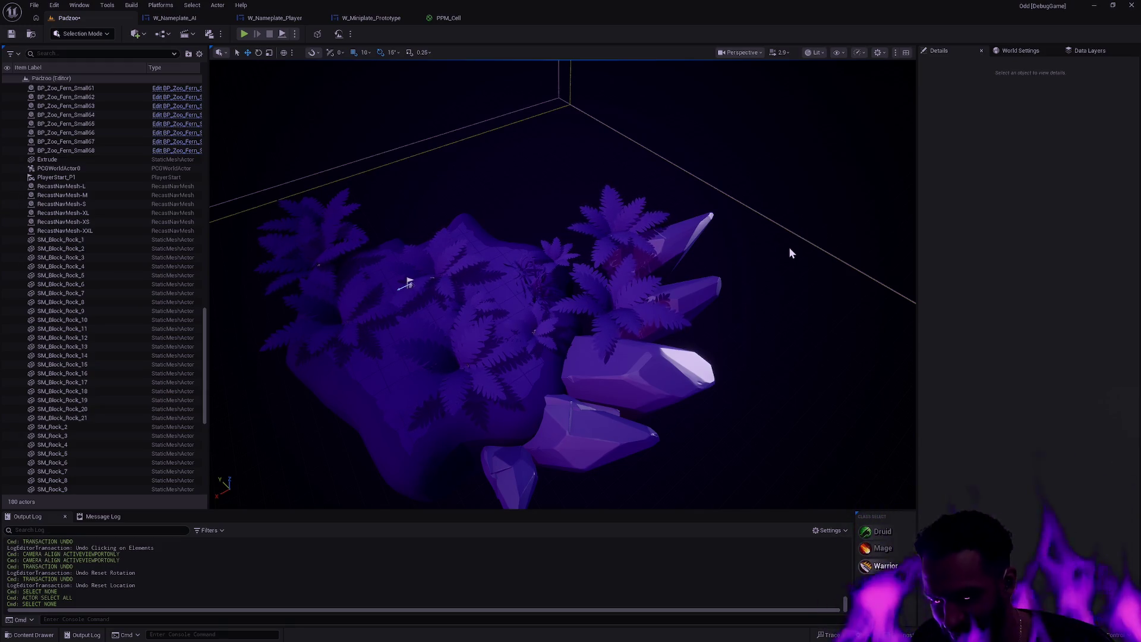
Move SM_Block_Rock_1 a little to the left.
scroll(795, 253, "up", 5)
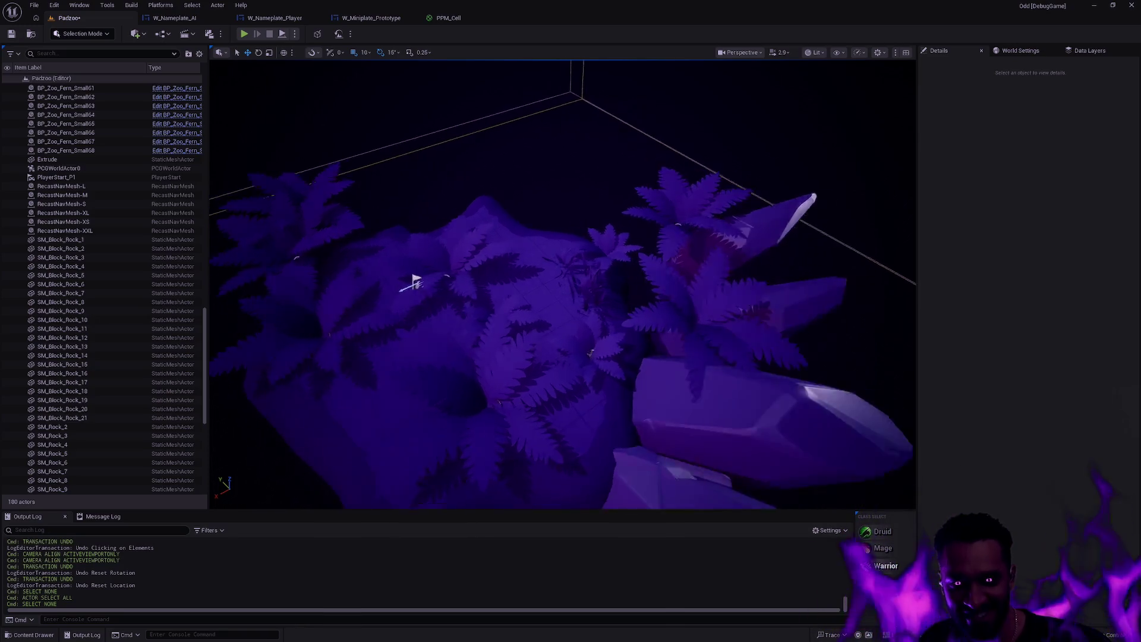
scroll(293, 267, "down", 5)
left_click(624, 301)
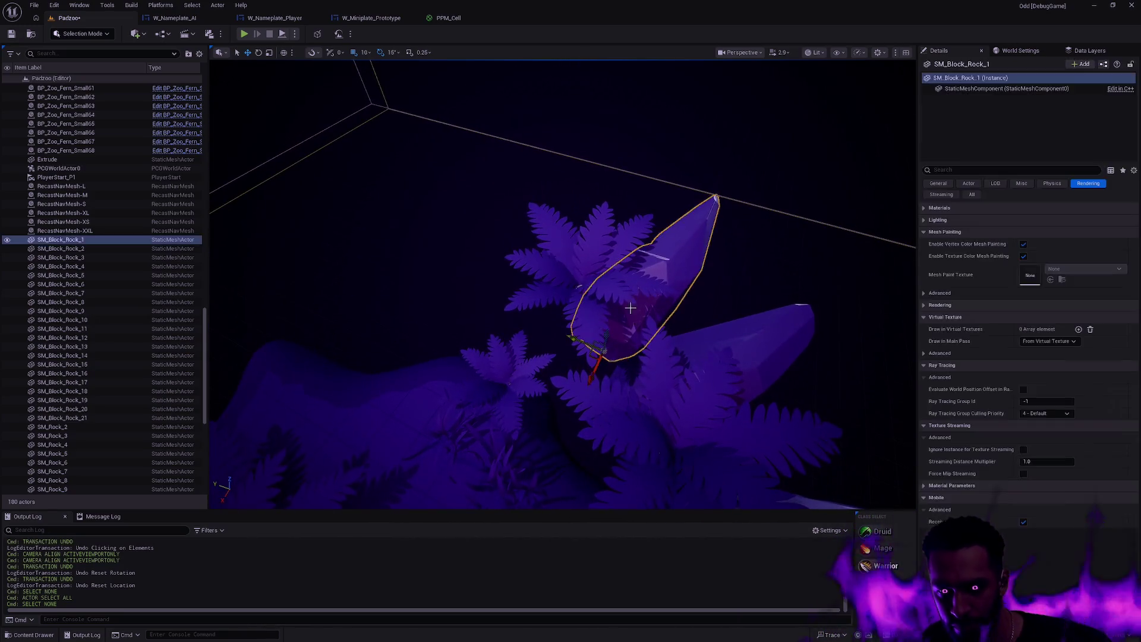
scroll(594, 305, "down", 4)
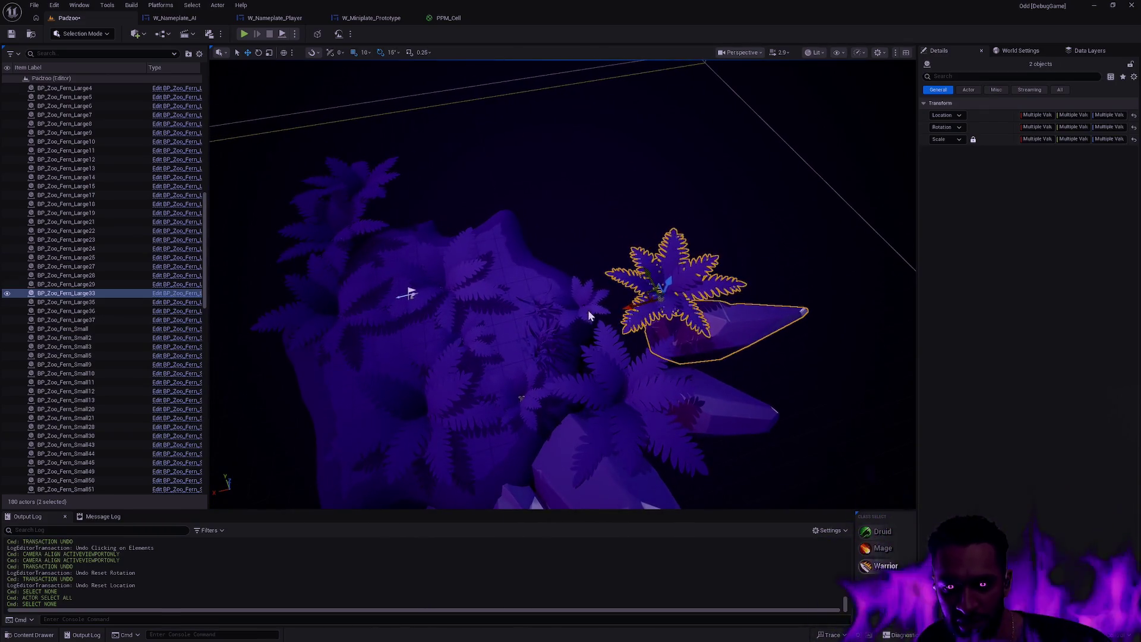
left_click(596, 304, "ctrl")
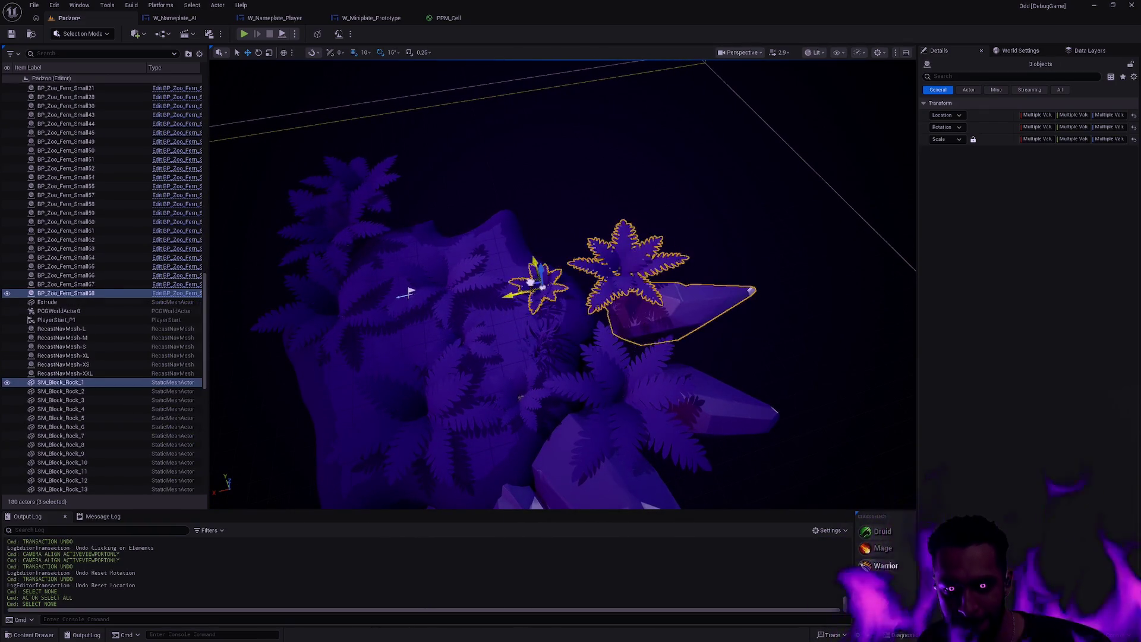
left_click(672, 315)
mouse_move(590, 326)
left_mouse_down()
mouse_move(558, 335)
mouse_move(515, 299)
mouse_move(630, 309)
left_mouse_up()
key("Escape")
Push SM_Block_Rock_2 into the crystal cluster and tilt it about -30°.
left_click(644, 318)
mouse_move(647, 351)
left_mouse_down()
mouse_move(750, 343)
mouse_move(757, 355)
left_mouse_up()
key("f")
key("e")
mouse_move(568, 389)
left_mouse_down()
mouse_move(600, 404)
mouse_move(595, 380)
mouse_move(582, 398)
mouse_move(581, 237)
left_mouse_up()
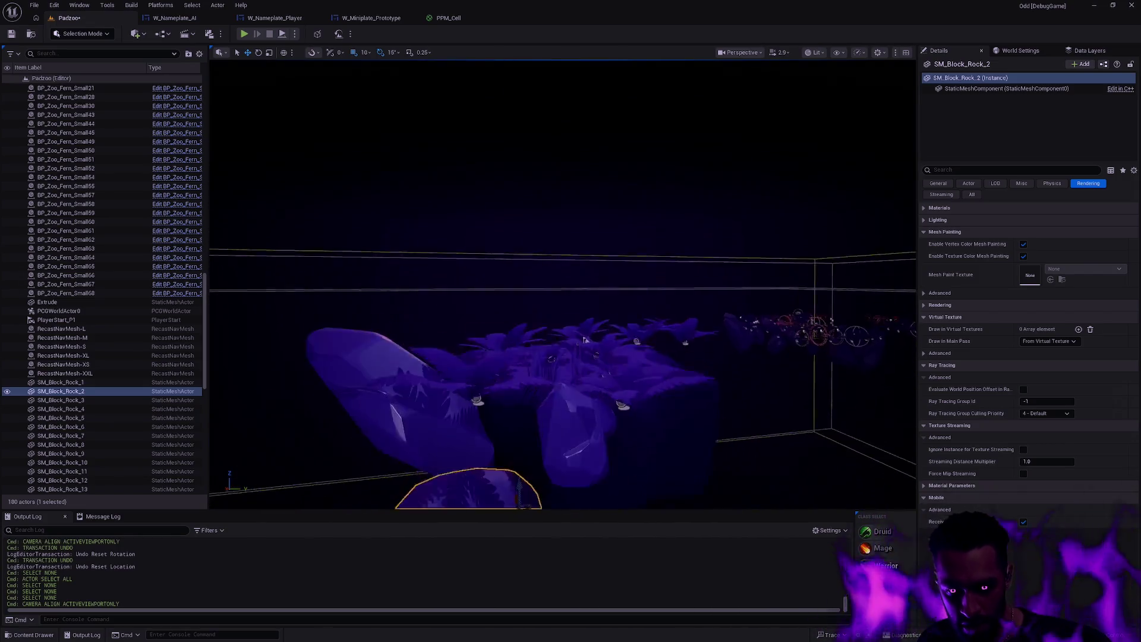
Inspect SM_Block_Rock_2 from several angles and reselect it.
left_click_drag(583, 416, 606, 344)
left_click(679, 334)
left_click_drag(678, 333, 671, 359)
left_click(672, 359)
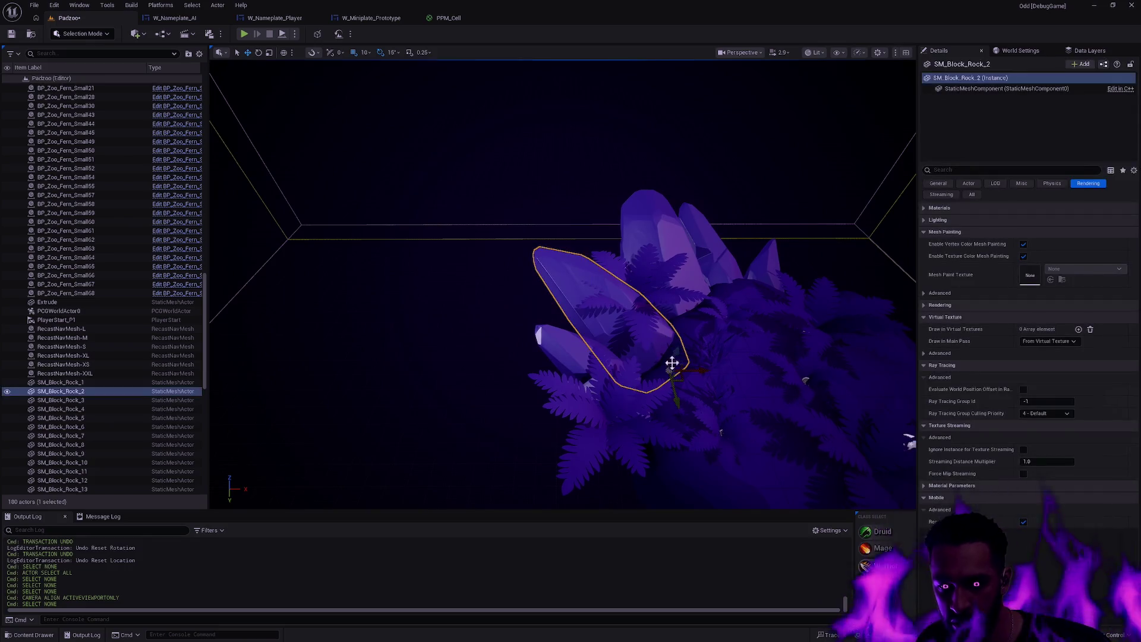
left_click(751, 338)
mouse_move(752, 339)
left_mouse_down()
mouse_move(533, 449)
mouse_move(653, 315)
left_mouse_up()
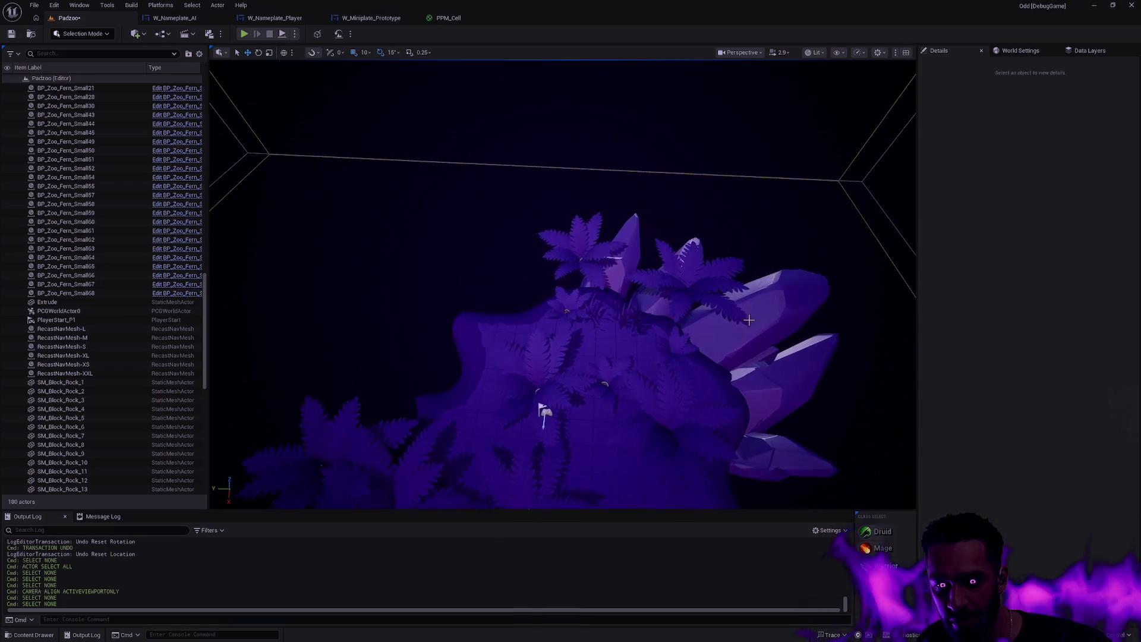
left_click(660, 309)
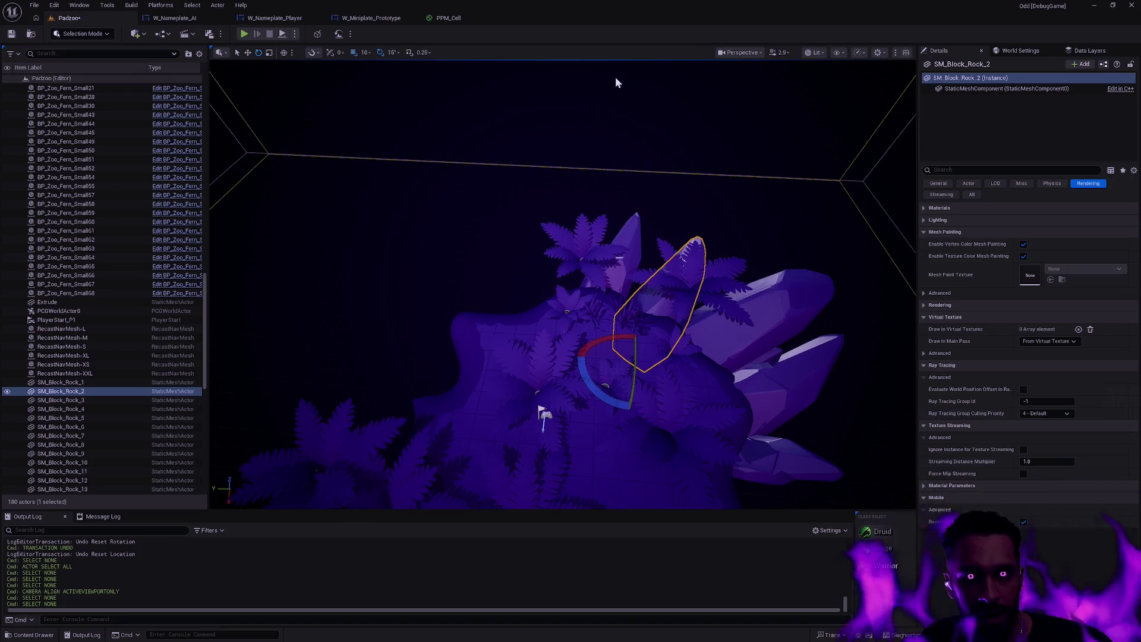
left_click(54, 5)
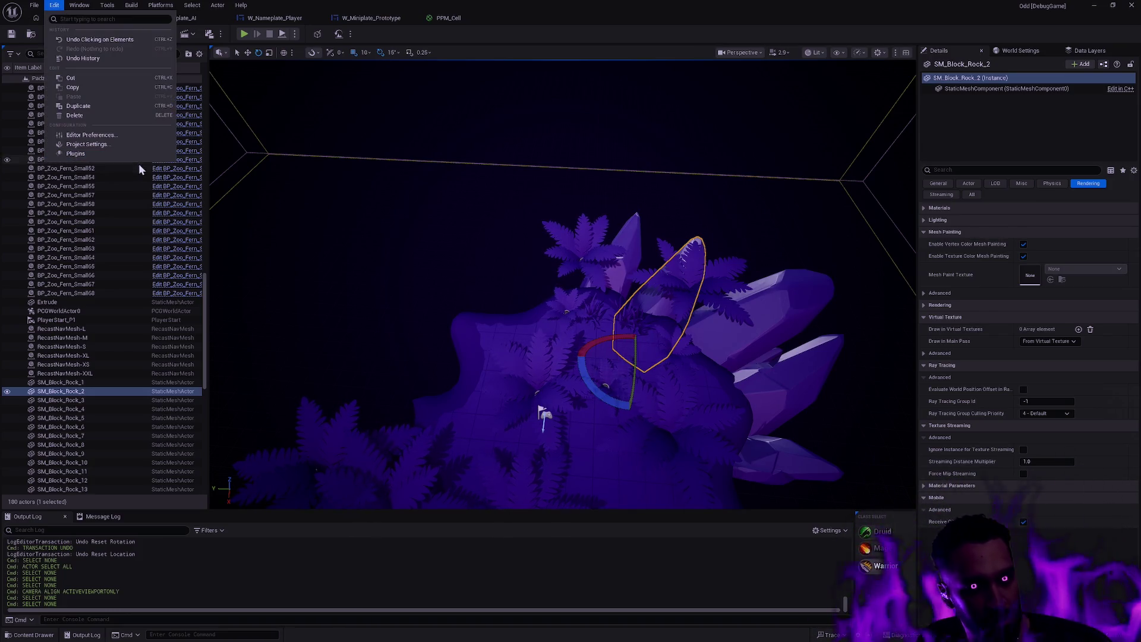
Search Project Settings for 'Gizmo', then bring up Editor Preferences.
left_click(92, 145)
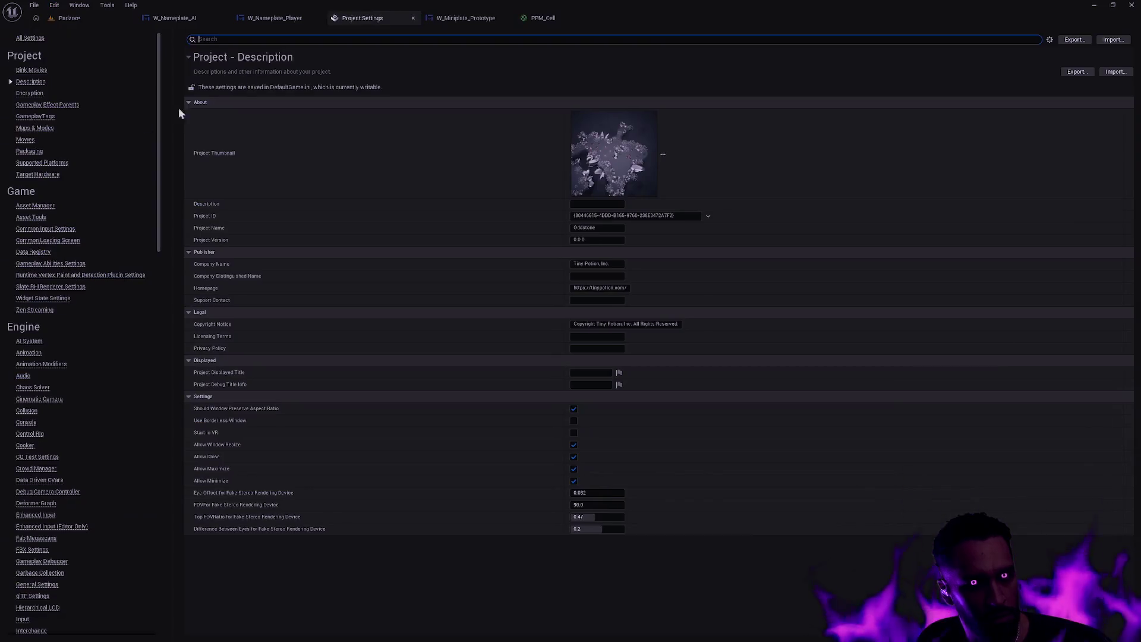
type("giz")
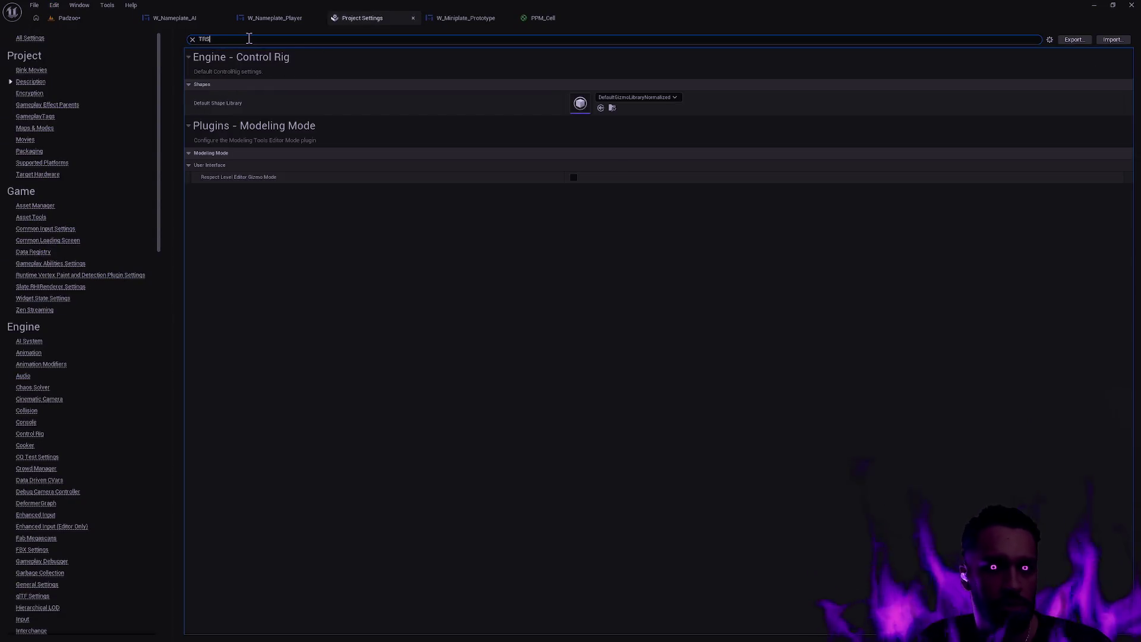
key("ctrl+a")
type("Gizmo")
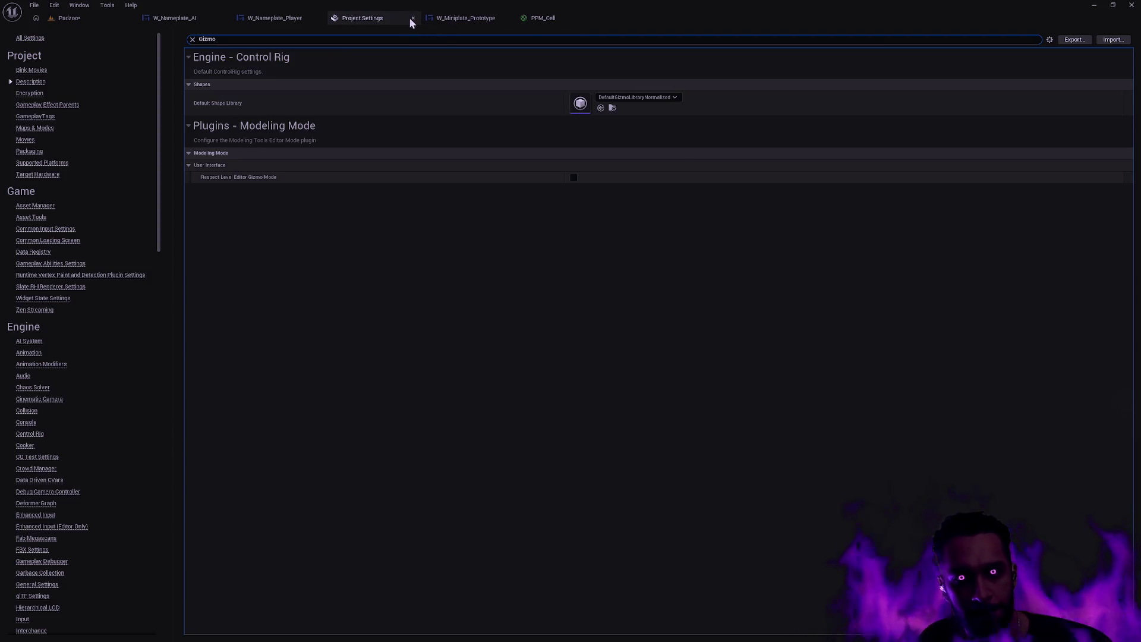
left_click(54, 6)
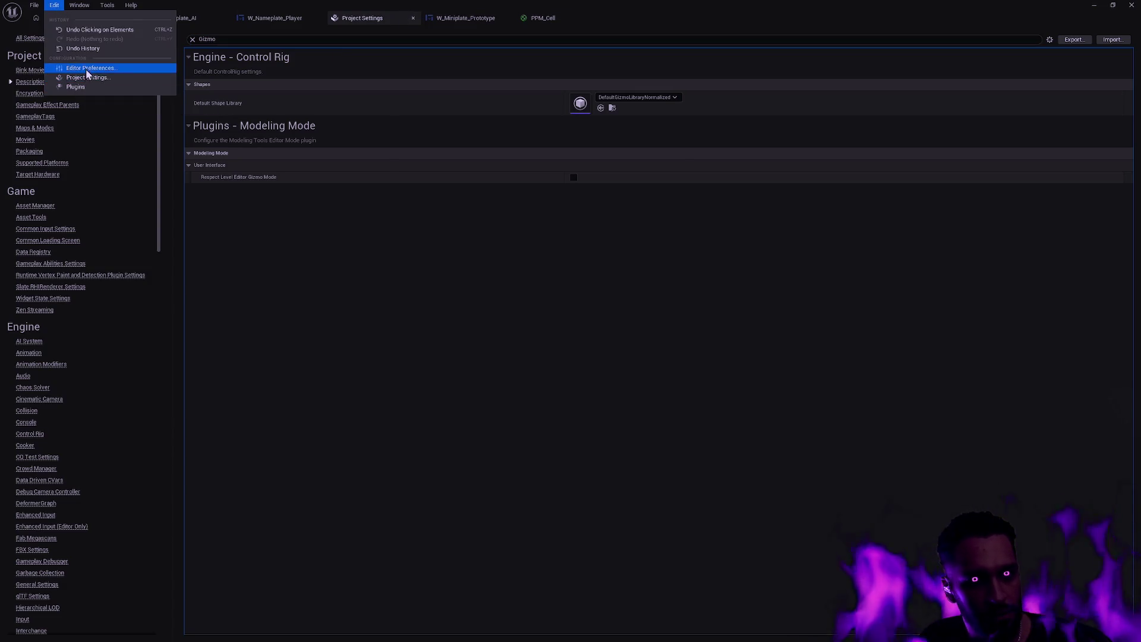
left_click(93, 75)
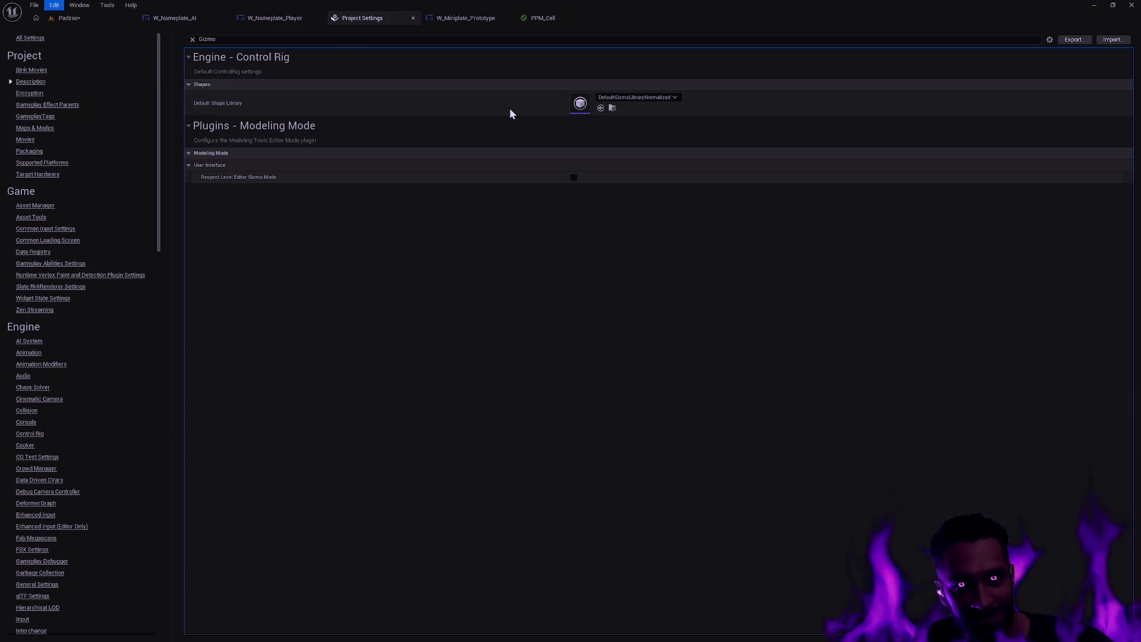
Search Editor Preferences for 'Gizmo', tick Enable Experimental Gizmo, and return to the Padzoo level.
type("TRS")
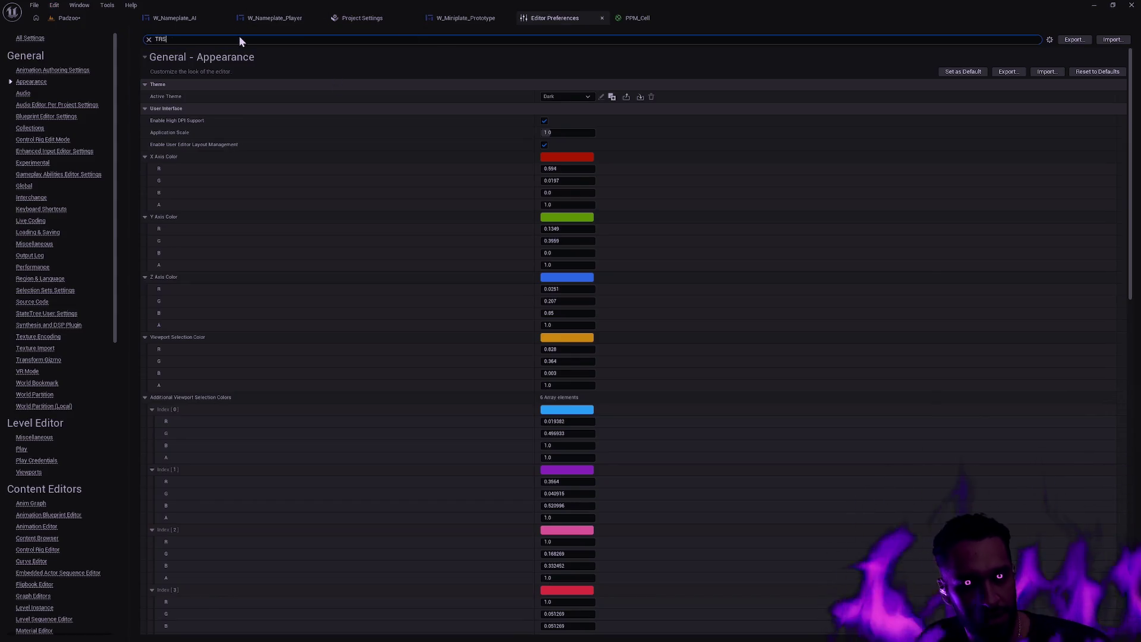
key("ctrl+a")
type("Gizmo")
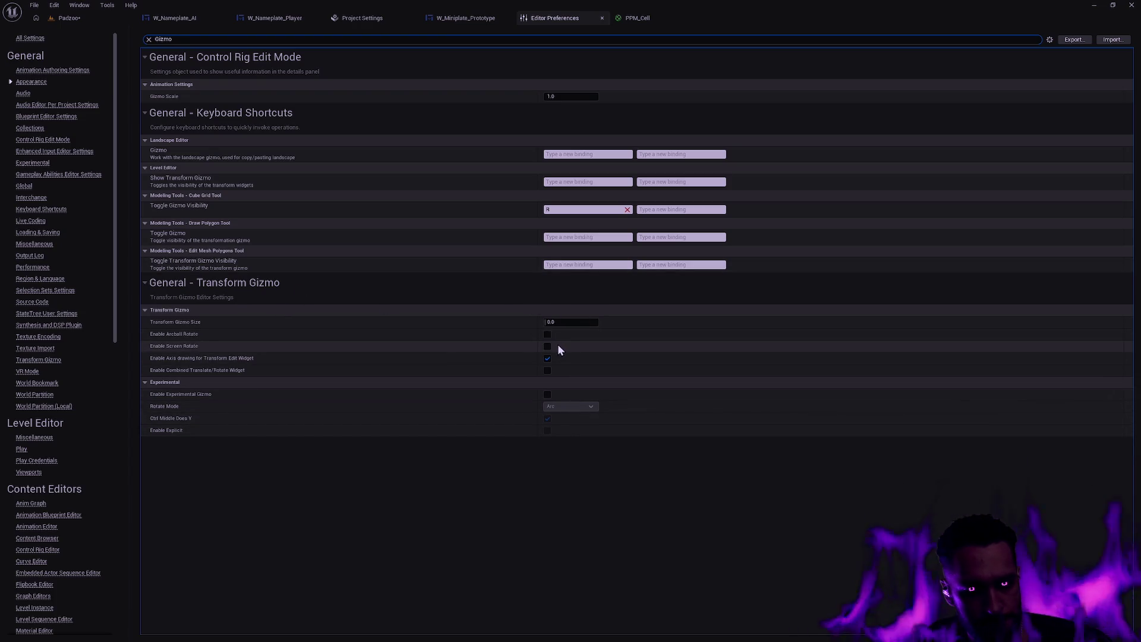
left_click(548, 394)
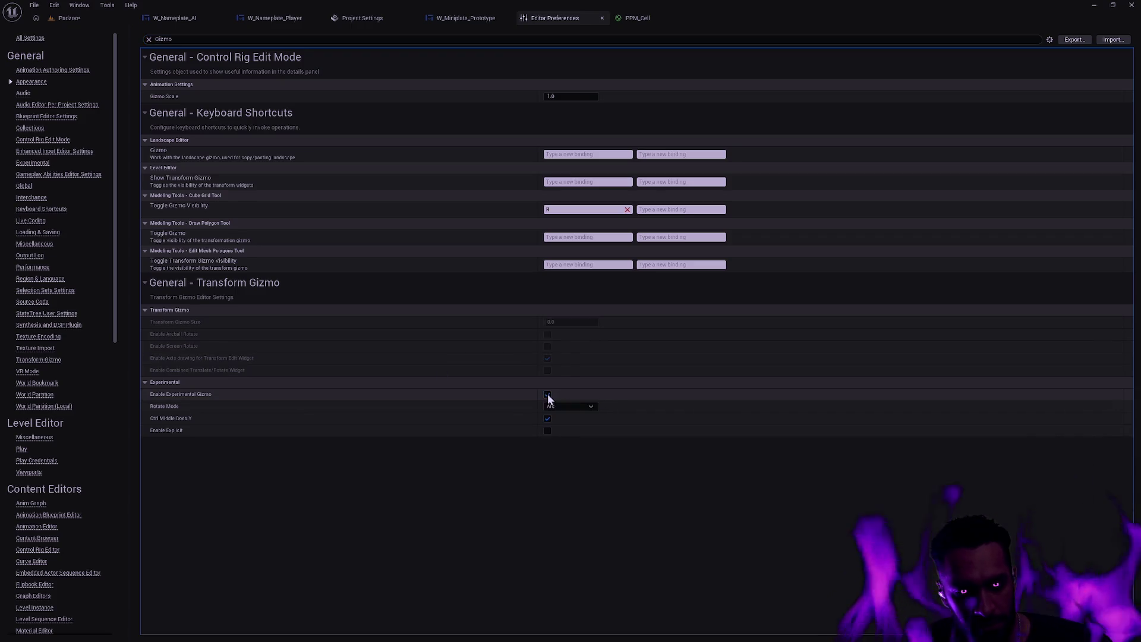
left_click(69, 19)
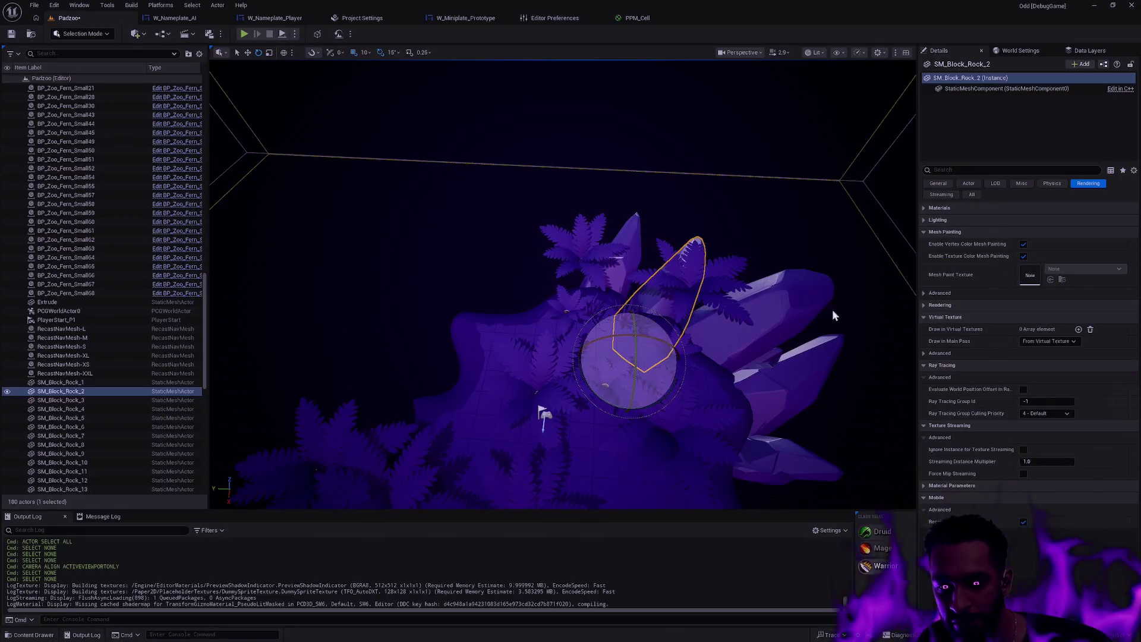
Undo SM_Block_Rock_2's tilt, scale it up taller, and deselect it.
scroll(551, 376, "up", 2)
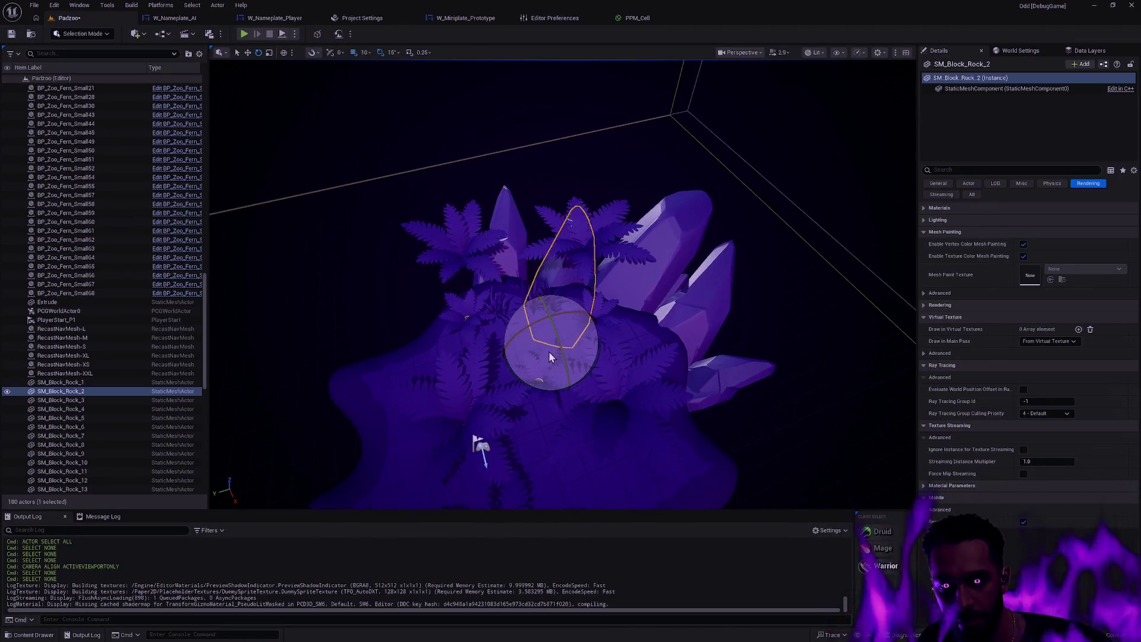
mouse_move(530, 364)
left_mouse_down()
mouse_move(566, 373)
mouse_move(576, 350)
mouse_move(611, 348)
left_mouse_up()
key("ctrl+z")
key("r")
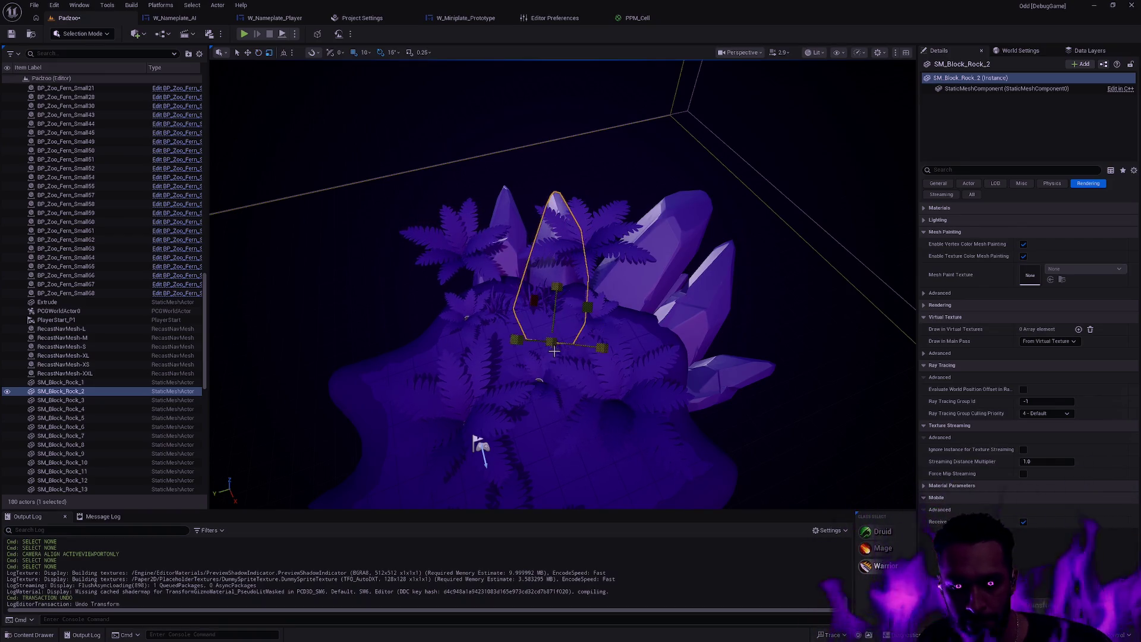
key("ctrl+z")
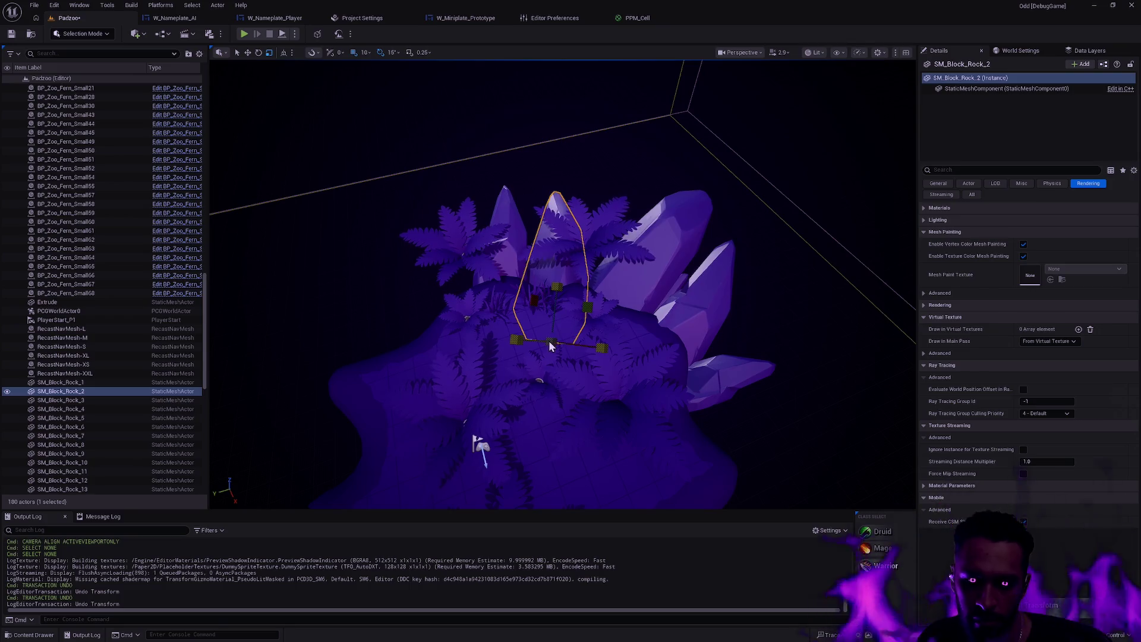
mouse_move(575, 332)
left_mouse_down()
mouse_move(676, 163)
mouse_move(623, 225)
left_mouse_up()
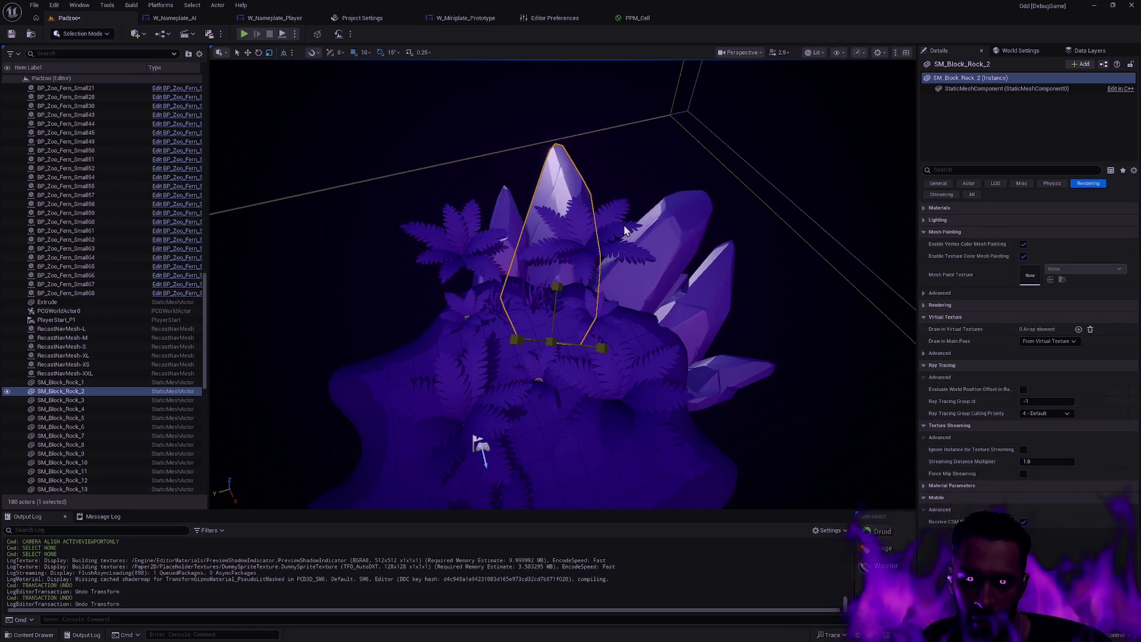
mouse_move(606, 359)
left_mouse_down()
mouse_move(558, 356)
mouse_move(606, 359)
mouse_move(630, 332)
mouse_move(666, 321)
left_mouse_up()
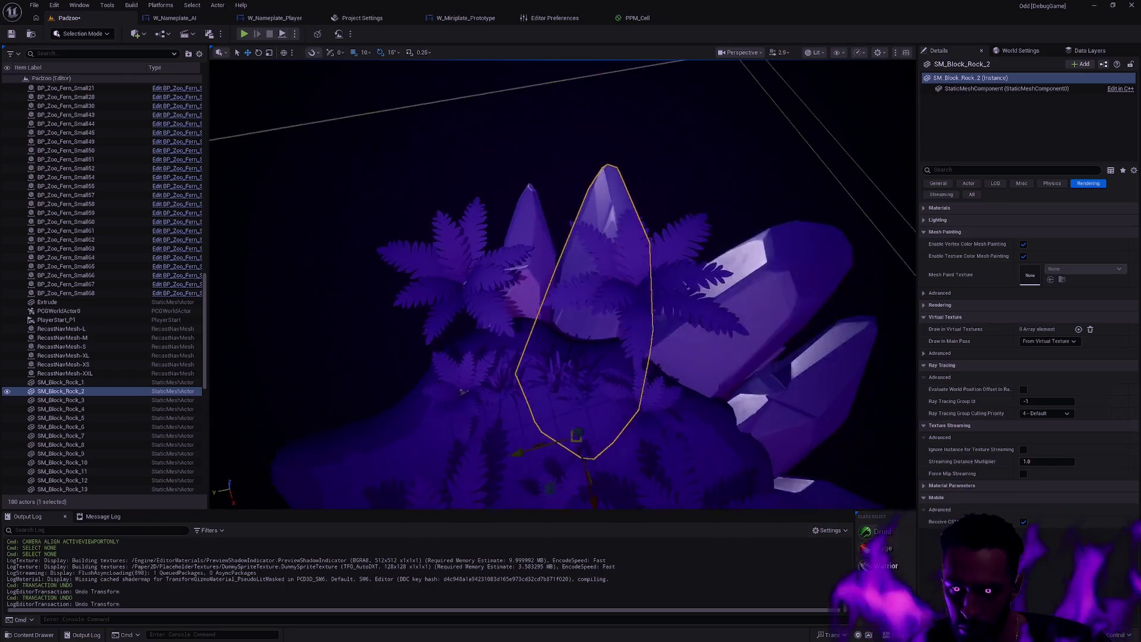
key("Escape")
mouse_move(733, 332)
left_mouse_down()
mouse_move(688, 496)
mouse_move(789, 402)
mouse_move(897, 400)
mouse_move(305, 502)
mouse_move(517, 386)
left_mouse_up()
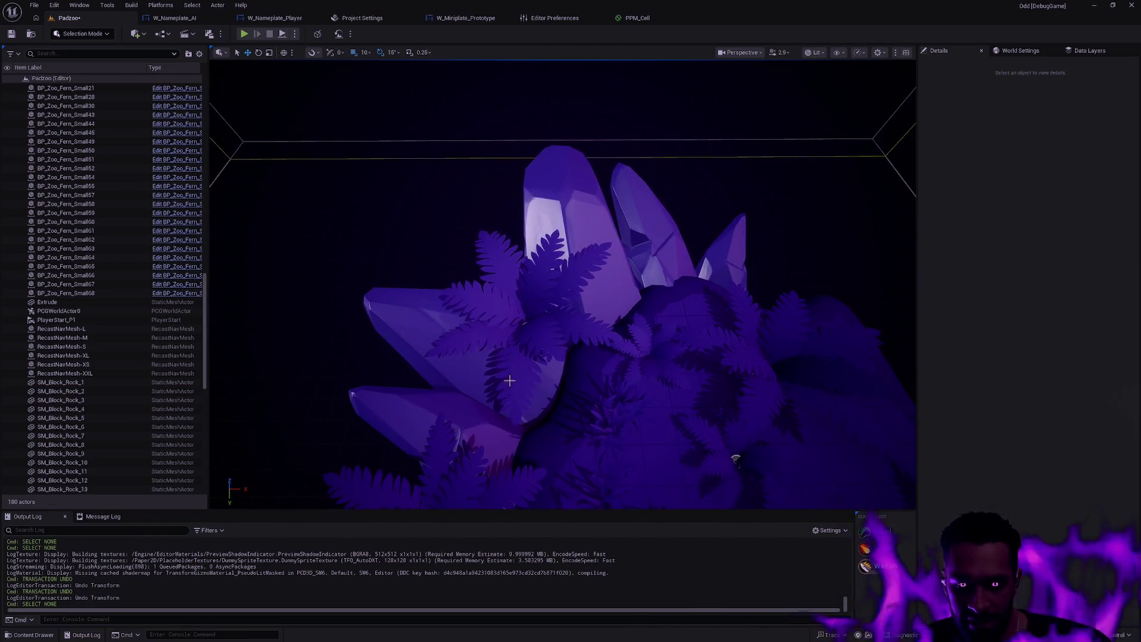
left_click(603, 323)
mouse_move(603, 324)
left_mouse_down()
mouse_move(551, 357)
mouse_move(611, 377)
mouse_move(716, 466)
mouse_move(764, 323)
left_mouse_up()
left_click(551, 356)
mouse_move(705, 401)
left_mouse_down()
mouse_move(705, 386)
mouse_move(672, 375)
mouse_move(666, 384)
mouse_move(683, 376)
mouse_move(564, 373)
mouse_move(579, 331)
left_mouse_up()
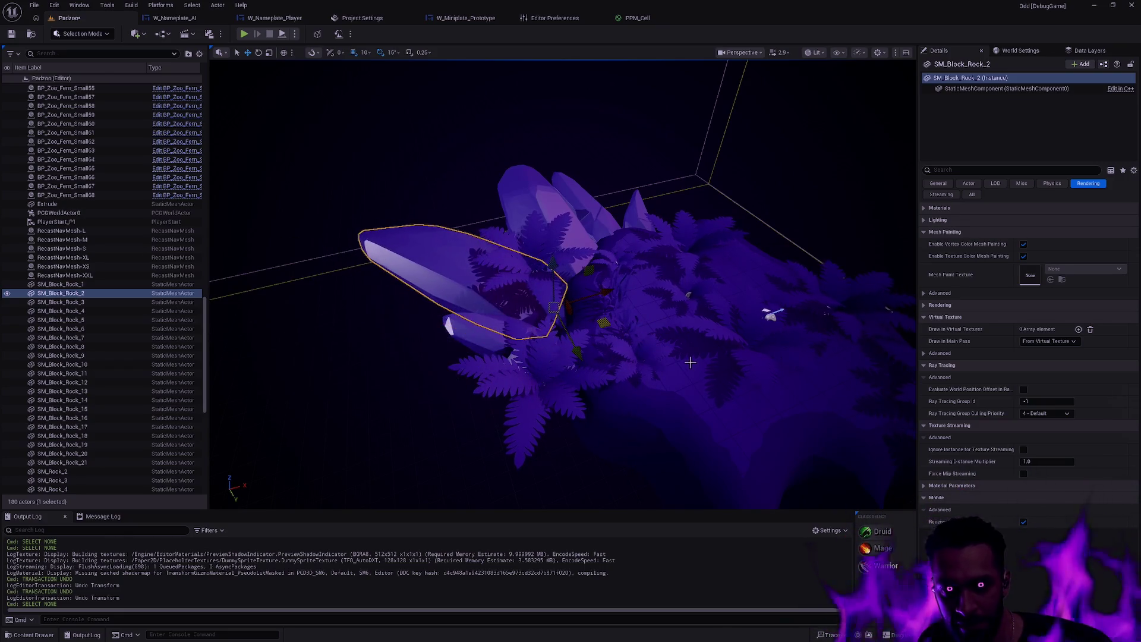
key("ctrl+z")
left_click_drag(680, 359, 724, 372)
mouse_move(655, 344)
left_mouse_down()
mouse_move(665, 351)
mouse_move(627, 364)
mouse_move(642, 368)
left_mouse_up()
key("Escape")
mouse_move(494, 245)
left_mouse_down()
mouse_move(662, 337)
mouse_move(724, 354)
mouse_move(470, 262)
mouse_move(570, 131)
mouse_move(707, 175)
left_mouse_up()
left_click(494, 245)
mouse_move(501, 351)
left_mouse_down()
mouse_move(522, 331)
mouse_move(364, 339)
mouse_move(503, 253)
left_mouse_up()
left_click_drag(702, 331, 702, 330)
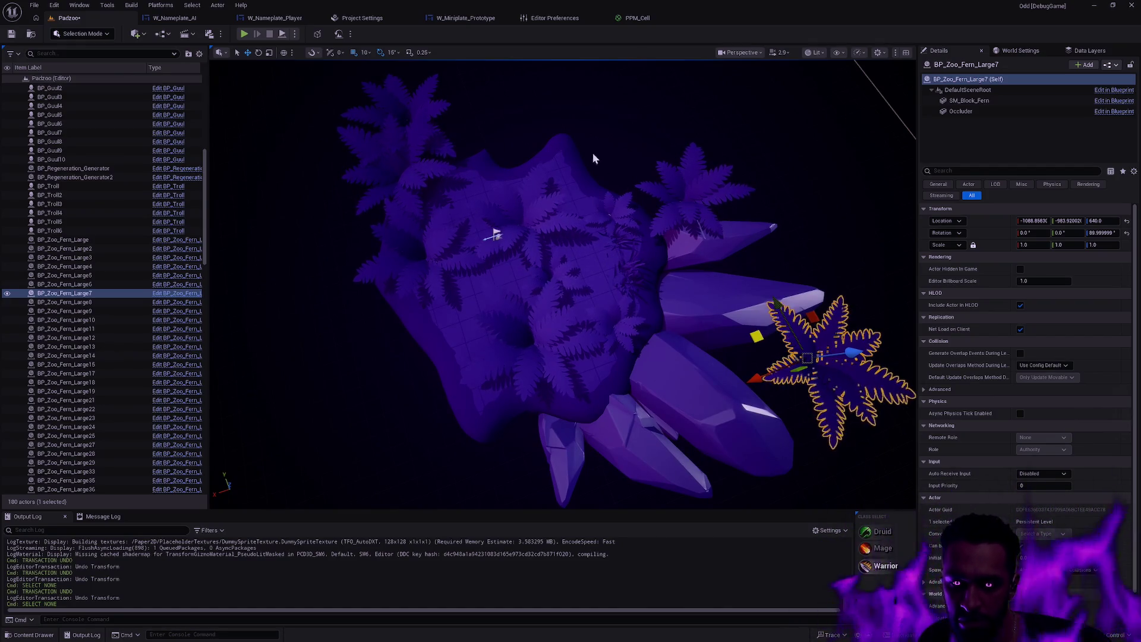
left_click_drag(688, 333, 688, 339)
key("alt+p")
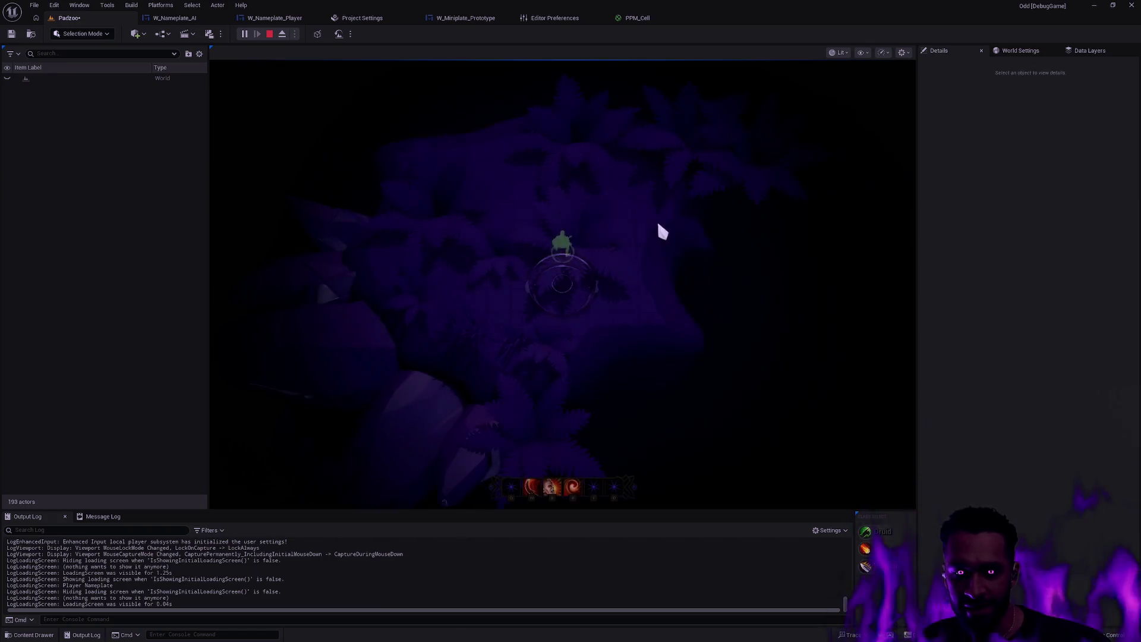
key("s")
key("s")
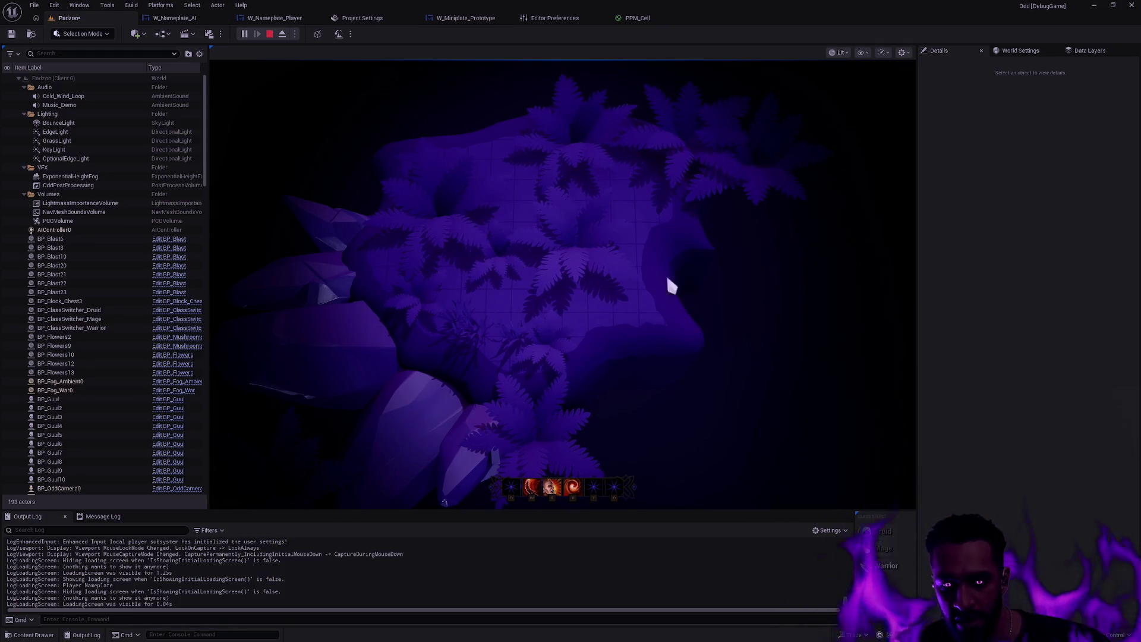
key("Escape")
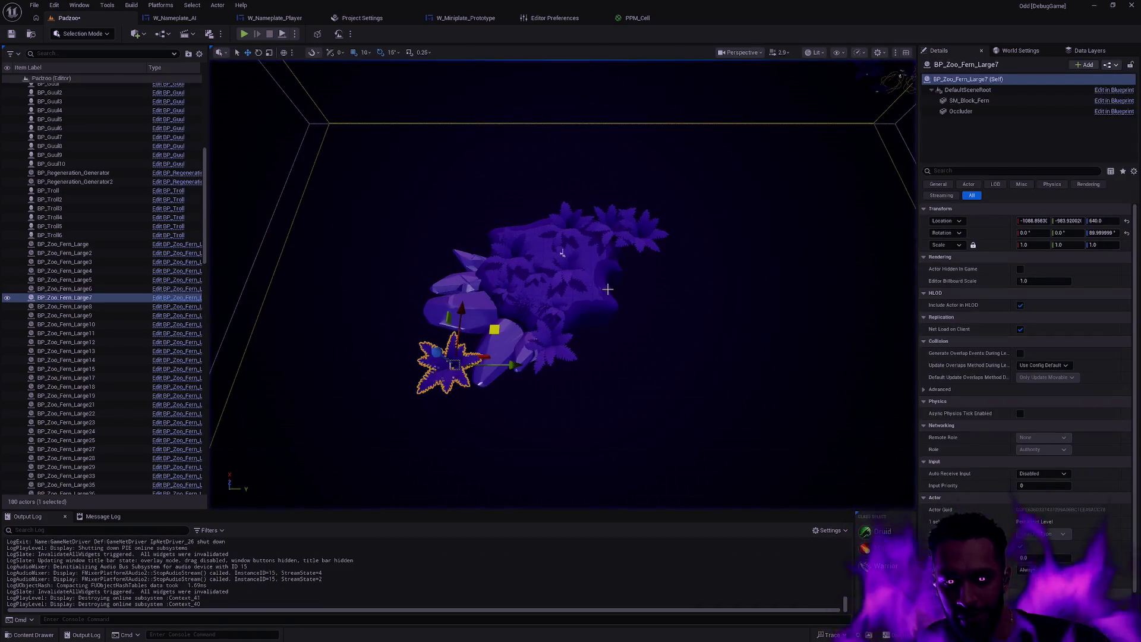
Set the Extrude mesh's Collision Presets to BlockAllDynamic and save the level.
left_click(585, 292)
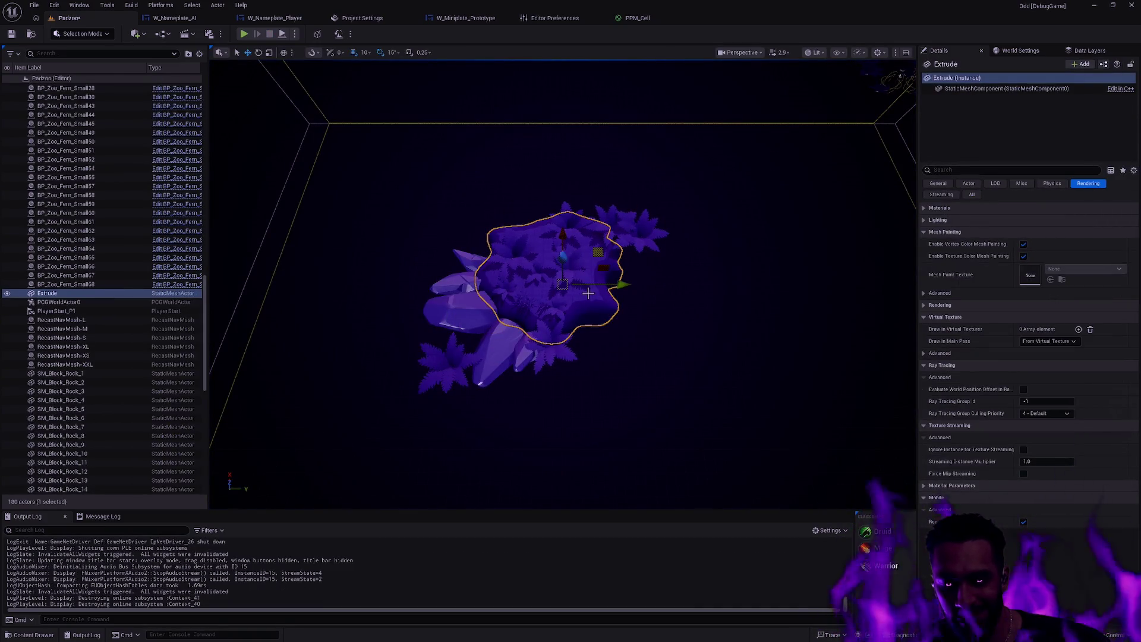
left_click(1042, 89)
left_click(984, 171)
type("co")
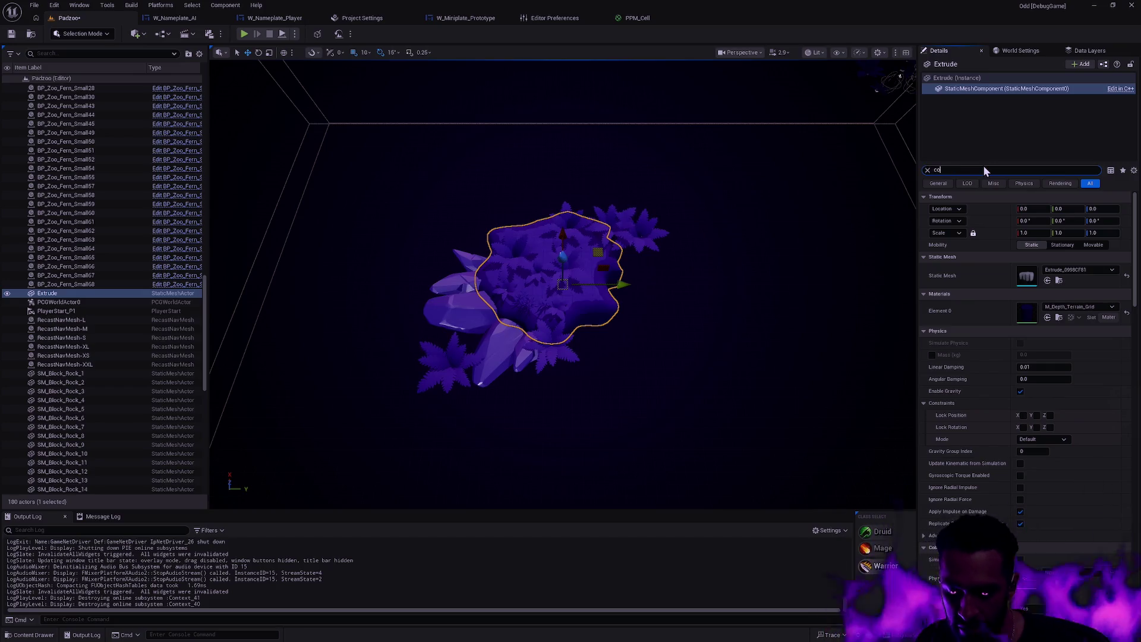
type("lli")
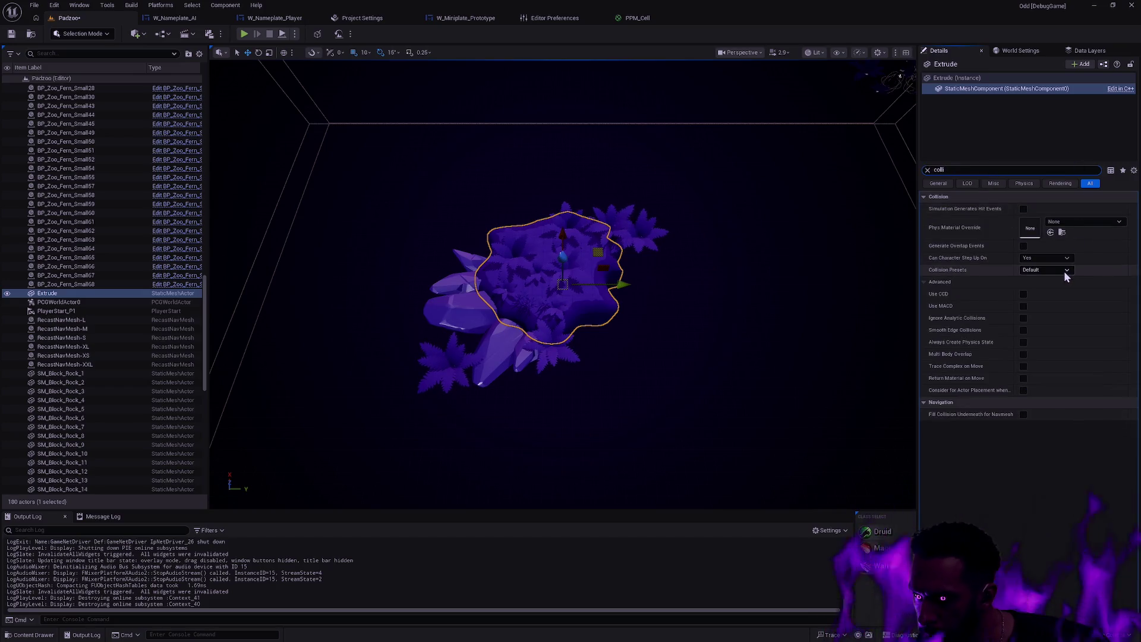
left_click(1064, 271)
left_click(1064, 271)
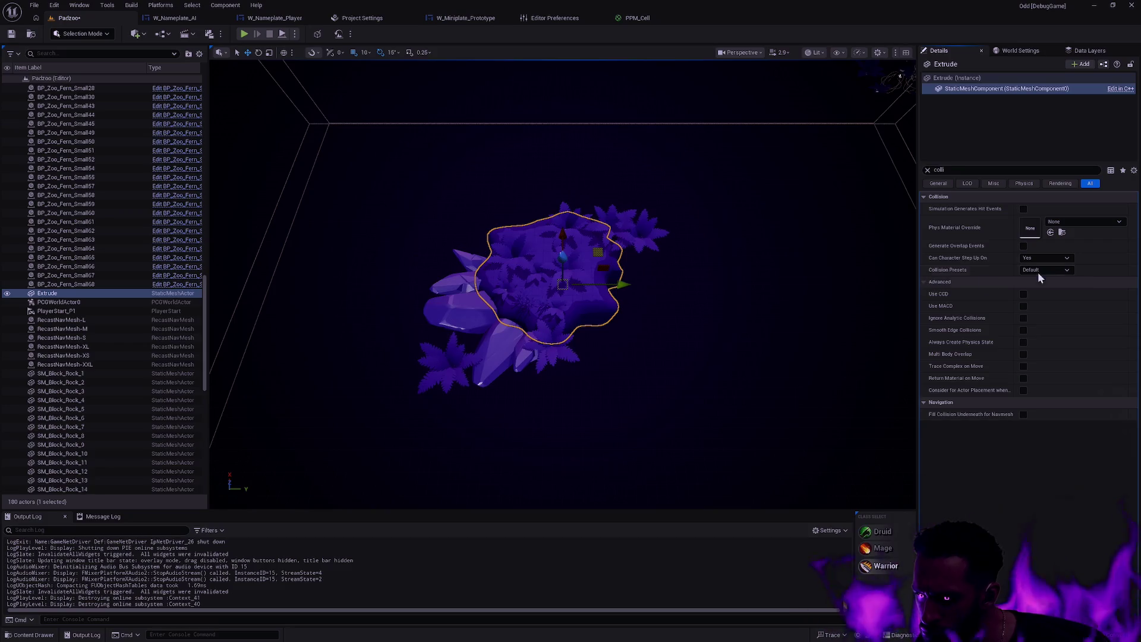
left_click(1060, 271)
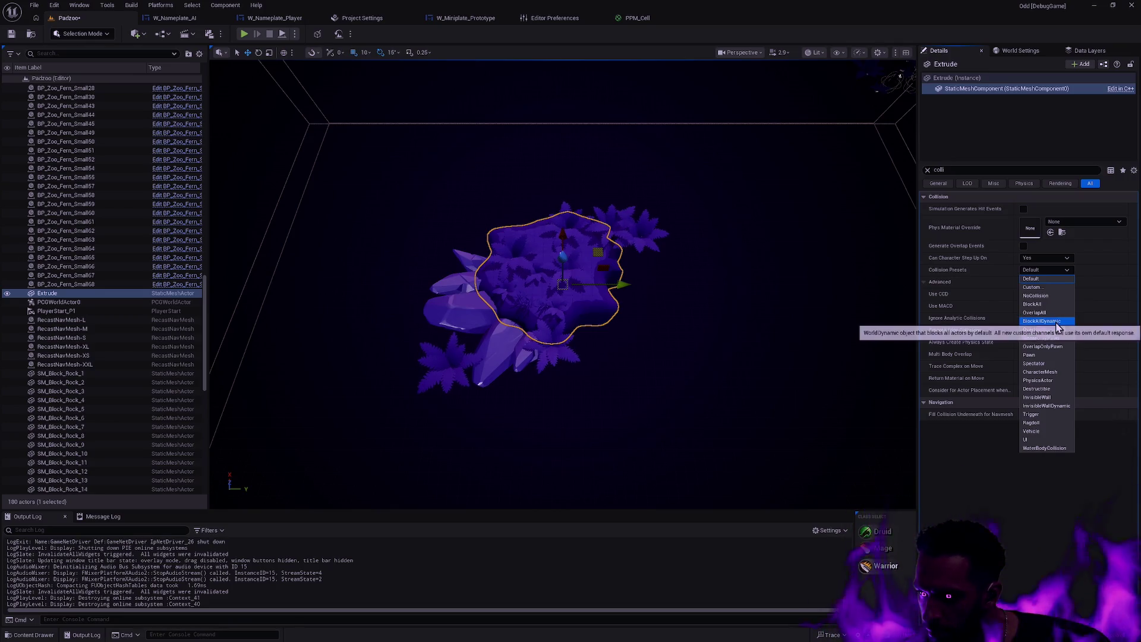
left_click(1057, 322)
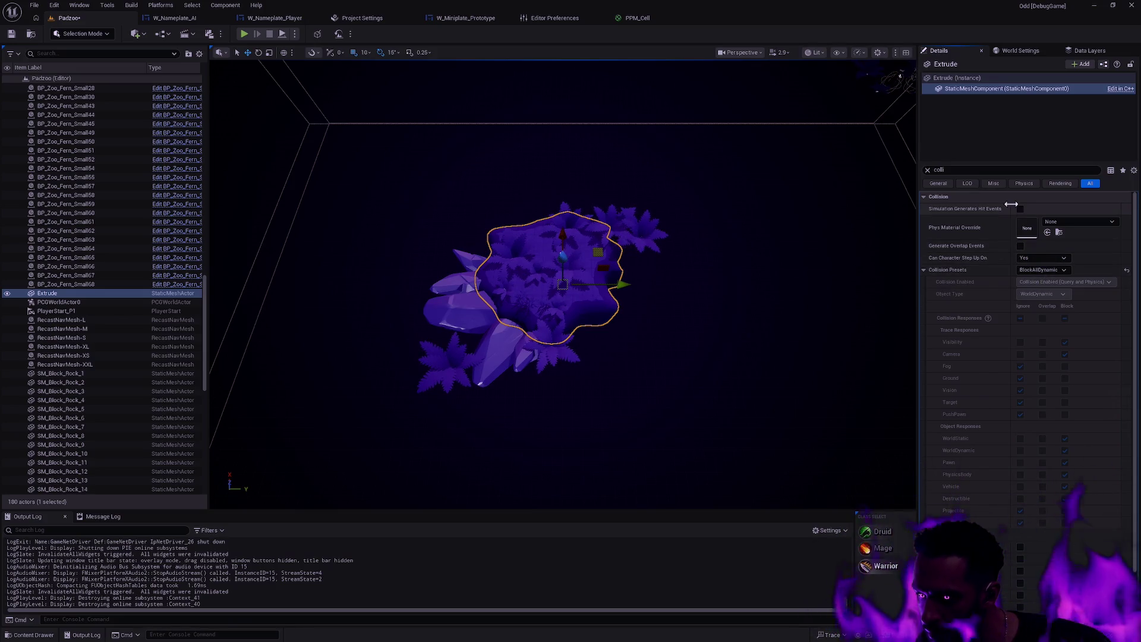
key("ctrl+s")
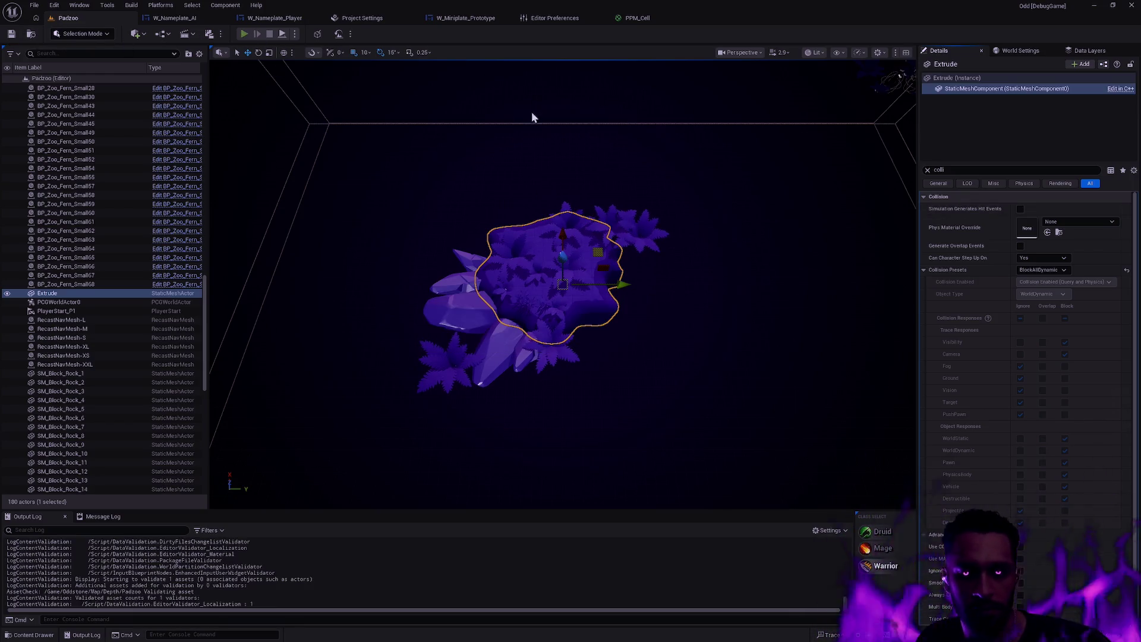
After a quick test play, set Extrude's collision to Custom, blocking the Ground trace channel.
key("alt+p")
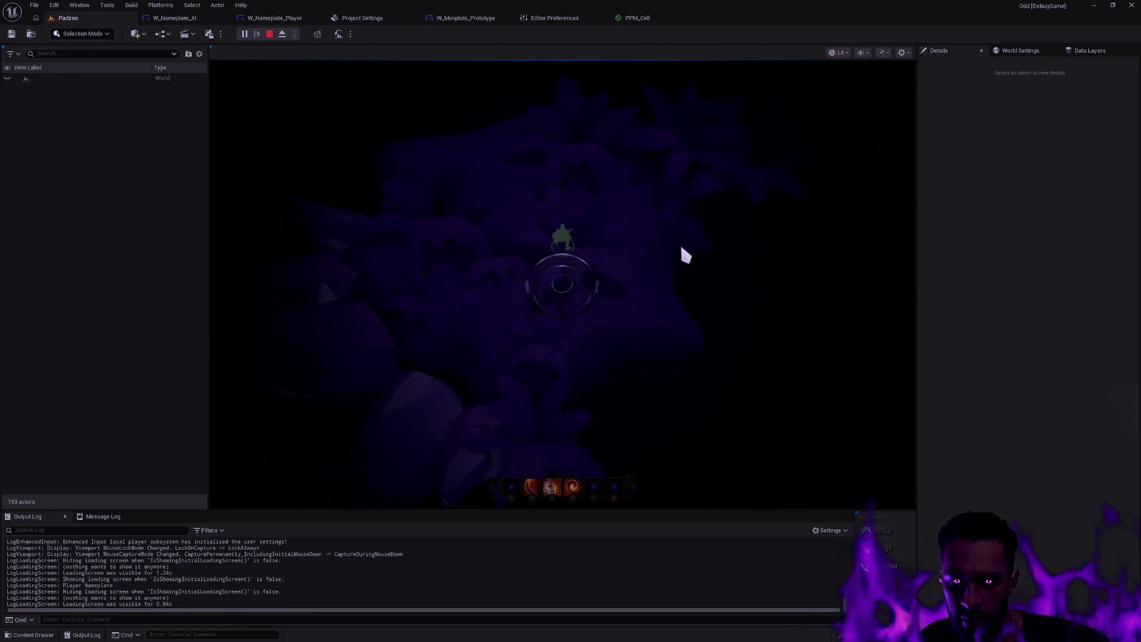
key("Escape")
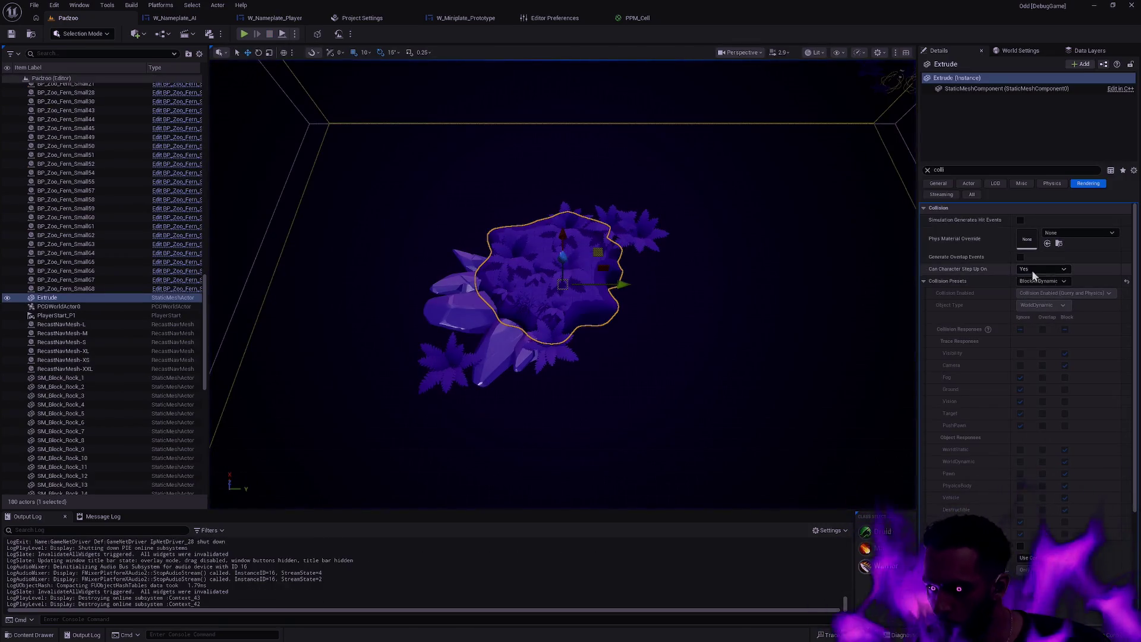
left_click(1053, 284)
left_click(1045, 301)
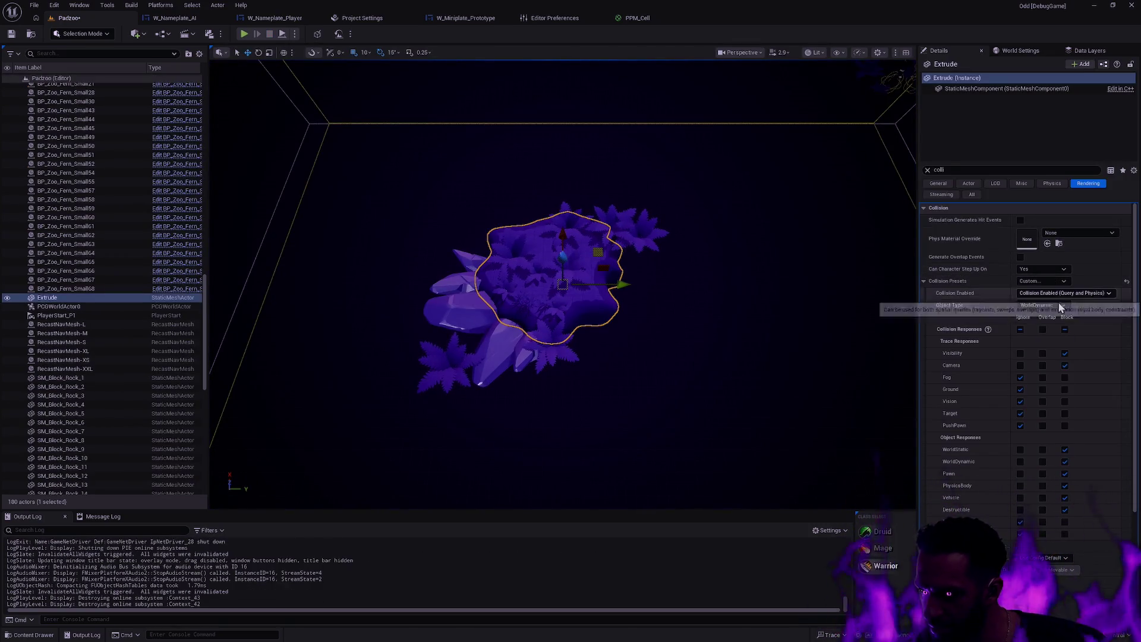
left_click(1063, 390)
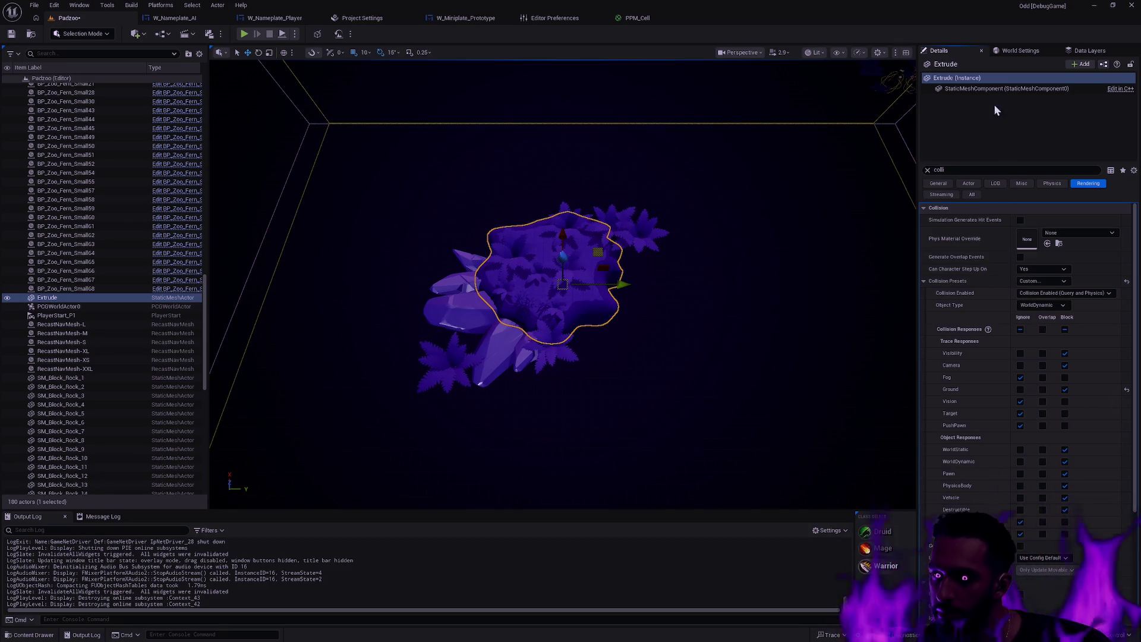
Frame the island in the viewport and save the Padzoo level.
mouse_move(980, 97)
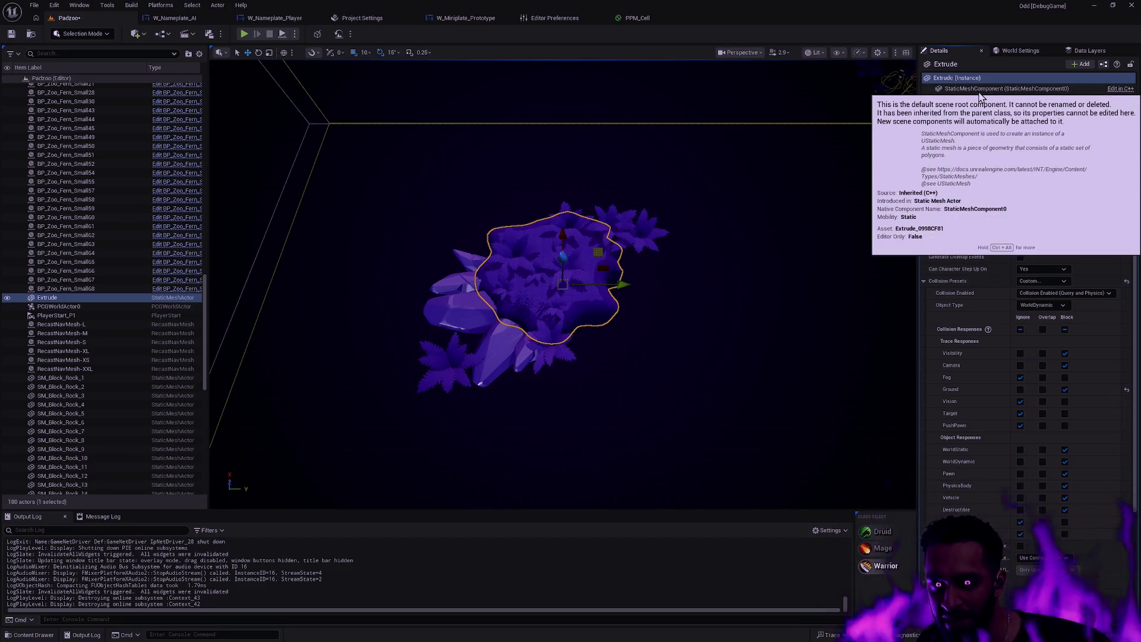
scroll(1131, 383, "down", 5)
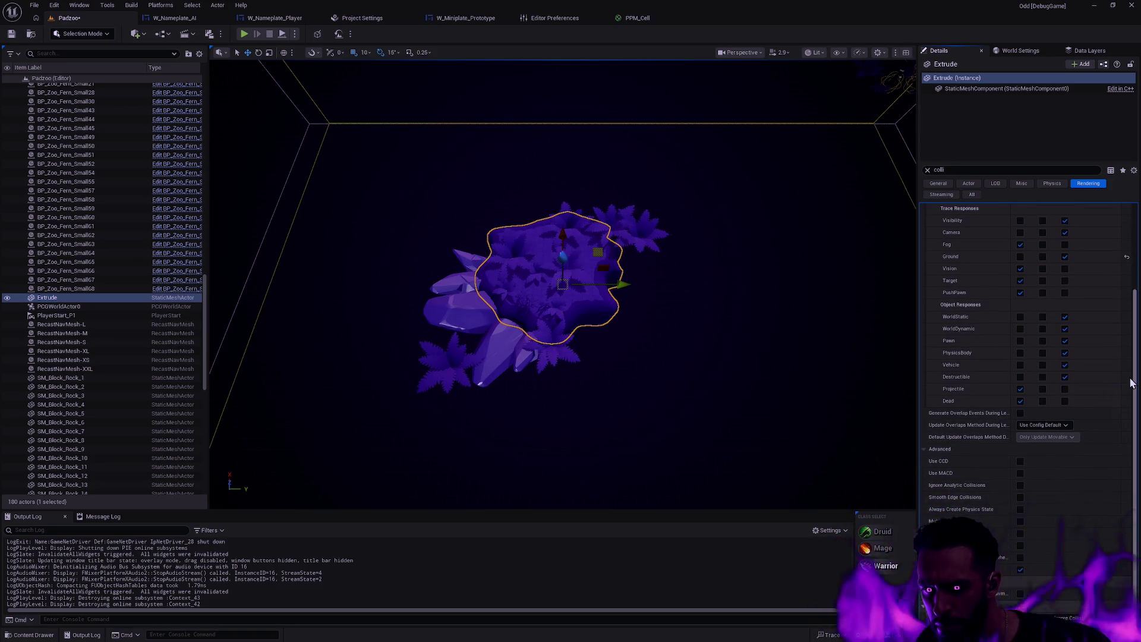
scroll(1131, 384, "up", 5)
key("f")
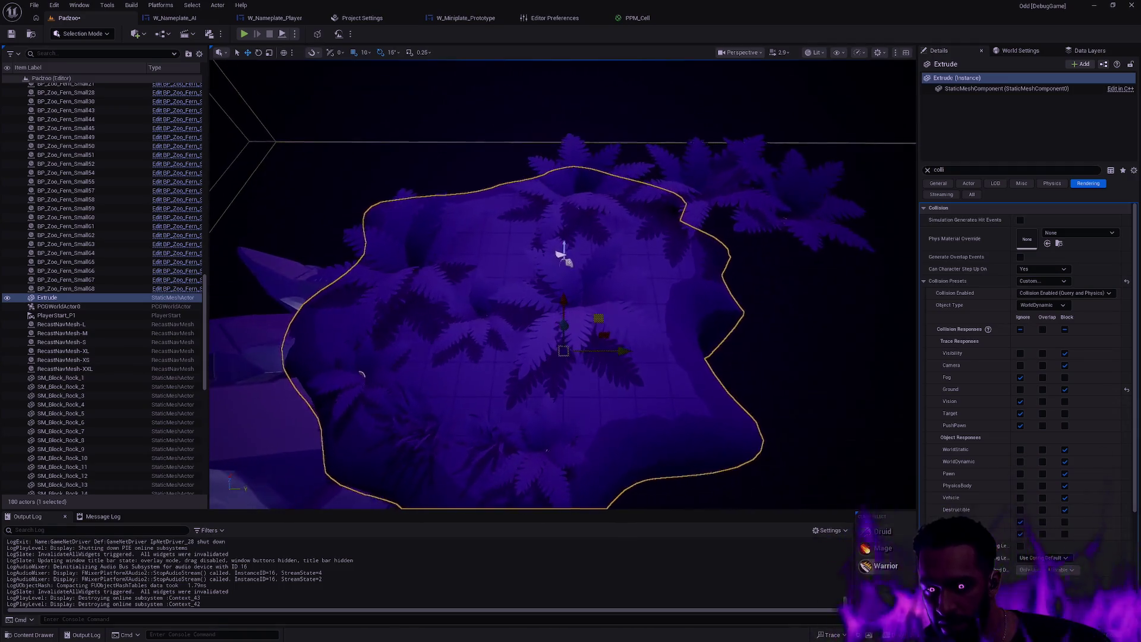
left_click(11, 33)
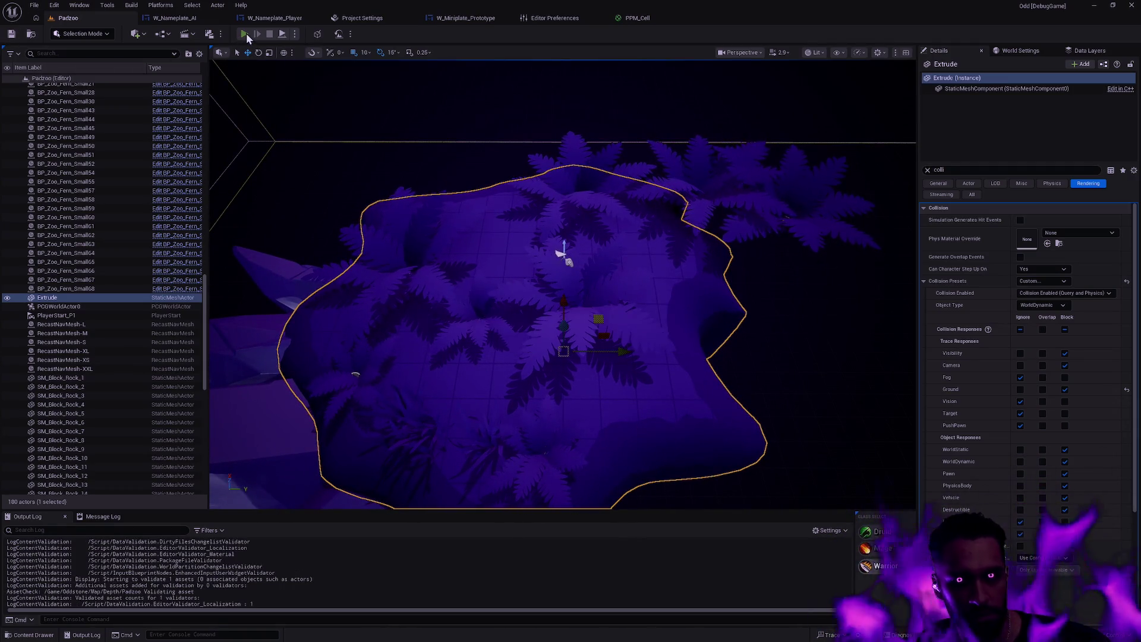
Test-play the level, then open the island's static mesh asset Extrude_0998CF81 in the Static Mesh Editor.
left_click(245, 35)
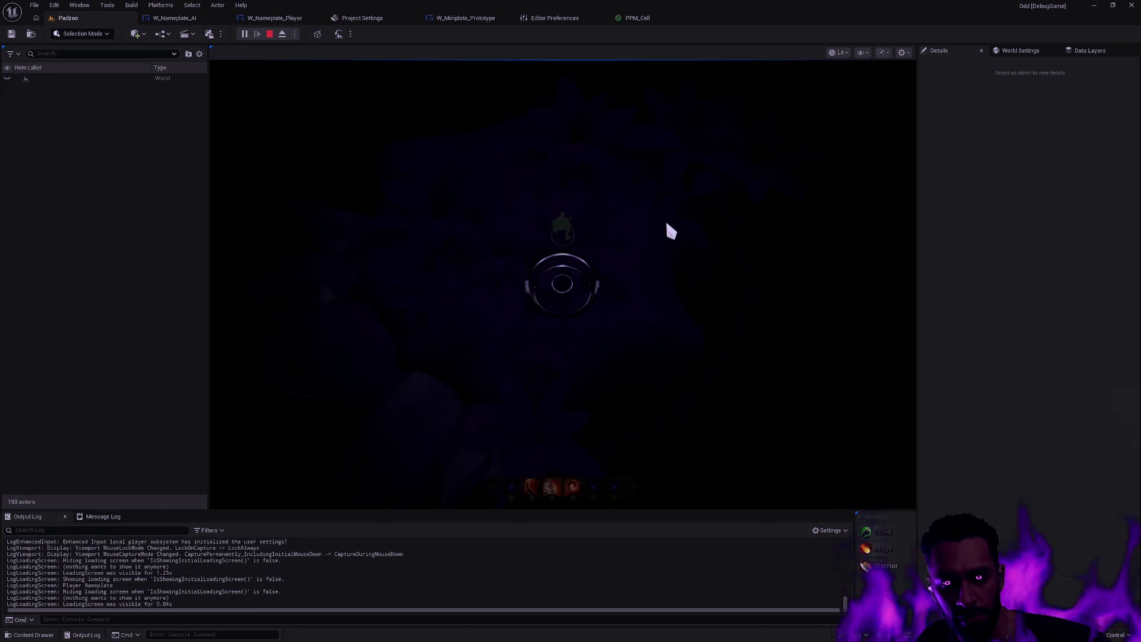
key("Escape")
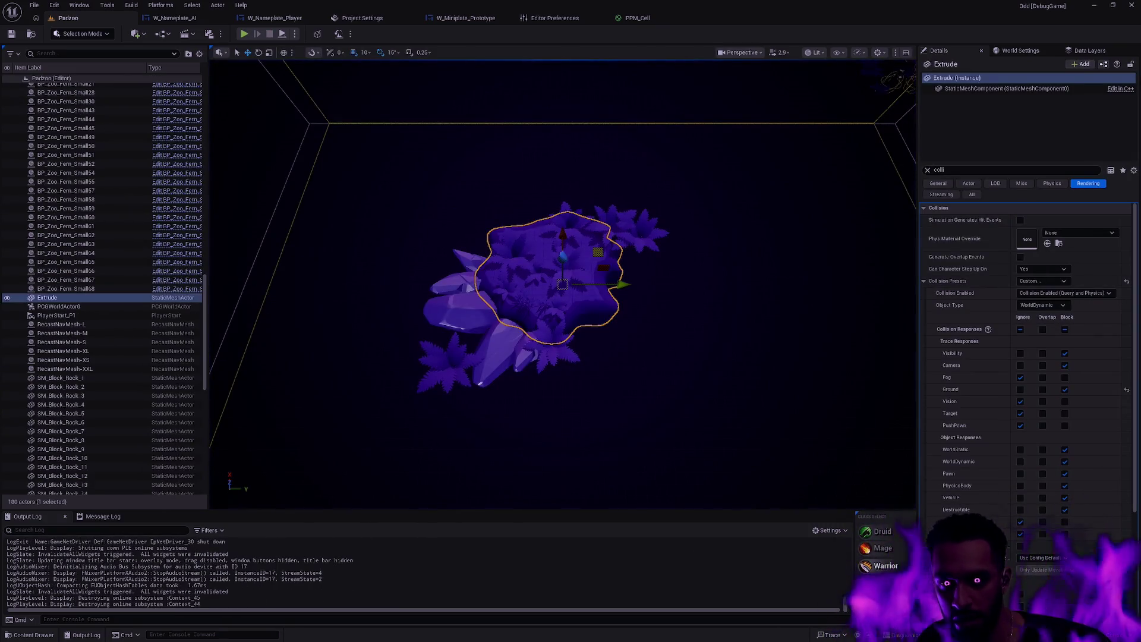
left_click(974, 88)
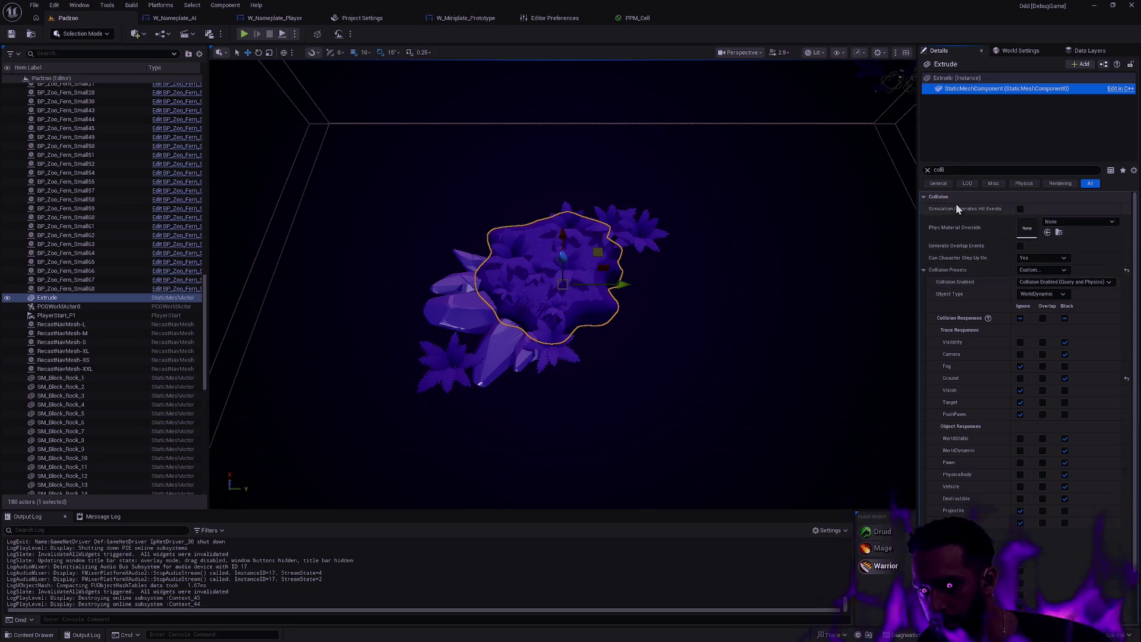
left_click(928, 170)
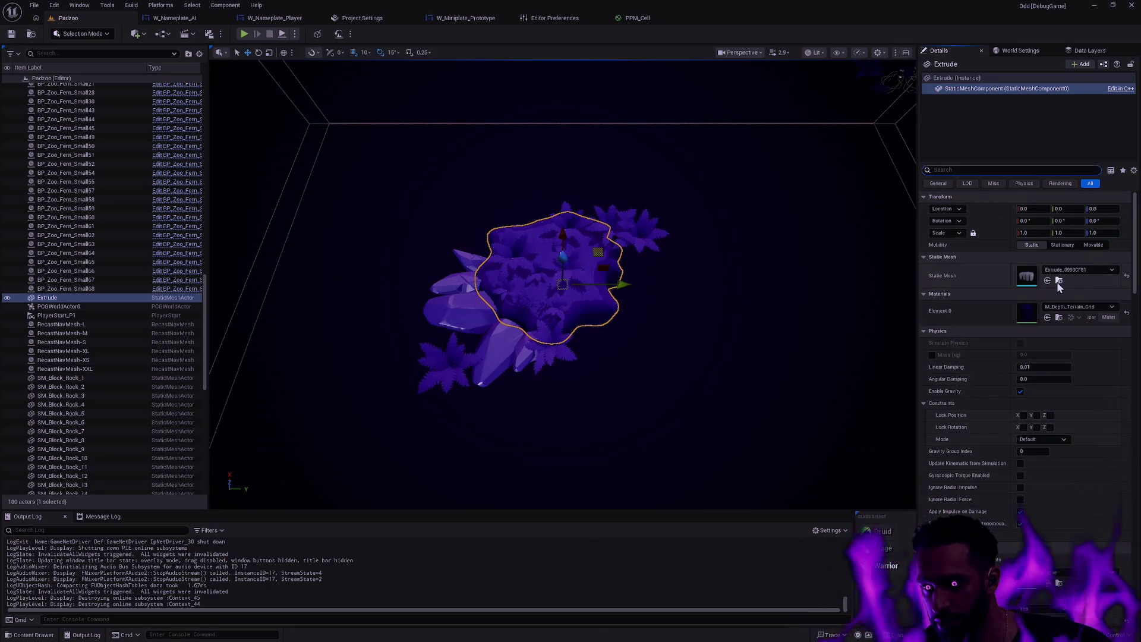
left_click(1059, 280)
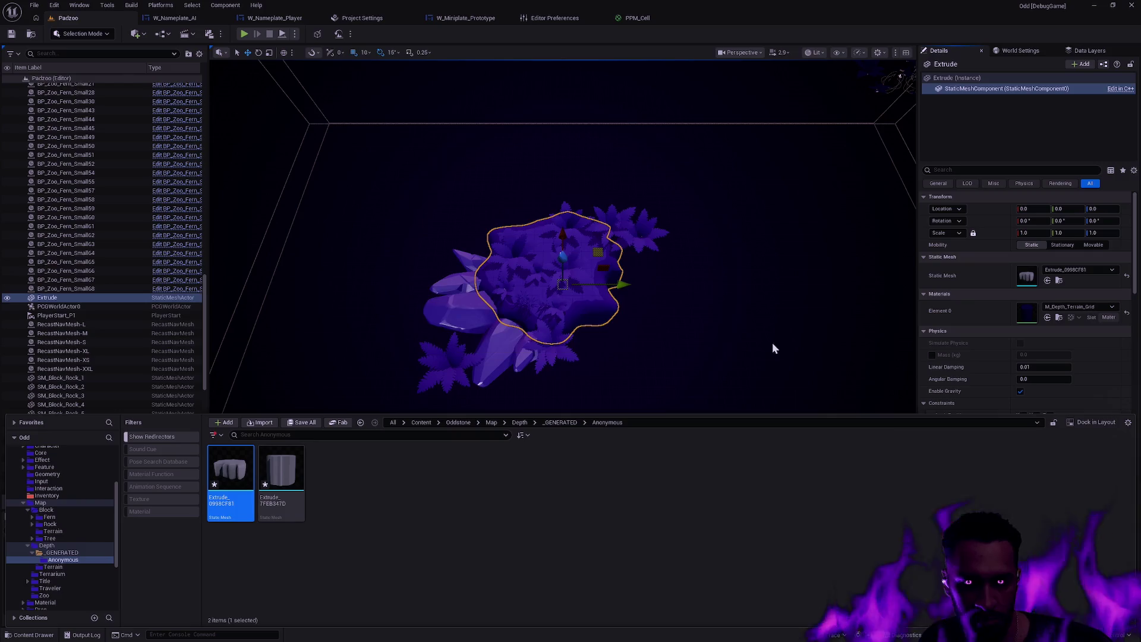
key("ctrl+e")
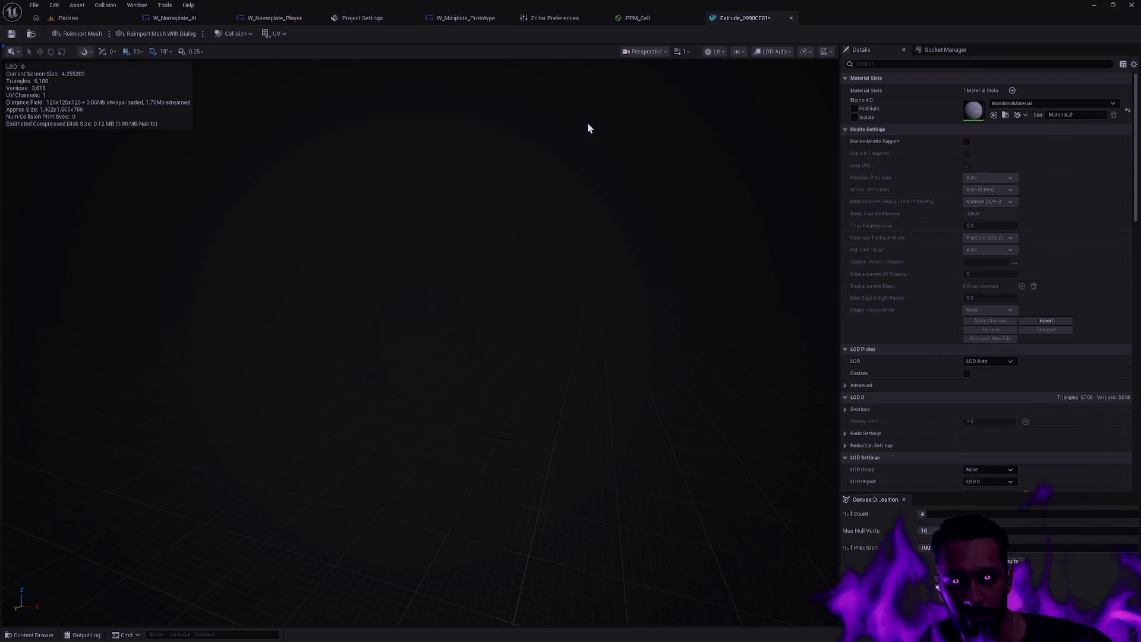
Frame the Extrude mesh in the preview and look over its collision options.
left_click(235, 34)
left_click(298, 51)
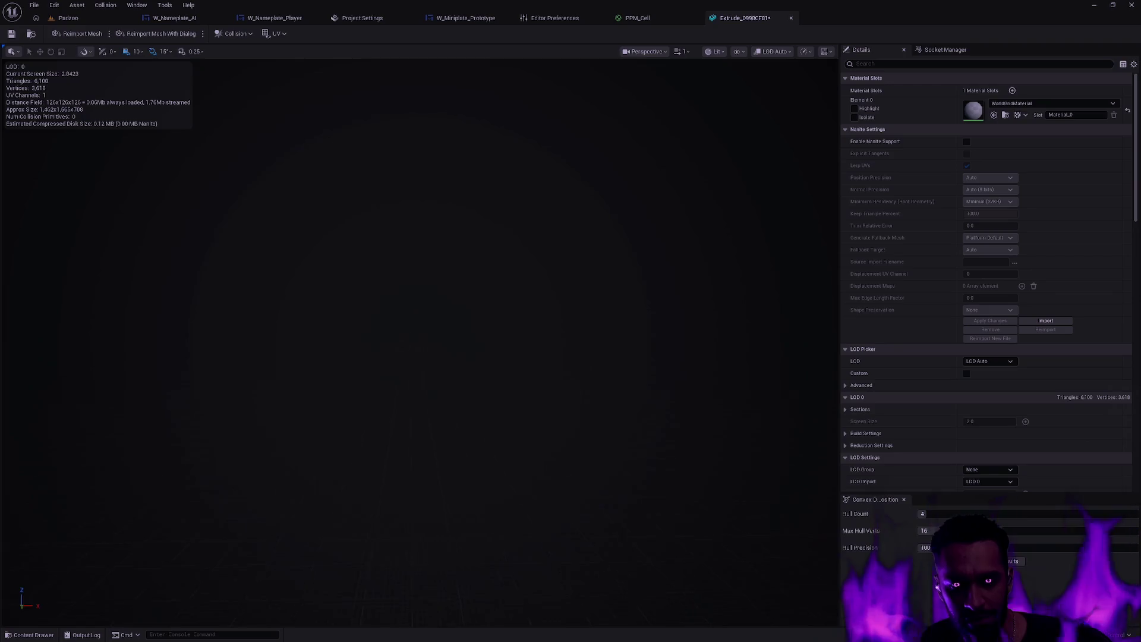
key("f")
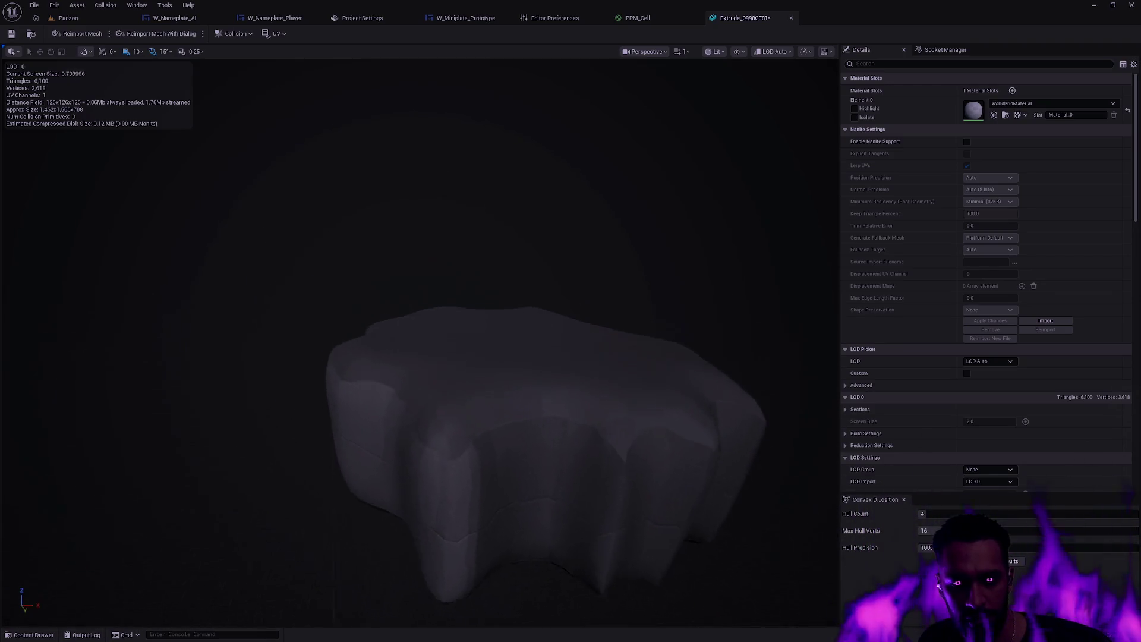
left_click_drag(532, 266, 532, 285)
left_click(240, 37)
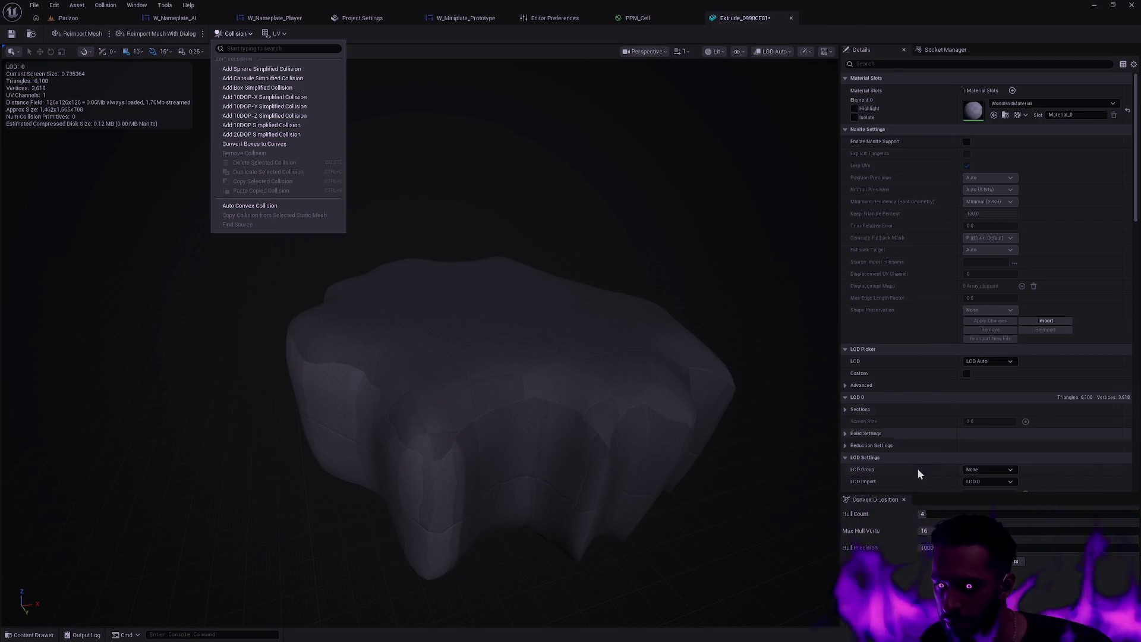
left_click(903, 604)
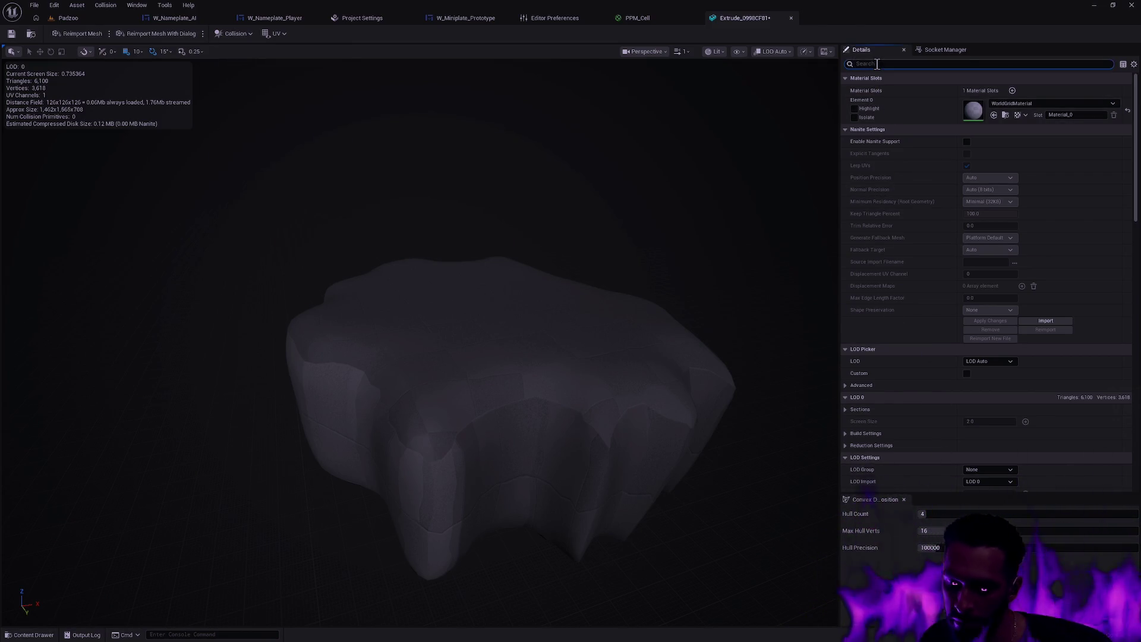
type("colli")
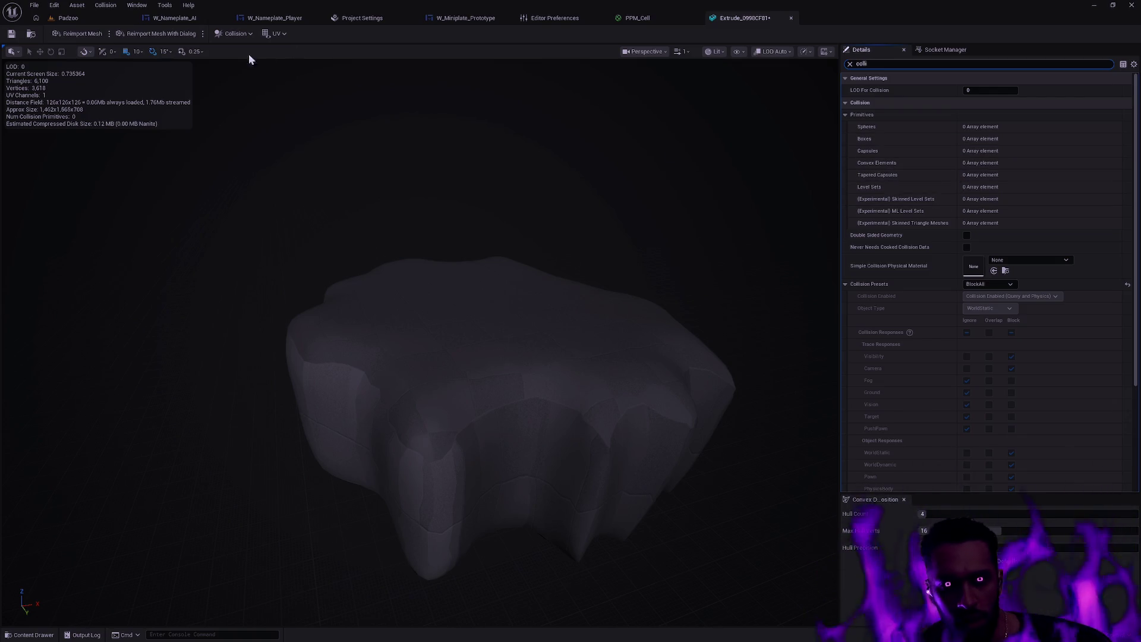
Bring up the Convex Decomposition settings for the rock mesh and review them.
left_click(237, 34)
left_click(267, 205)
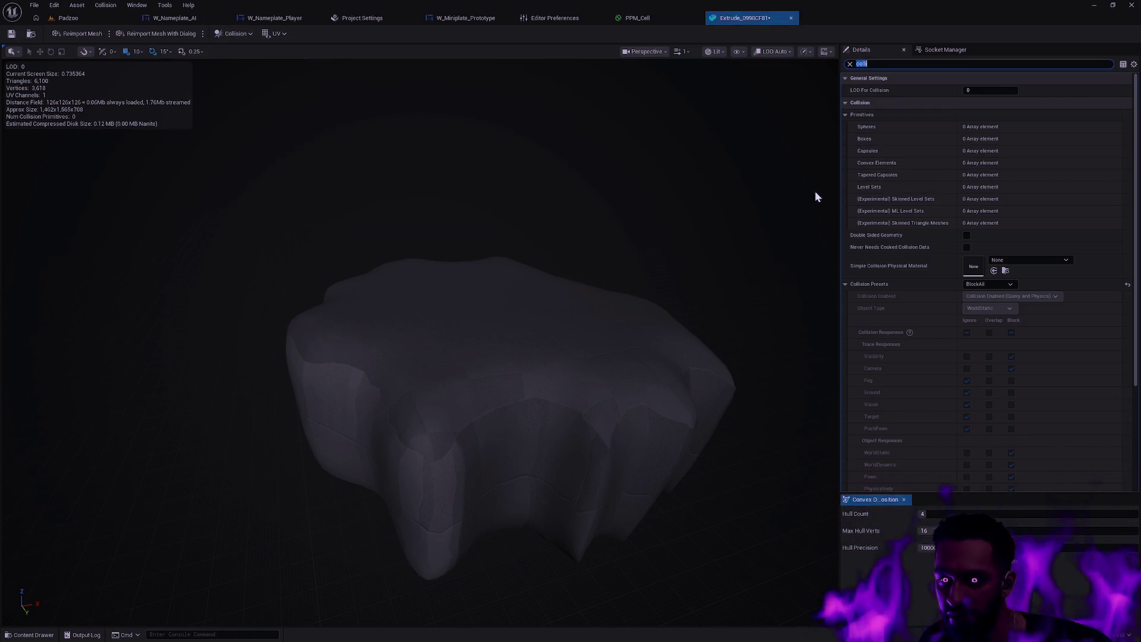
scroll(918, 315, "down", 5)
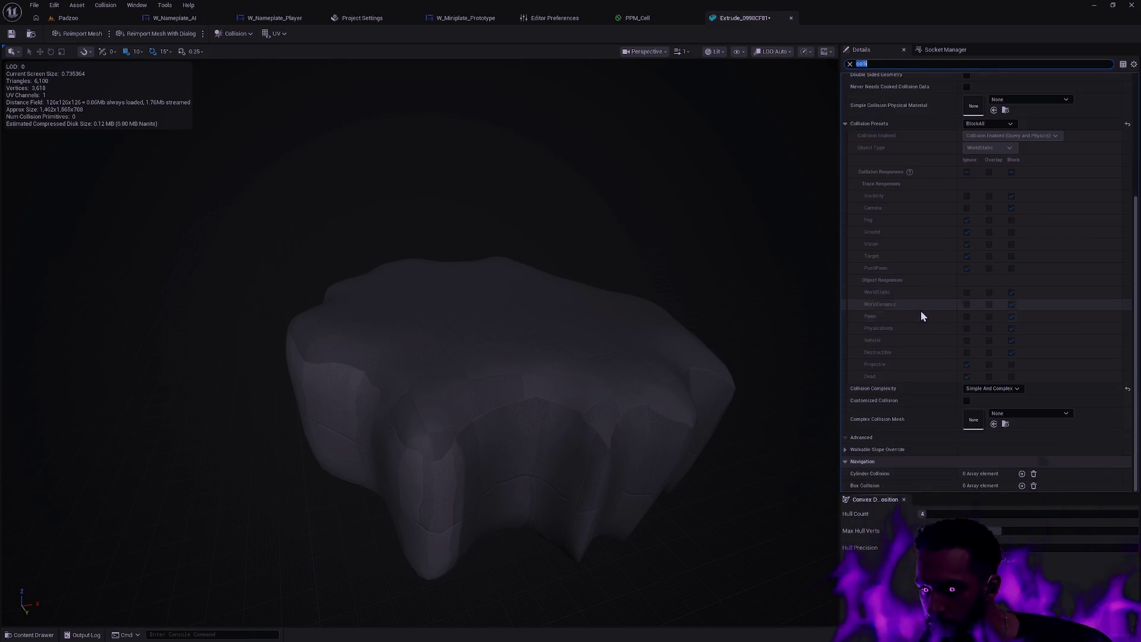
scroll(946, 373, "up", 5)
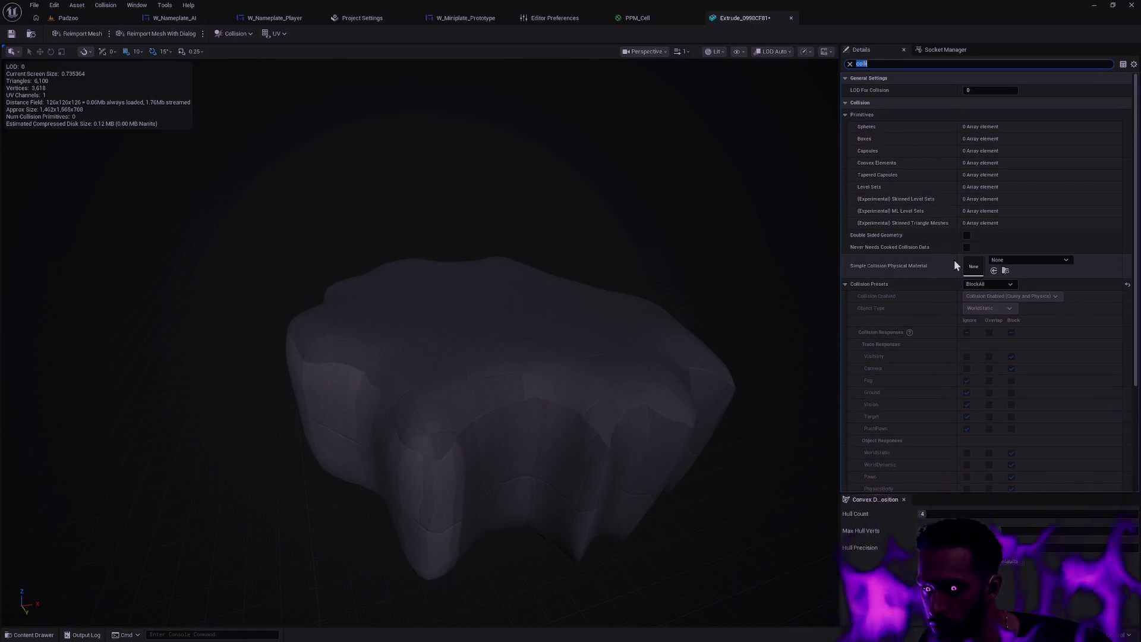
scroll(923, 293, "down", 5)
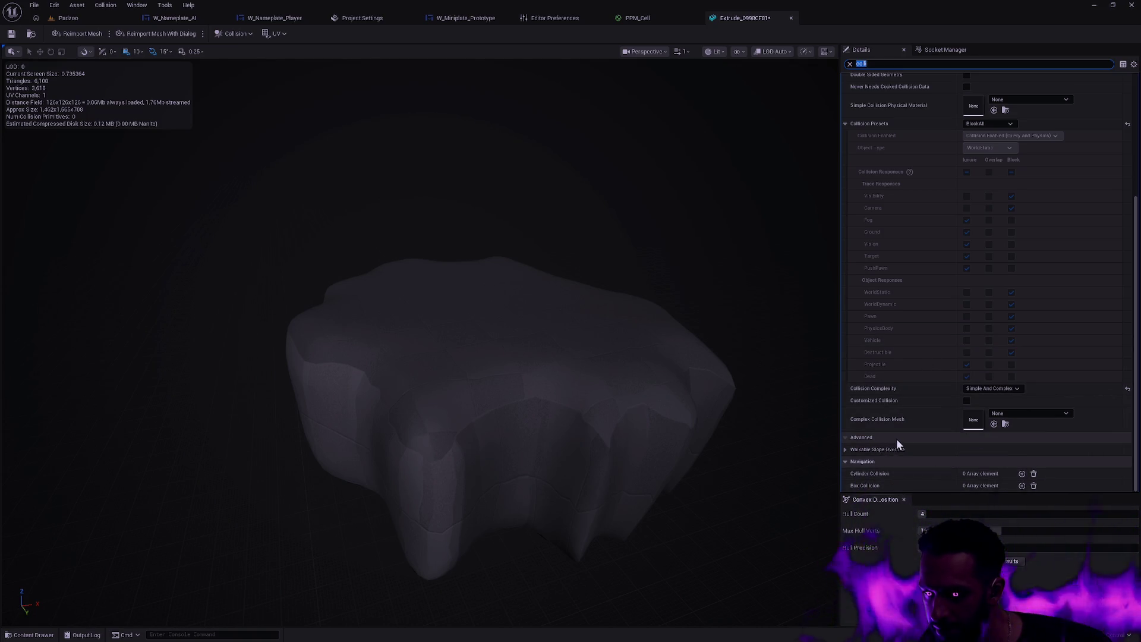
scroll(907, 443, "up", 4)
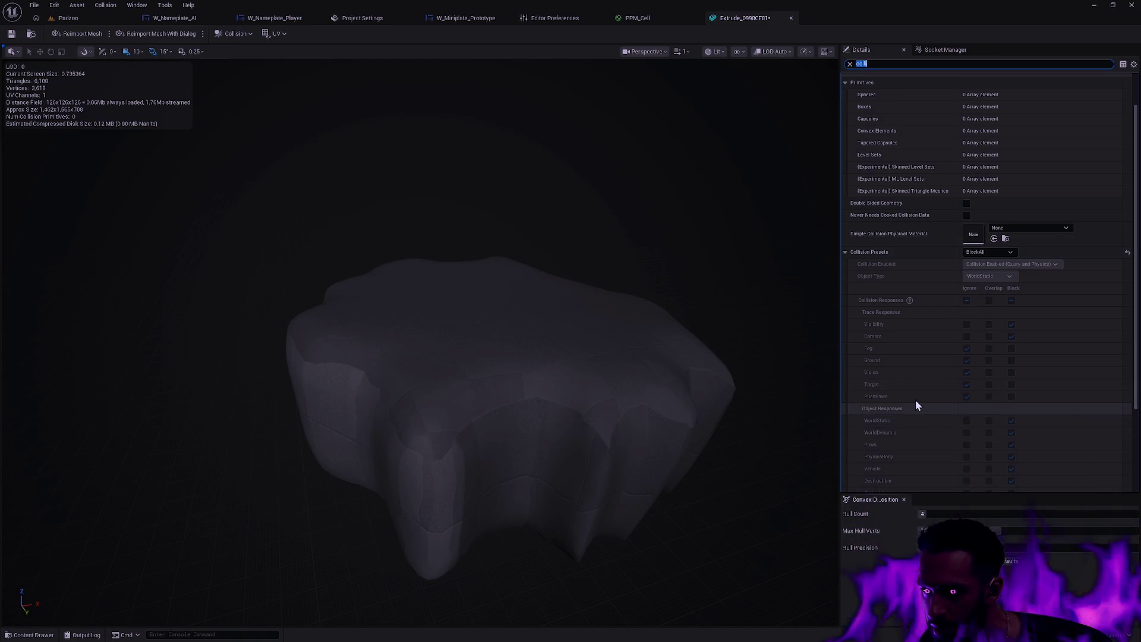
scroll(918, 400, "up", 1)
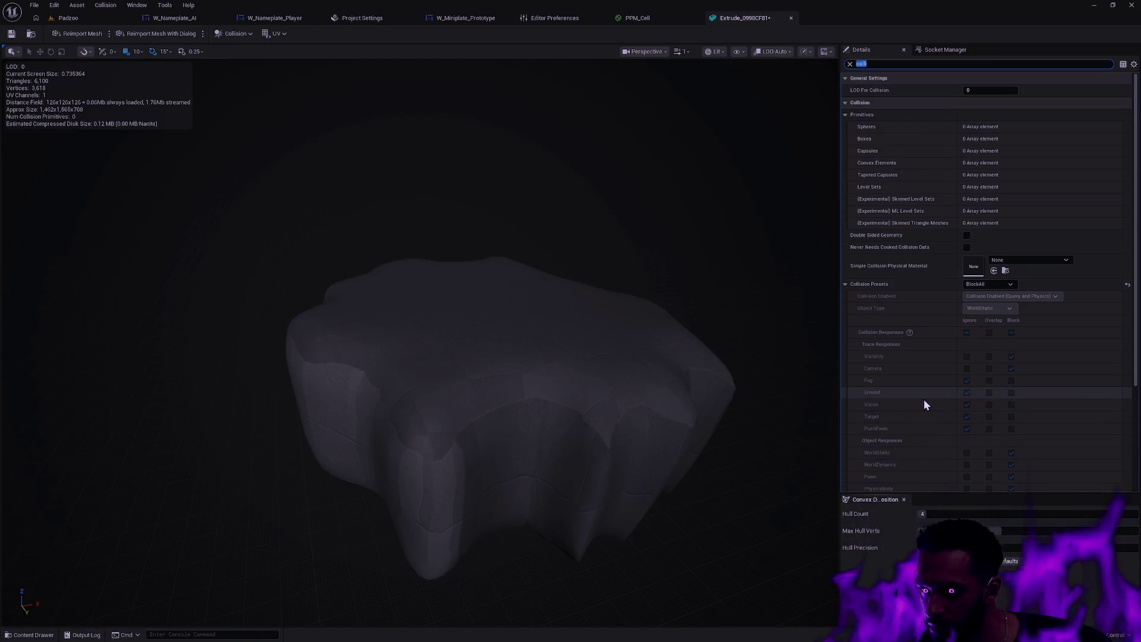
left_click(234, 33)
left_click(257, 206)
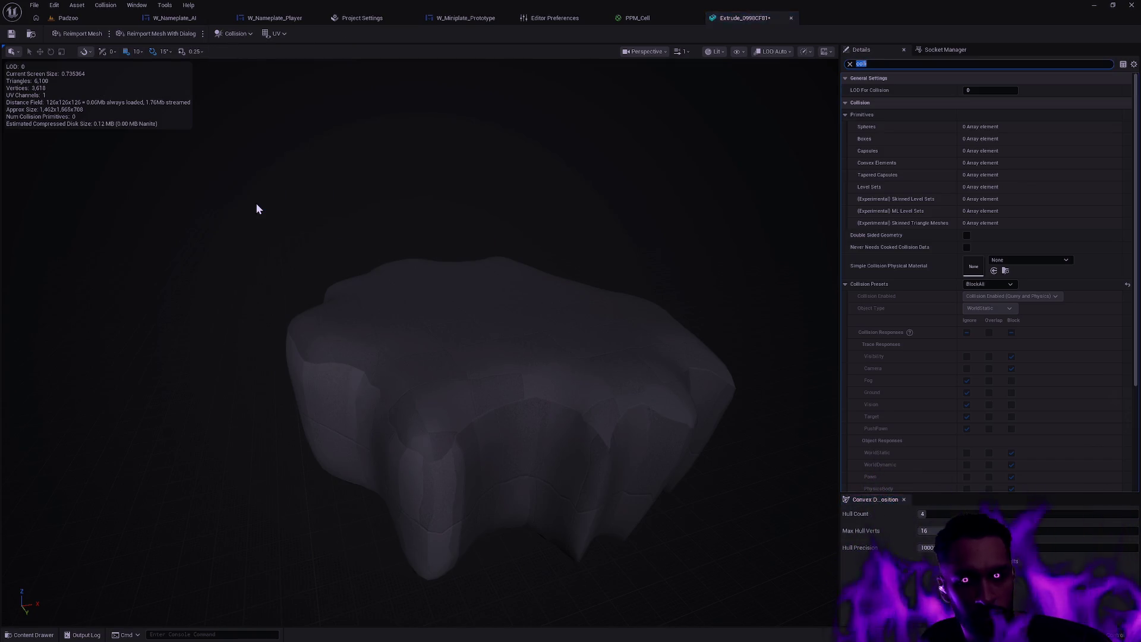
scroll(956, 377, "down", 5)
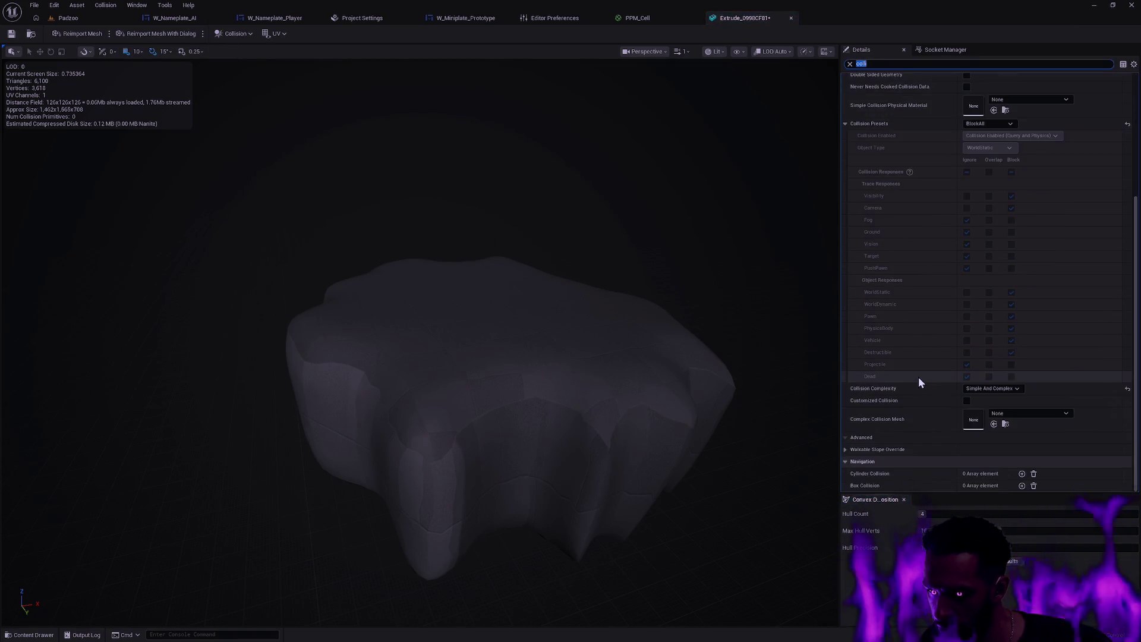
Apply auto convex collision, producing two green convex hulls over the rock.
left_click(227, 32)
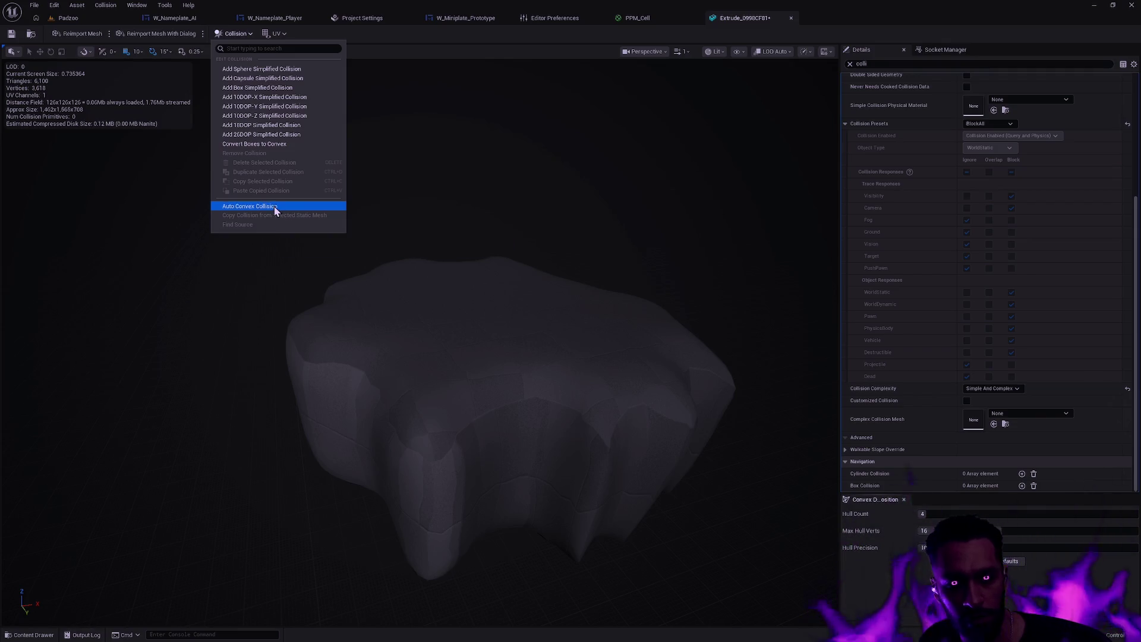
left_click(274, 205)
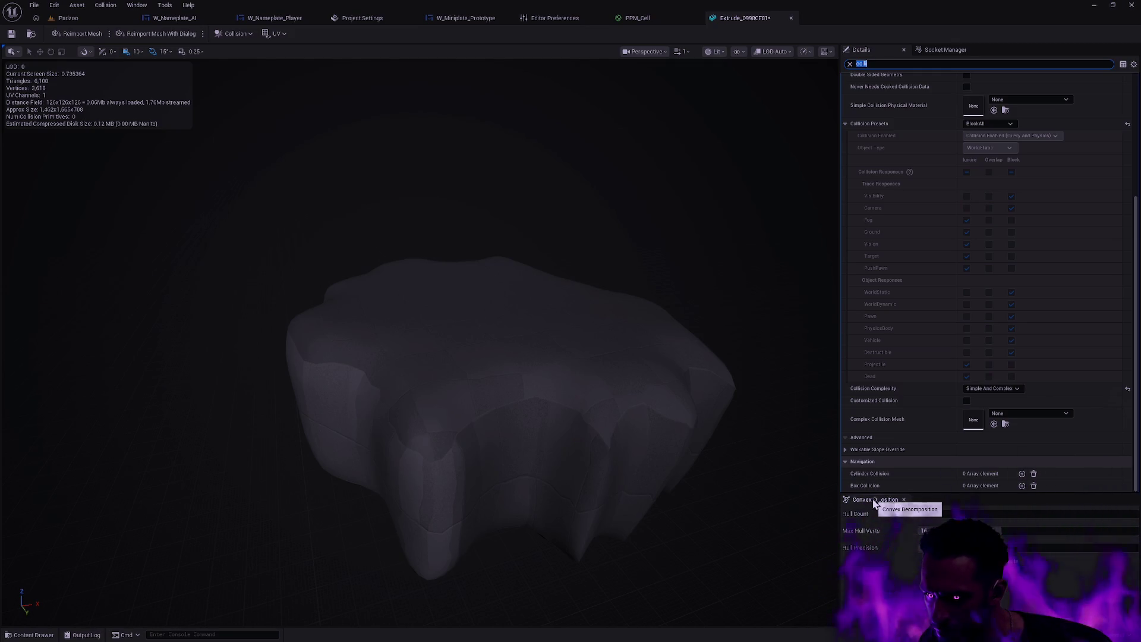
left_click(975, 561)
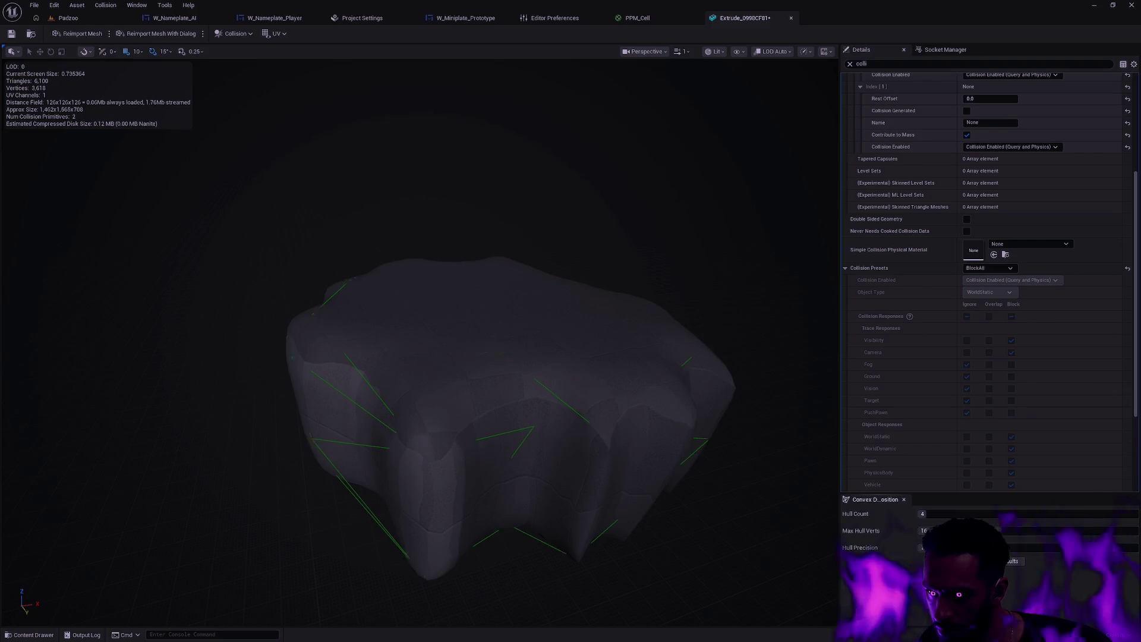
mouse_move(729, 298)
left_mouse_down()
mouse_move(729, 333)
mouse_move(748, 315)
mouse_move(731, 291)
left_mouse_up()
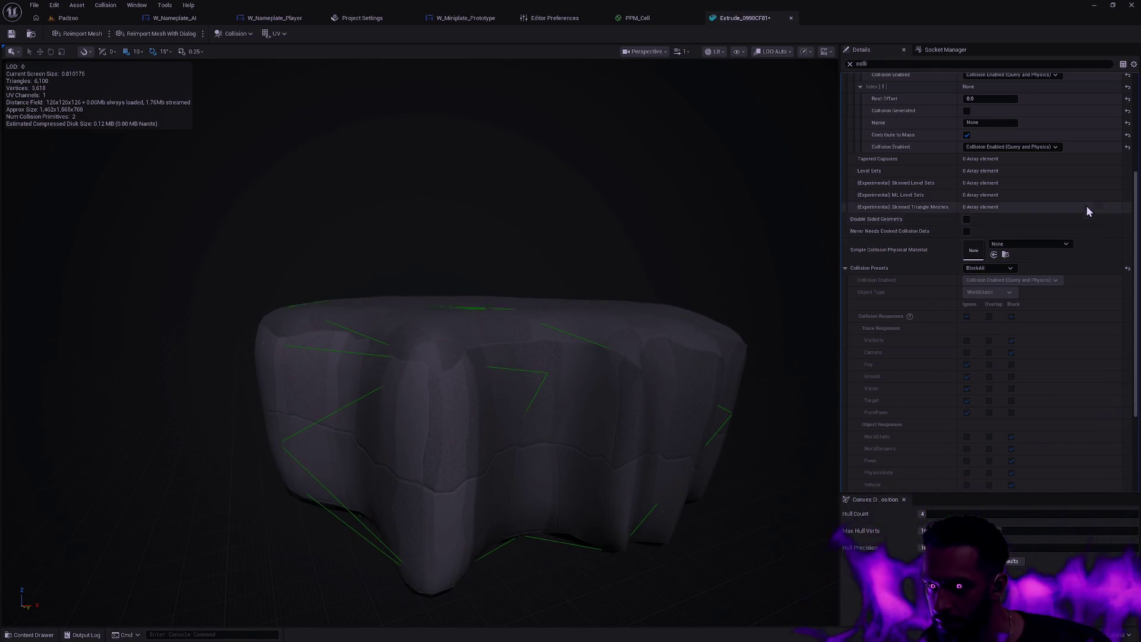
scroll(1078, 319, "up", 3)
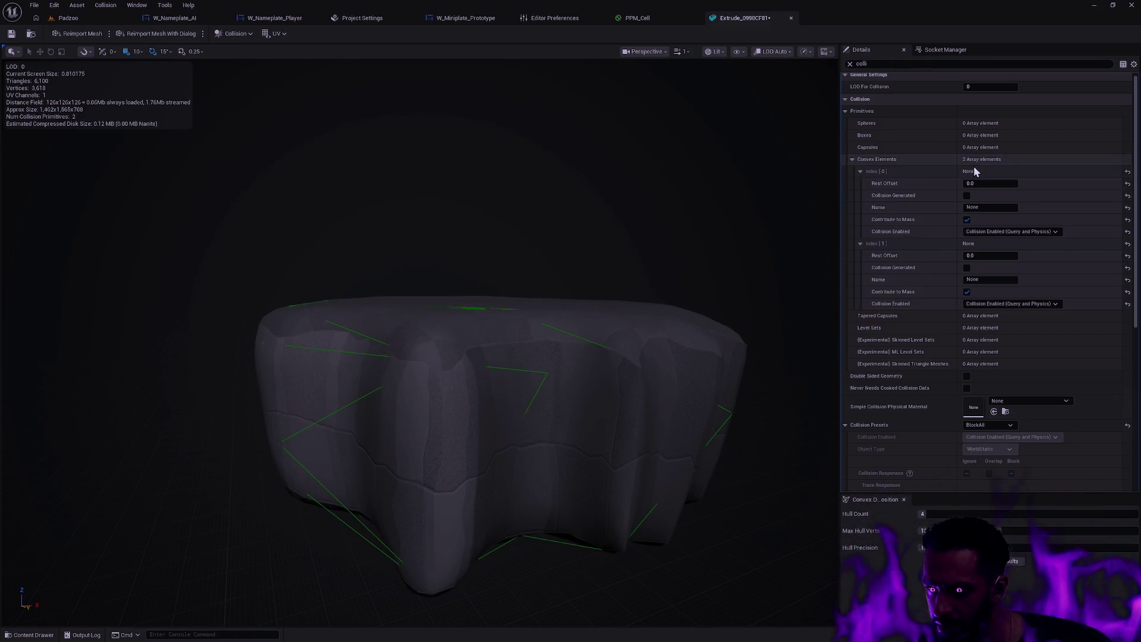
Collapse and re-expand the two Convex Elements entries in the Details panel.
left_click(860, 171)
left_click(860, 183)
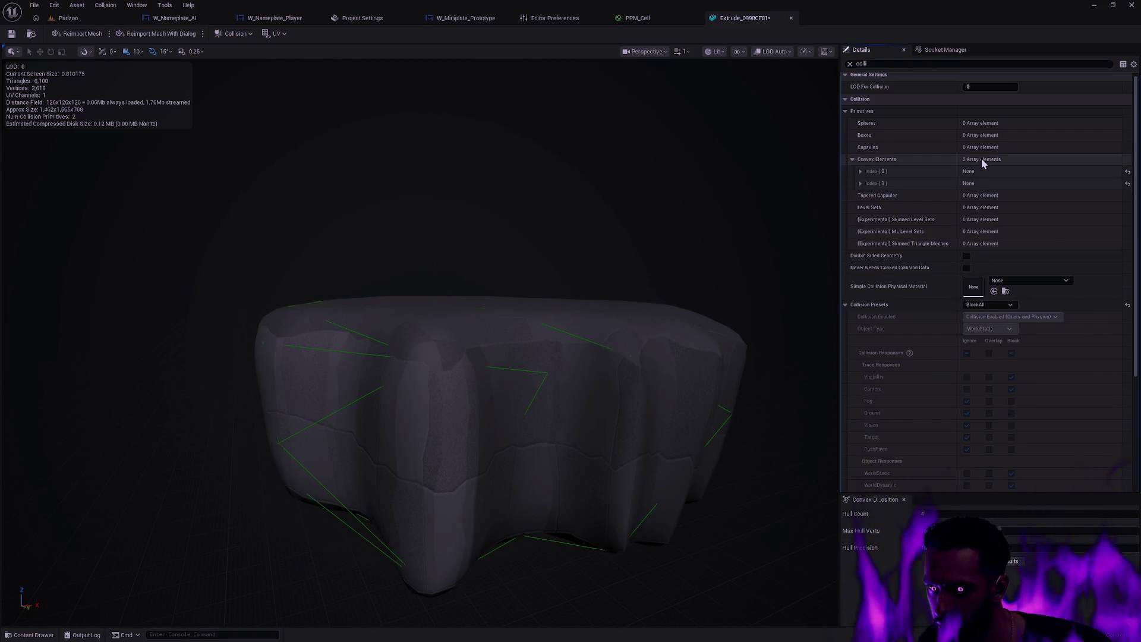
right_click(999, 159)
right_click(904, 173)
left_click(904, 172)
left_click(860, 183)
left_click(860, 172)
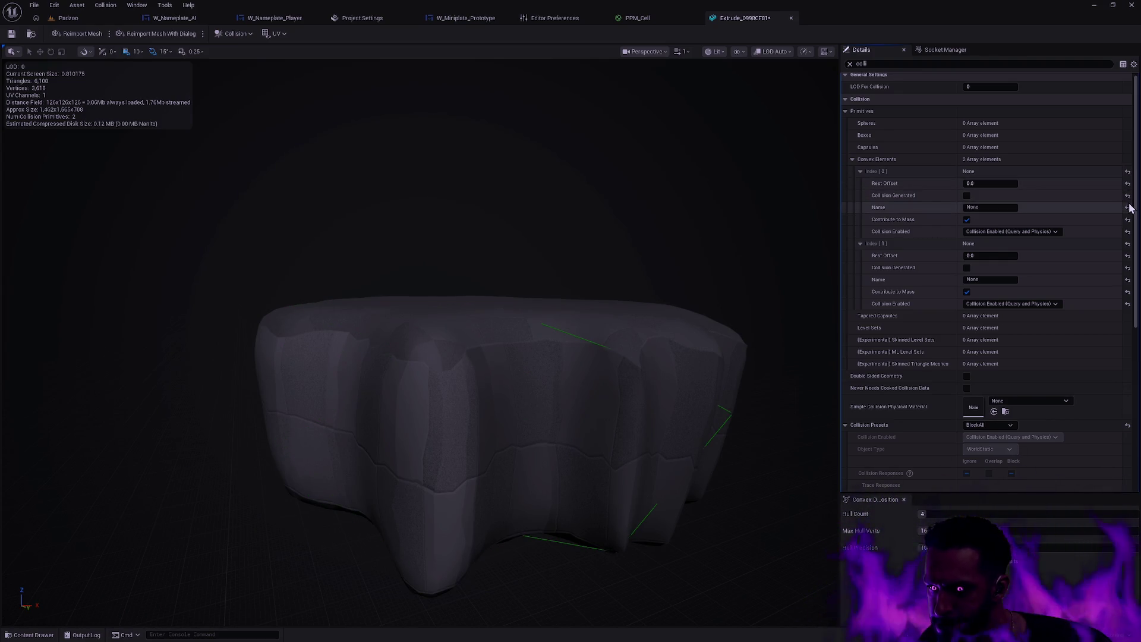
left_click(248, 33)
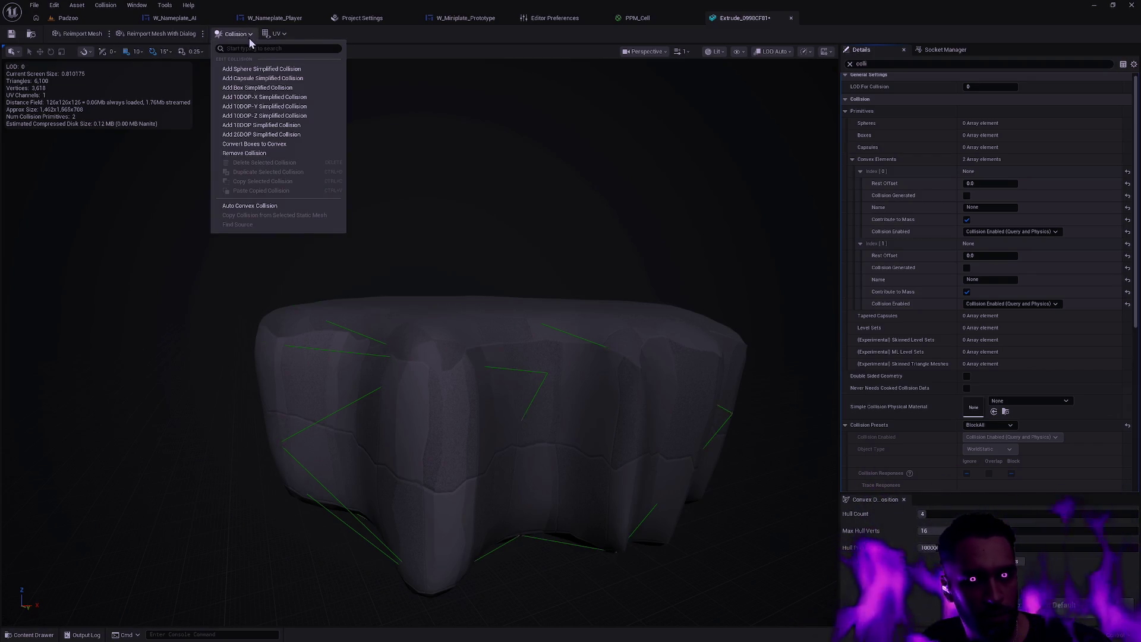
Remove the convex collision and set Collision Complexity to Use Complex Collision As Simple.
left_click(271, 155)
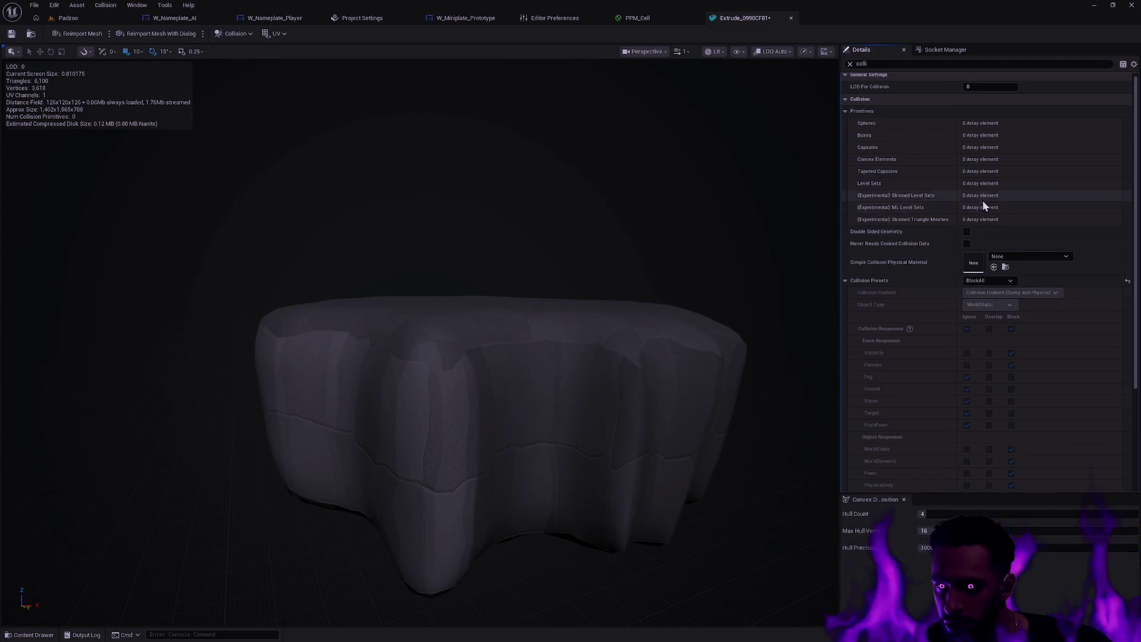
scroll(1028, 345, "up", 1)
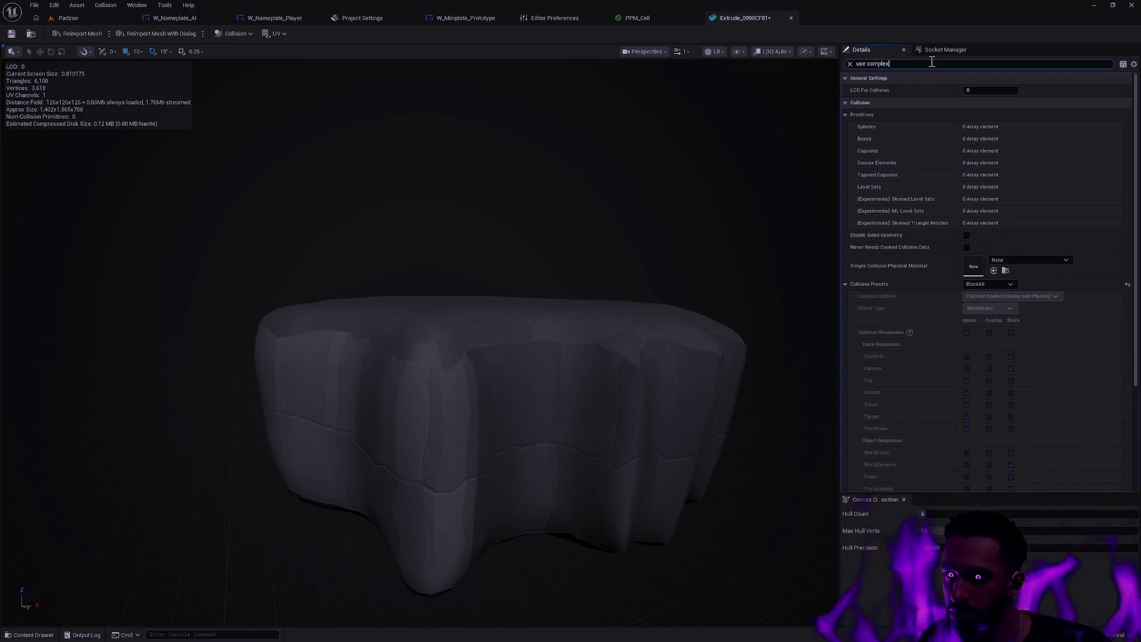
type("x")
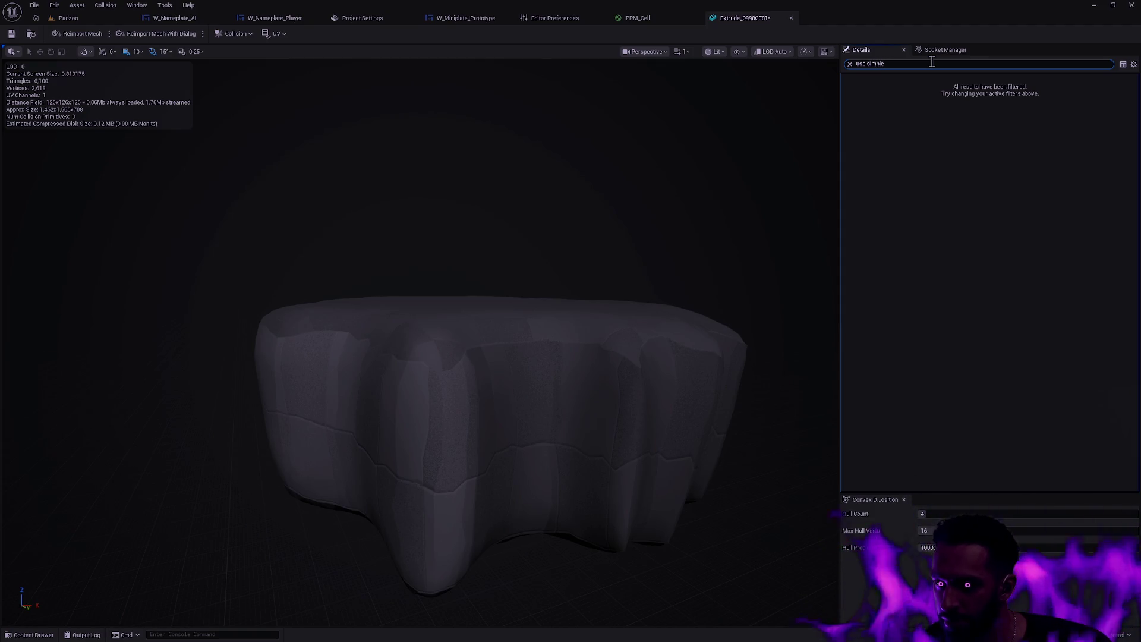
type("ple")
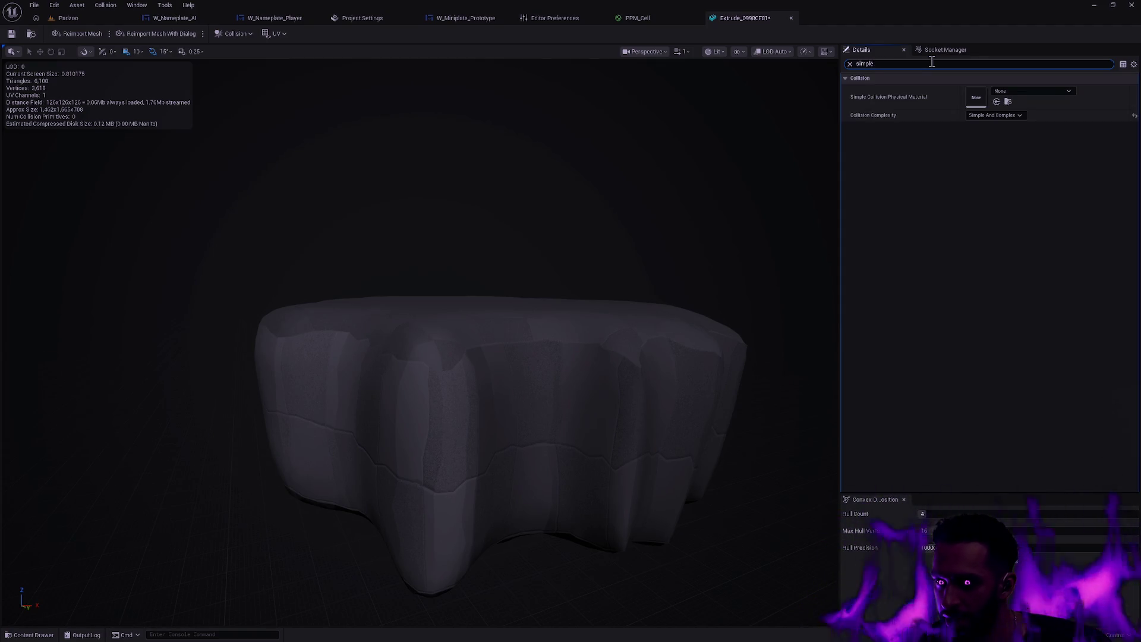
left_click(996, 116)
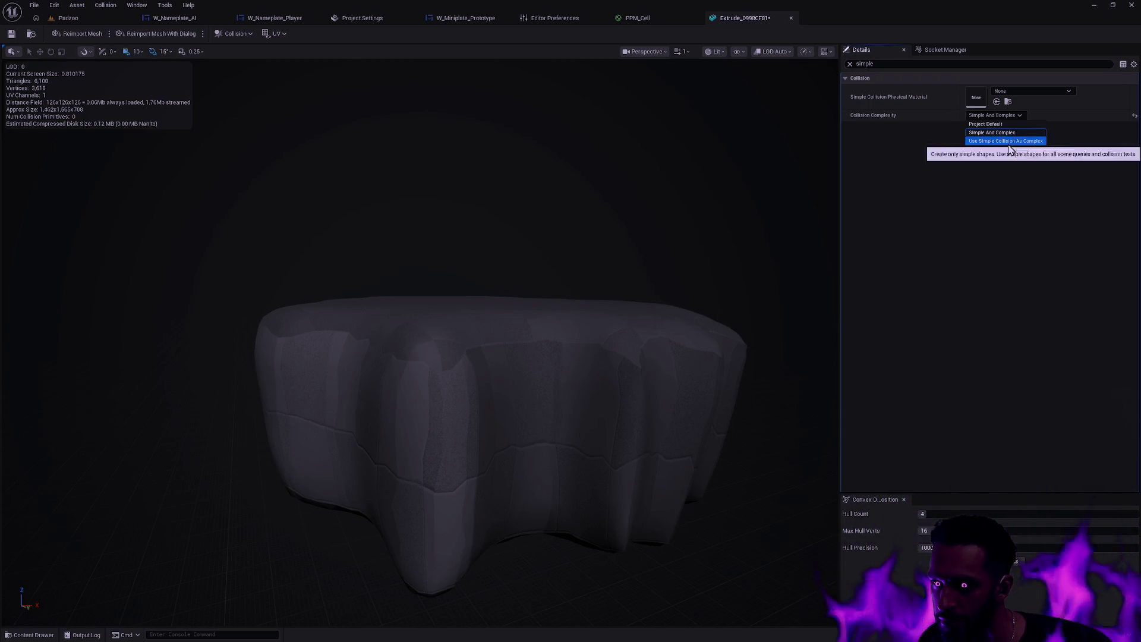
left_click(1009, 150)
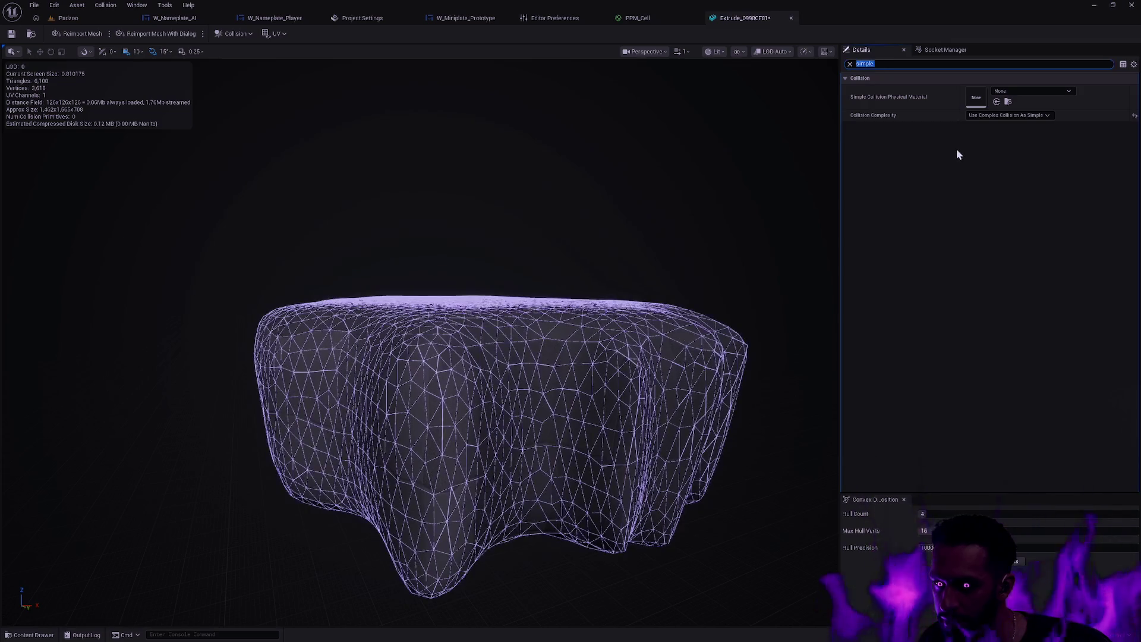
Briefly try Use Simple Collision As Complex, revert to Complex As Simple, and return to Padzoo.
left_click_drag(294, 111, 339, 128)
left_click(1010, 116)
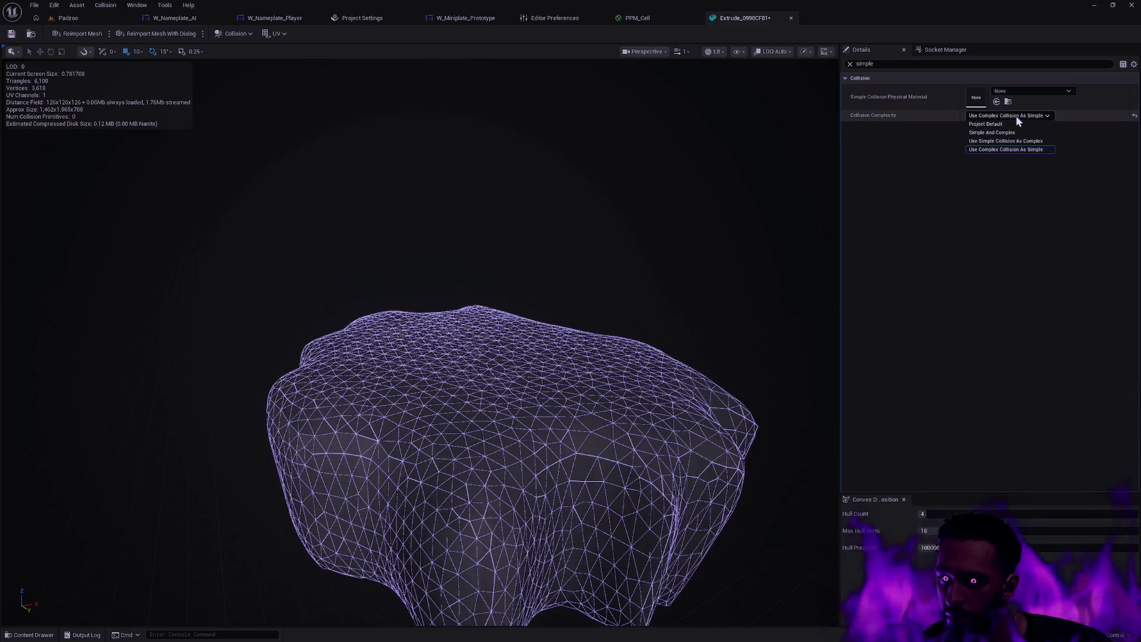
left_click(1001, 140)
left_click(1011, 115)
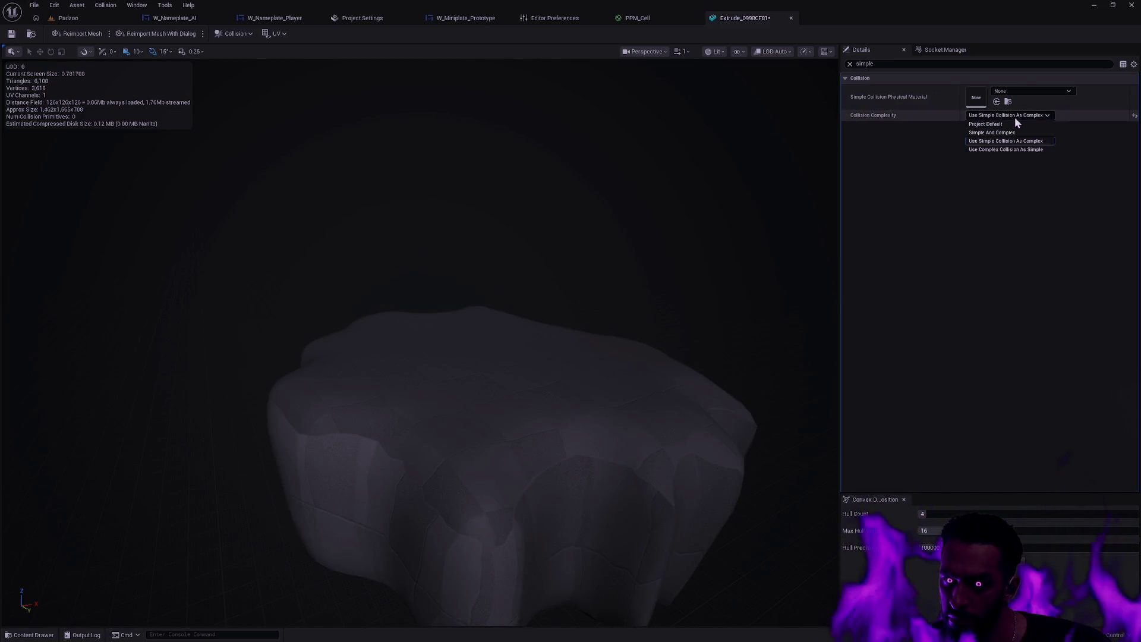
left_click(997, 148)
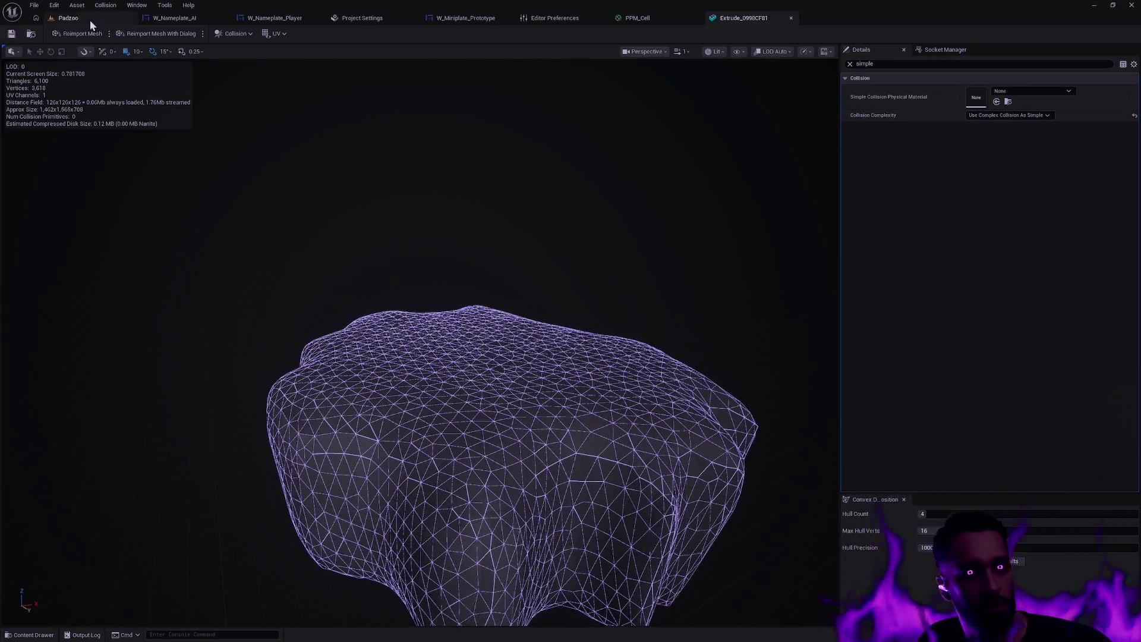
left_click(89, 18)
Play the level in the editor in fullscreen, then stop the session.
key("alt+p")
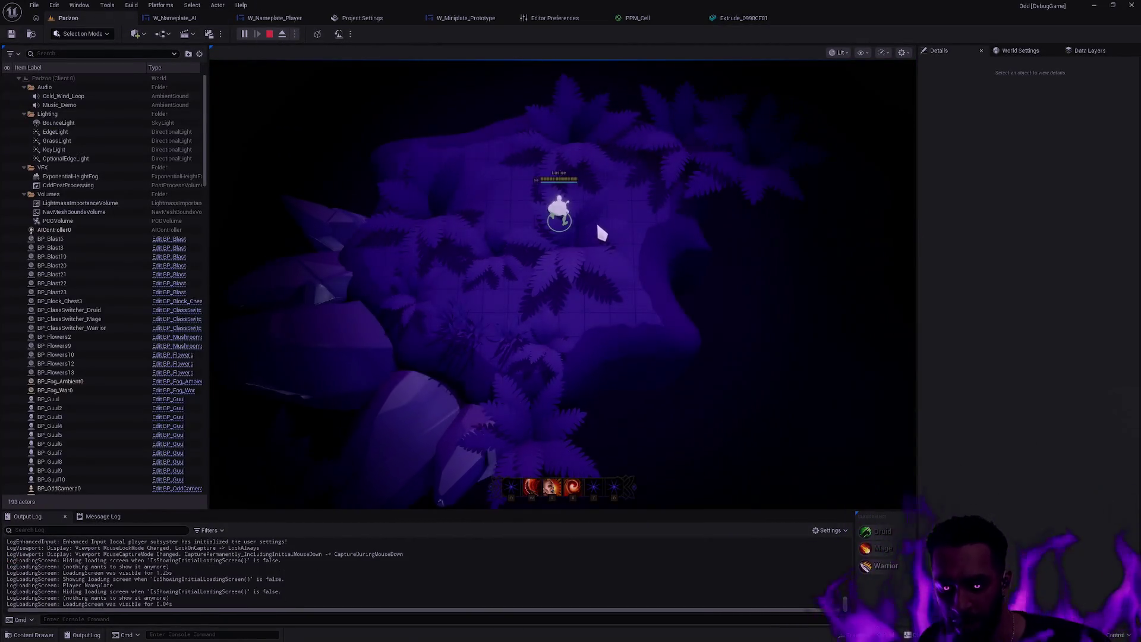
key("F11")
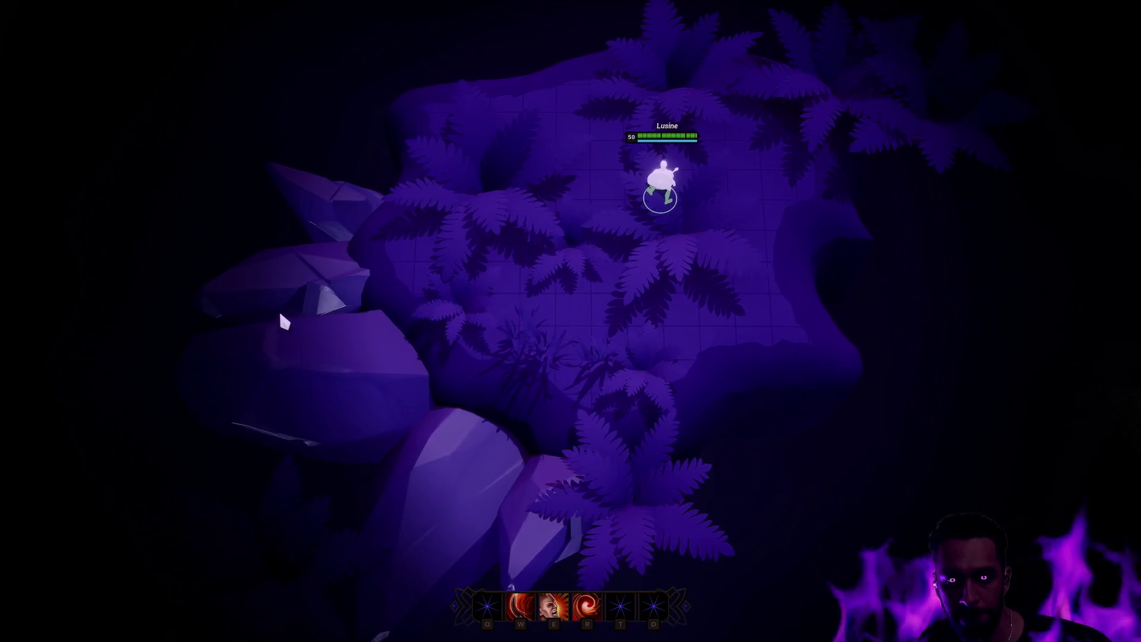
key("Escape")
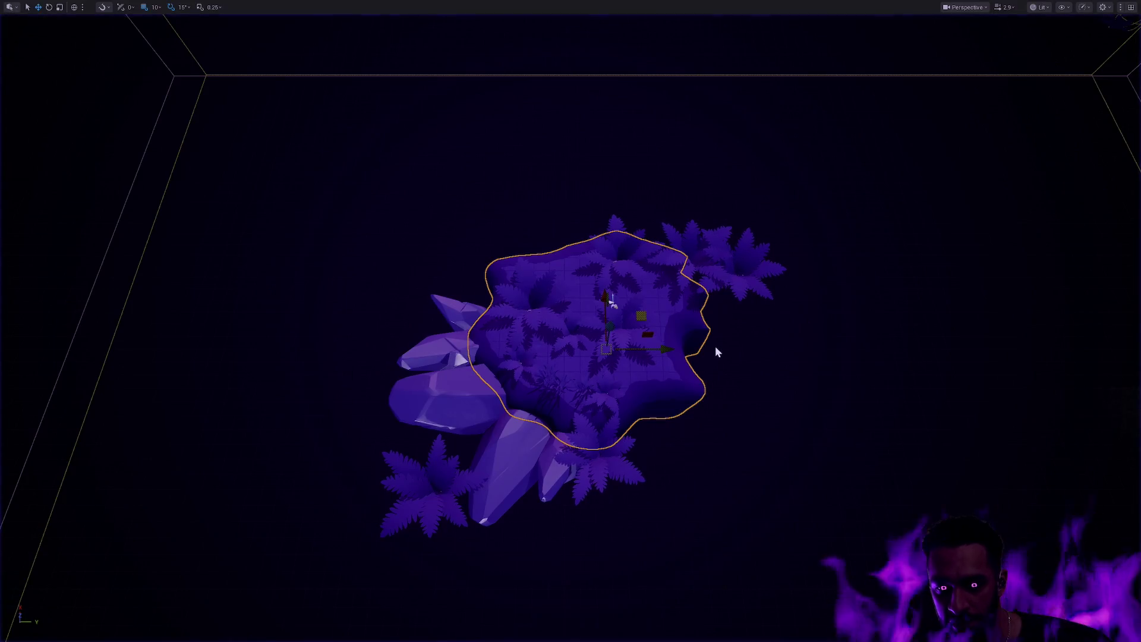
Orbit above the rock platform, show navigation debug info, and restore the full editor layout.
left_click_drag(602, 357, 808, 323)
mouse_move(701, 410)
left_mouse_down()
mouse_move(740, 405)
mouse_move(722, 452)
mouse_move(668, 430)
mouse_move(677, 392)
mouse_move(556, 340)
left_mouse_up()
key("p")
scroll(706, 405, "up", 5)
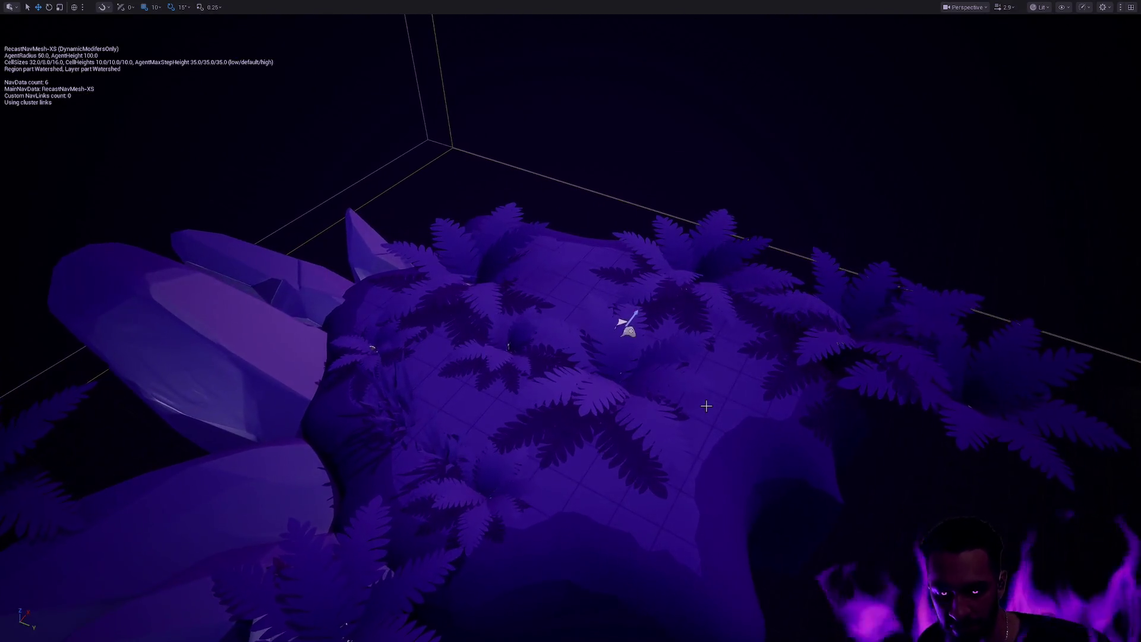
key("F11")
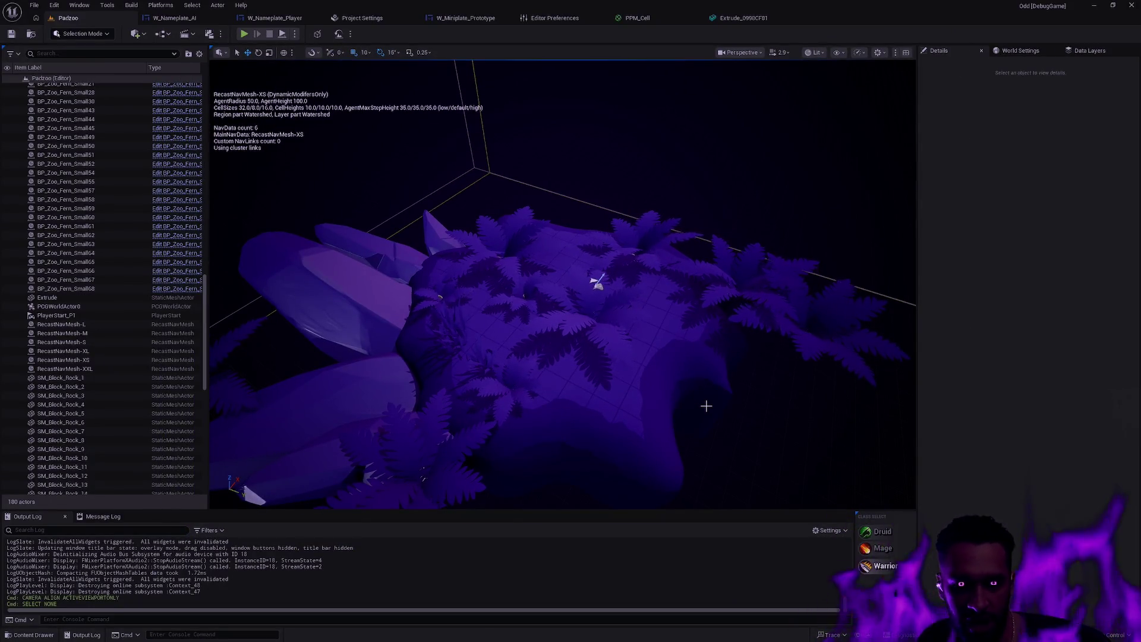
Rebuild navigation paths with Build Paths, then select and frame the Extrude platform.
left_click(191, 6)
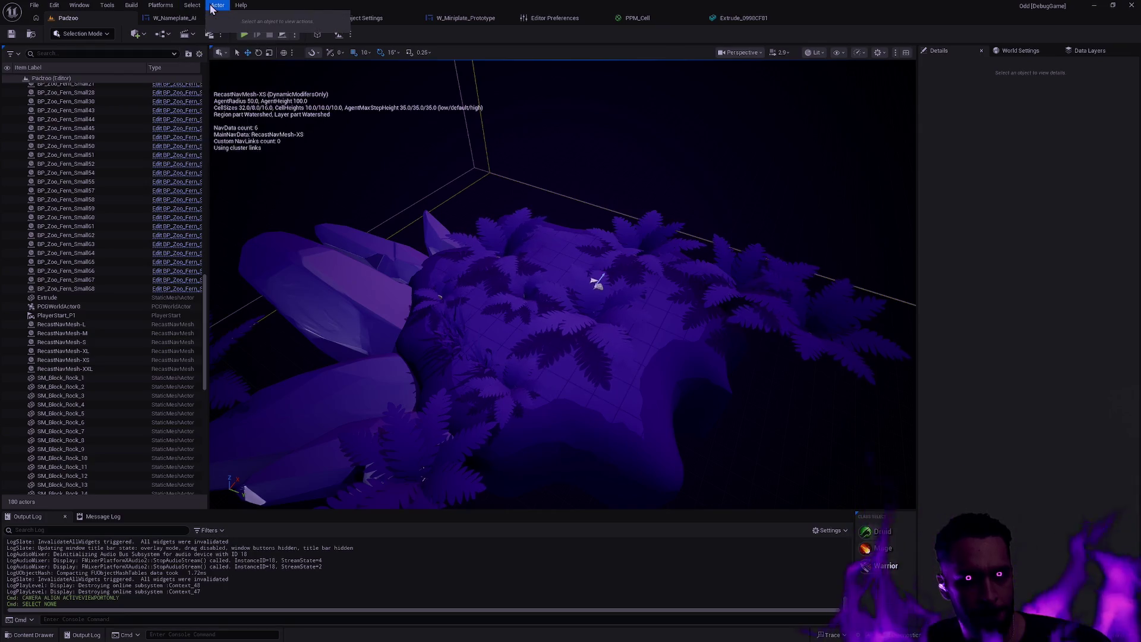
left_click(131, 5)
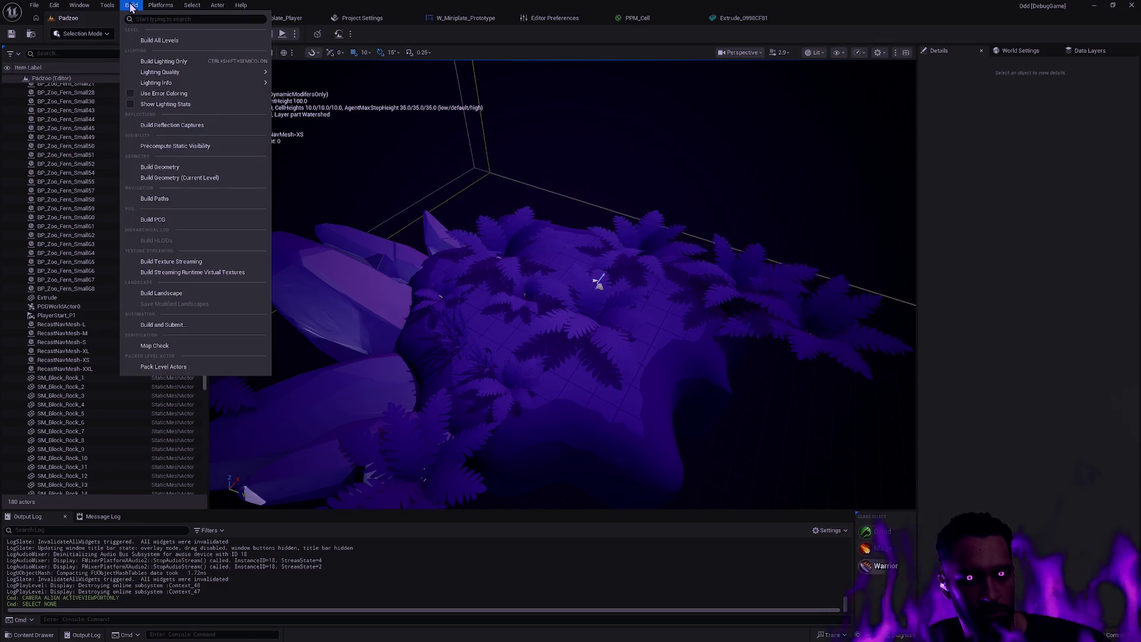
left_click(168, 201)
left_click(591, 390)
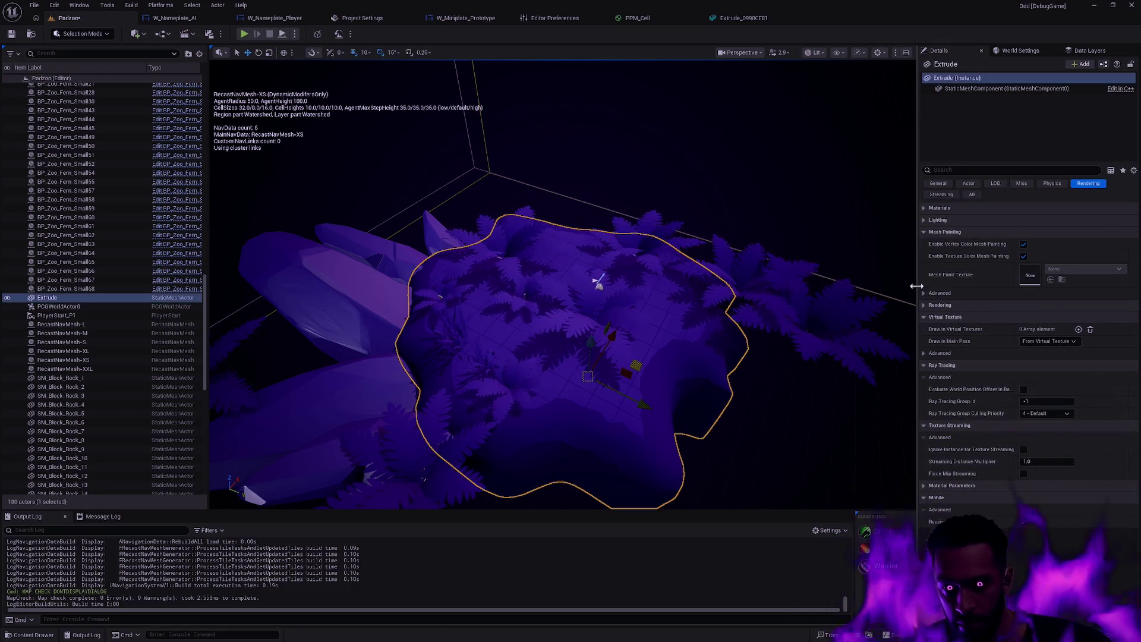
key("f")
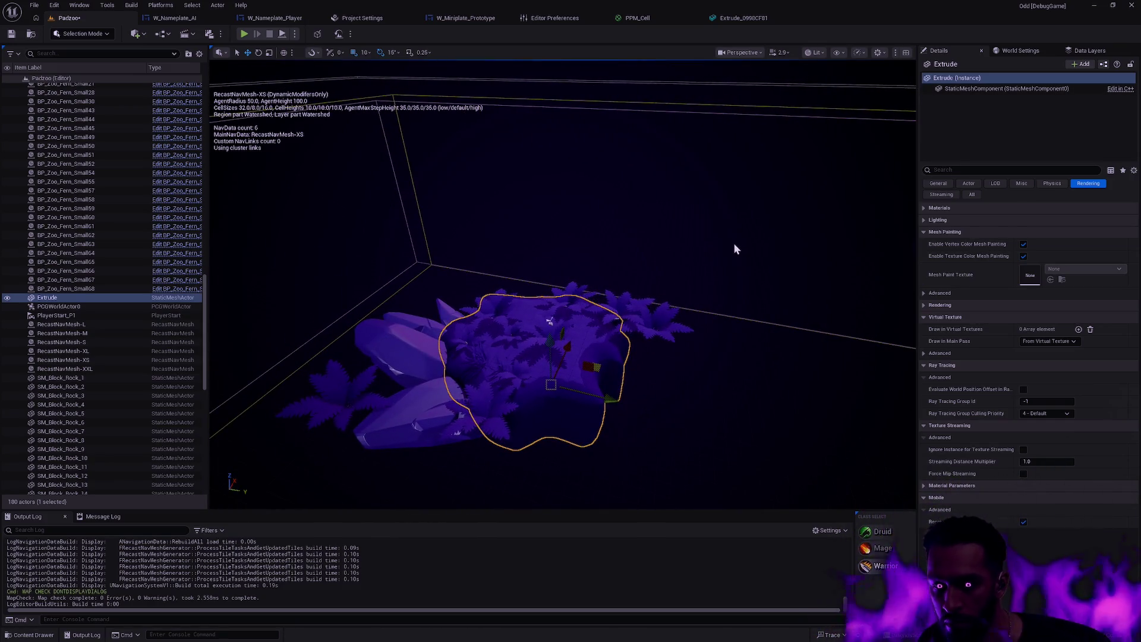
left_click(816, 54)
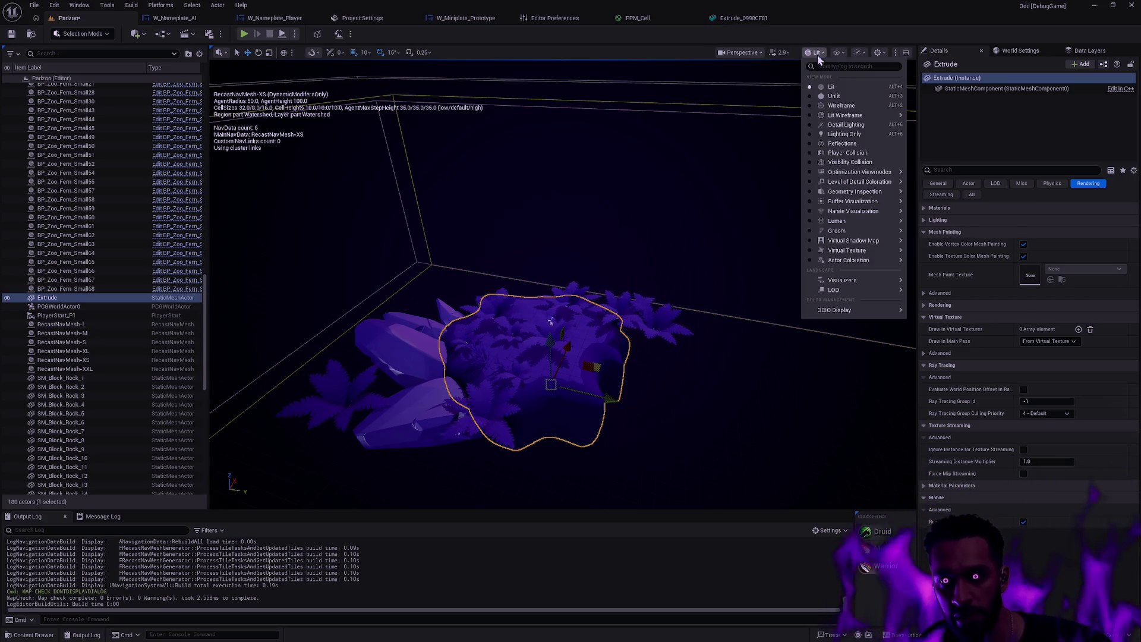
Switch the viewport to the Left view and inspect the PCGVolume and LightmassImportanceVolume.
left_click(740, 52)
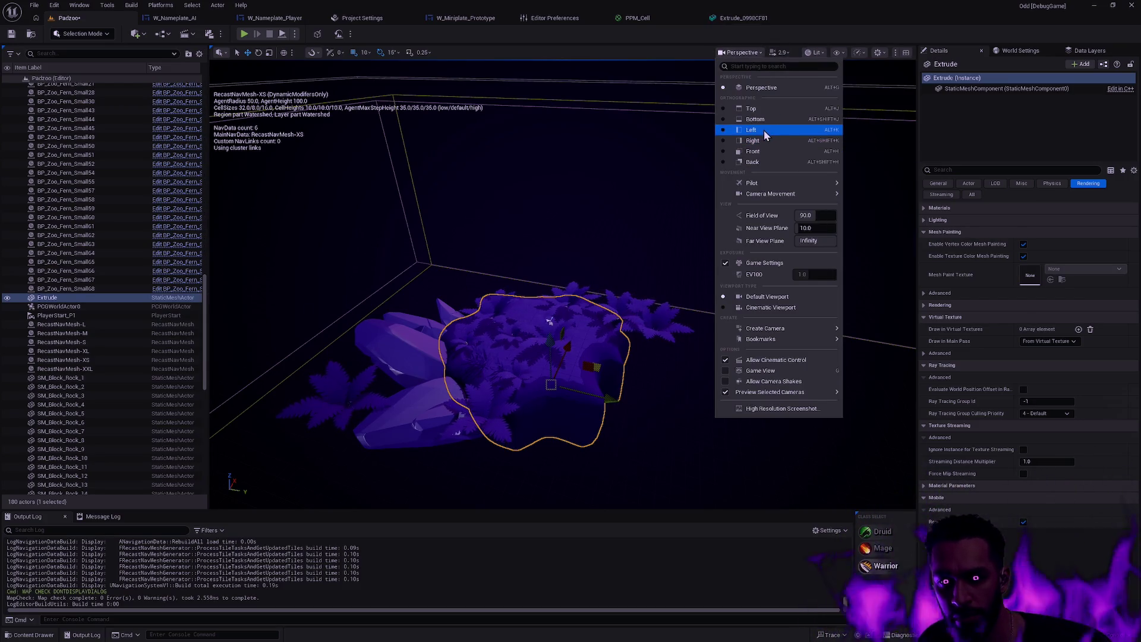
left_click(764, 130)
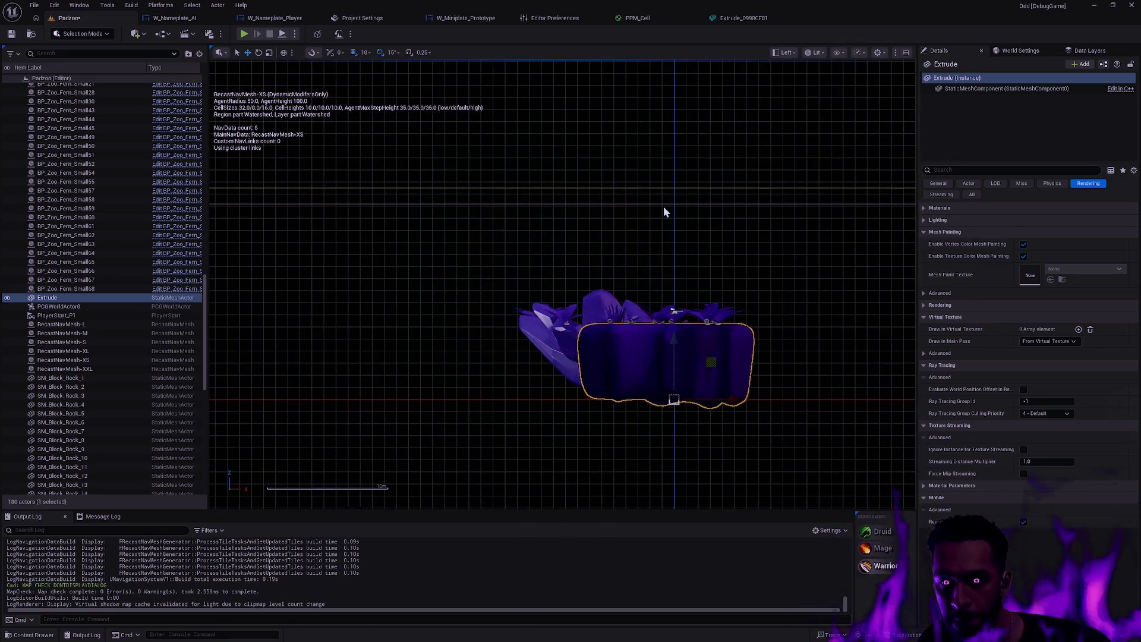
left_click(665, 203)
left_click(678, 187)
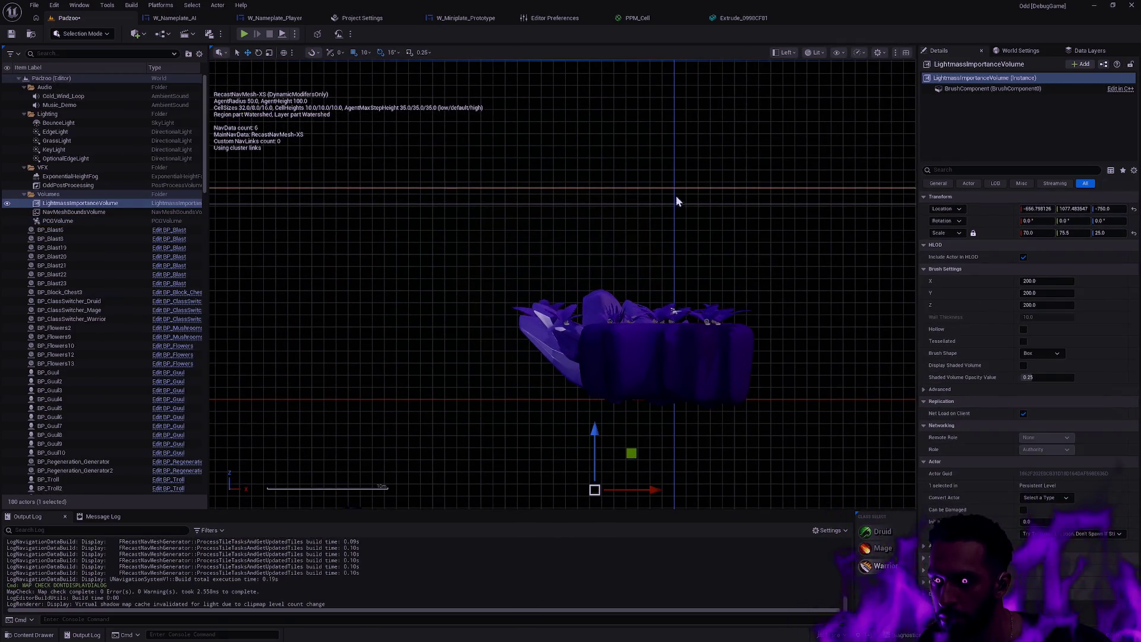
left_click(672, 203)
left_click(769, 397)
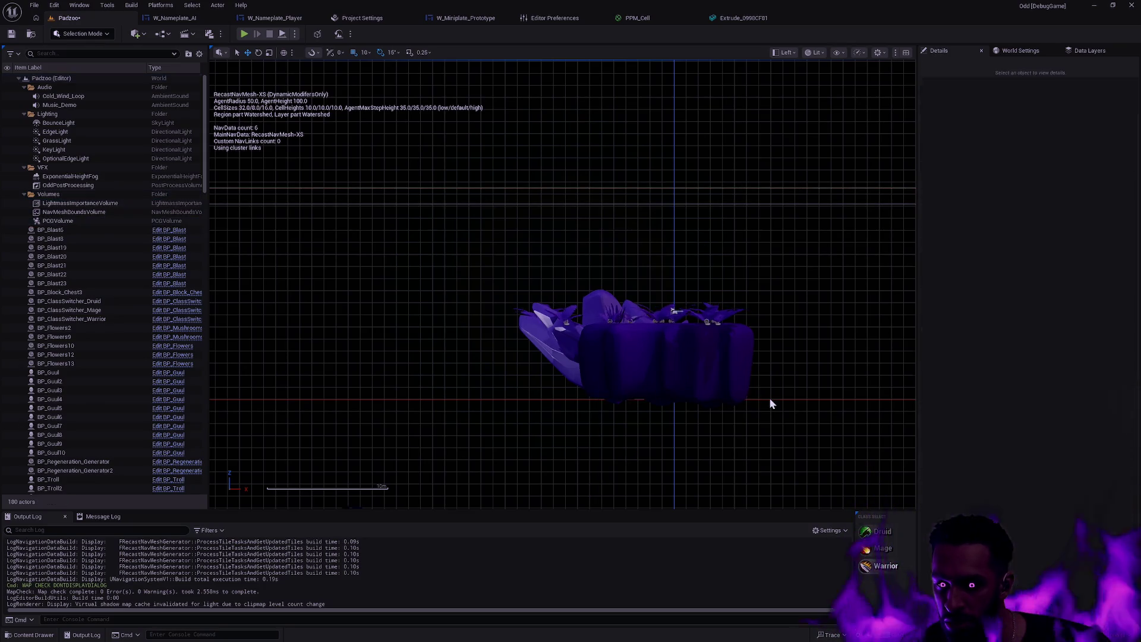
scroll(773, 279, "down", 3)
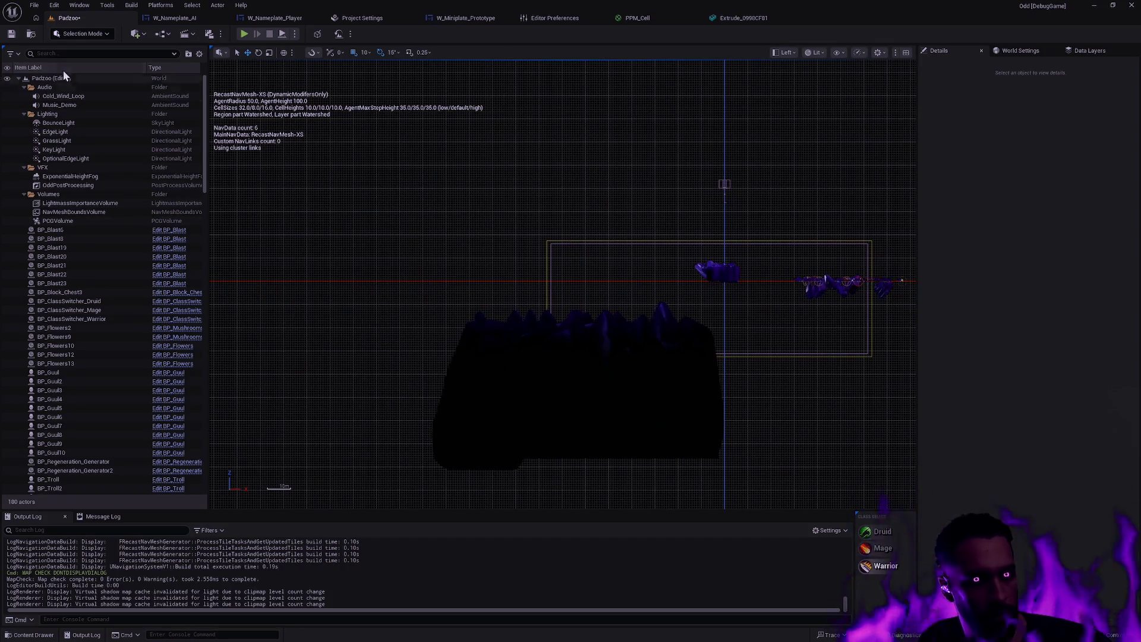
Delete the six RecastNavMesh actors (RecastNavMesh-L through XXL) from the Outliner and save, leaving 174 actors.
left_click(80, 213)
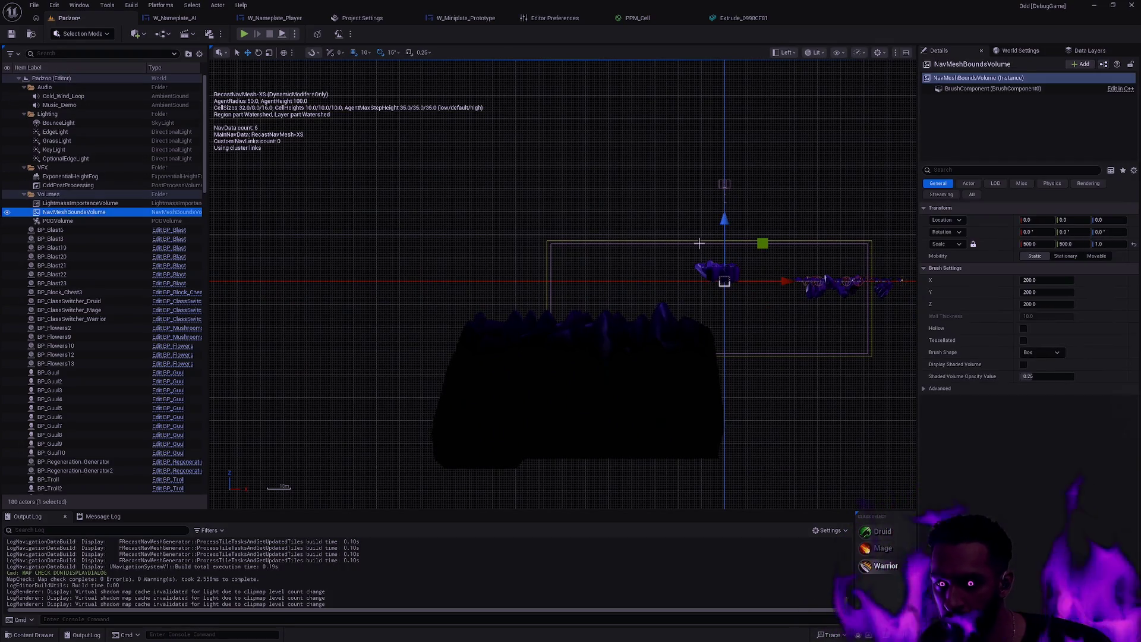
mouse_move(205, 123)
left_mouse_down()
mouse_move(202, 337)
mouse_move(178, 458)
left_mouse_up()
scroll(94, 369, "up", 10)
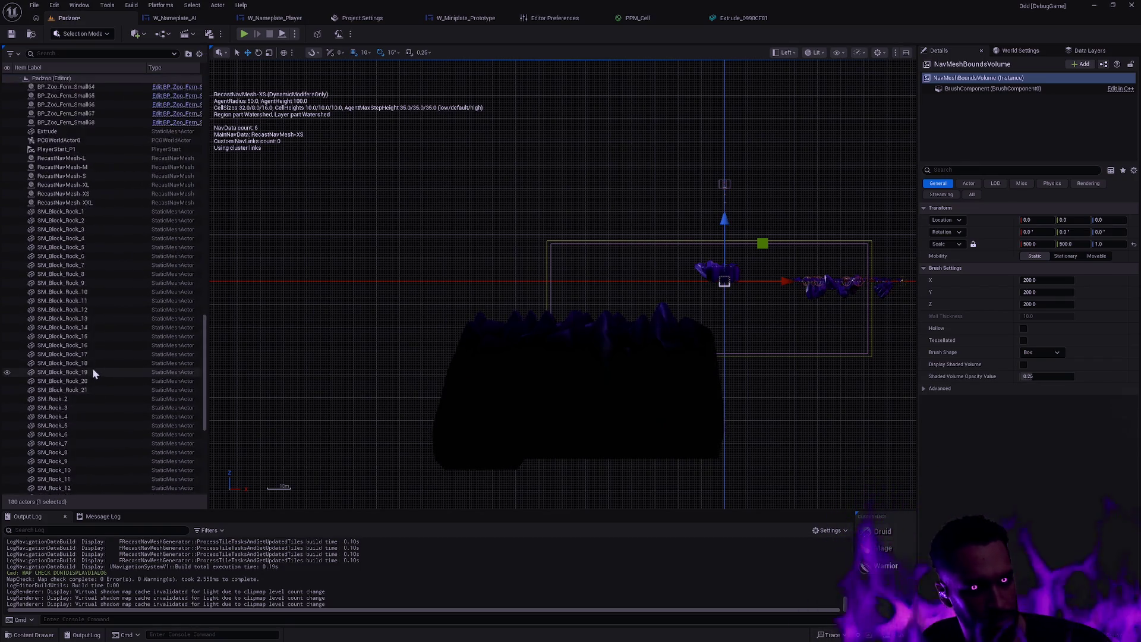
scroll(117, 342, "up", 3)
left_click(94, 372)
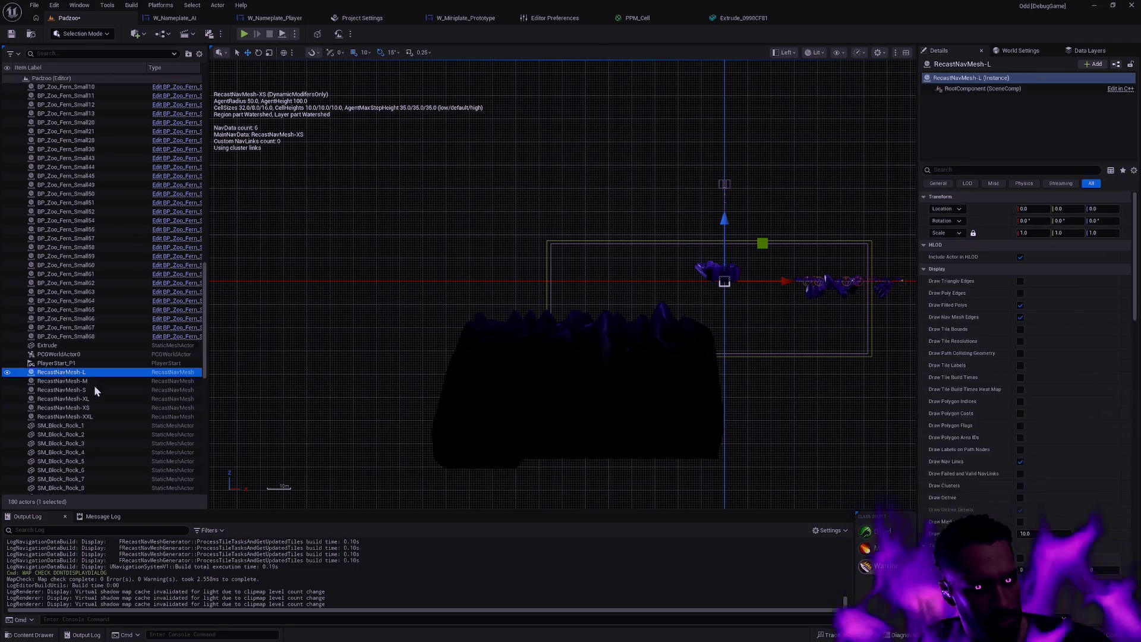
left_click(126, 416, "shift")
key("Delete")
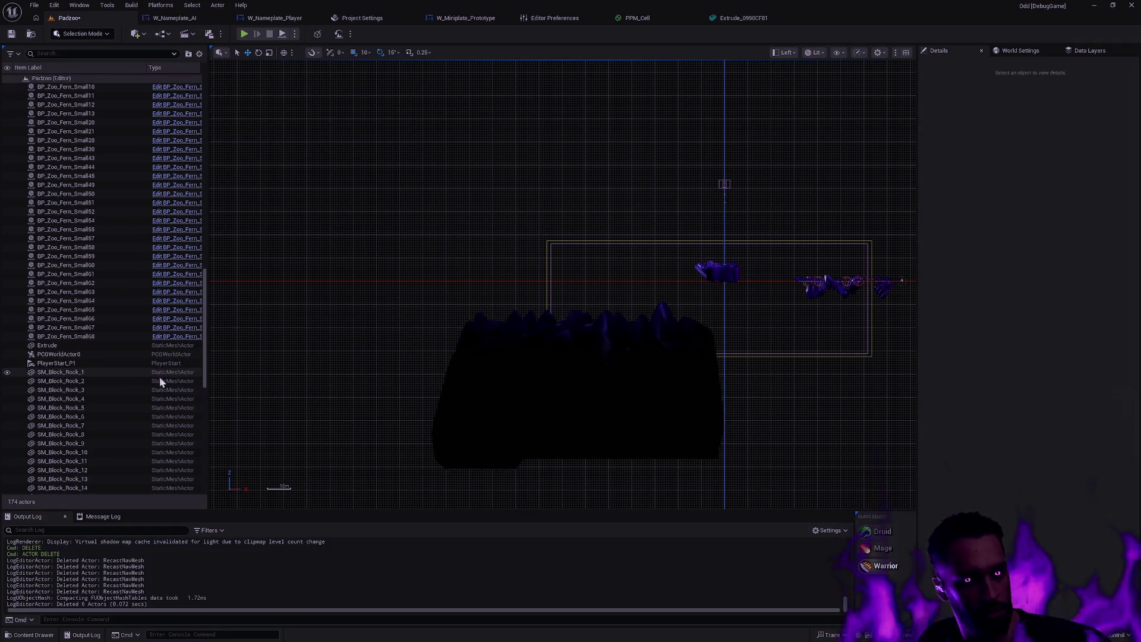
left_click(12, 35)
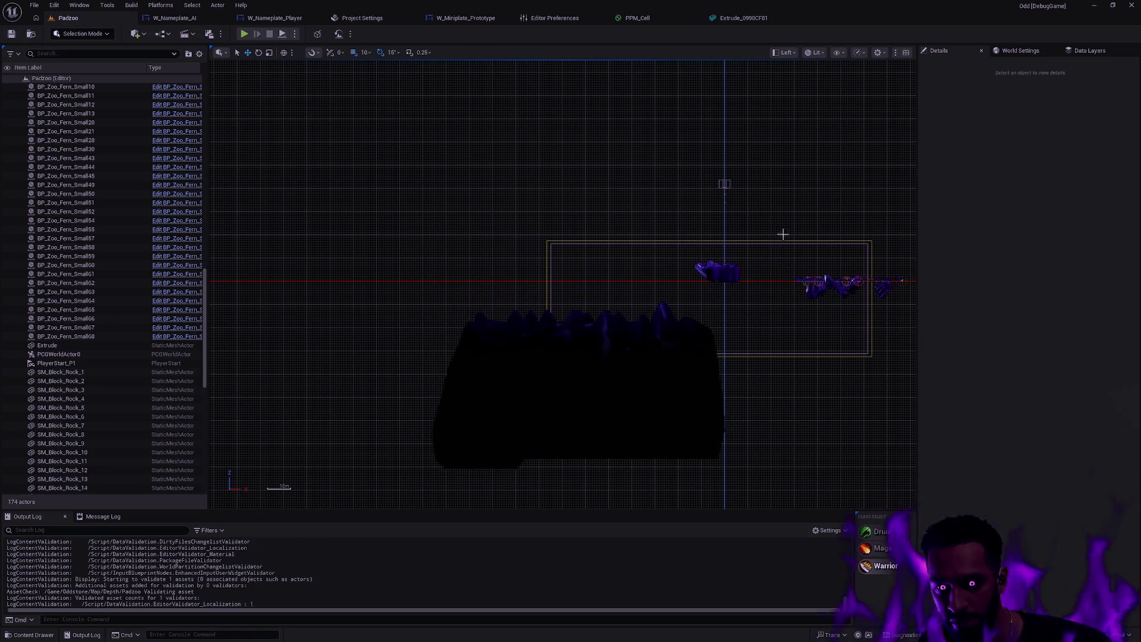
scroll(780, 249, "up", 5)
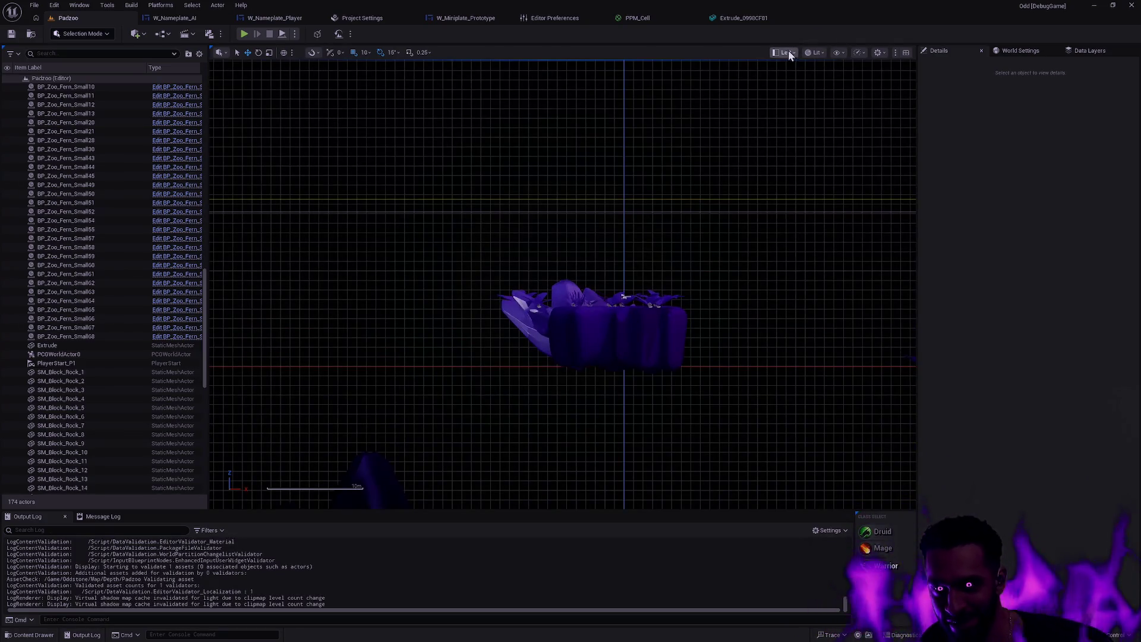
Return the viewport to Perspective and delete the large fern BP_Zoo_Fern_Large33 from the island.
left_click(789, 54)
left_click(822, 88)
left_click_drag(569, 289, 570, 249)
left_click(581, 324)
key("f")
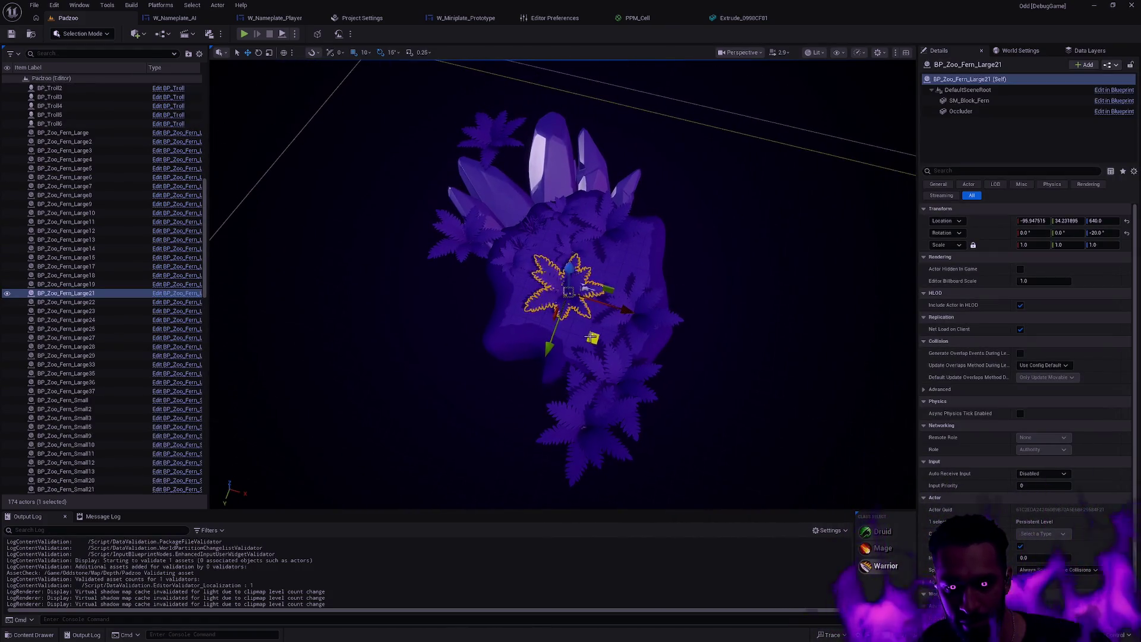
key("Escape")
scroll(570, 286, "up", 3)
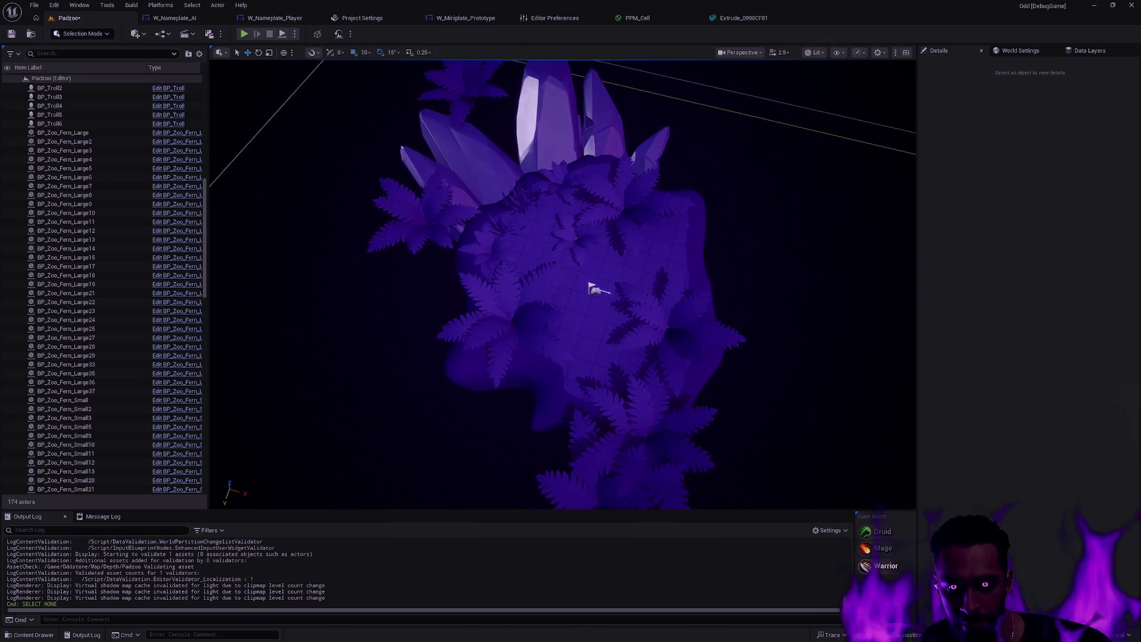
left_click(498, 244)
mouse_move(515, 299)
left_mouse_down()
mouse_move(450, 267)
mouse_move(615, 394)
left_mouse_up()
key("Delete")
Try moving BP_Zoo_Fern_Large22, undo it, and delete another fern on the island.
scroll(642, 267, "up", 2)
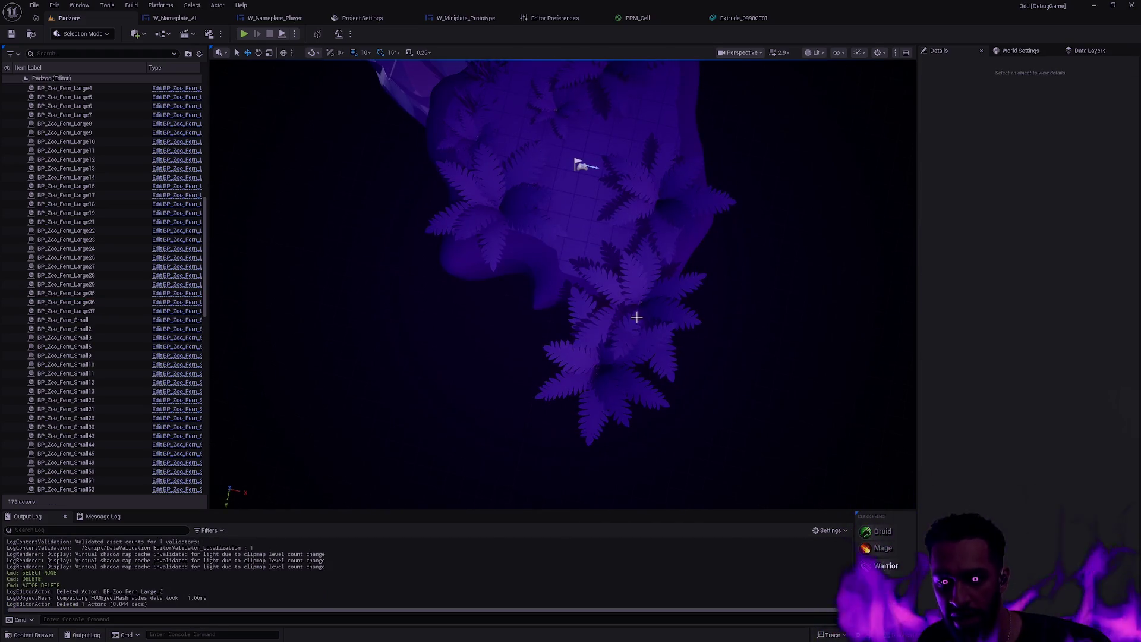
scroll(595, 211, "down", 2)
left_click(595, 211)
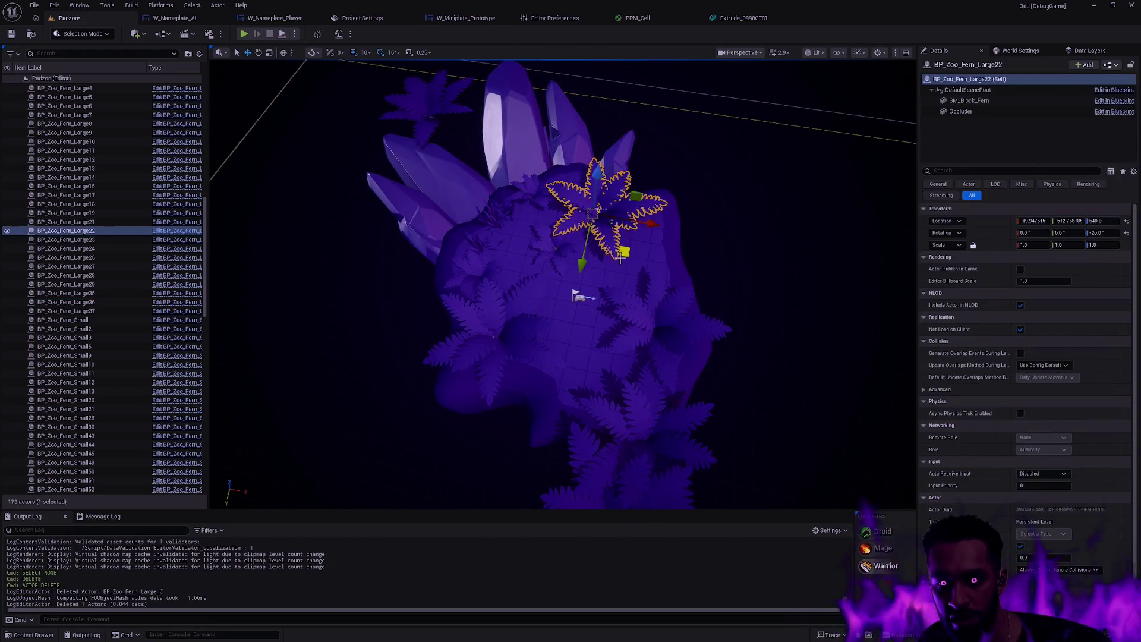
mouse_move(624, 255)
left_mouse_down()
mouse_move(680, 254)
mouse_move(584, 254)
left_mouse_up()
key("ctrl+z")
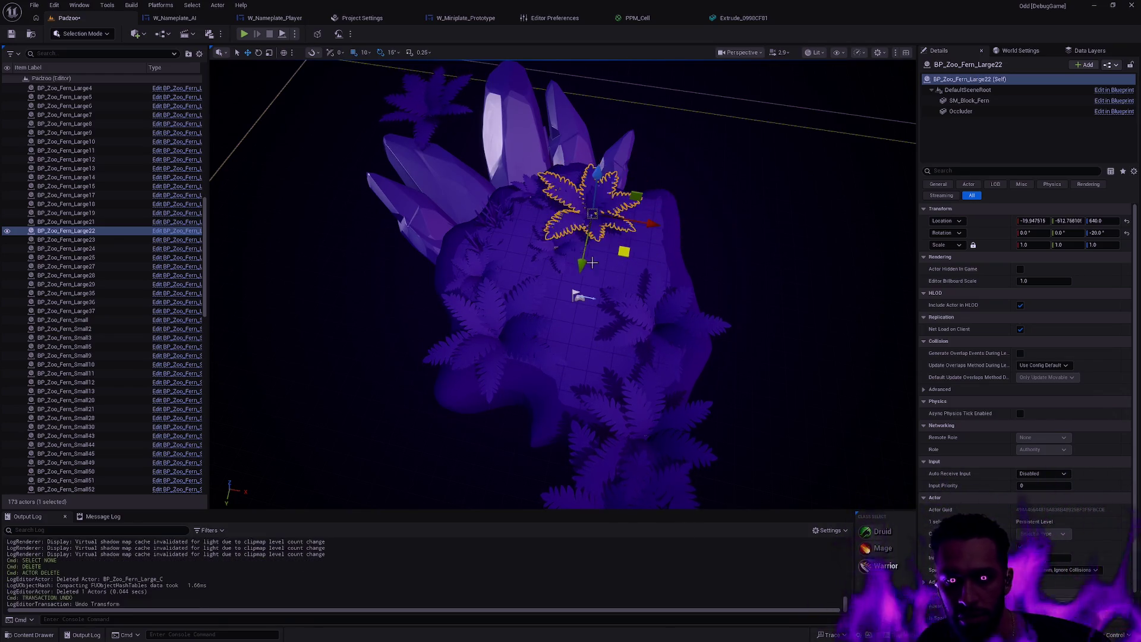
left_click(581, 264)
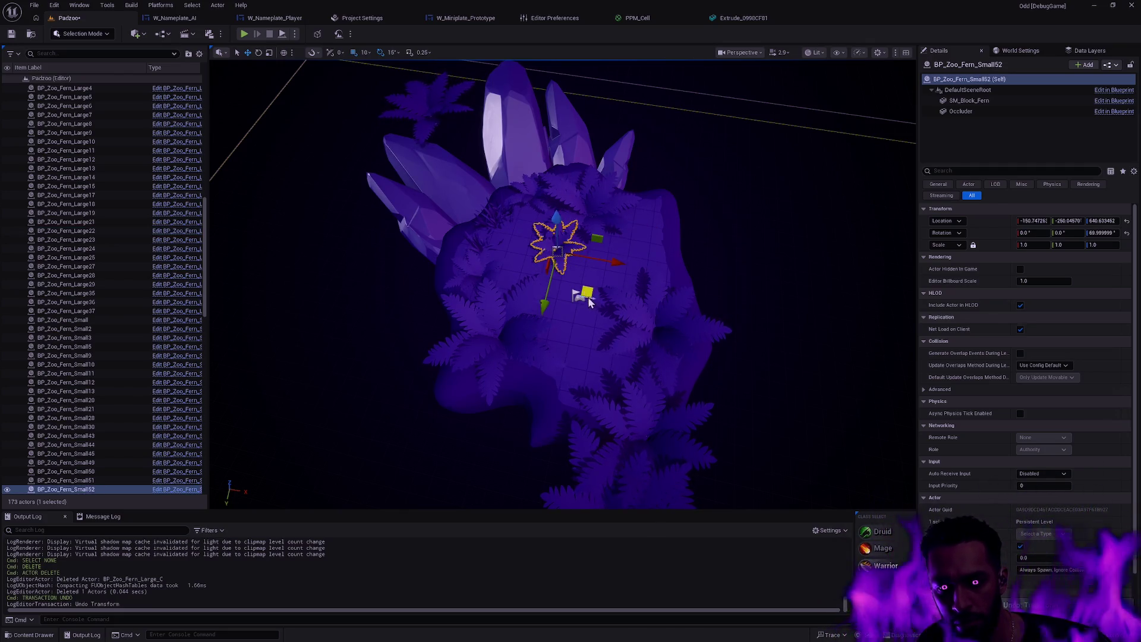
key("ctrl+z")
key("Escape")
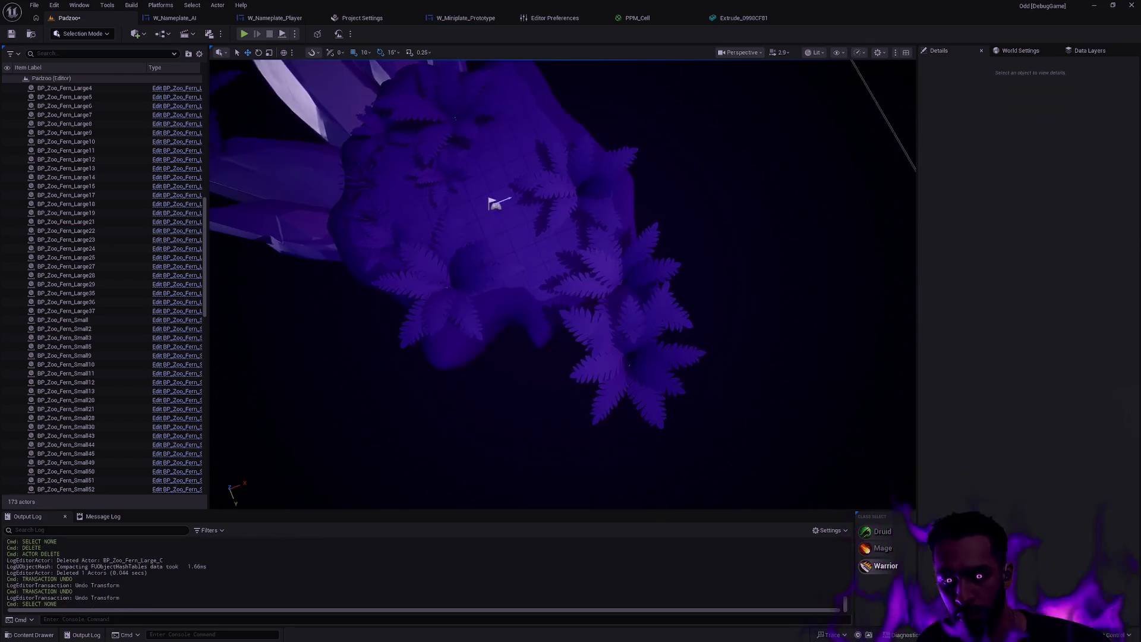
left_click(721, 382)
key("Delete")
Duplicate grass clumps including SM_TD01_Grass_Large_4, then delete the unwanted duplicates.
left_click(744, 277)
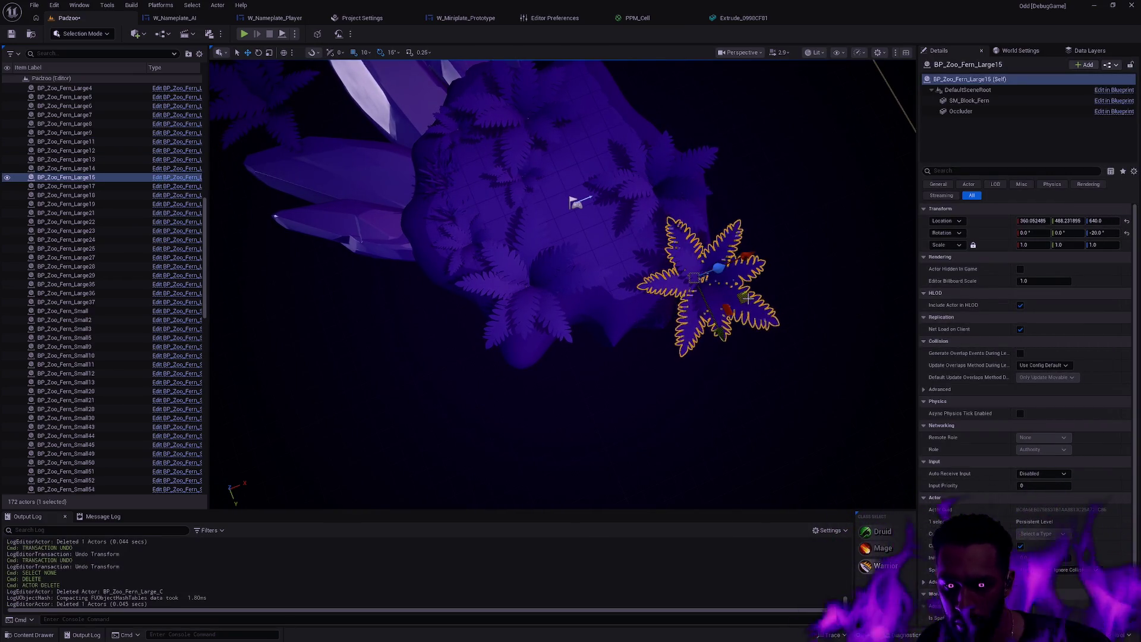
key("Escape")
left_click_drag(747, 264, 747, 264)
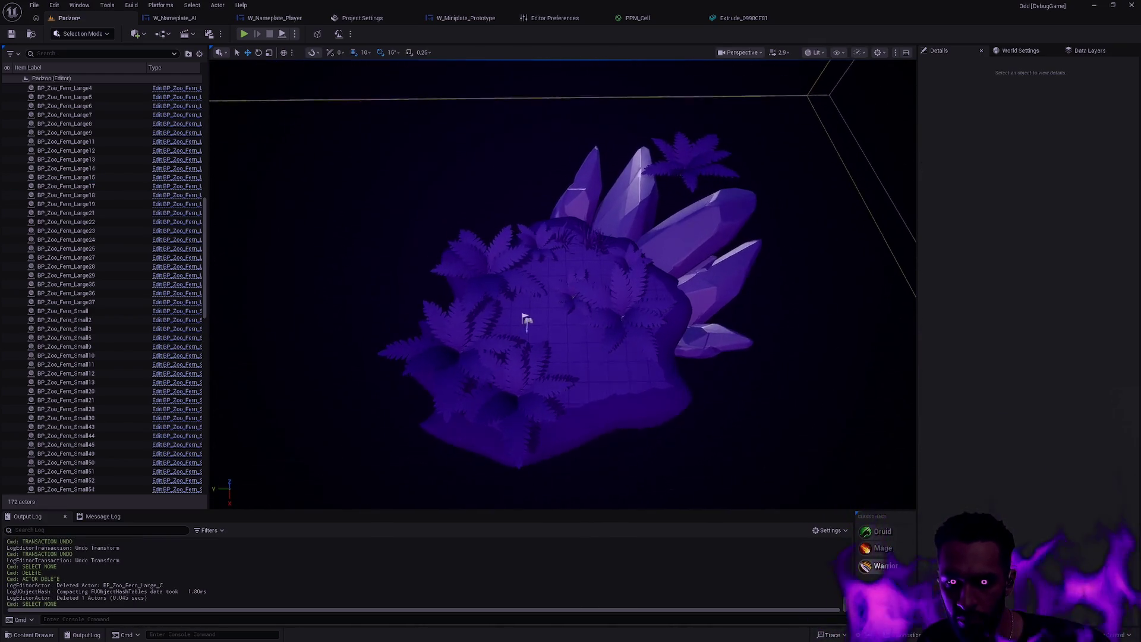
left_click(567, 245)
left_click(596, 252, "ctrl")
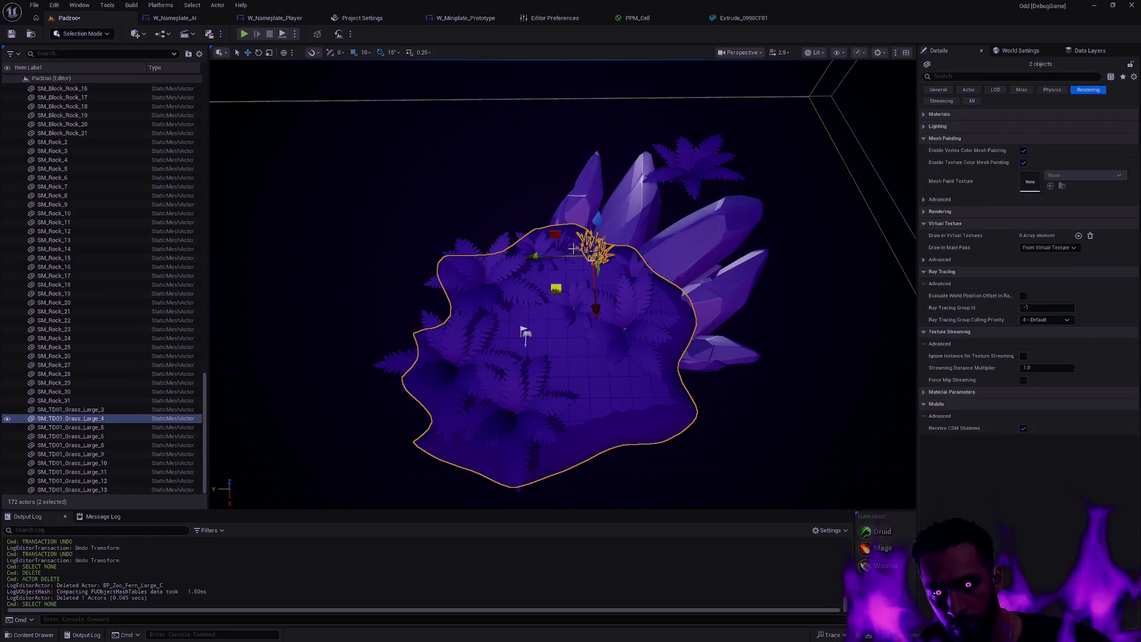
left_click(566, 246, "ctrl")
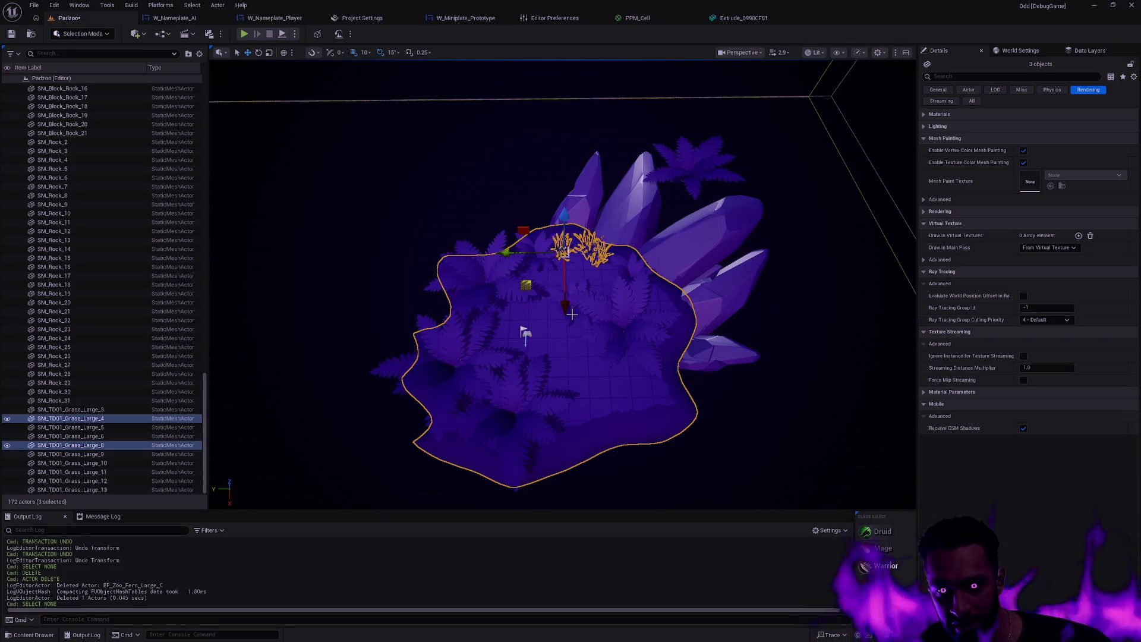
key("ctrl+d")
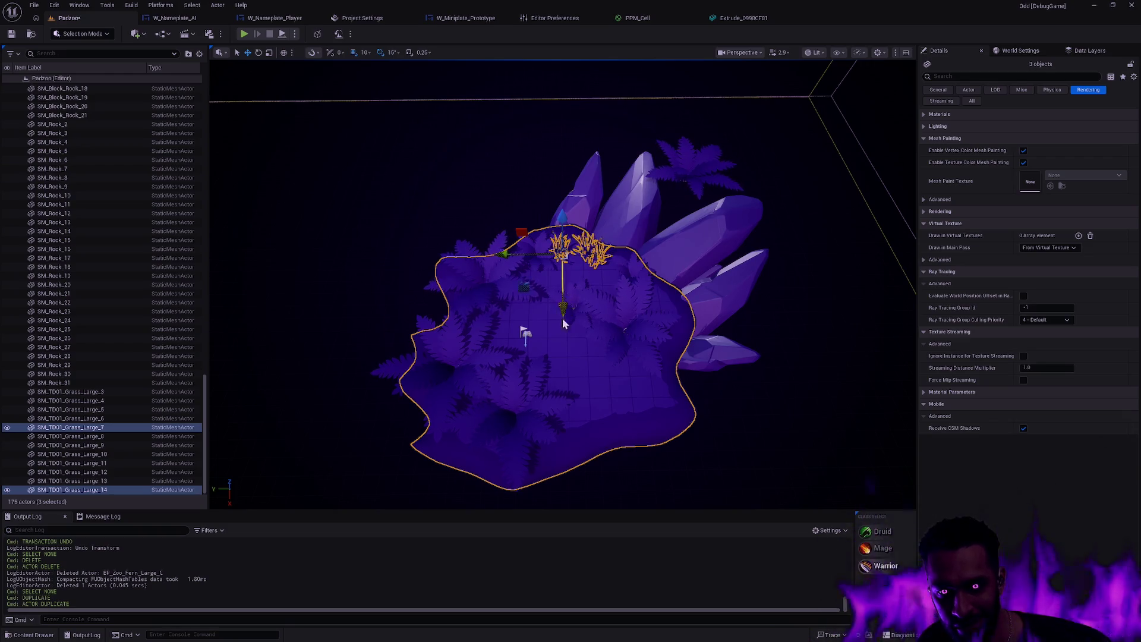
key("ctrl+z")
key("Delete")
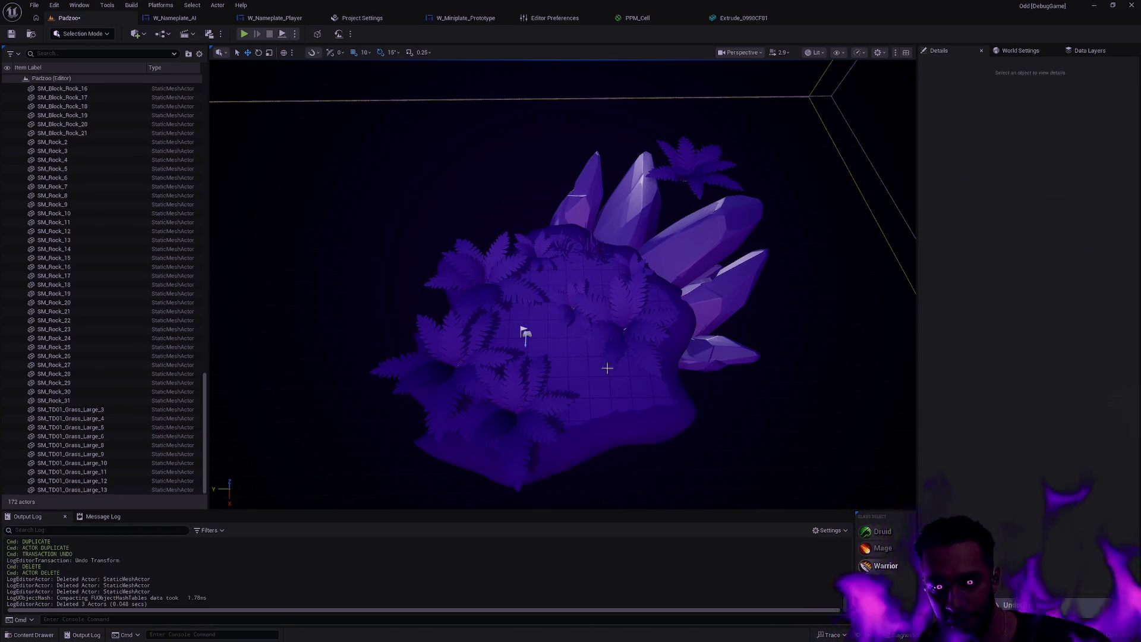
Alt-drag copies of the two back-edge grass clumps to the island's front edge and rotate them.
left_click(590, 249)
left_click(592, 251)
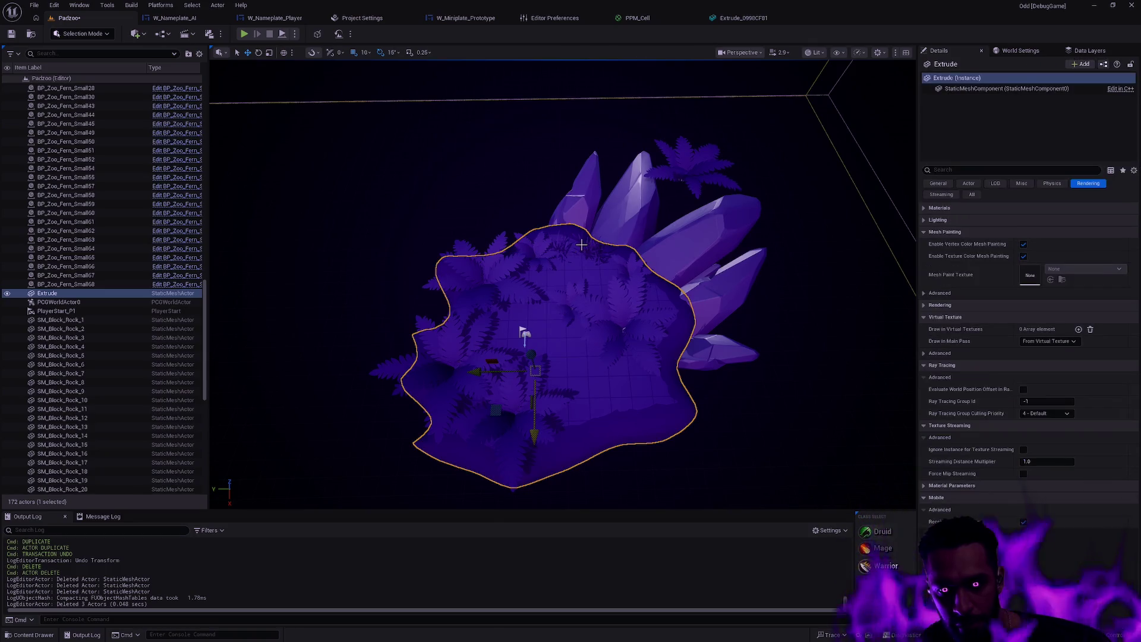
left_click(590, 254)
left_click_drag(562, 245, 531, 246)
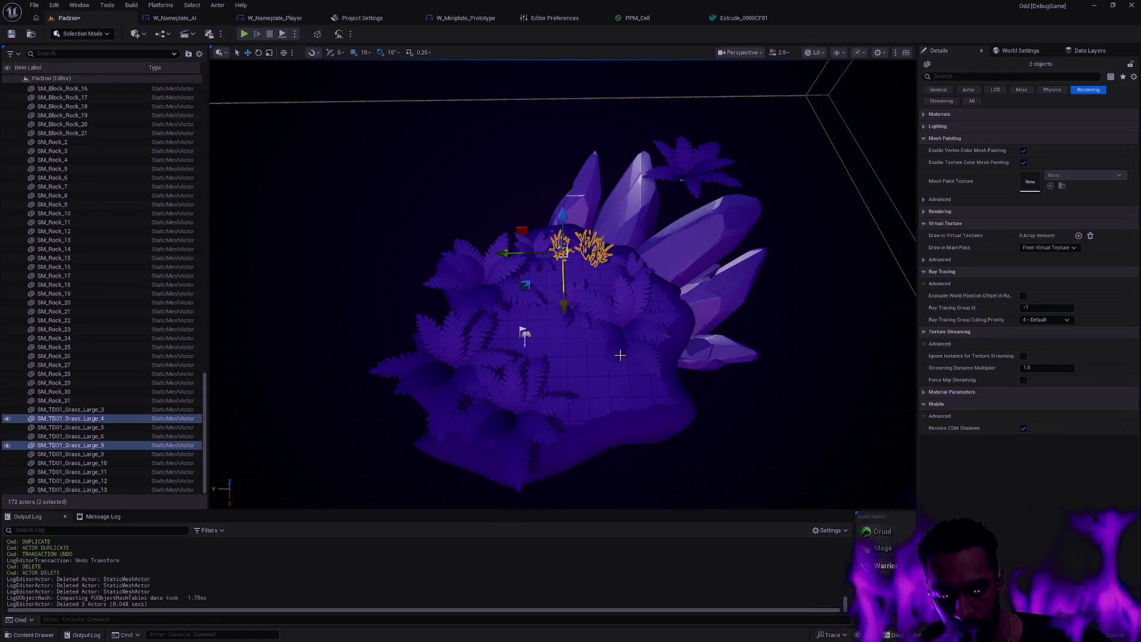
left_click_drag(561, 305, 576, 383)
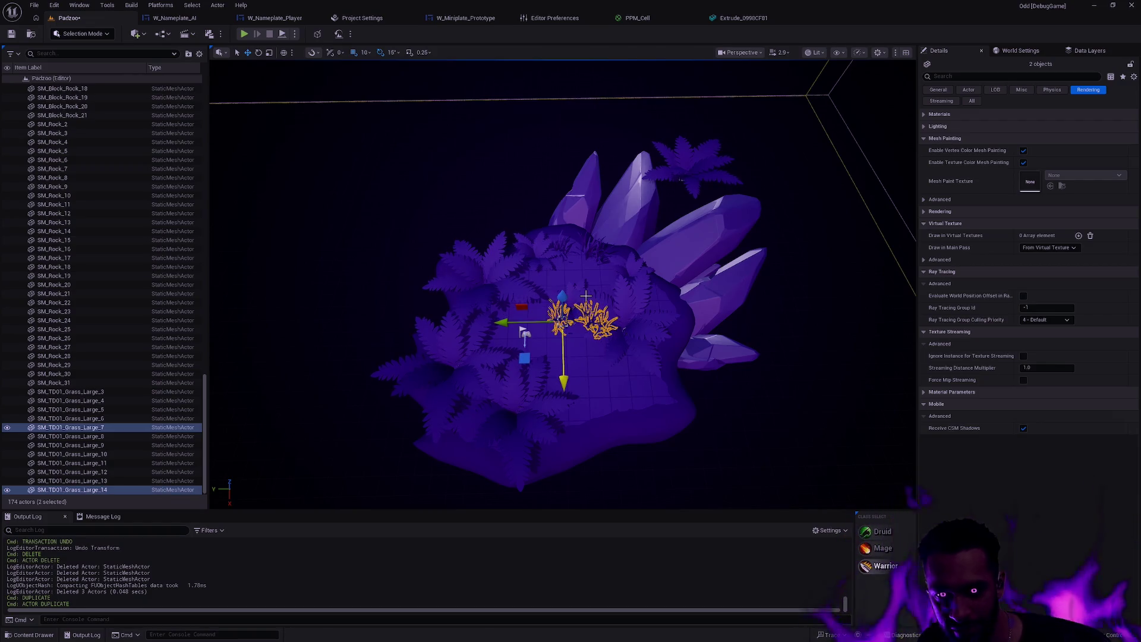
key("ctrl+z")
mouse_move(524, 290)
left_mouse_down()
mouse_move(554, 390)
mouse_move(519, 429)
mouse_move(538, 433)
mouse_move(519, 433)
mouse_move(543, 449)
mouse_move(580, 445)
left_mouse_up()
key("e")
key("w")
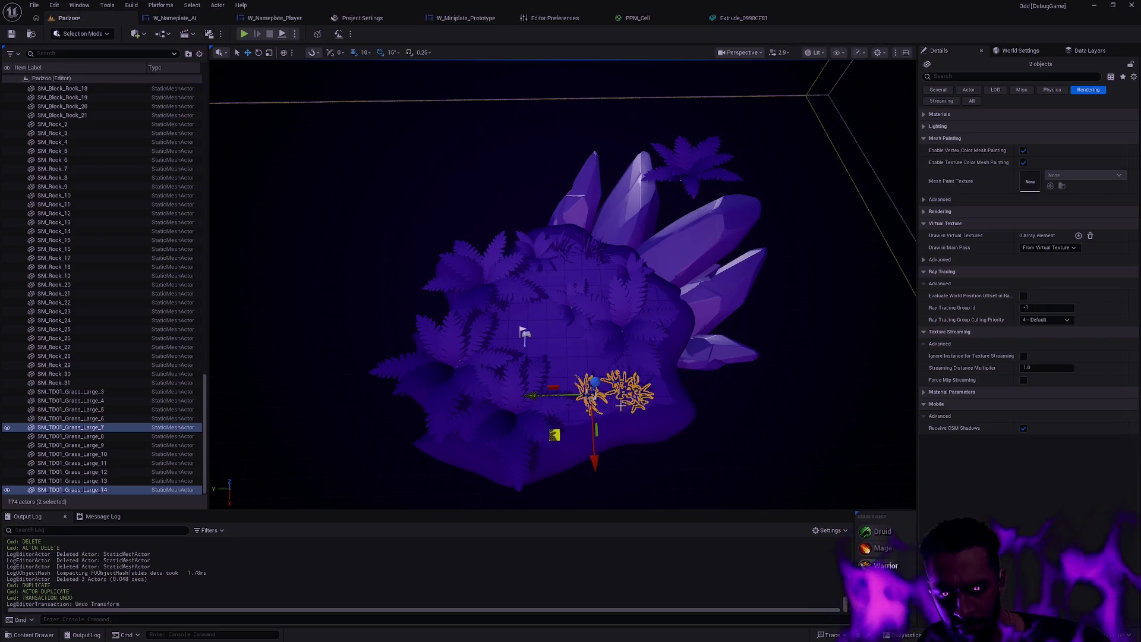
key("Escape")
Delete fern BP_Zoo_Fern_Large15 and place a copy of BP_Zoo_Fern_Small52 toward the lower right.
mouse_move(568, 435)
left_mouse_down()
mouse_move(578, 374)
mouse_move(696, 344)
mouse_move(636, 357)
mouse_move(591, 321)
mouse_move(510, 308)
left_mouse_up()
left_click_drag(543, 403, 604, 400)
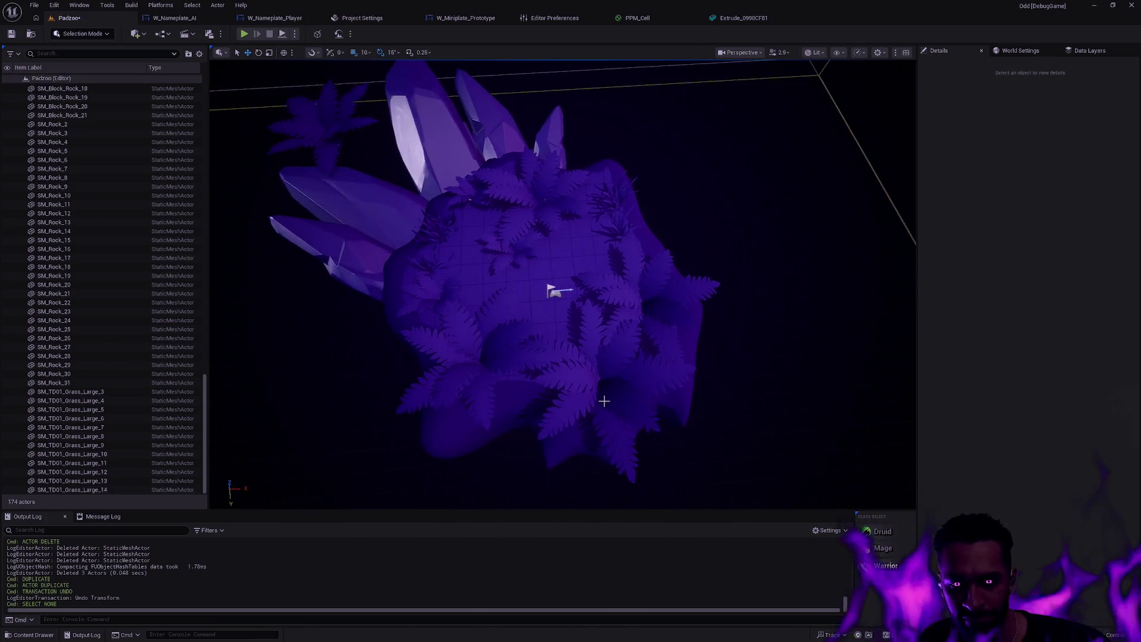
left_click(615, 383)
key("Delete")
left_click(515, 254)
mouse_move(516, 254)
left_mouse_down()
mouse_move(568, 269)
mouse_move(698, 388)
left_mouse_up()
key("Escape")
Delete the fern BP_Zoo_Fern_Large7 beside the crystals.
left_click_drag(706, 334, 659, 340)
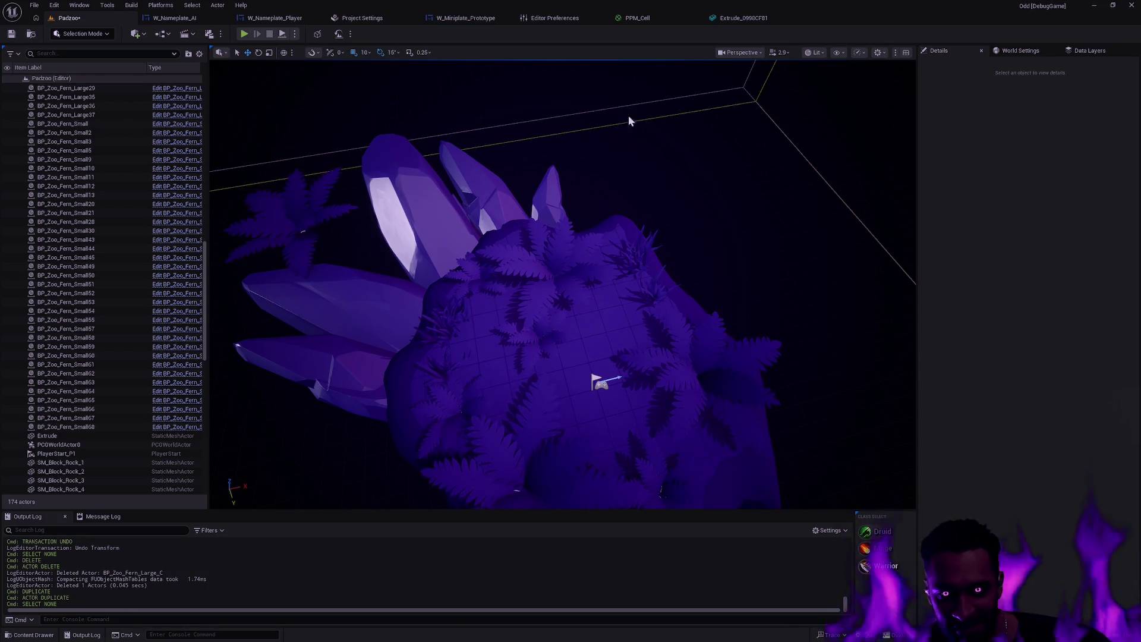
left_click(469, 232)
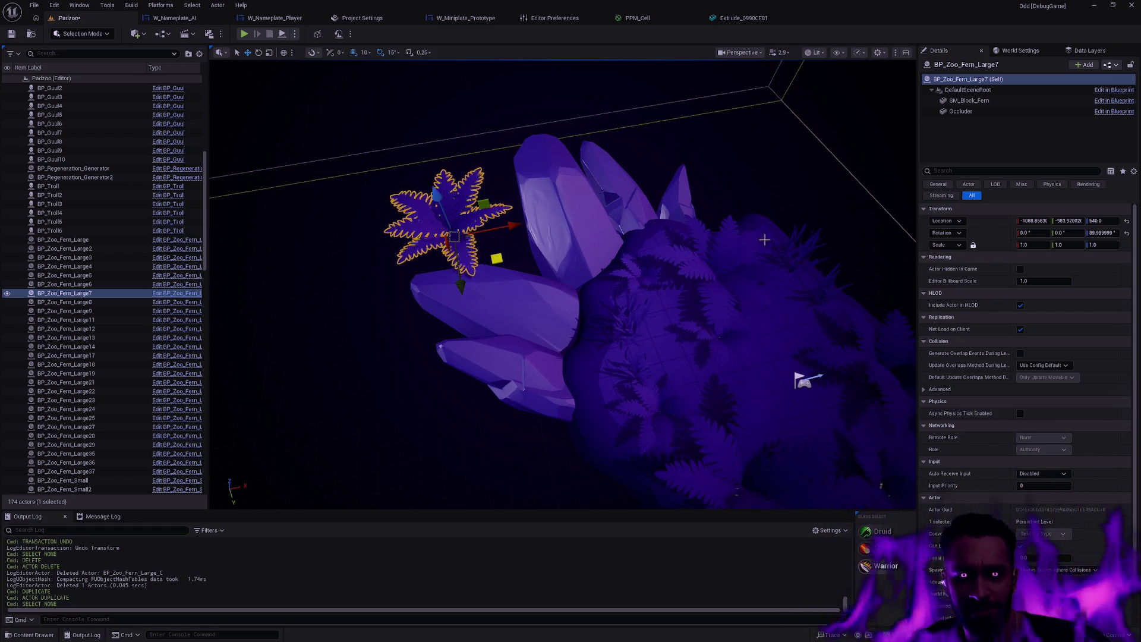
key("Delete")
Move to a low front view of the island and start a Play in Editor test.
left_click_drag(733, 319, 707, 300)
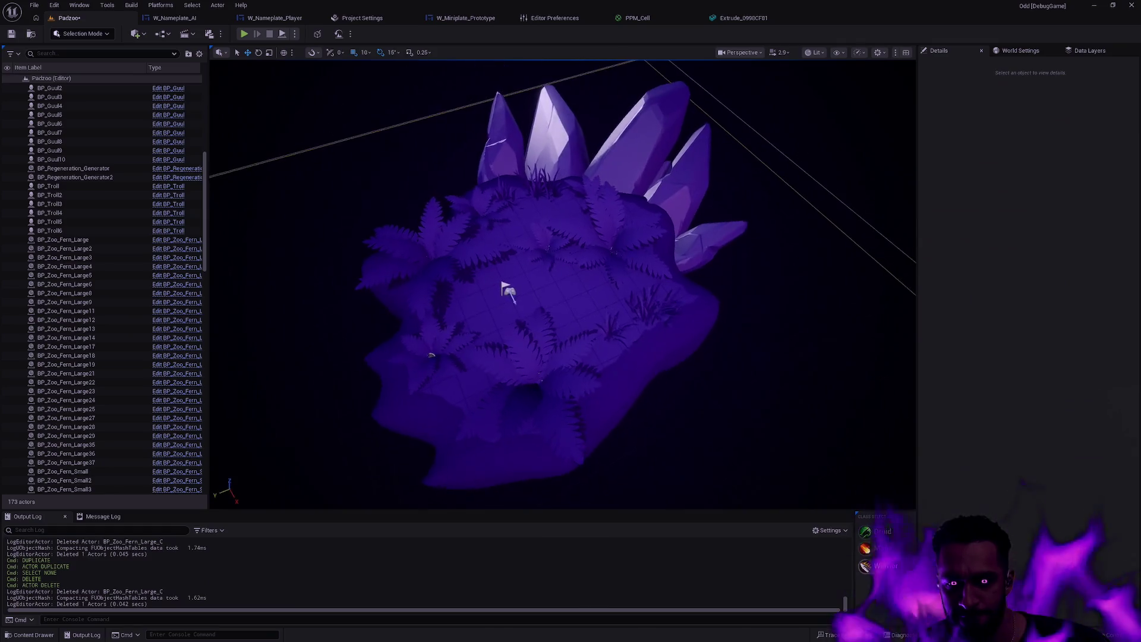
scroll(506, 294, "down", 3)
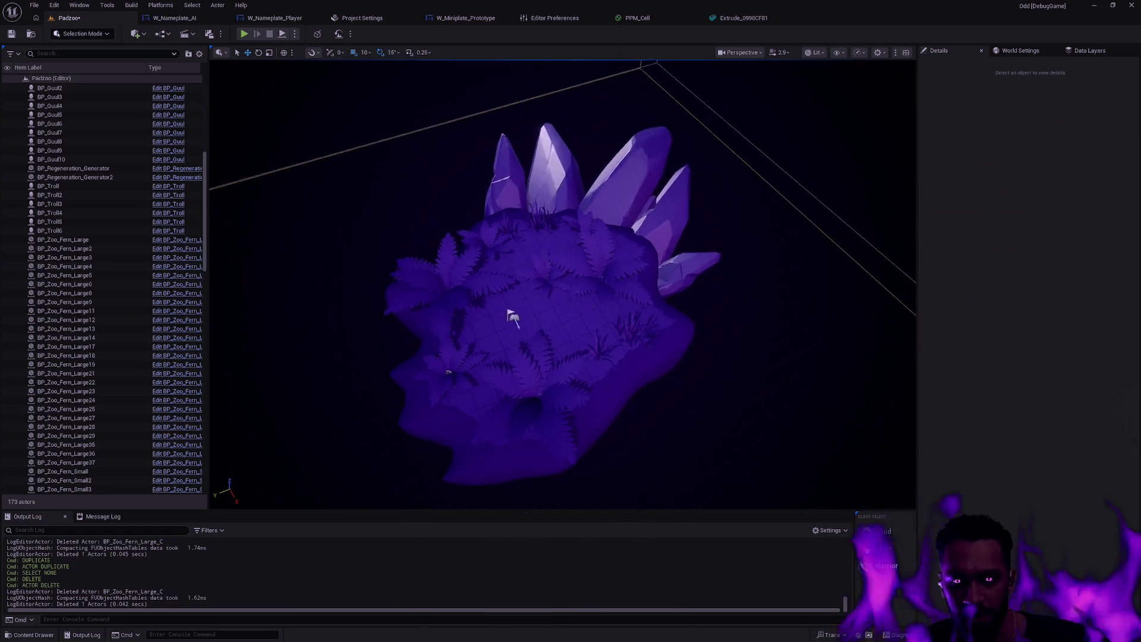
left_click_drag(724, 310, 724, 268)
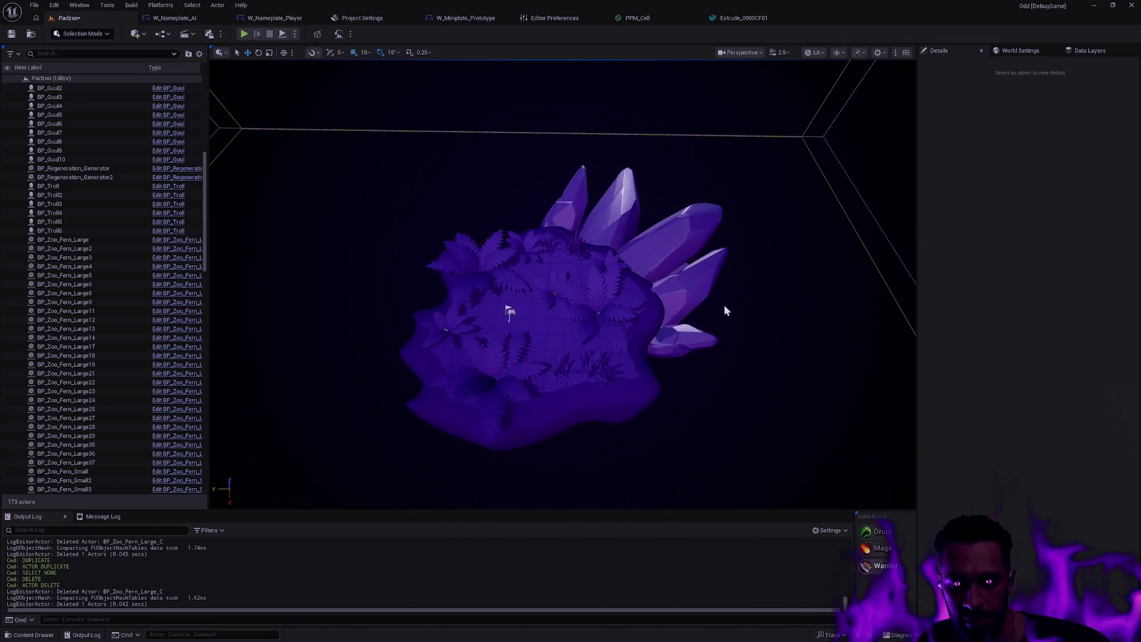
key("alt+p")
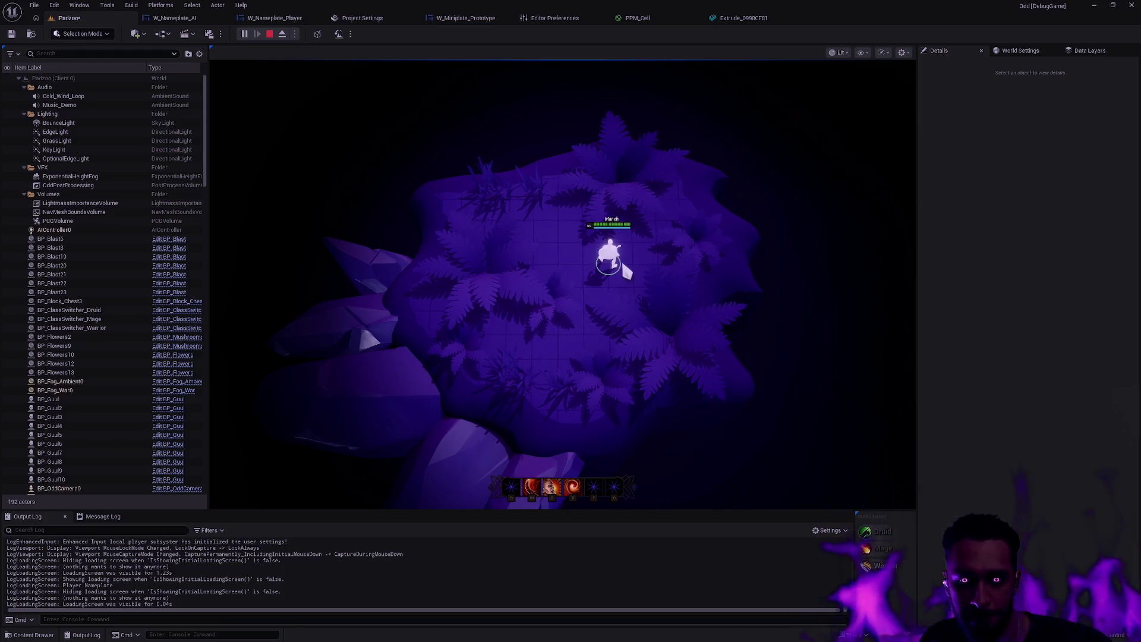
Stop the play test and select the Extrude island mesh in the viewport.
key("Escape")
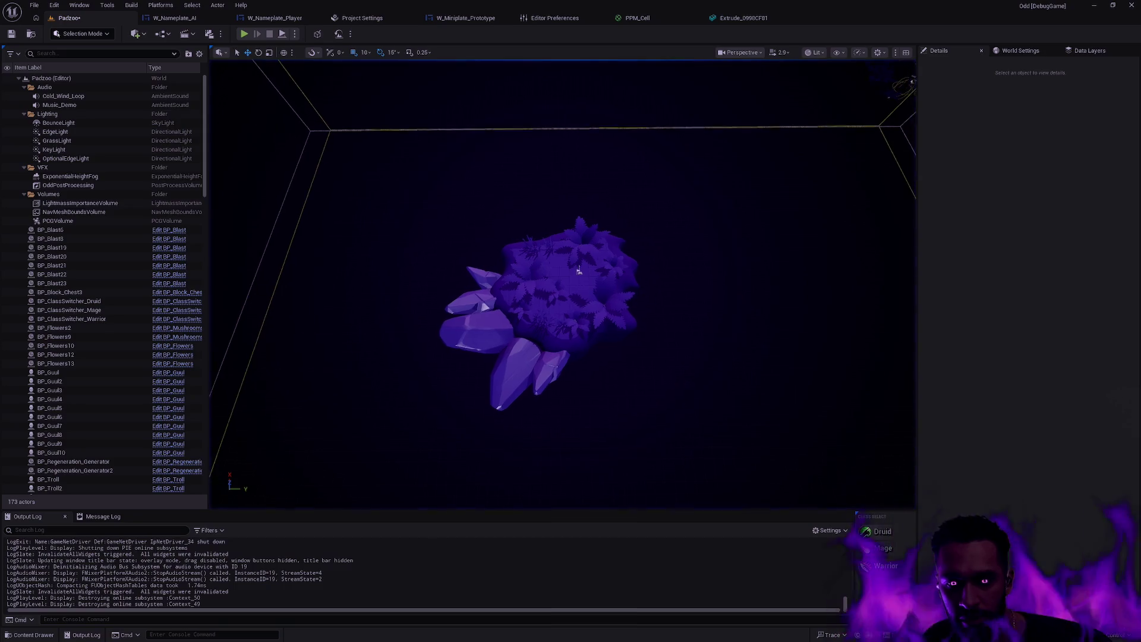
scroll(631, 293, "down", 3)
scroll(631, 293, "up", 8)
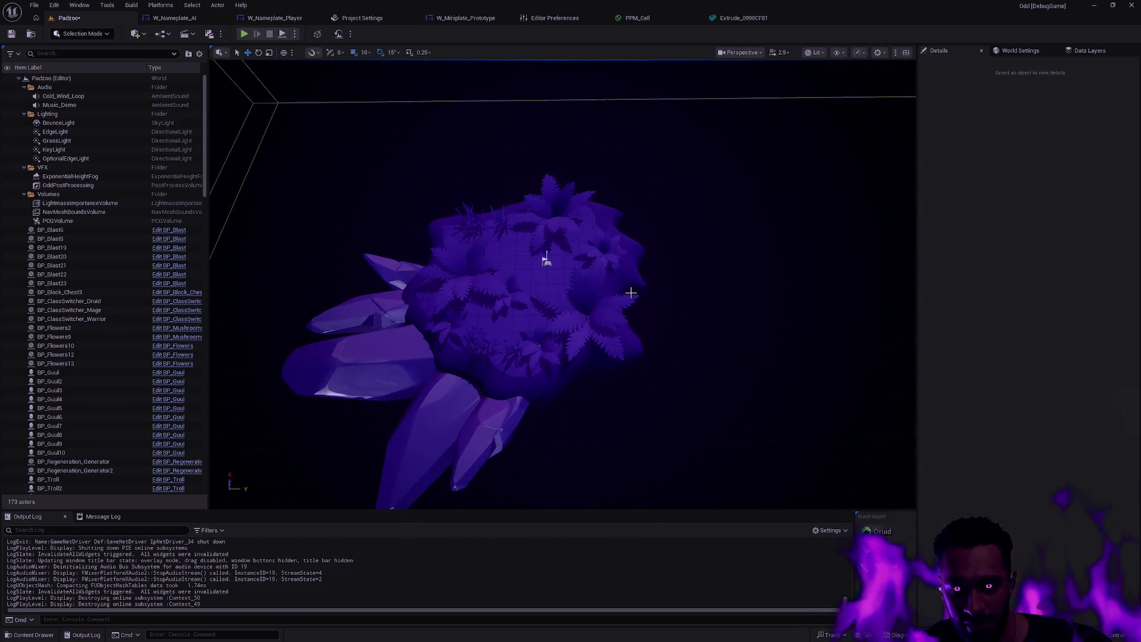
left_click(636, 273)
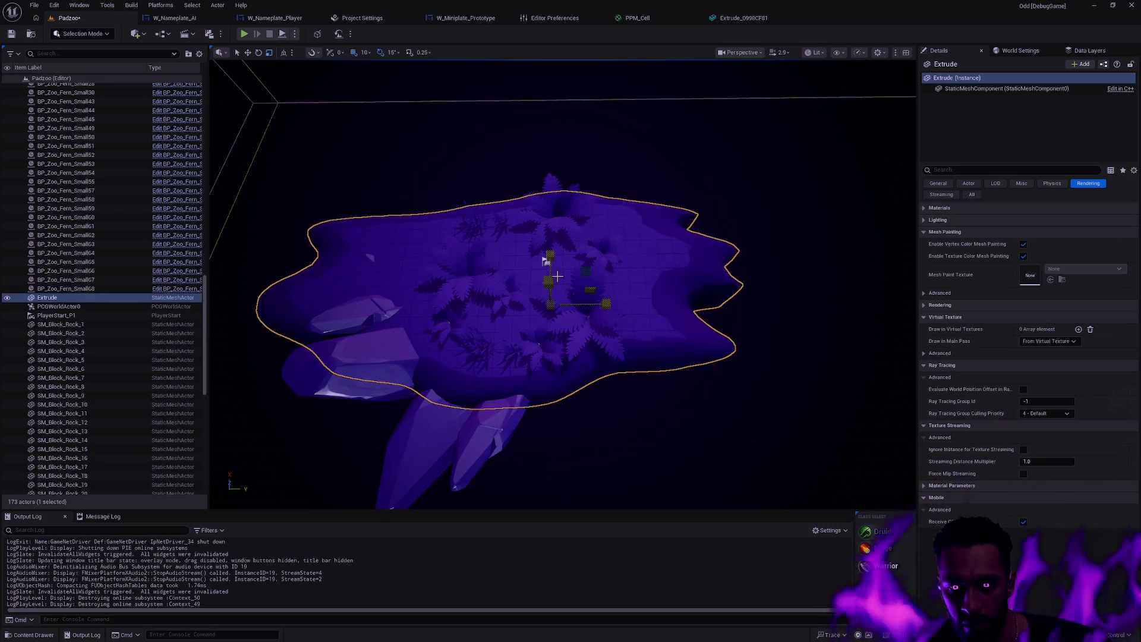
Undo both scale changes on the island, then redo to restore its large flattened size.
key("ctrl+z")
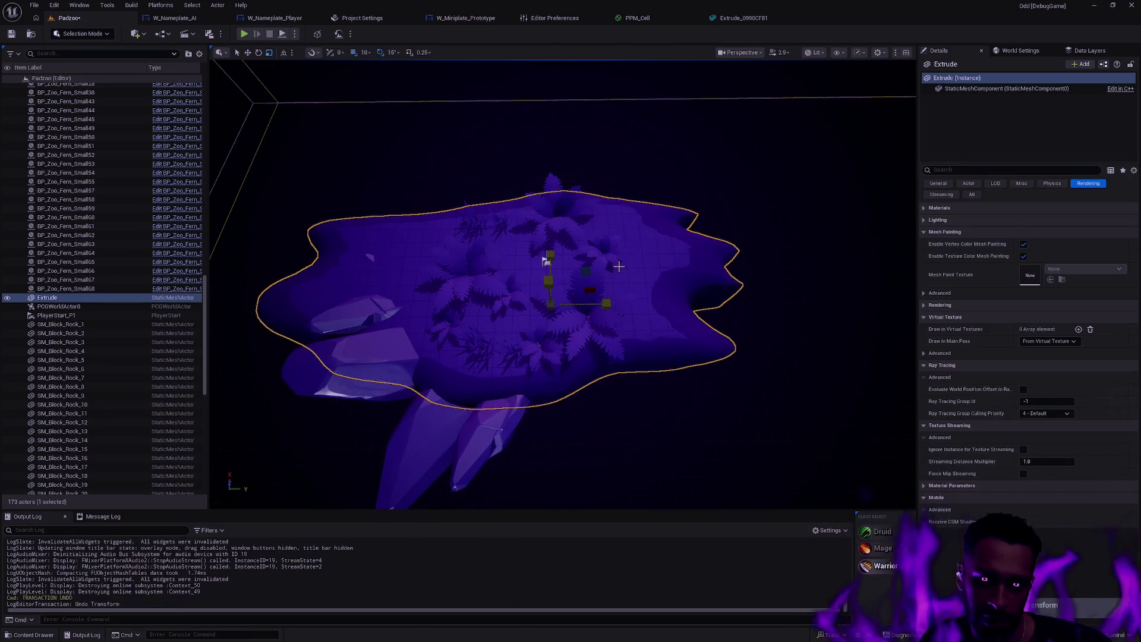
key("ctrl+z")
scroll(676, 361, "down", 6)
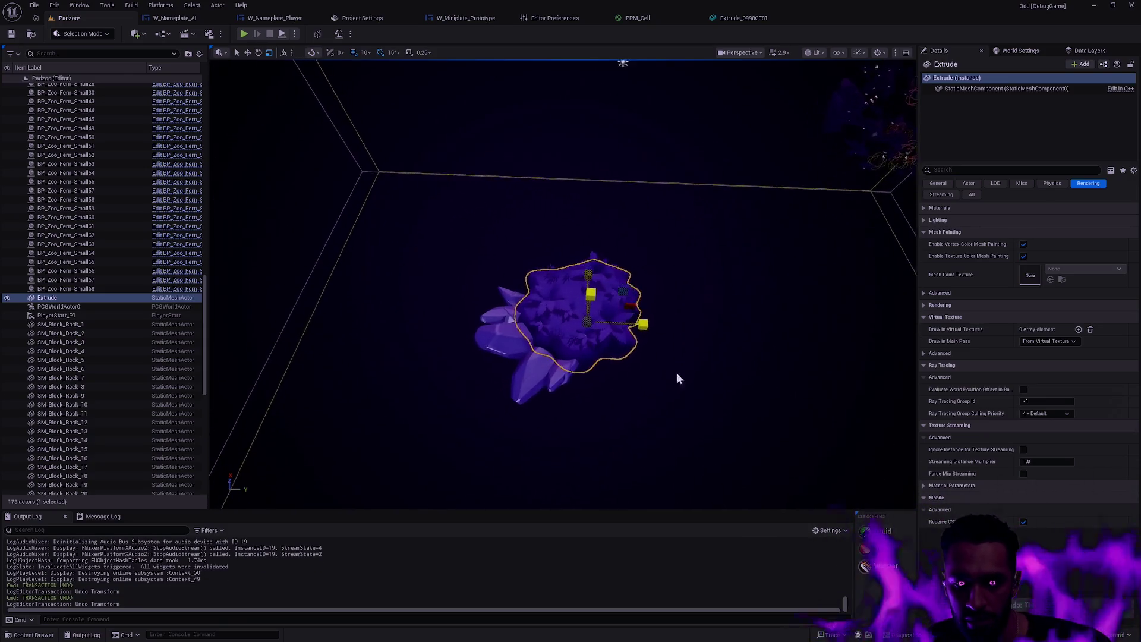
key("ctrl+y")
key("ctrl+y")
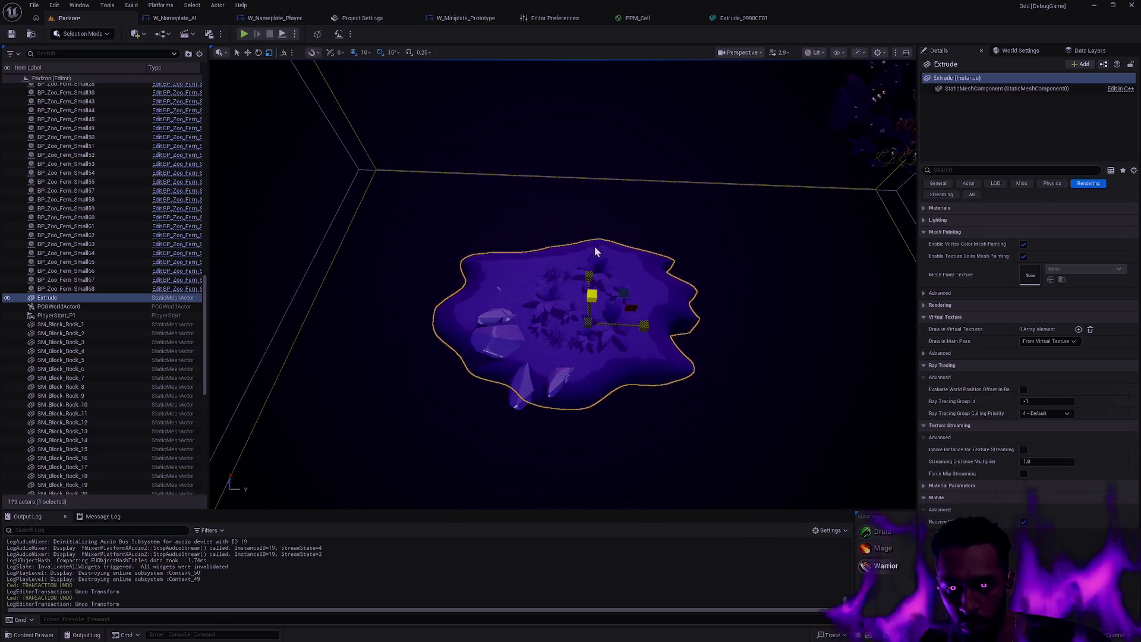
Frame the island, get close over the rocks, and select four crystal rocks.
key("w")
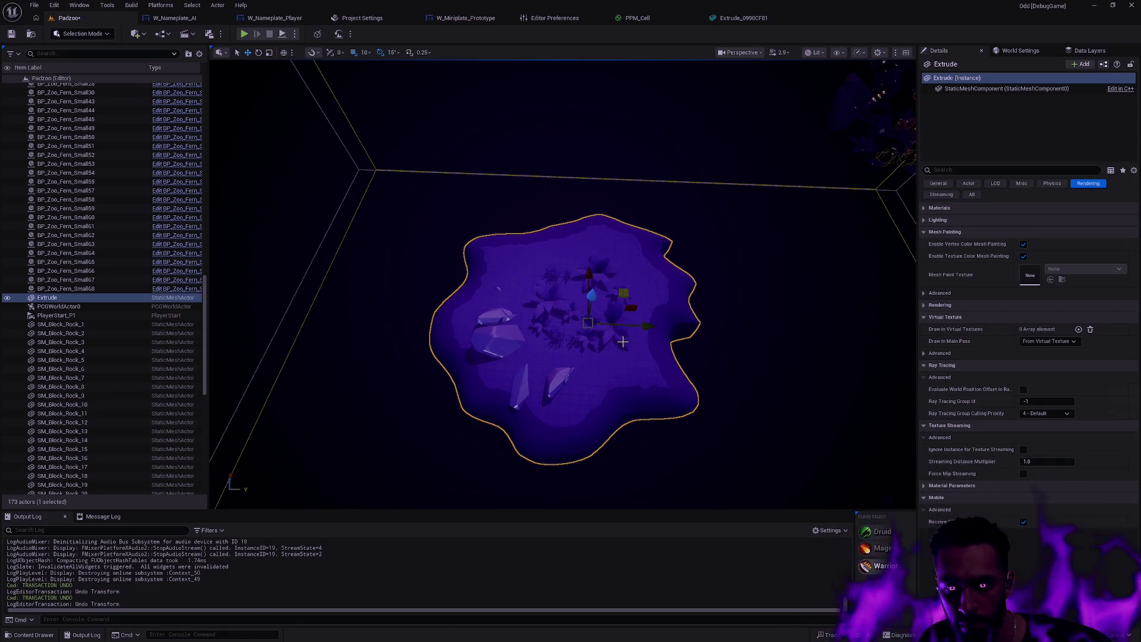
key("f")
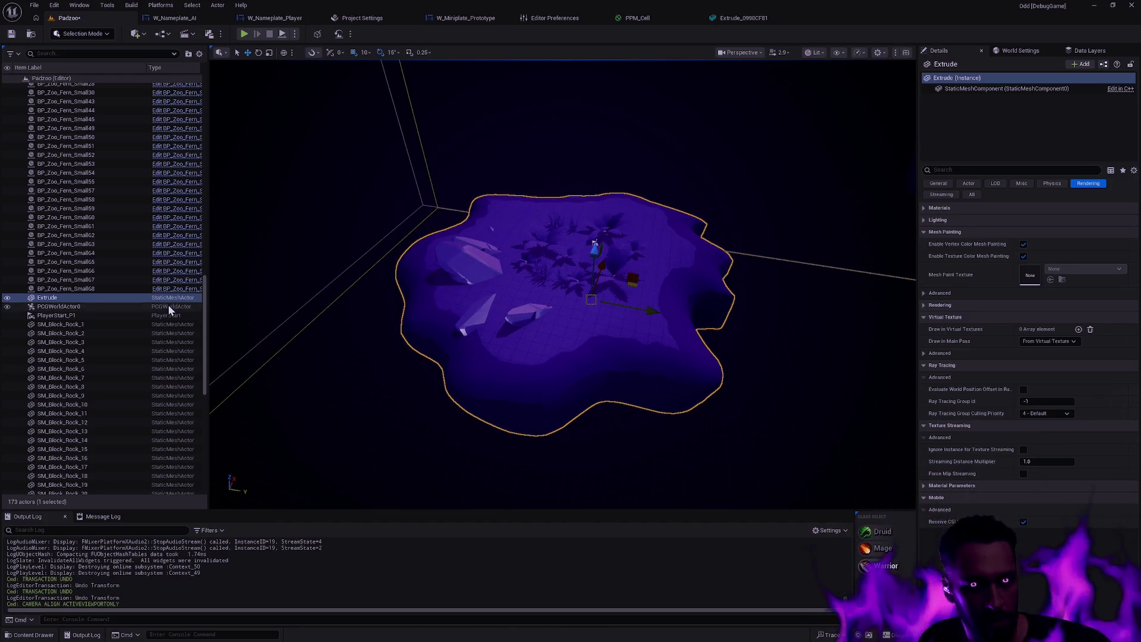
mouse_move(646, 315)
left_mouse_down()
mouse_move(890, 326)
mouse_move(369, 205)
left_mouse_up()
left_click_drag(349, 157, 502, 250)
left_click(523, 238)
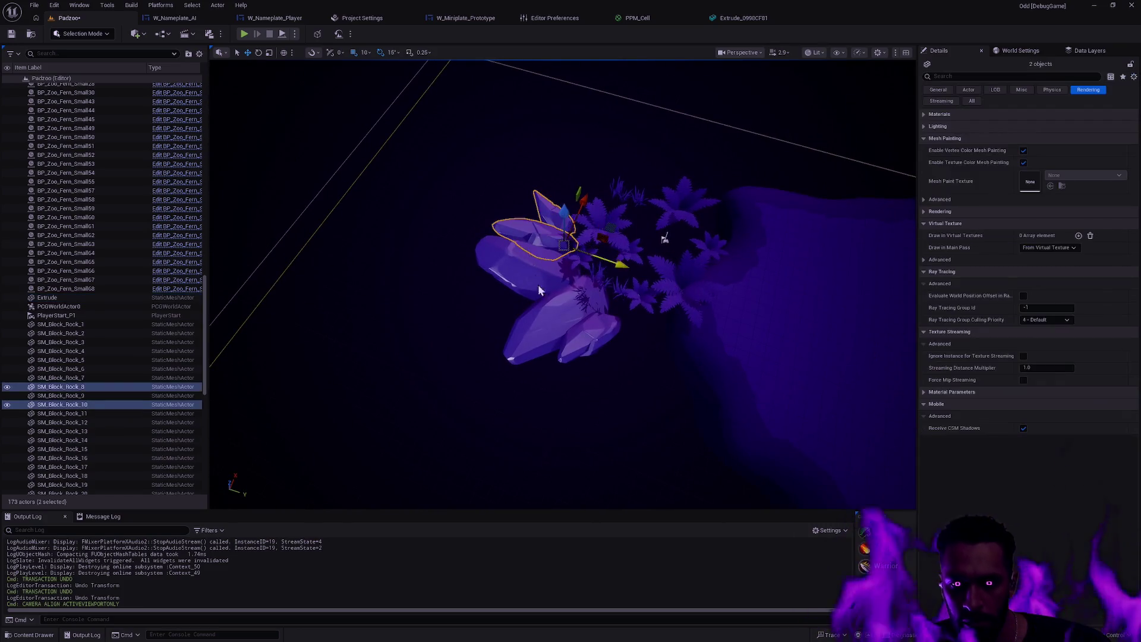
left_click(523, 267, "ctrl")
left_click(552, 321, "ctrl")
left_click(593, 337, "ctrl")
left_click_drag(593, 337, 421, 339)
Reset the Extrude island's StaticMeshComponent location to 0,0,0.
left_click(743, 297)
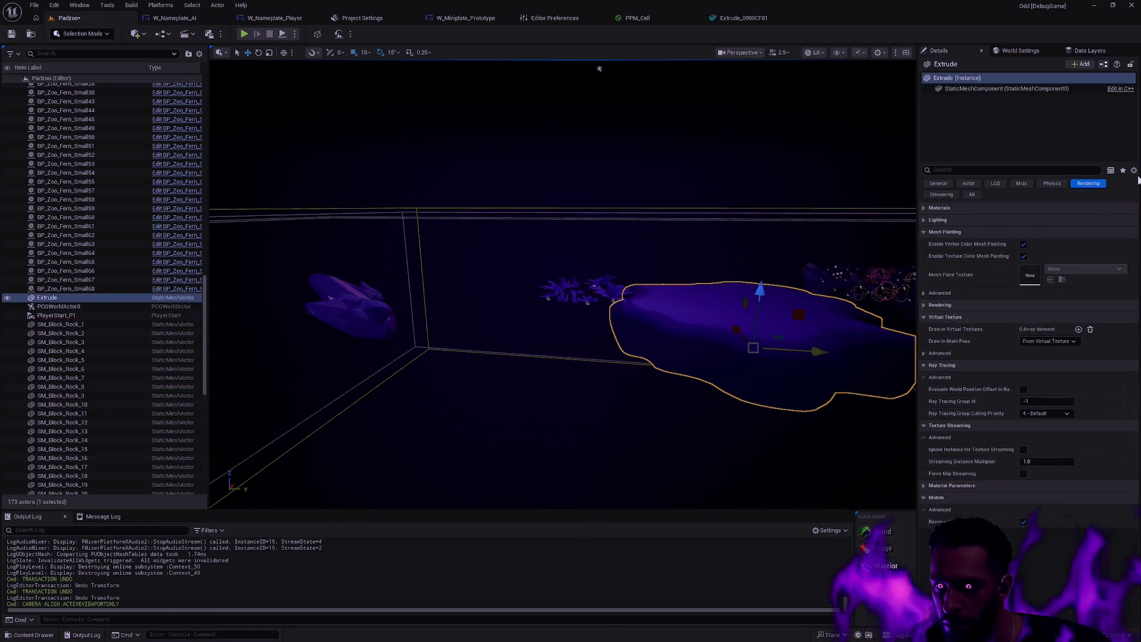
left_click(975, 89)
left_click(1126, 210)
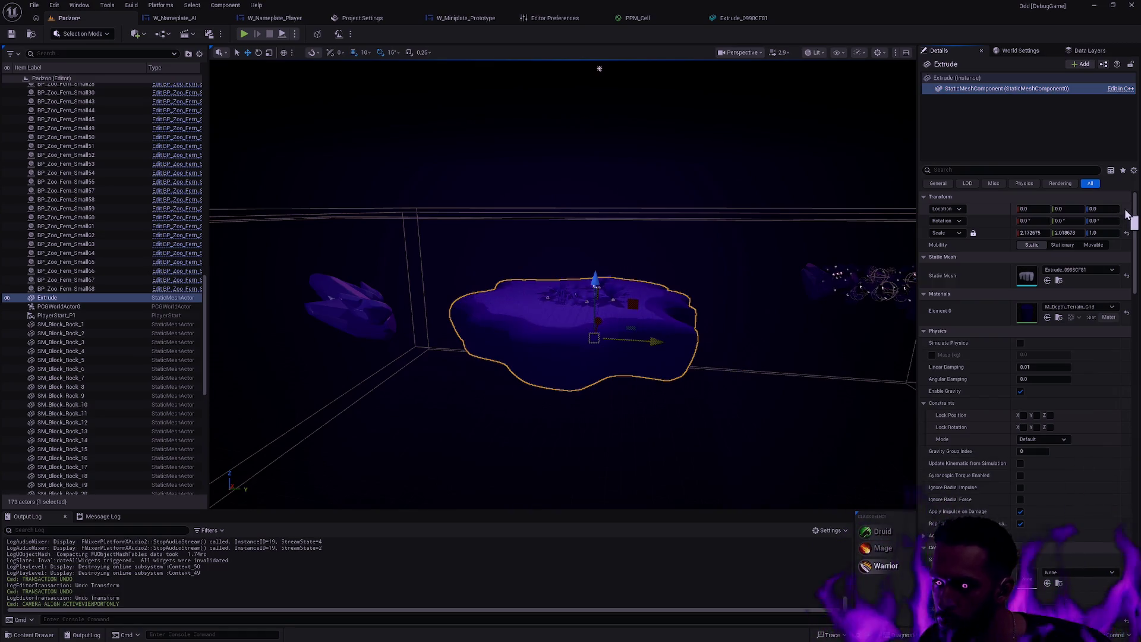
key("shift+5")
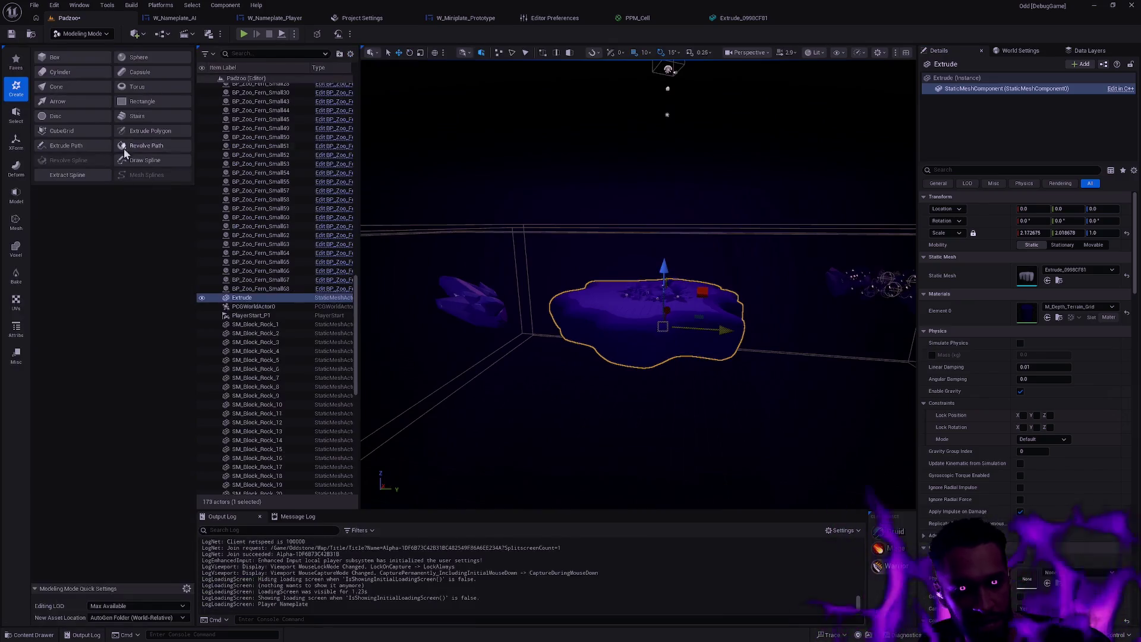
Bake the Extrude mesh's scale into its geometry with XForm > Bake Transform.
left_click(16, 143)
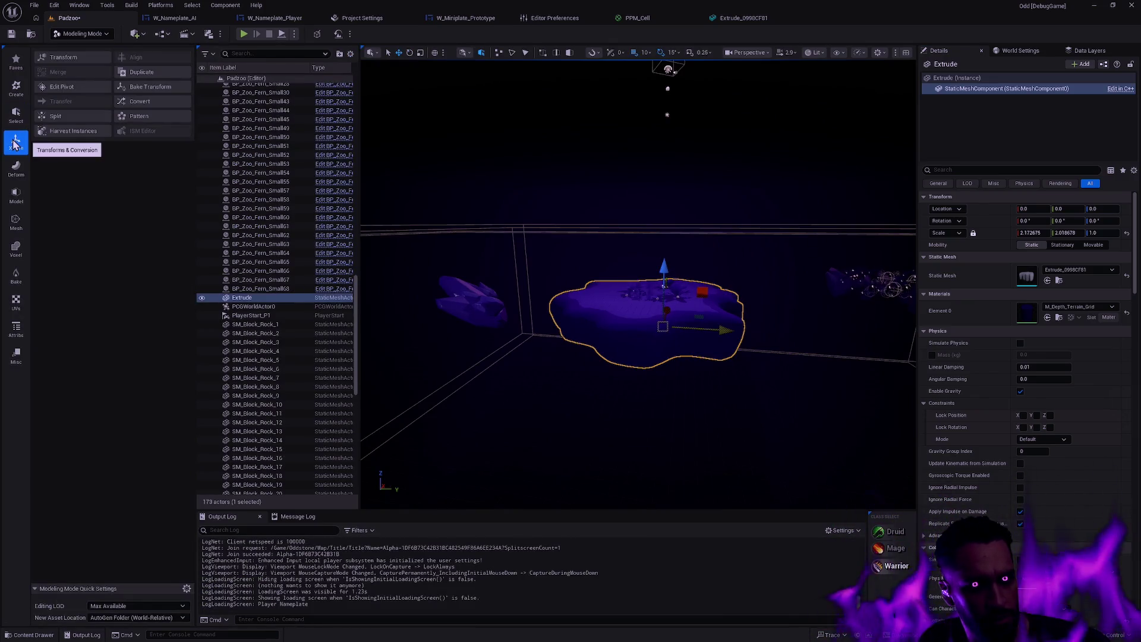
left_click(150, 87)
left_click(649, 494)
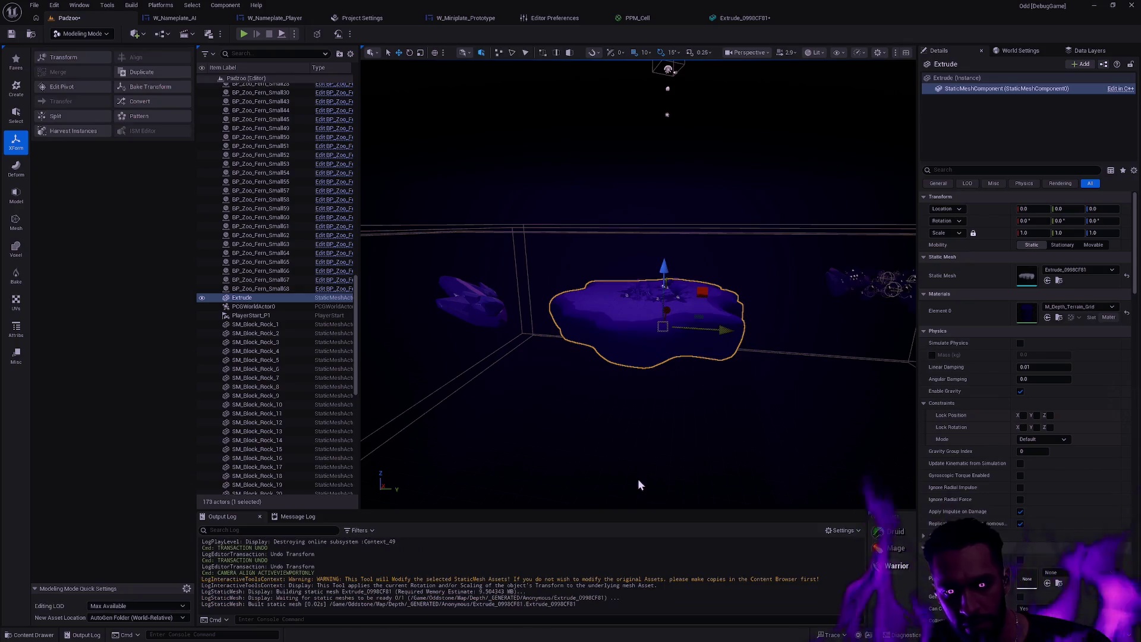
key("shift+1")
Select the five clustered crystal rocks on the island.
left_click_drag(633, 243, 618, 208)
left_click_drag(561, 349, 538, 283)
left_click(537, 283)
left_click(537, 283, "ctrl")
left_click(595, 249, "ctrl")
left_click(636, 225, "ctrl")
left_click(677, 262, "ctrl")
left_click_drag(678, 262, 650, 250)
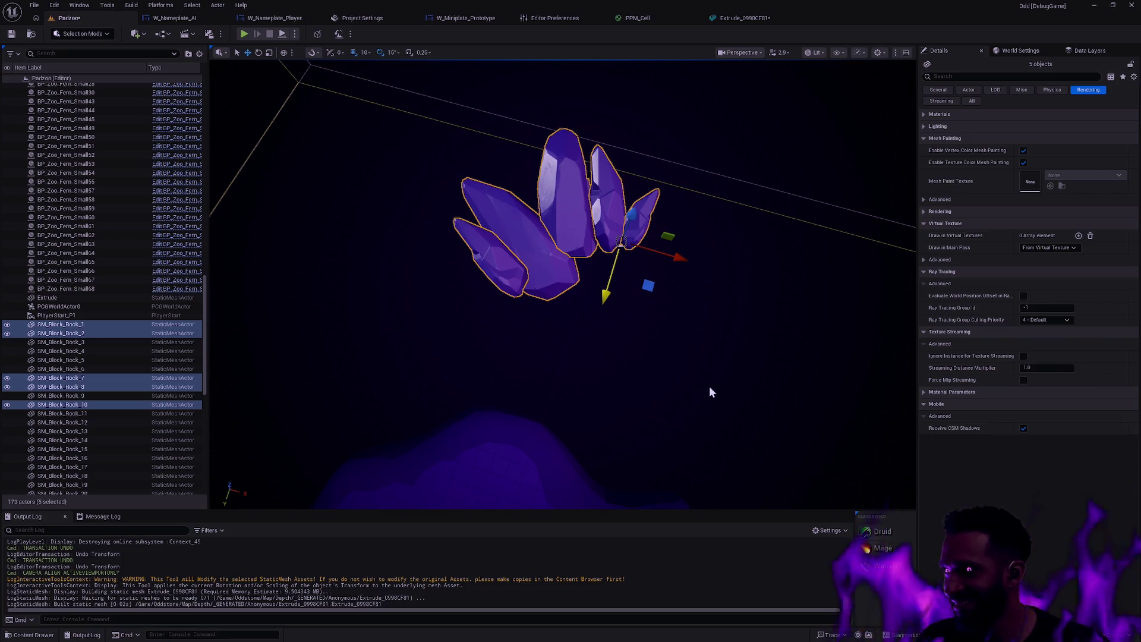
Select the first nine crystal rocks, including SM_Block_Rock_18, SM_Block_Rock_15 and SM_Block_Rock_12.
mouse_move(688, 191)
left_mouse_down()
mouse_move(606, 338)
mouse_move(563, 374)
mouse_move(568, 339)
mouse_move(539, 377)
mouse_move(757, 440)
mouse_move(700, 321)
mouse_move(700, 375)
left_mouse_up()
mouse_move(490, 327)
left_mouse_down()
mouse_move(491, 339)
mouse_move(490, 327)
left_mouse_up()
left_click(510, 333)
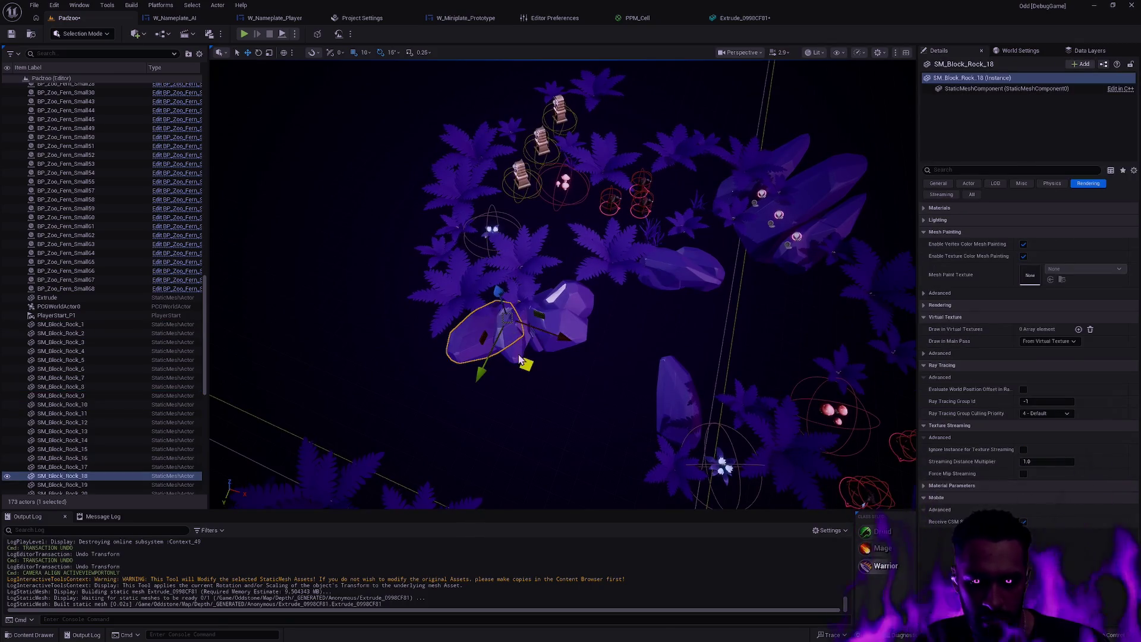
left_click(515, 341, "ctrl")
left_click(558, 318, "ctrl")
left_click(696, 288, "ctrl")
left_click(680, 395, "ctrl")
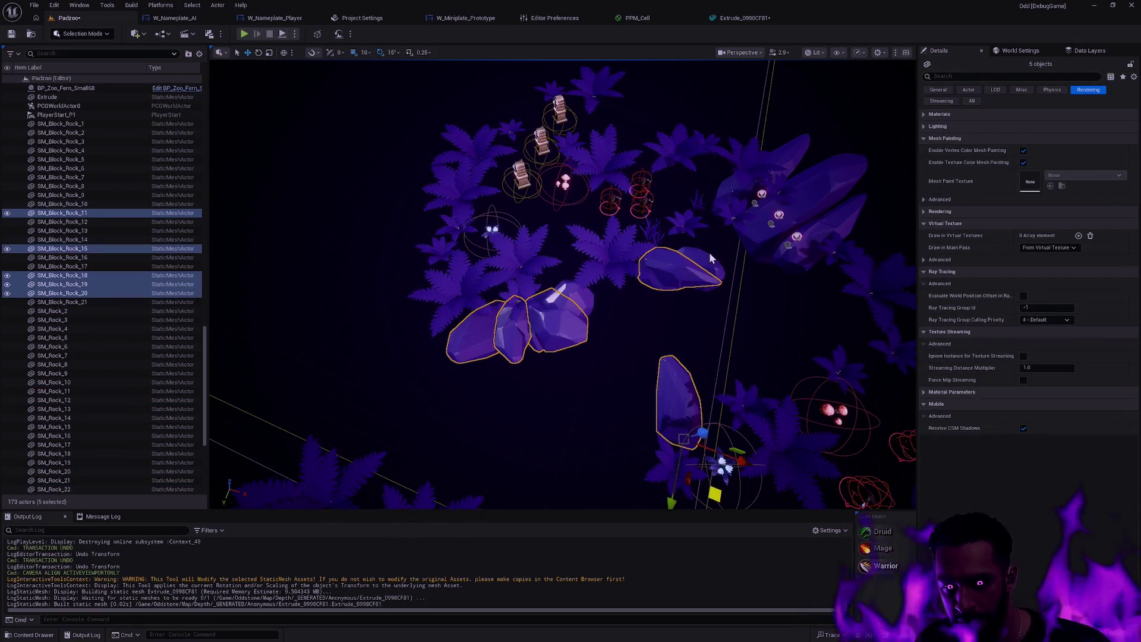
left_click(692, 437, "ctrl")
left_click_drag(692, 437, 561, 388)
left_click(561, 383, "ctrl")
left_click(593, 300, "ctrl")
left_click(600, 285, "ctrl")
Add six more rocks, including SM_Block_Rock_17, SM_Block_Rock_5 and SM_Block_Rock_3, to the selection.
mouse_move(600, 285)
left_mouse_down()
mouse_move(511, 357)
mouse_move(660, 357)
mouse_move(683, 381)
left_mouse_up()
left_click(561, 372, "ctrl")
left_click(635, 357, "ctrl")
left_click(652, 345, "ctrl")
left_click(719, 303, "ctrl")
mouse_move(719, 303)
left_mouse_down()
mouse_move(666, 339)
mouse_move(682, 369)
left_mouse_up()
left_click(616, 337, "ctrl")
left_click(553, 350, "ctrl")
mouse_move(553, 351)
left_mouse_down()
mouse_move(659, 440)
mouse_move(678, 500)
left_mouse_up()
Frame the fifteen selected rocks and move them together to the left.
key("f")
mouse_move(844, 317)
left_mouse_down()
mouse_move(383, 337)
mouse_move(542, 244)
mouse_move(576, 336)
mouse_move(759, 376)
left_mouse_up()
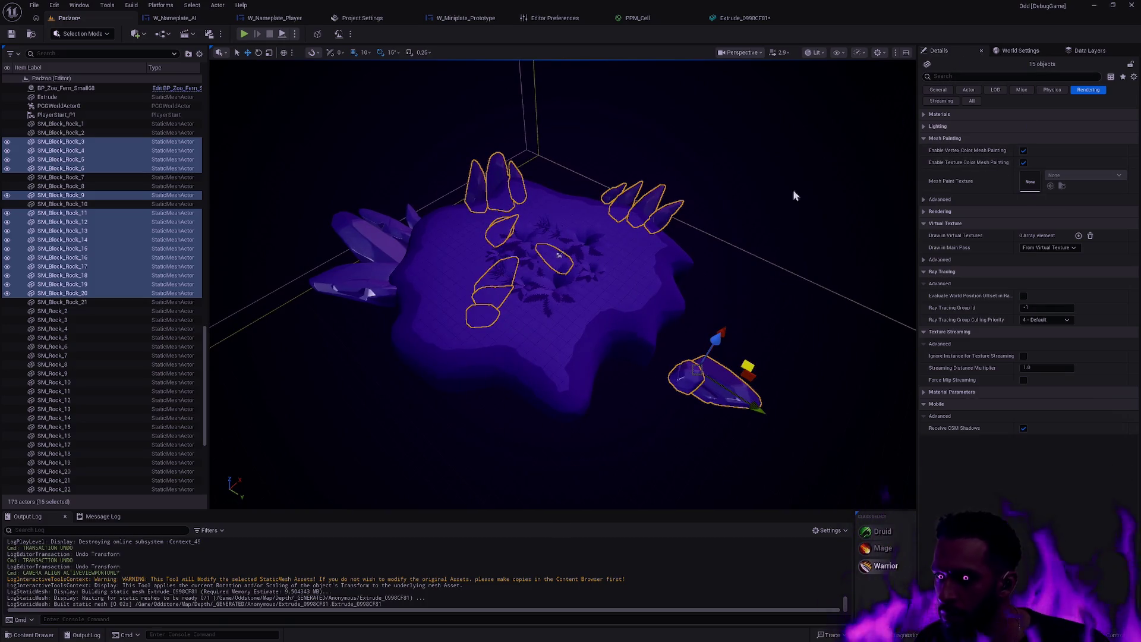
key("f")
left_click_drag(708, 306, 708, 286)
left_click_drag(698, 239, 721, 201)
mouse_move(746, 272)
left_mouse_down()
mouse_move(660, 133)
mouse_move(636, 301)
left_mouse_up()
mouse_move(703, 202)
left_mouse_down()
mouse_move(772, 224)
mouse_move(739, 203)
mouse_move(652, 200)
mouse_move(797, 229)
mouse_move(594, 194)
mouse_move(573, 141)
mouse_move(588, 154)
mouse_move(569, 155)
left_mouse_up()
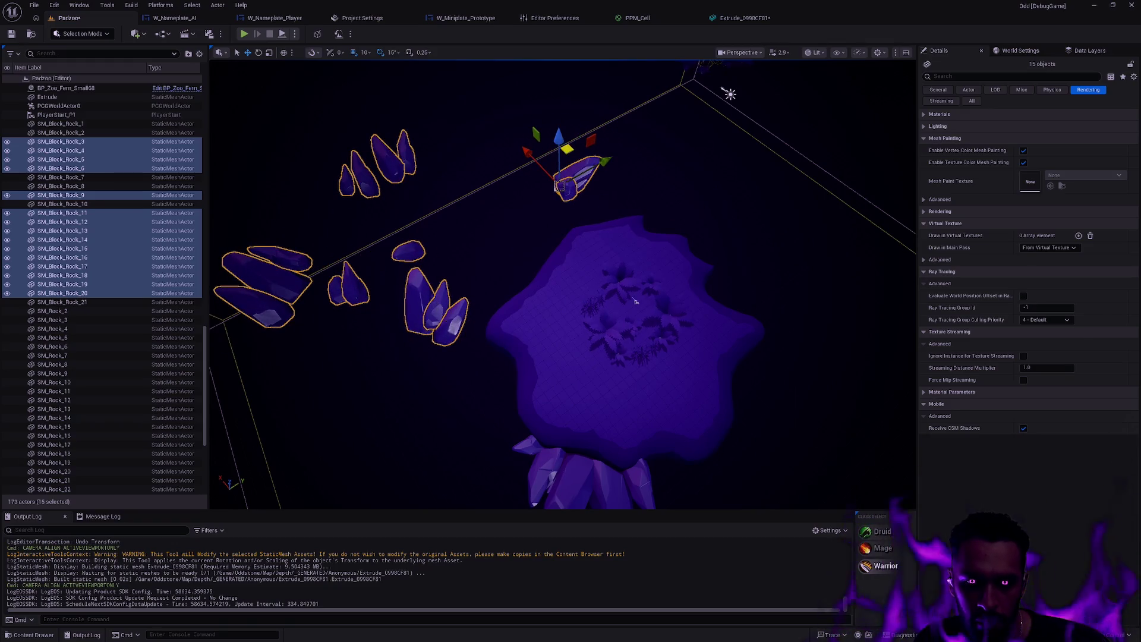
Move SM_Block_Rock_4, SM_Block_Rock_13 and SM_Block_Rock_14 right toward the island.
left_click(437, 306)
left_click(274, 300)
left_click(284, 265, "ctrl")
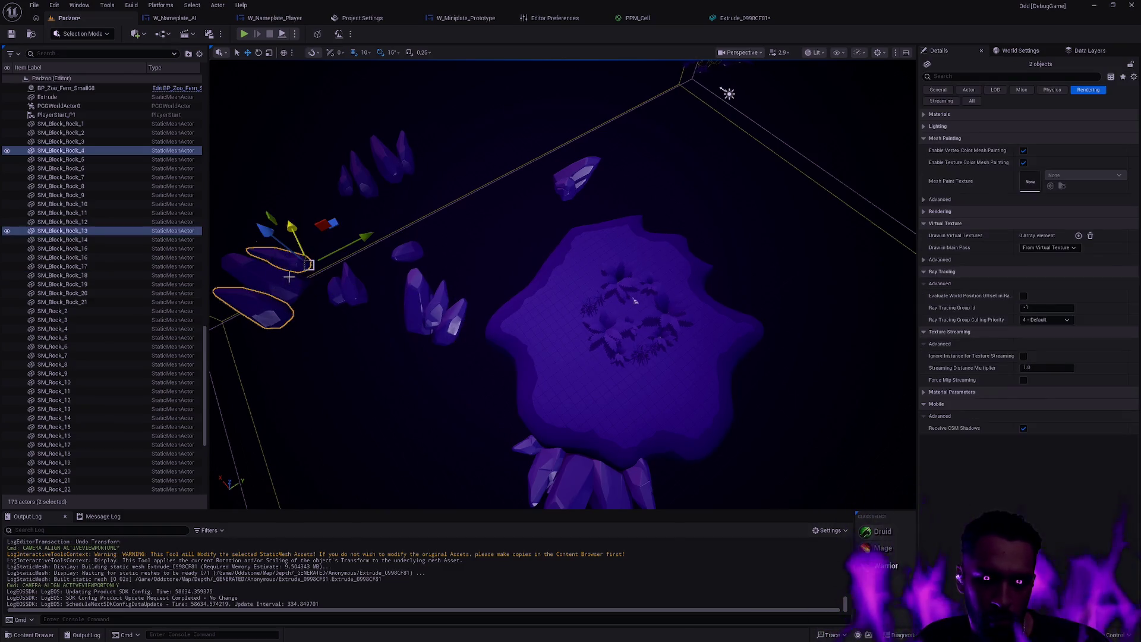
left_click(291, 273, "ctrl")
mouse_move(327, 256)
left_mouse_down()
mouse_move(499, 214)
mouse_move(543, 242)
left_mouse_up()
Move three right-hand rocks to the island's upper-right edge and three upper-left rocks onto the rim.
left_click(416, 300)
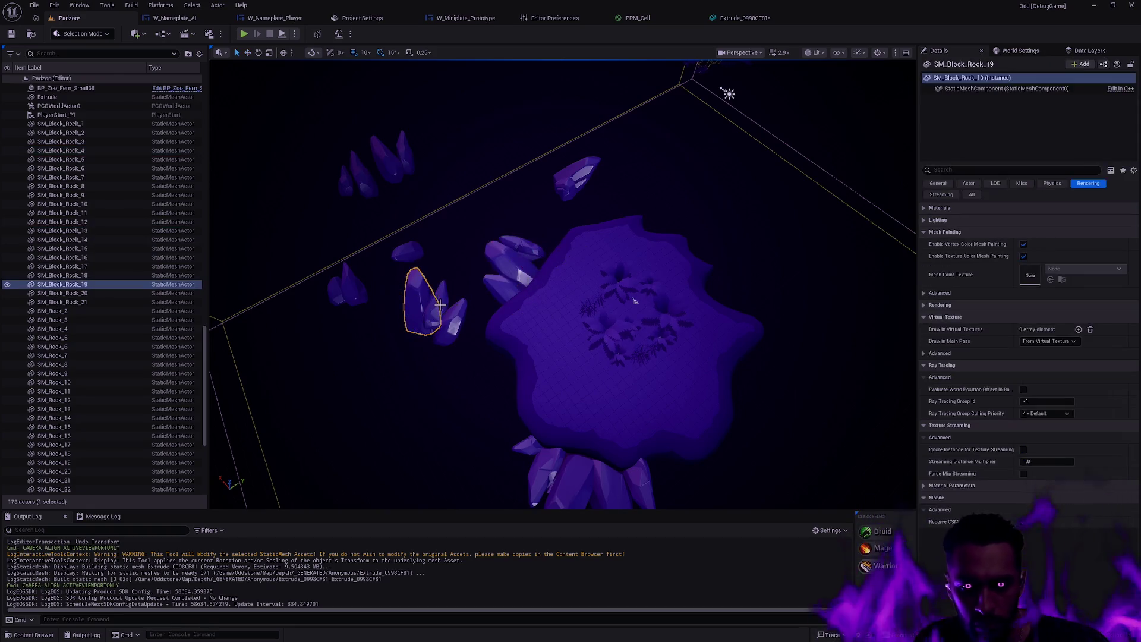
left_click(440, 312, "ctrl")
left_click(454, 324, "ctrl")
left_click_drag(473, 312, 740, 233)
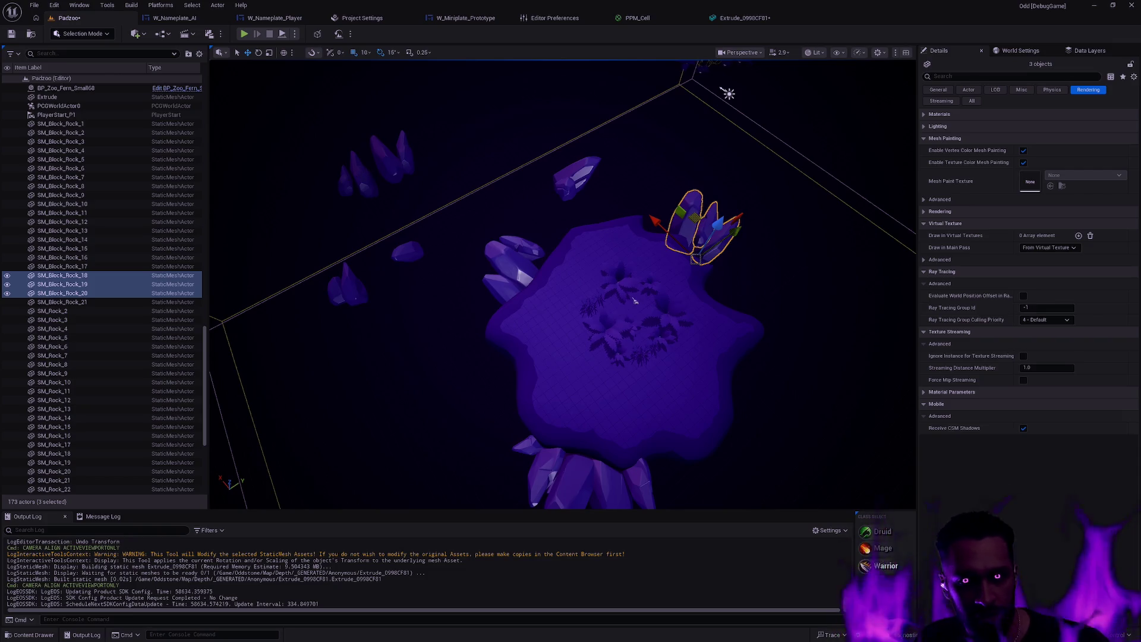
left_click(350, 183)
left_click(365, 177, "ctrl")
left_click(404, 159, "ctrl")
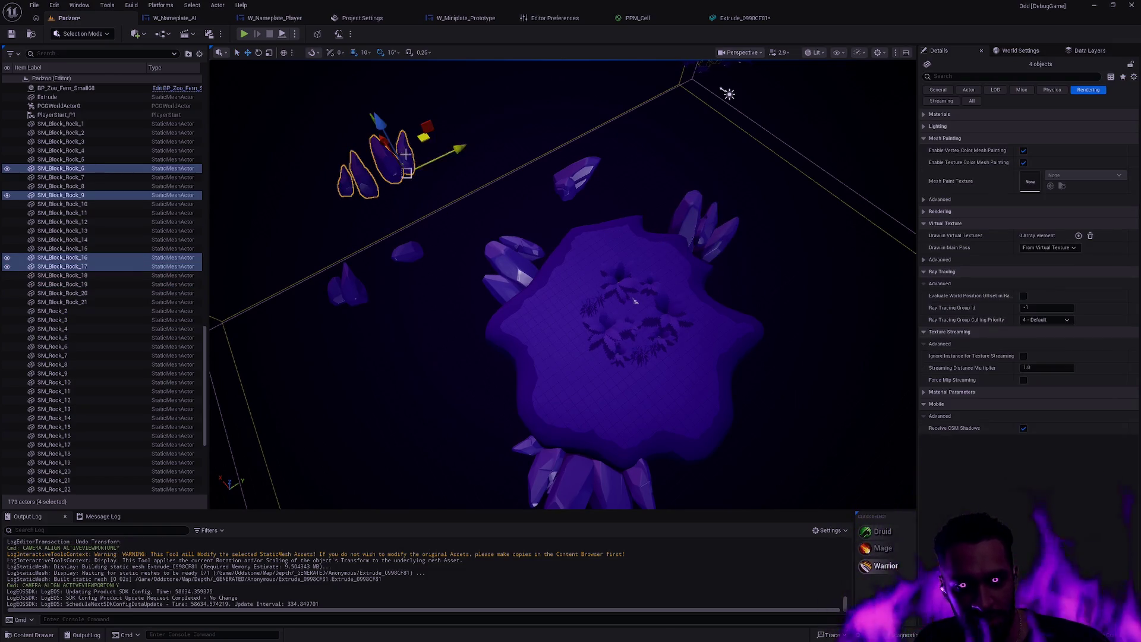
mouse_move(423, 143)
left_mouse_down()
mouse_move(595, 190)
mouse_move(625, 187)
left_mouse_up()
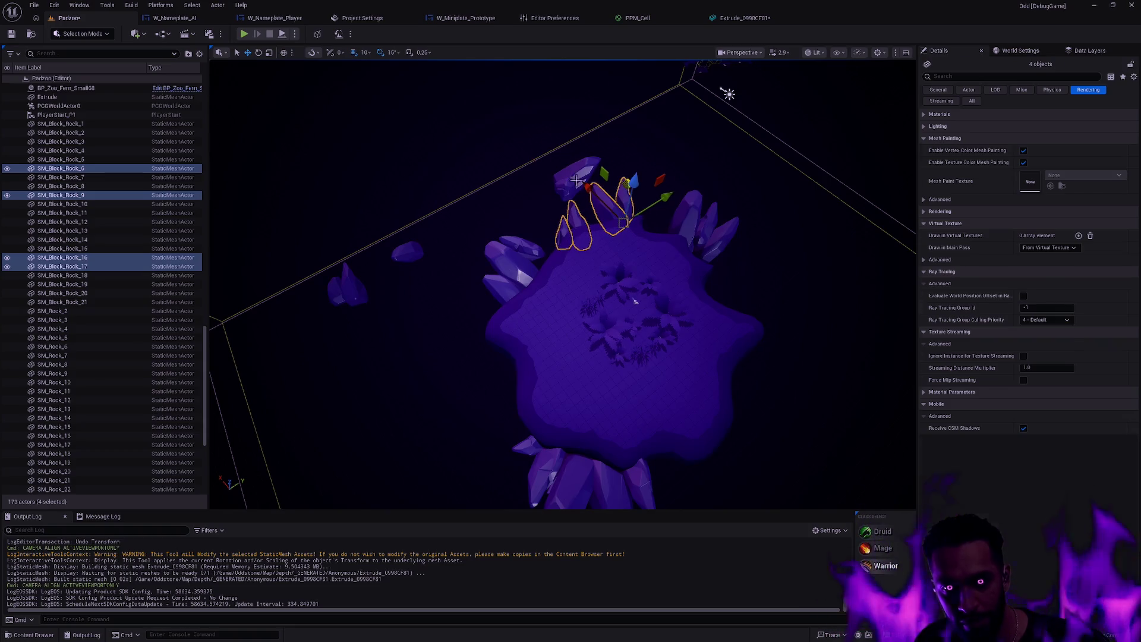
Move one rock to the island's lower-right edge and two small rocks to its left edge.
left_click(574, 176)
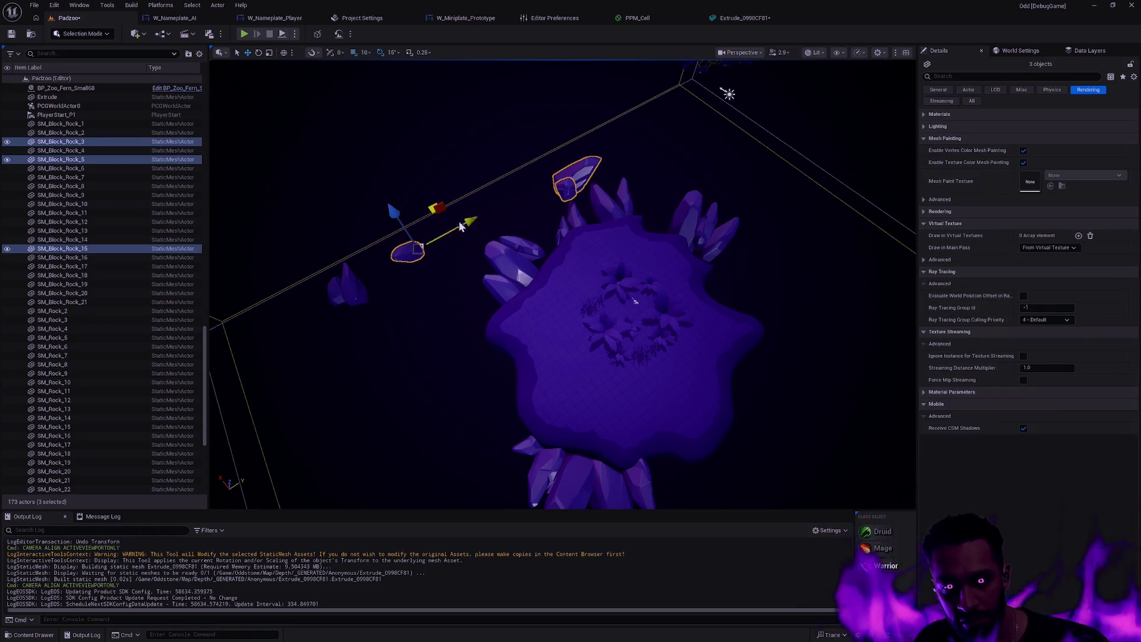
left_click(584, 189)
mouse_move(570, 177)
left_mouse_down()
mouse_move(649, 235)
mouse_move(689, 255)
mouse_move(695, 243)
left_mouse_up()
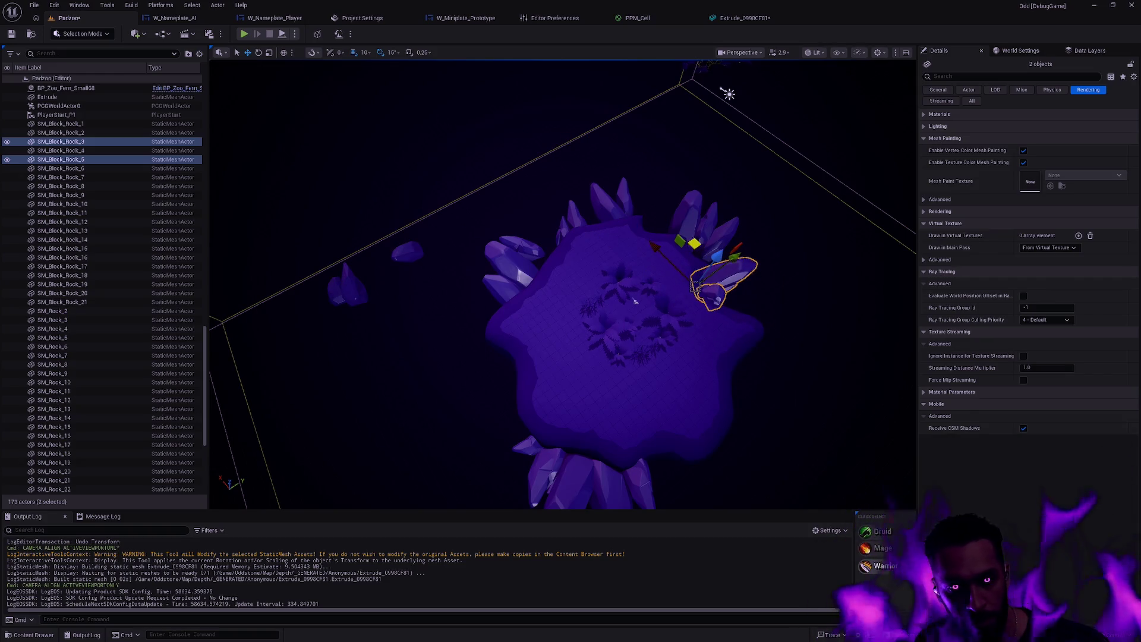
left_click(348, 286)
left_click(410, 250, "ctrl")
mouse_move(432, 215)
left_mouse_down()
mouse_move(562, 347)
mouse_move(630, 318)
mouse_move(591, 328)
left_mouse_up()
key("e")
key("w")
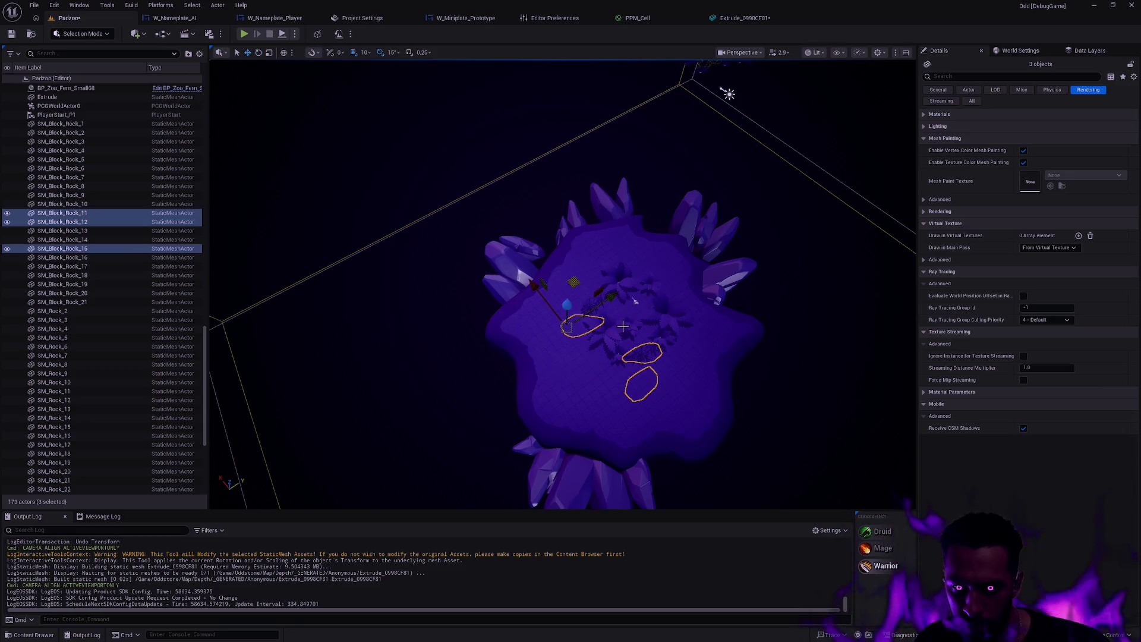
mouse_move(565, 290)
left_mouse_down()
mouse_move(464, 300)
mouse_move(460, 283)
mouse_move(459, 299)
left_mouse_up()
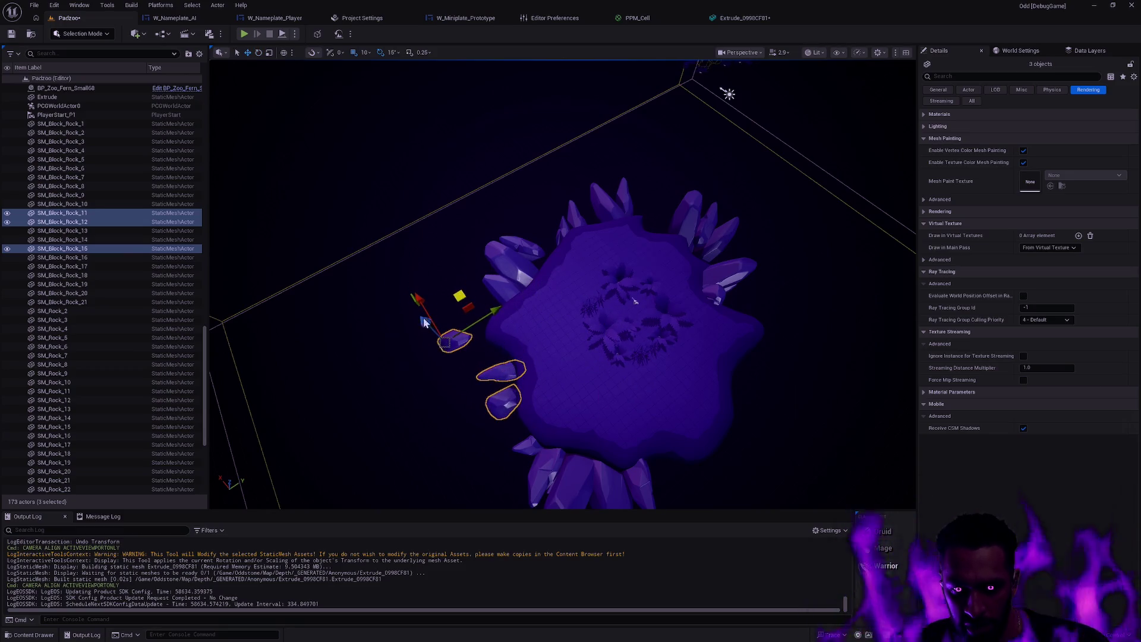
Move a large fern and BP_Zoo_Fern_Small51 up-left on the island.
left_click(456, 340)
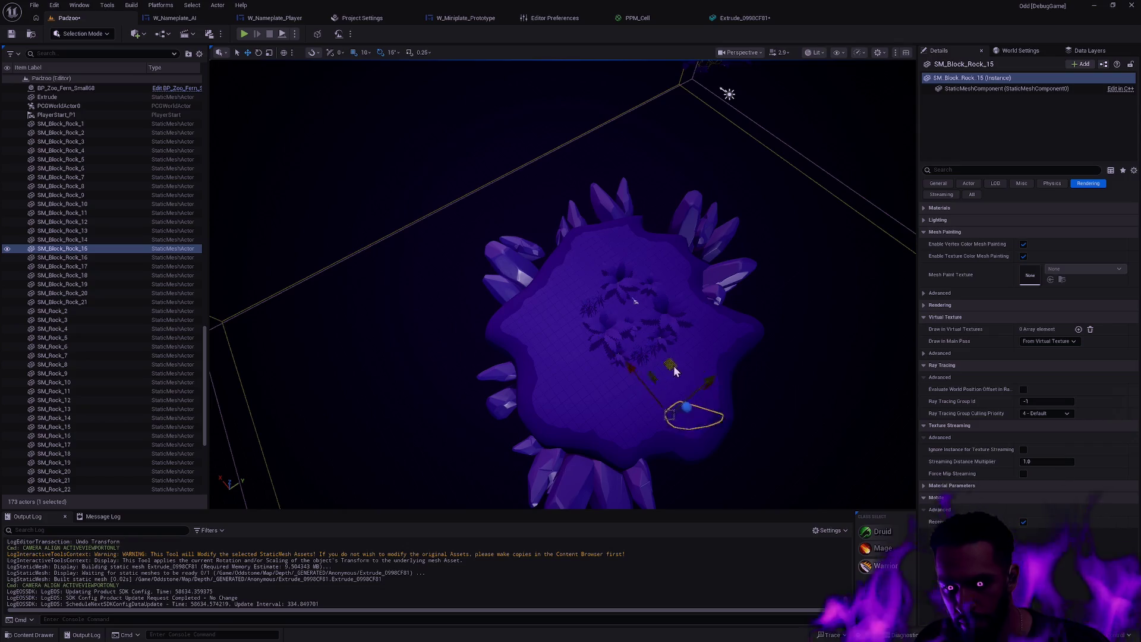
key("Escape")
scroll(533, 266, "up", 5)
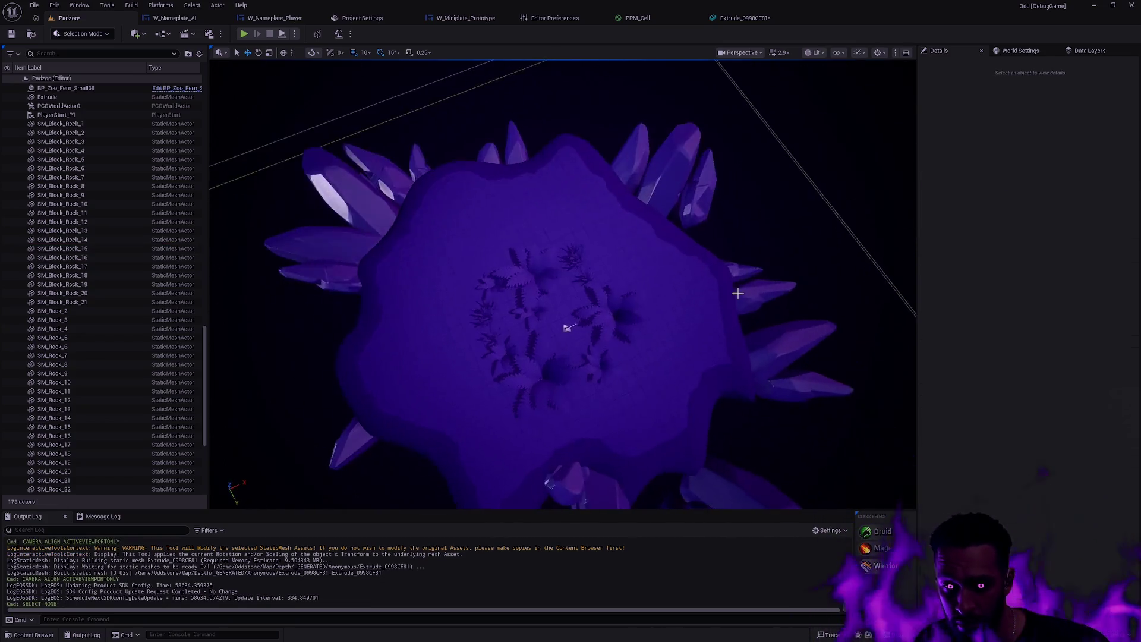
left_click(532, 266)
left_click_drag(573, 286, 540, 209)
left_click(476, 262)
left_click_drag(527, 293, 483, 274)
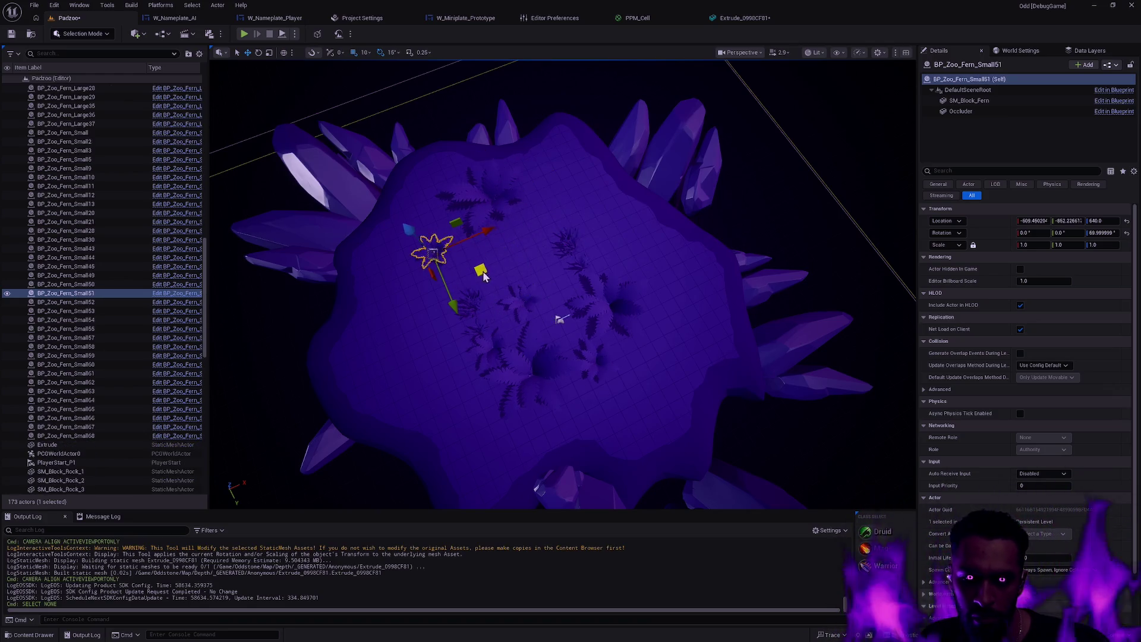
Select a fern and two grass clumps on the island.
left_click(523, 333)
left_click(523, 301)
left_click(535, 368, "ctrl")
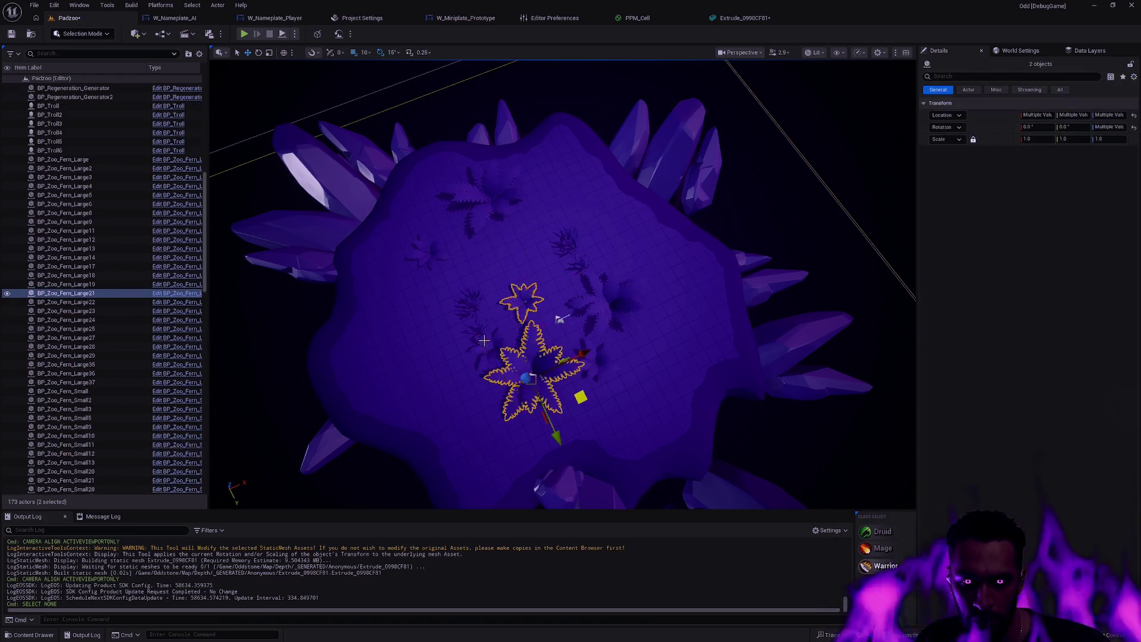
Move the grass clumps down-left, nudge BP_Zoo_Fern_Large21, and shift BP_Zoo_Fern_Large36 up-right.
left_click(469, 306, "ctrl")
left_click(469, 306, "ctrl")
left_click_drag(522, 324, 441, 331)
left_click(500, 385)
left_click_drag(498, 416, 514, 404)
left_click(612, 301)
left_click_drag(652, 325, 703, 300)
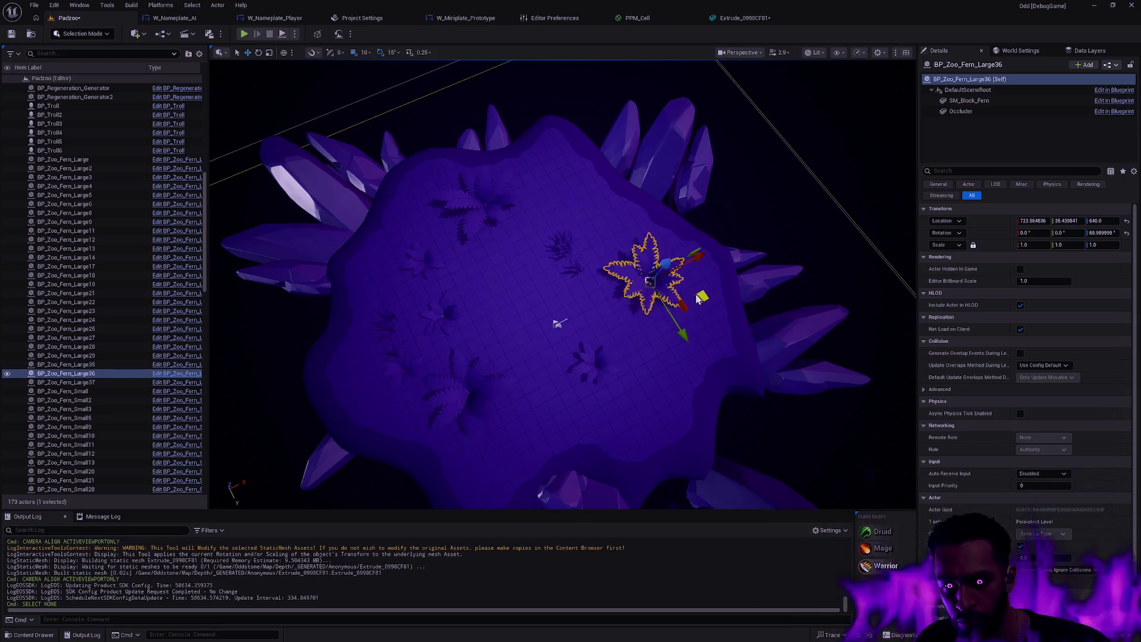
left_click(564, 243)
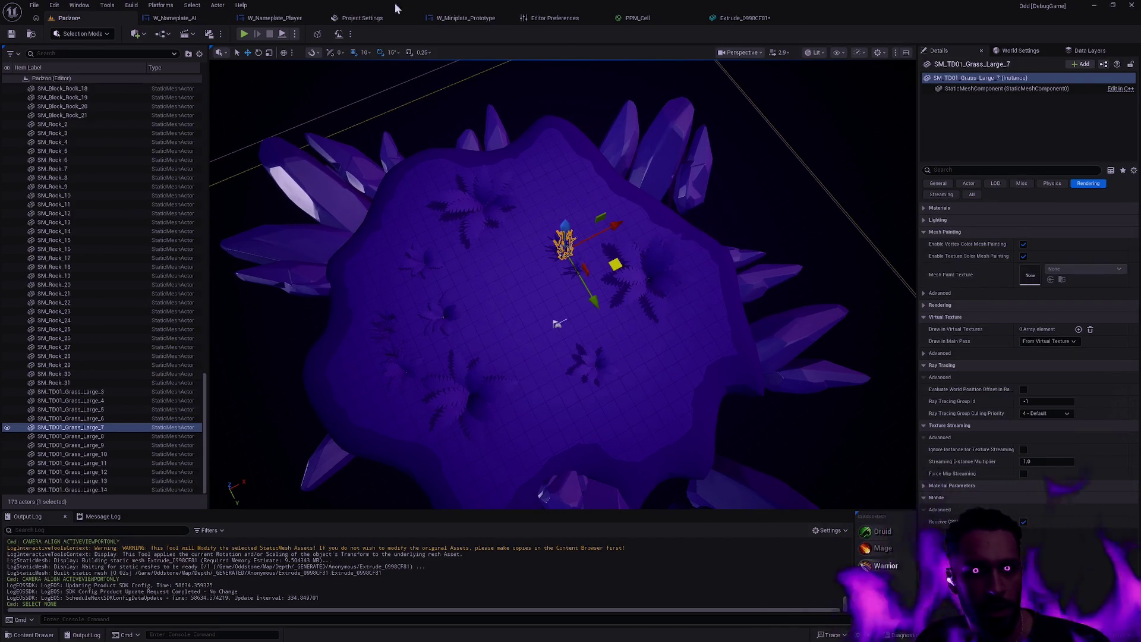
Look over the Project Settings and gizmo Editor Preferences pages, then return to the Padzoo level.
left_click(367, 17)
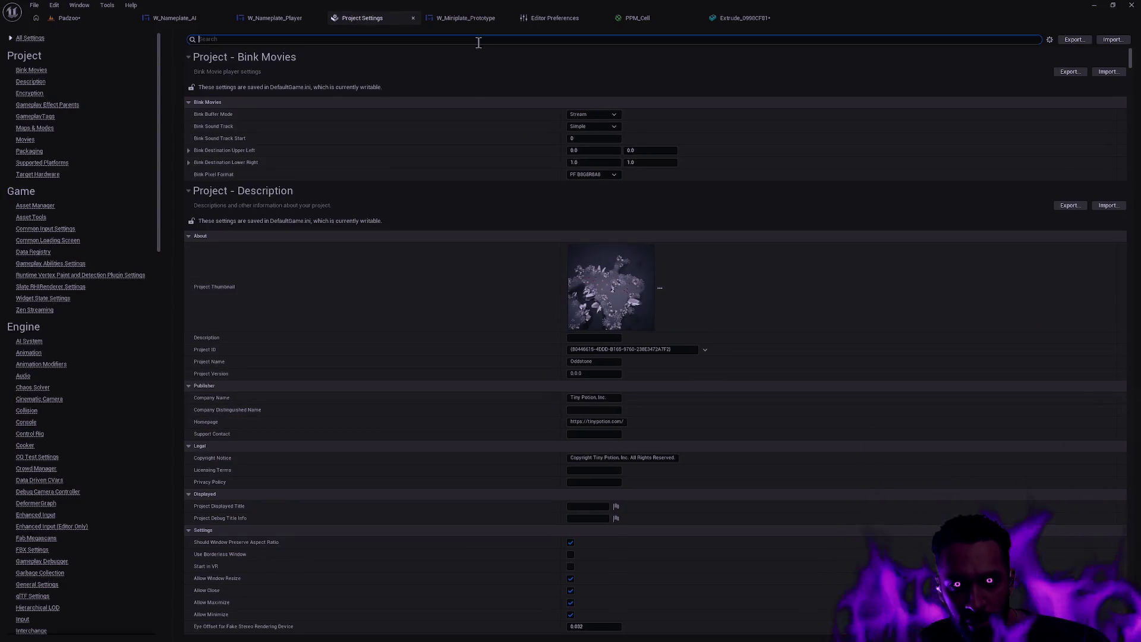
left_click(547, 17)
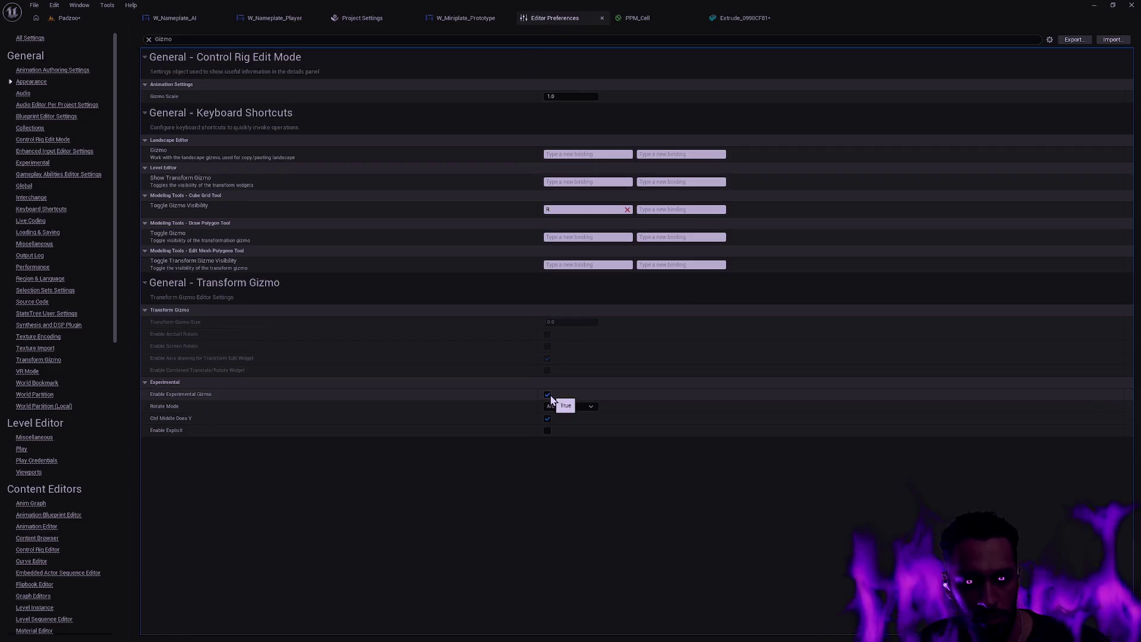
left_click(70, 18)
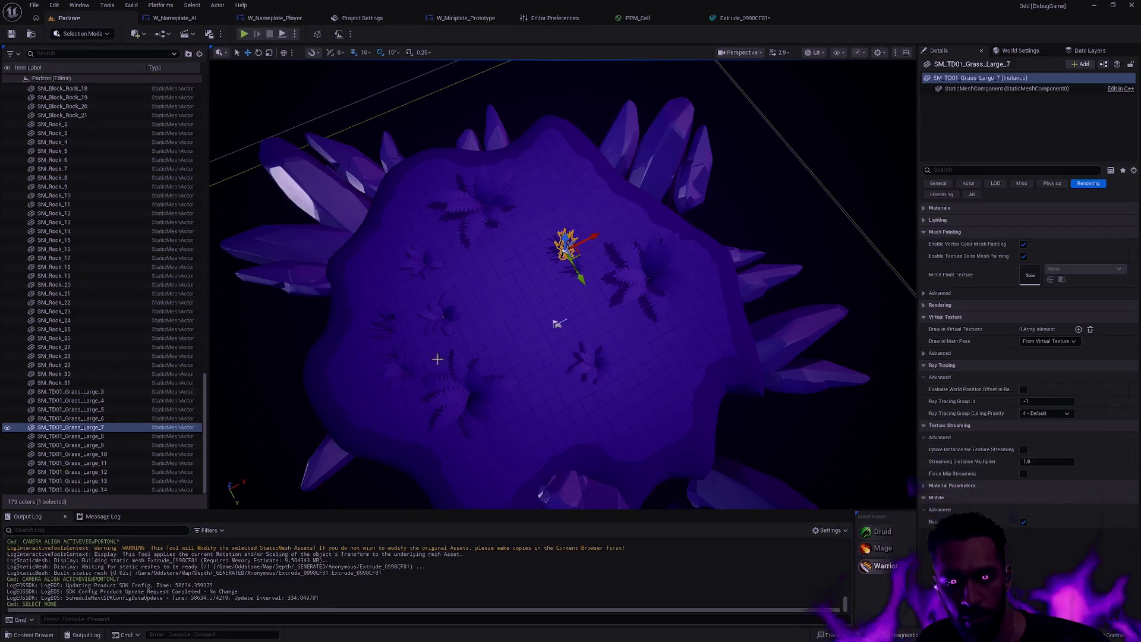
scroll(484, 341, "up", 5)
scroll(484, 342, "down", 5)
Reposition a large fern, two small ferns and the central large fern across the island.
left_click(539, 272)
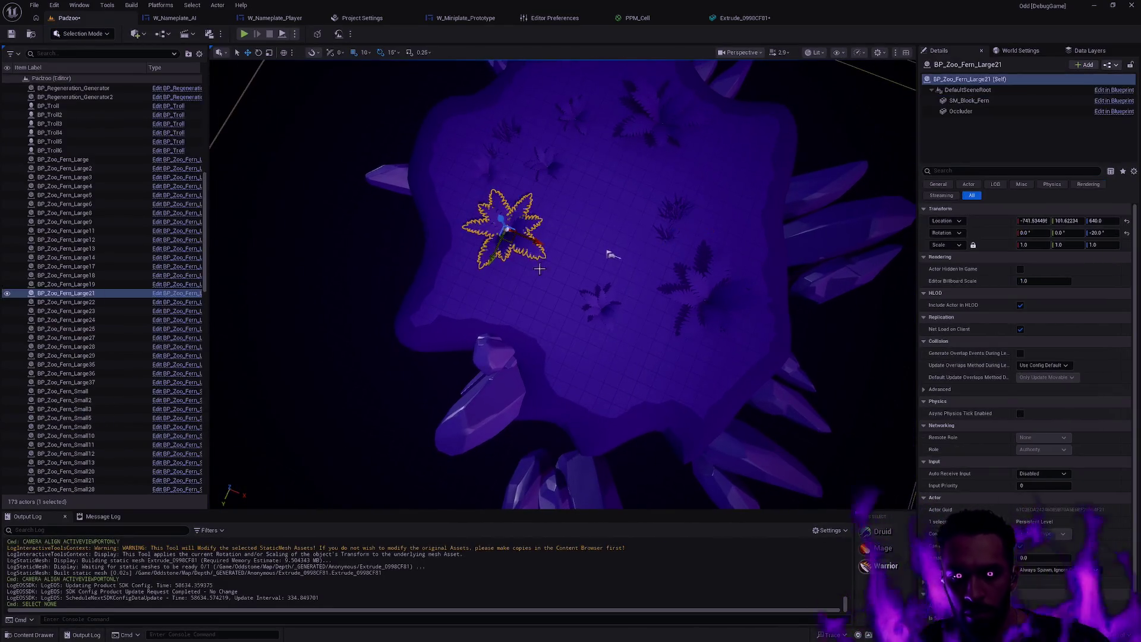
mouse_move(510, 240)
left_mouse_down()
mouse_move(481, 240)
mouse_move(505, 280)
mouse_move(618, 325)
mouse_move(450, 309)
left_mouse_up()
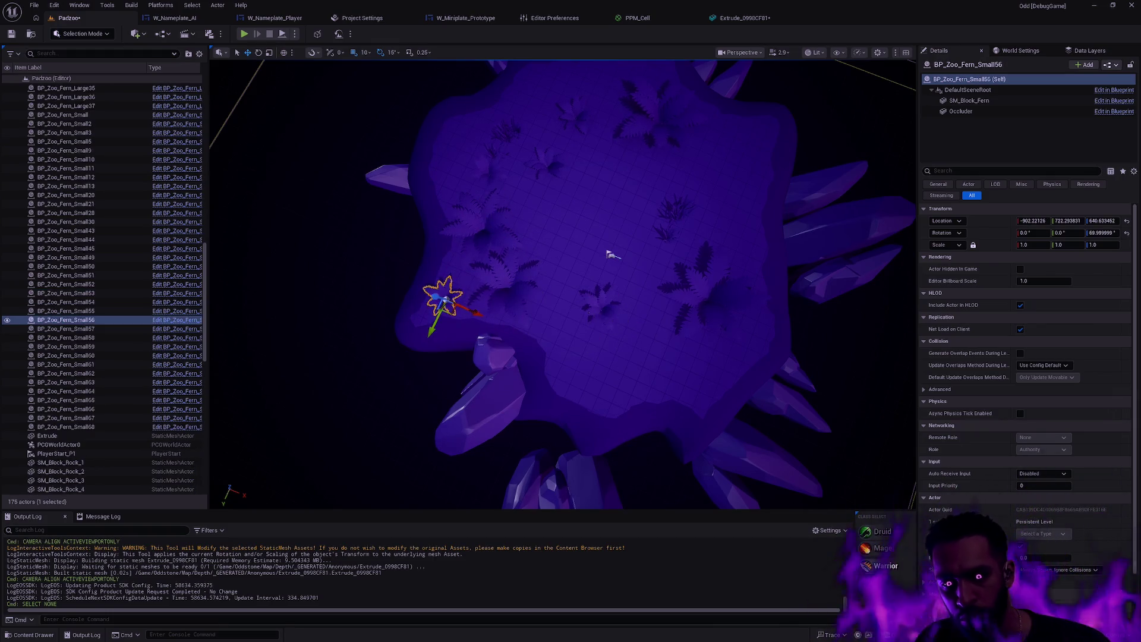
left_click(595, 312)
left_click_drag(594, 312, 550, 335)
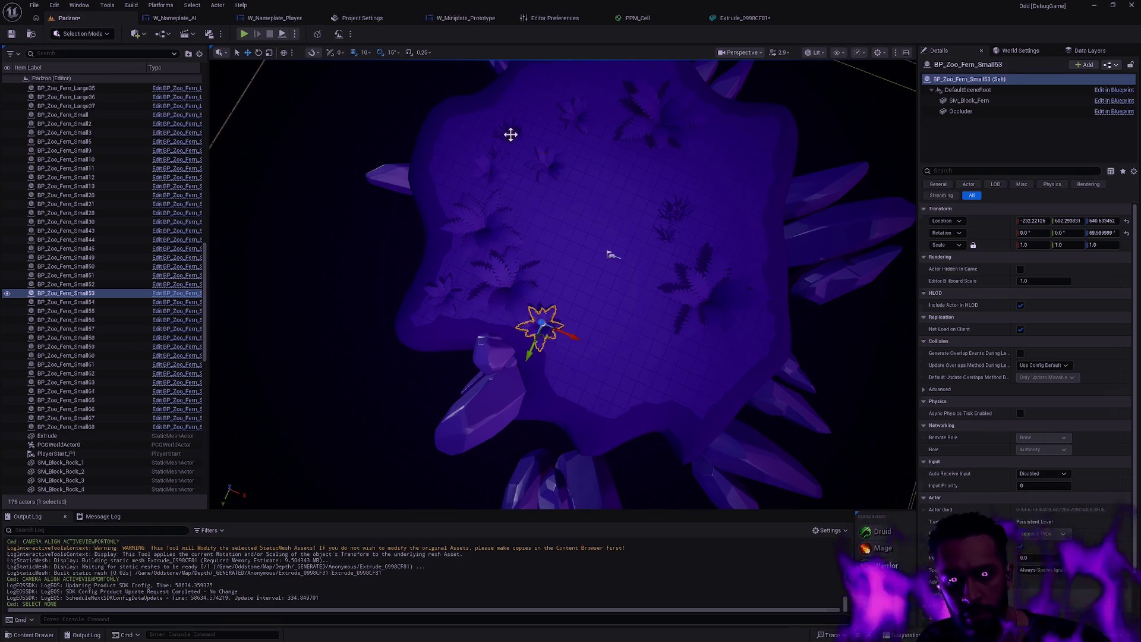
left_click(510, 134)
mouse_move(511, 134)
left_mouse_down()
mouse_move(496, 186)
mouse_move(606, 187)
left_mouse_up()
mouse_move(555, 229)
left_mouse_down()
mouse_move(517, 217)
mouse_move(563, 232)
mouse_move(560, 196)
left_mouse_up()
left_click(563, 318)
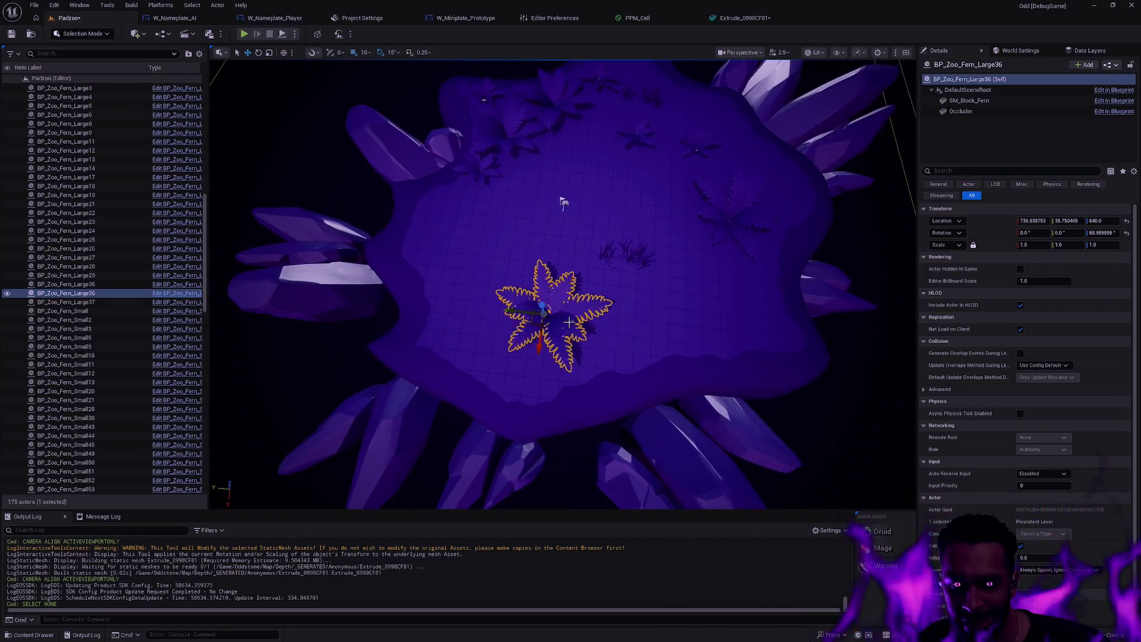
left_click_drag(534, 329, 540, 296)
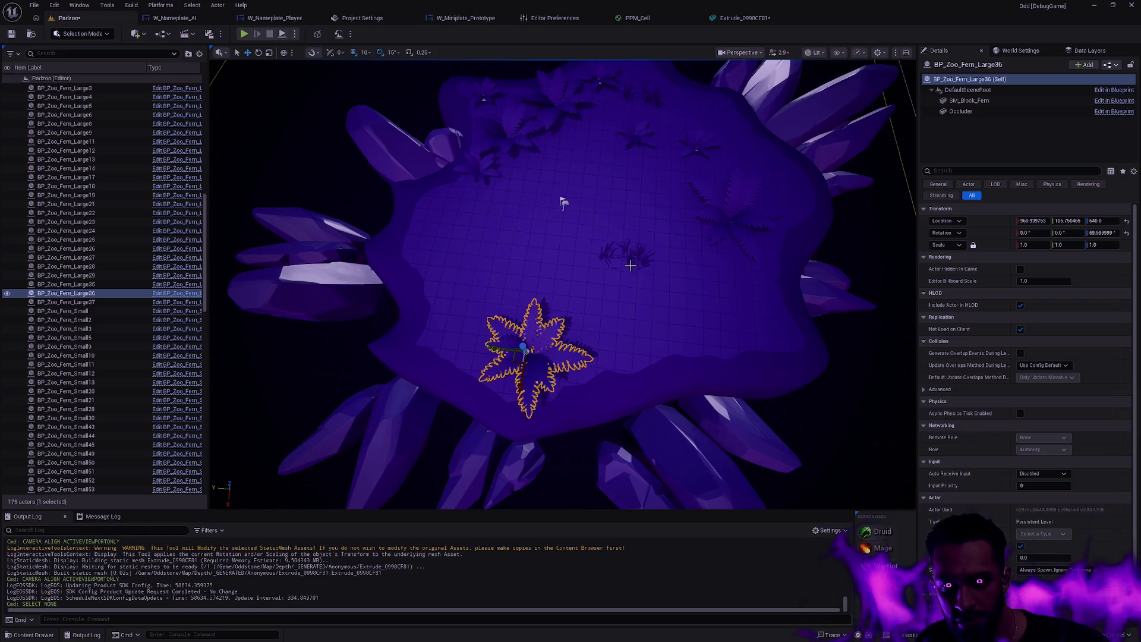
Move the two grass clumps near the island centre downward, then clear the selection.
left_click(636, 257)
left_click(606, 254)
left_click(630, 254)
left_click(606, 254)
left_click(634, 255)
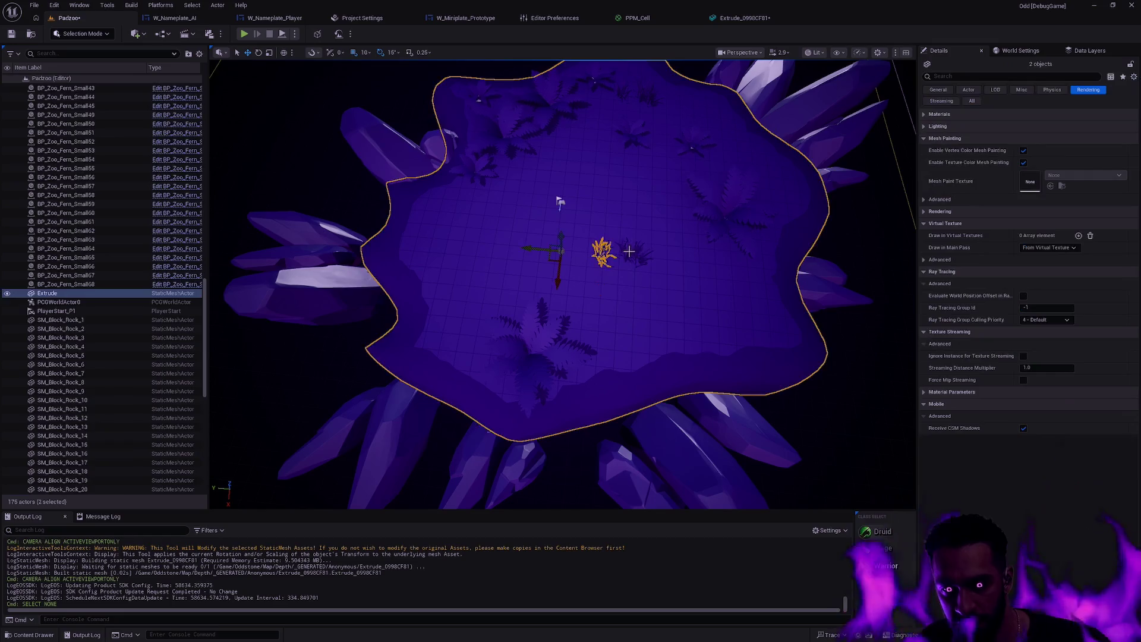
left_click(606, 254)
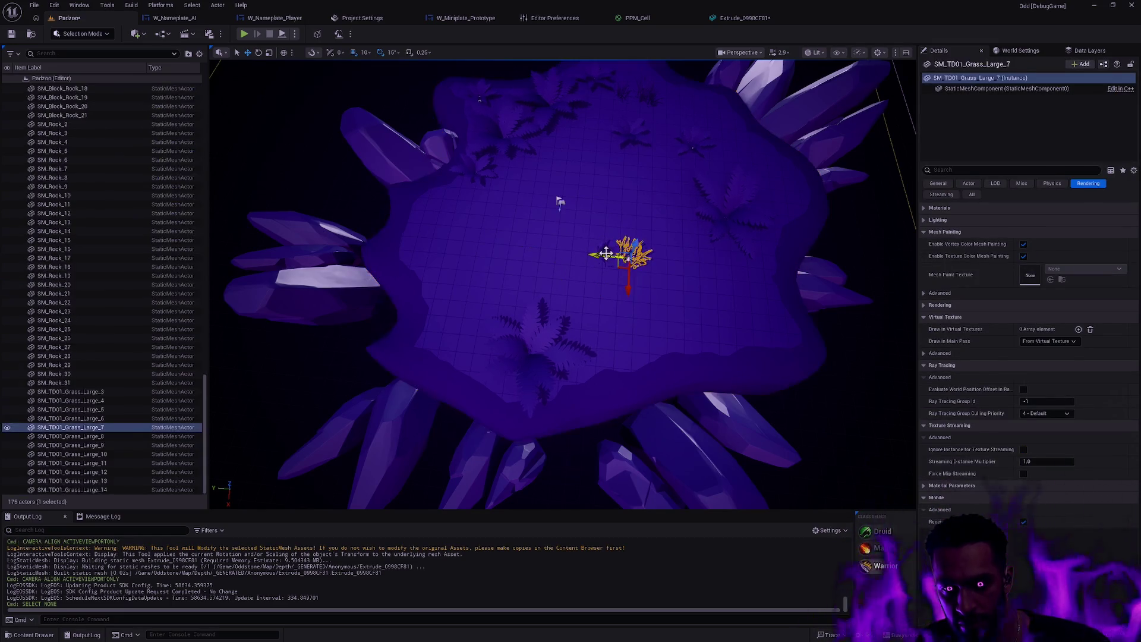
left_click(631, 249, "ctrl")
left_click_drag(594, 255, 592, 339)
key("Escape")
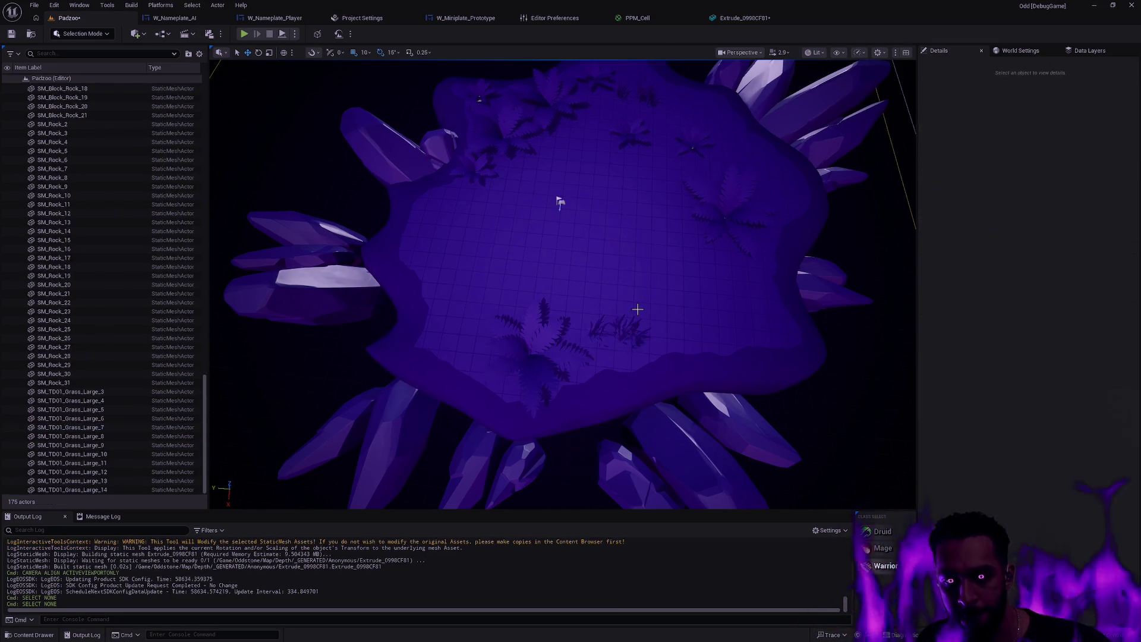
Select a single crystal rock on the island edge.
scroll(590, 165, "down", 3)
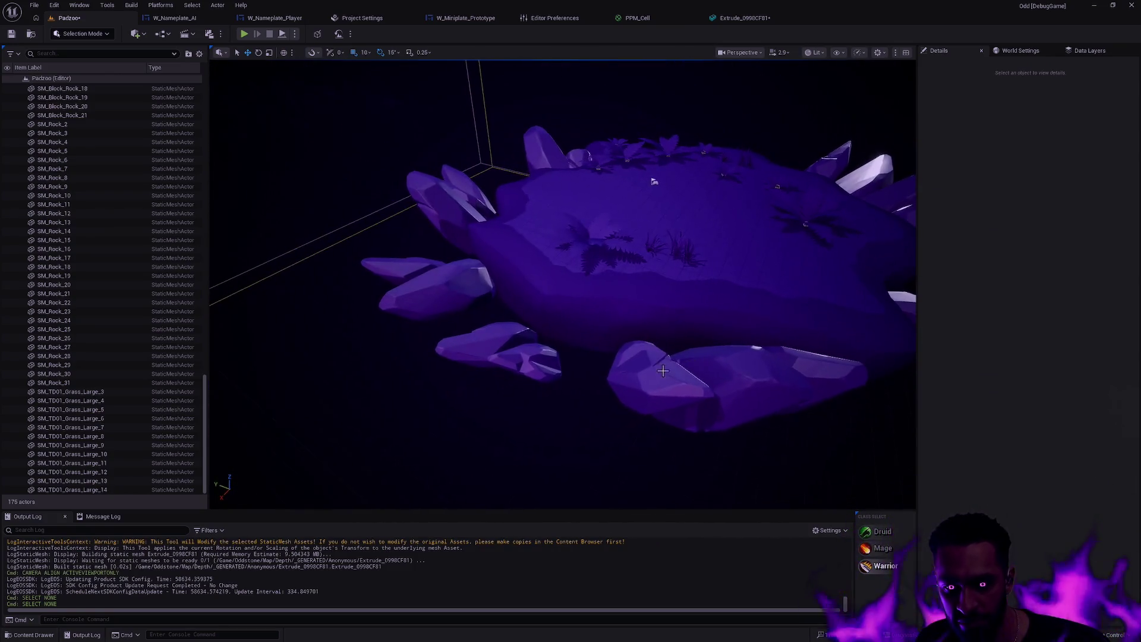
left_click(657, 376)
left_click(777, 377, "ctrl")
scroll(657, 379, "up", 5)
left_click(656, 379)
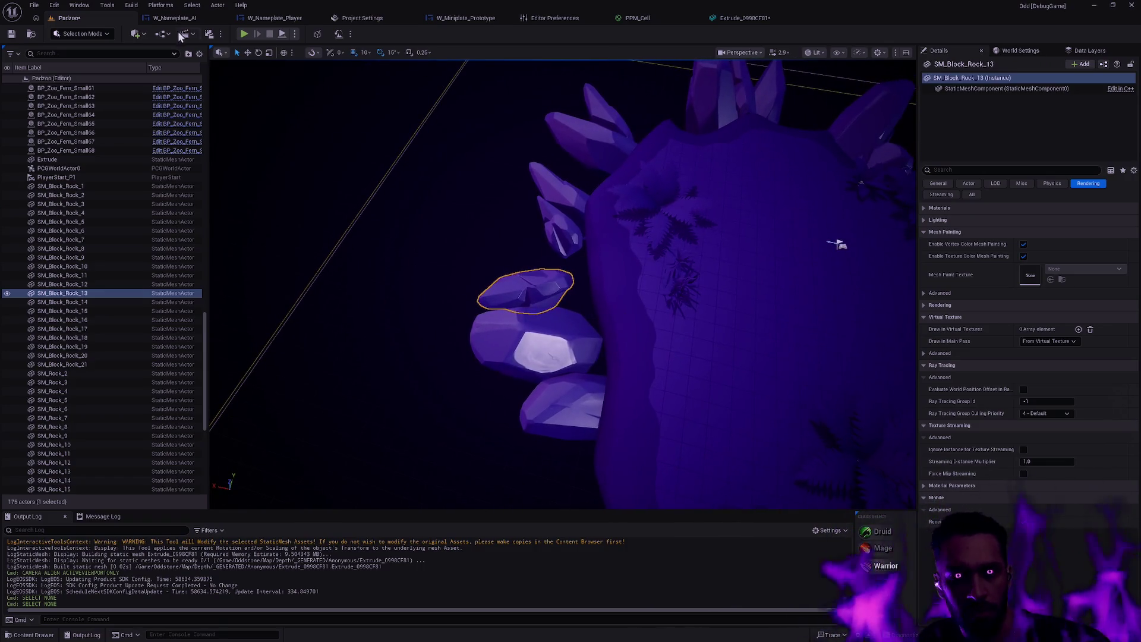
Close the Extrude mesh editor, PPM_Cell material and Project Settings tabs.
left_click(747, 17)
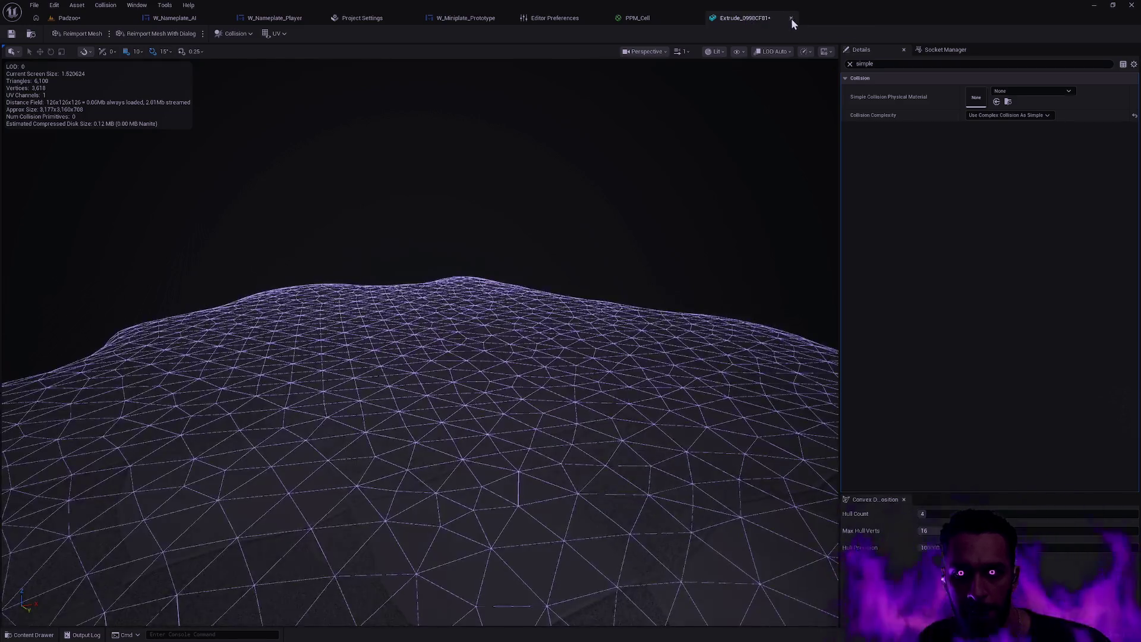
left_click(791, 17)
left_click(697, 17)
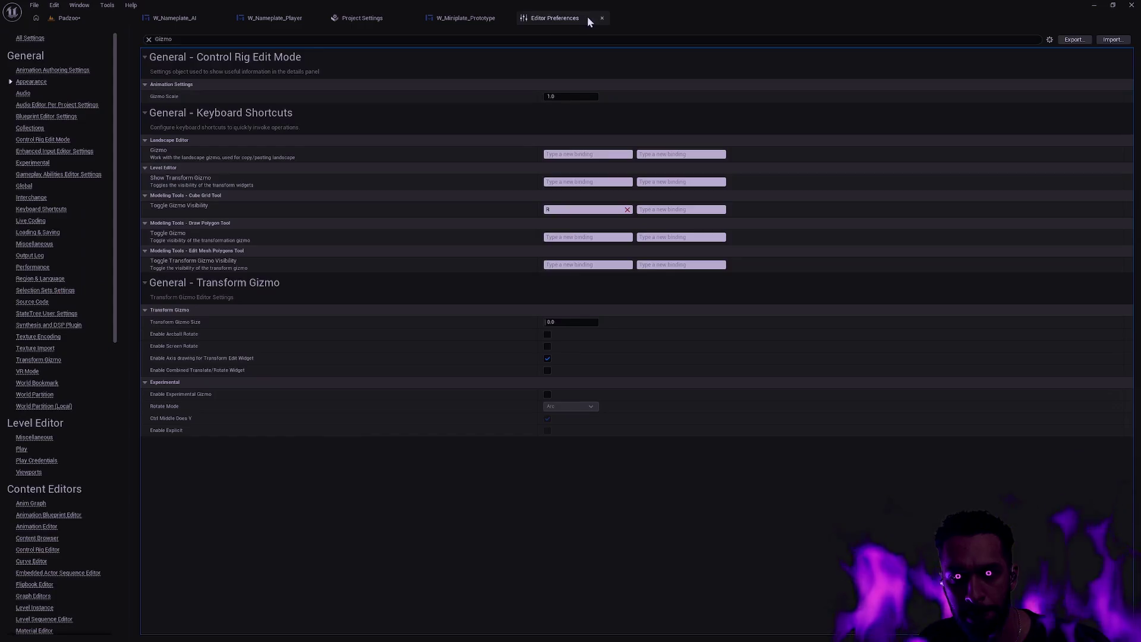
left_click(390, 18)
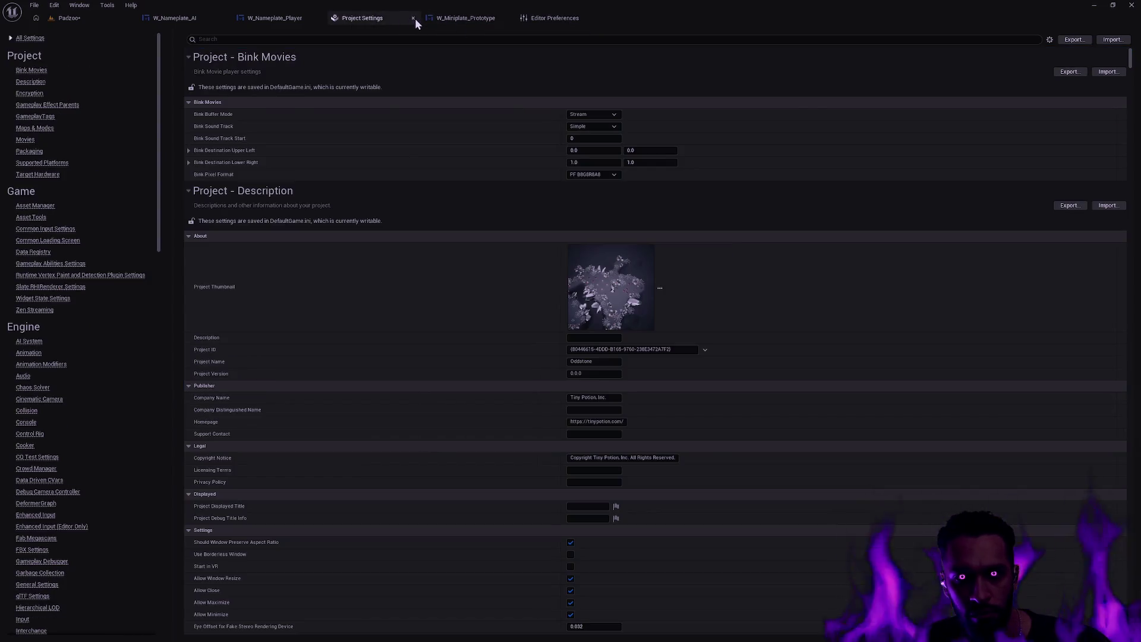
left_click(414, 18)
Enable Experimental Gizmo in Editor Preferences and return to the Padzoo level.
mouse_move(469, 21)
left_mouse_down()
mouse_move(24, 23)
mouse_move(178, 19)
left_mouse_up()
left_click(178, 18)
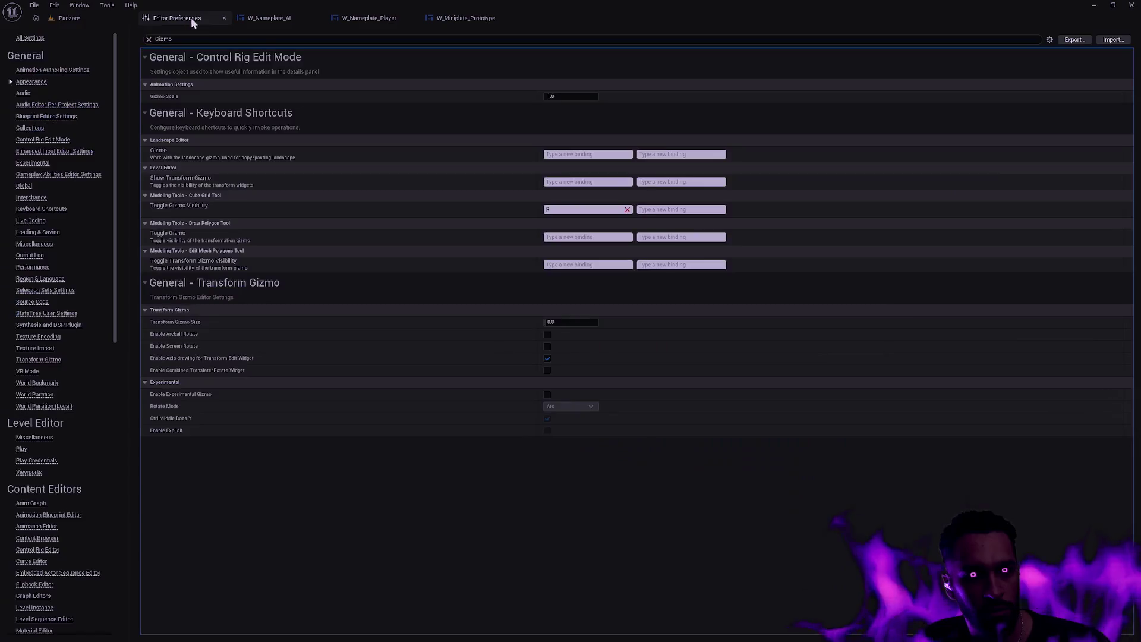
left_click(547, 394)
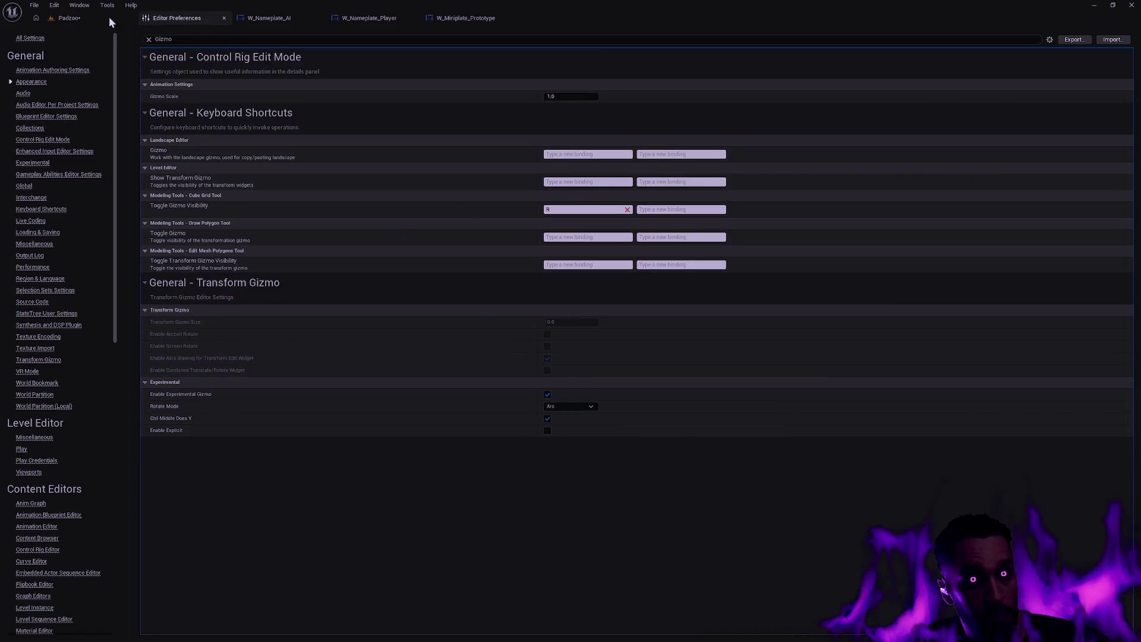
left_click(117, 22)
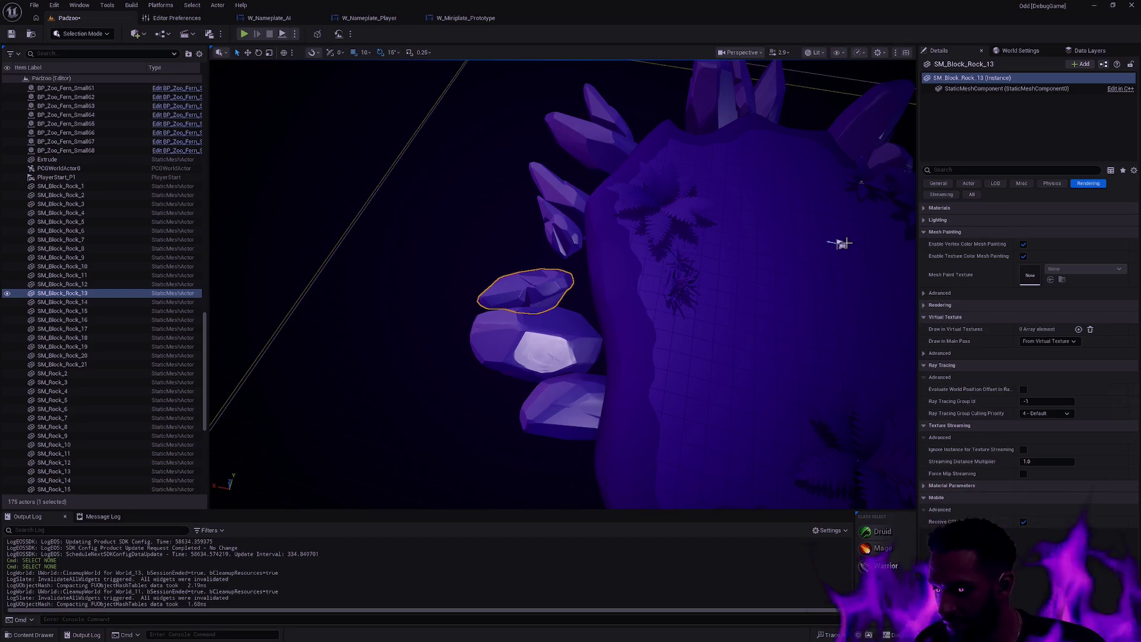
Tilt the protruding crystal spike to the right against the rock.
key("Escape")
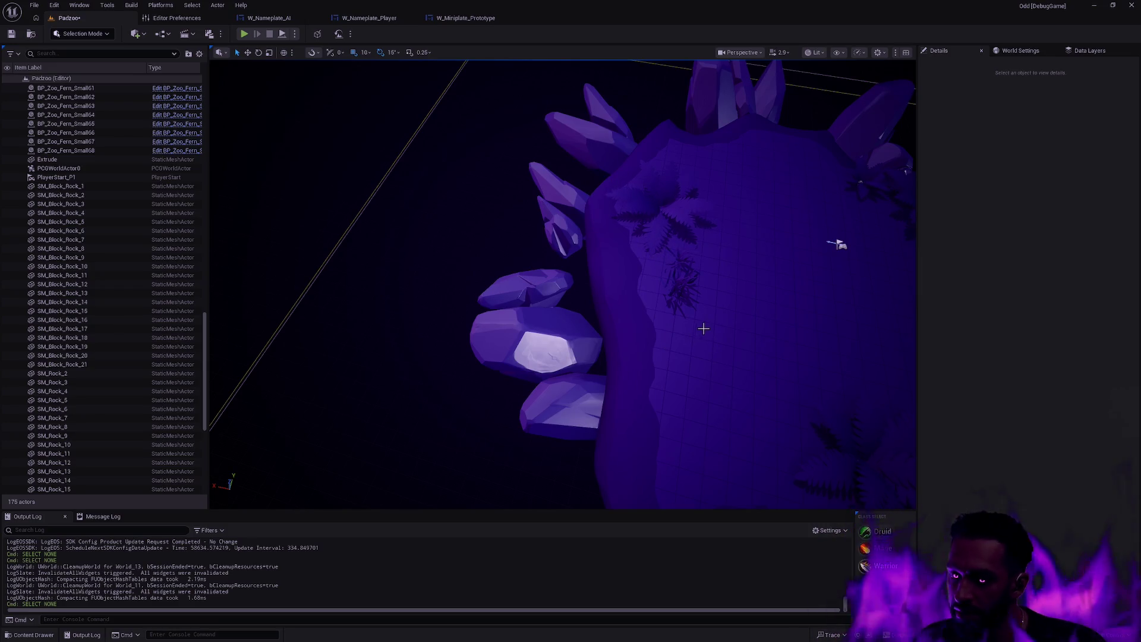
mouse_move(605, 336)
left_mouse_down()
mouse_move(583, 324)
mouse_move(632, 338)
left_mouse_up()
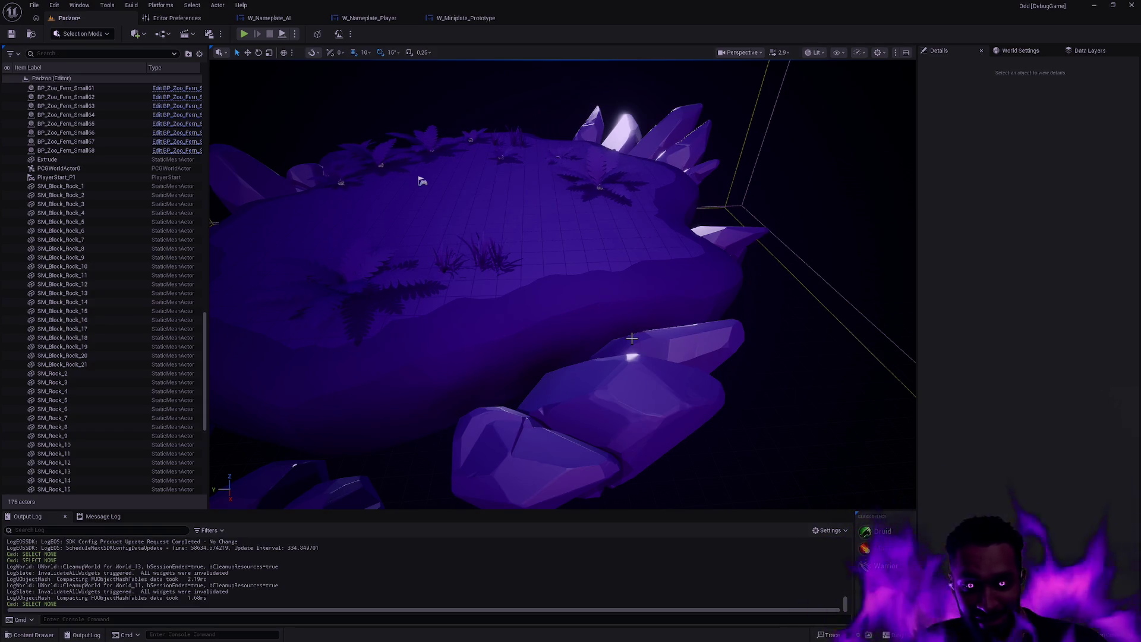
left_click_drag(663, 255, 612, 283)
mouse_move(311, 161)
left_mouse_down()
mouse_move(242, 186)
mouse_move(225, 336)
left_mouse_up()
left_click(242, 186)
key("f")
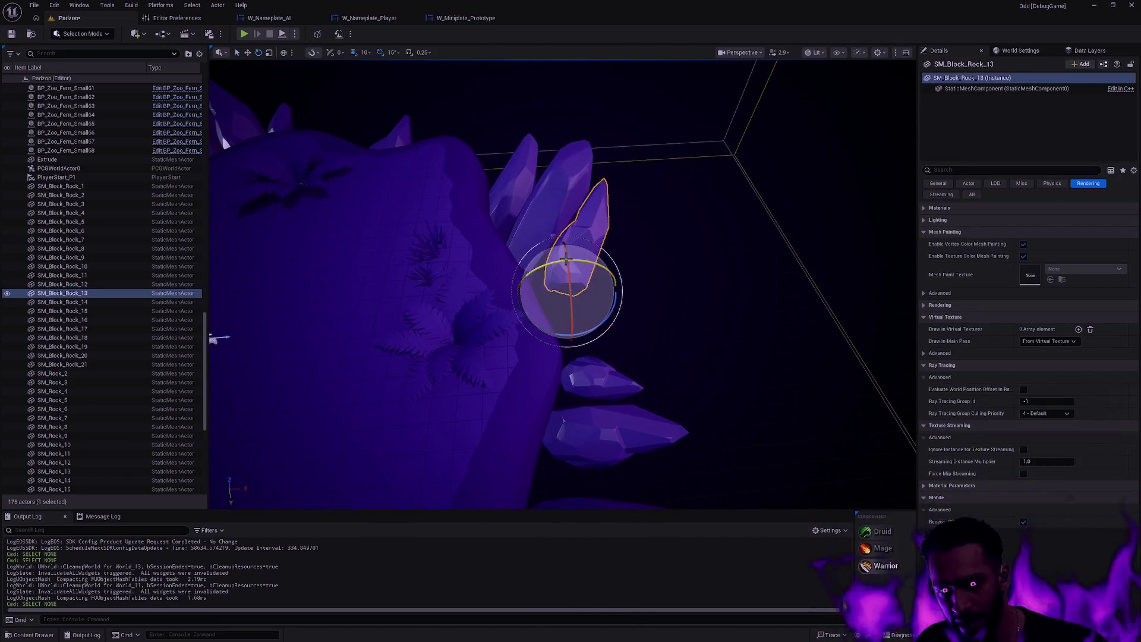
key("e")
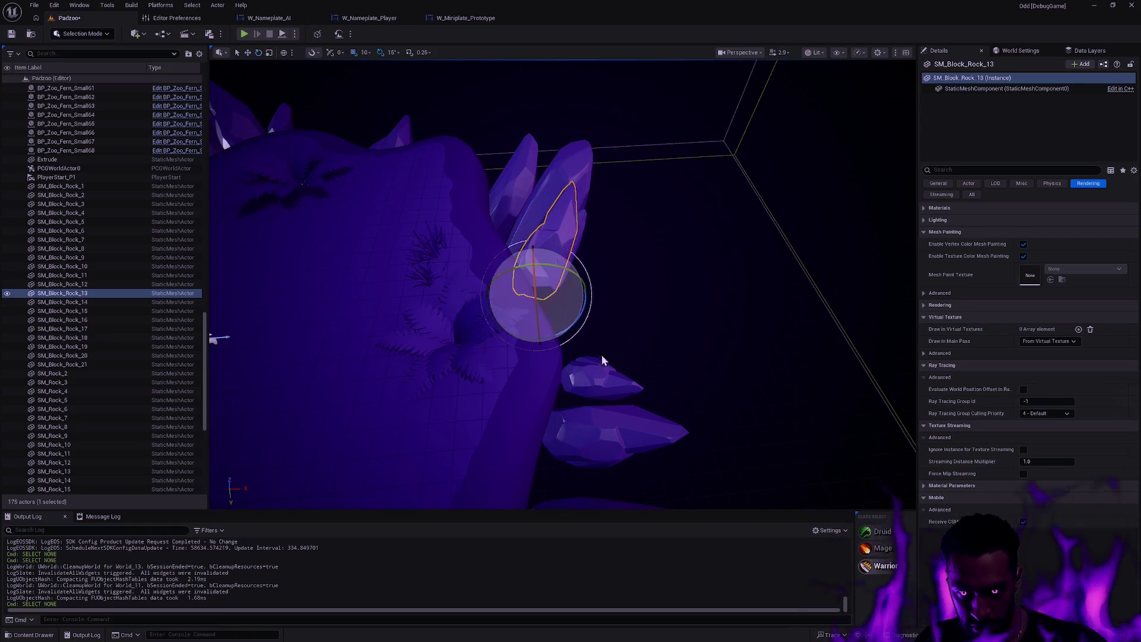
left_click_drag(576, 334, 563, 349)
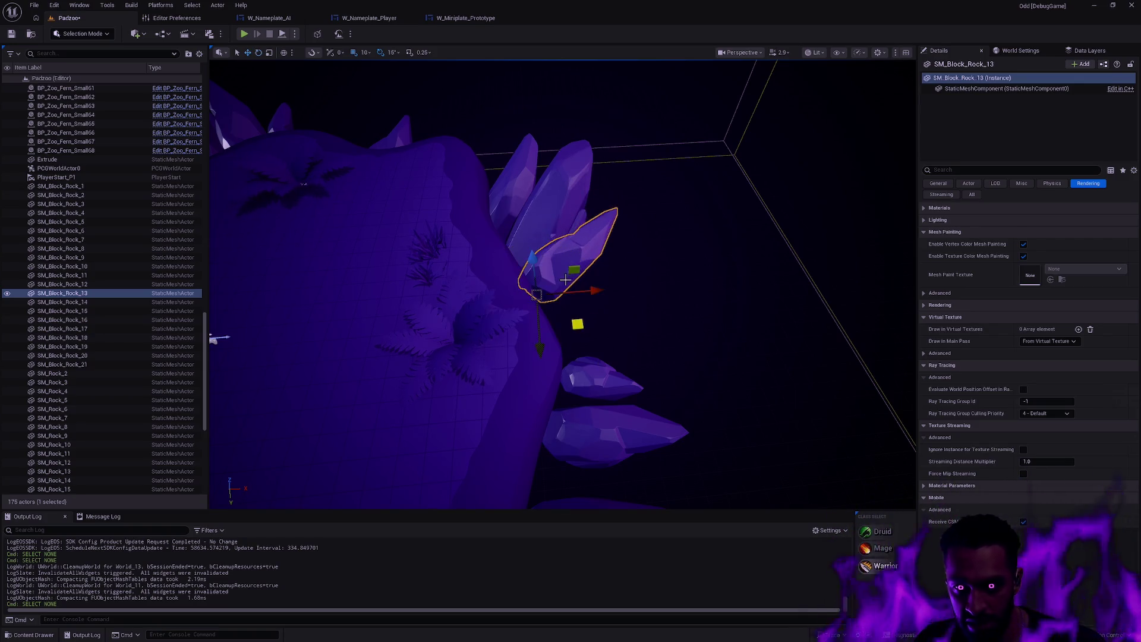
left_click(604, 358)
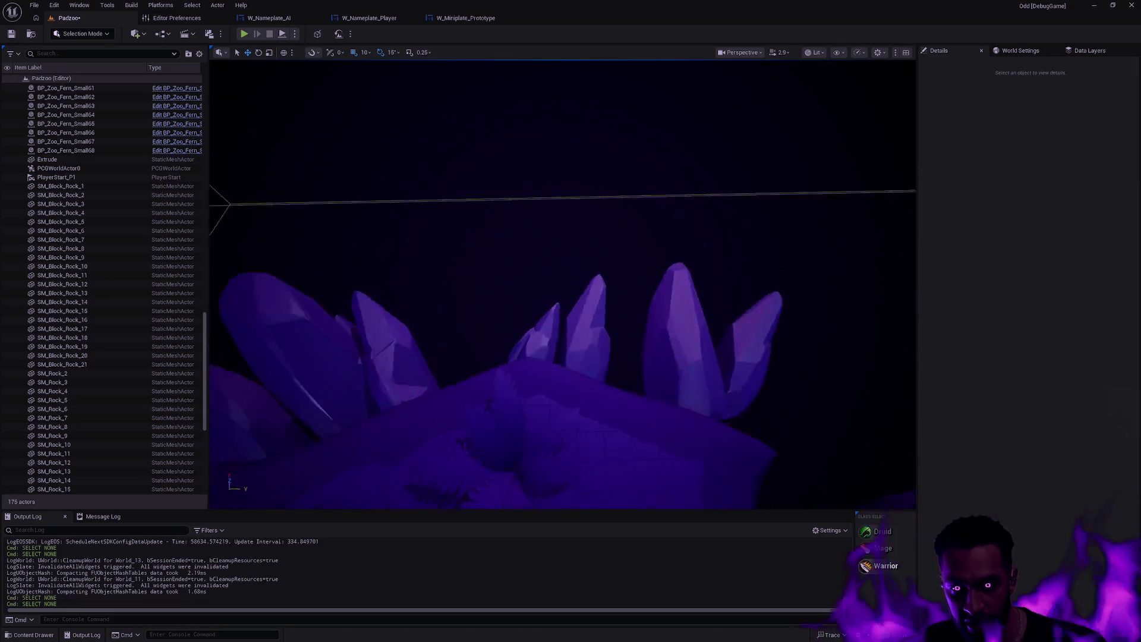
Rotate the right-pointing crystal to point down-right and nudge it into place.
left_click(657, 327)
mouse_move(663, 367)
left_mouse_down()
mouse_move(587, 360)
mouse_move(617, 307)
mouse_move(622, 151)
mouse_move(667, 326)
mouse_move(558, 365)
left_mouse_up()
key("Escape")
key("e")
left_click(557, 365)
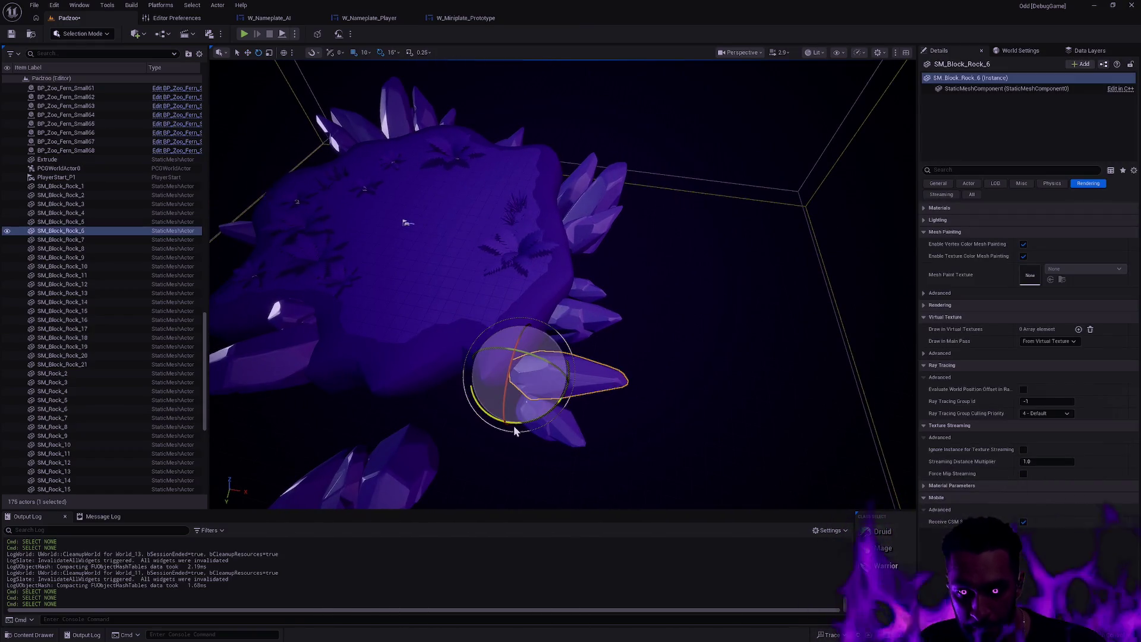
left_click_drag(516, 431, 465, 430)
key("w")
left_click_drag(523, 378, 528, 333)
key("Escape")
Raise another crystal spike slightly at the island's edge.
left_click(549, 419)
mouse_move(549, 419)
left_mouse_down()
mouse_move(538, 383)
mouse_move(556, 415)
left_mouse_up()
key("e")
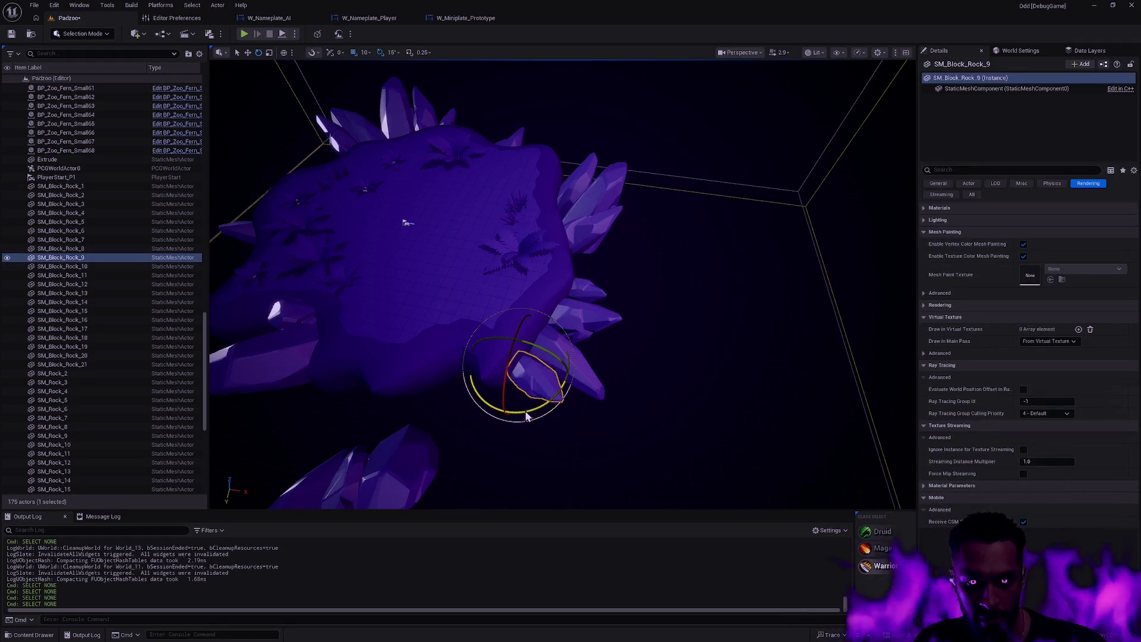
key("w")
key("Escape")
Duplicate the rock pair, shift the copy right and rotate both to a new angle.
left_click_drag(606, 377, 606, 291)
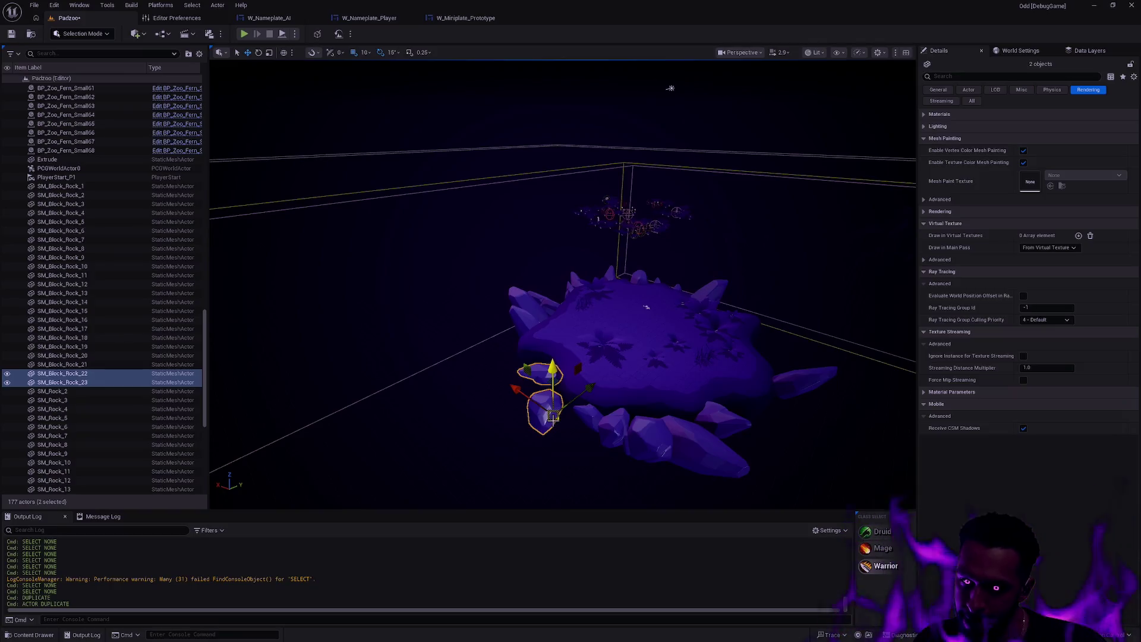
left_click_drag(548, 404, 734, 407)
key("f")
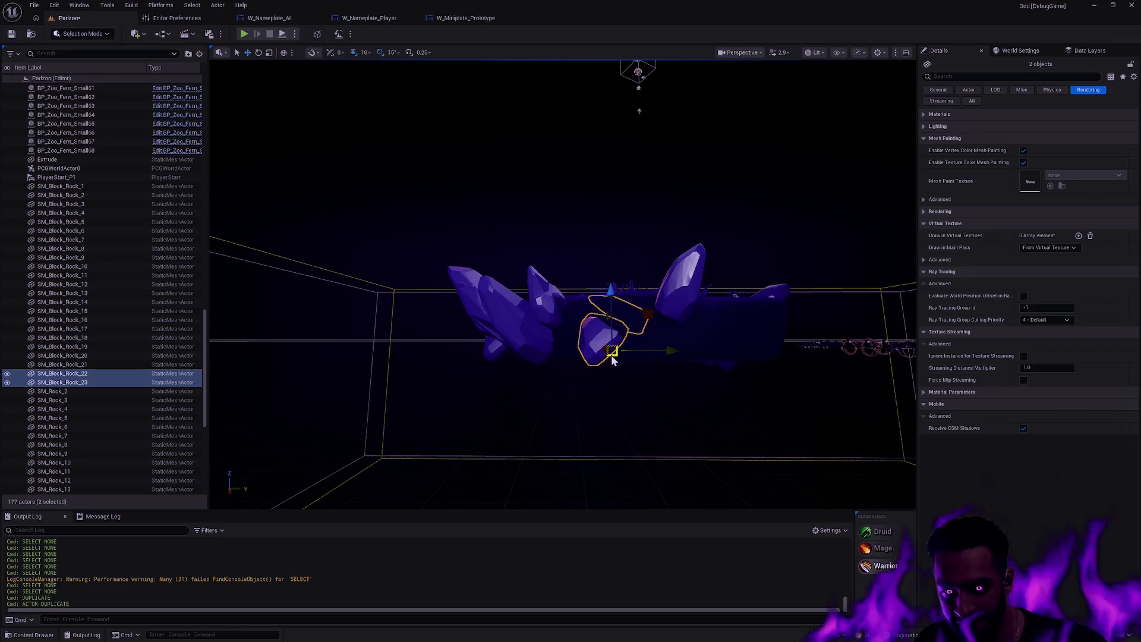
key("e")
mouse_move(589, 333)
left_mouse_down()
mouse_move(650, 361)
mouse_move(661, 389)
mouse_move(672, 388)
mouse_move(588, 387)
mouse_move(657, 399)
mouse_move(630, 400)
mouse_move(610, 376)
mouse_move(618, 362)
mouse_move(647, 364)
left_mouse_up()
key("w")
left_click_drag(674, 408, 706, 361)
key("e")
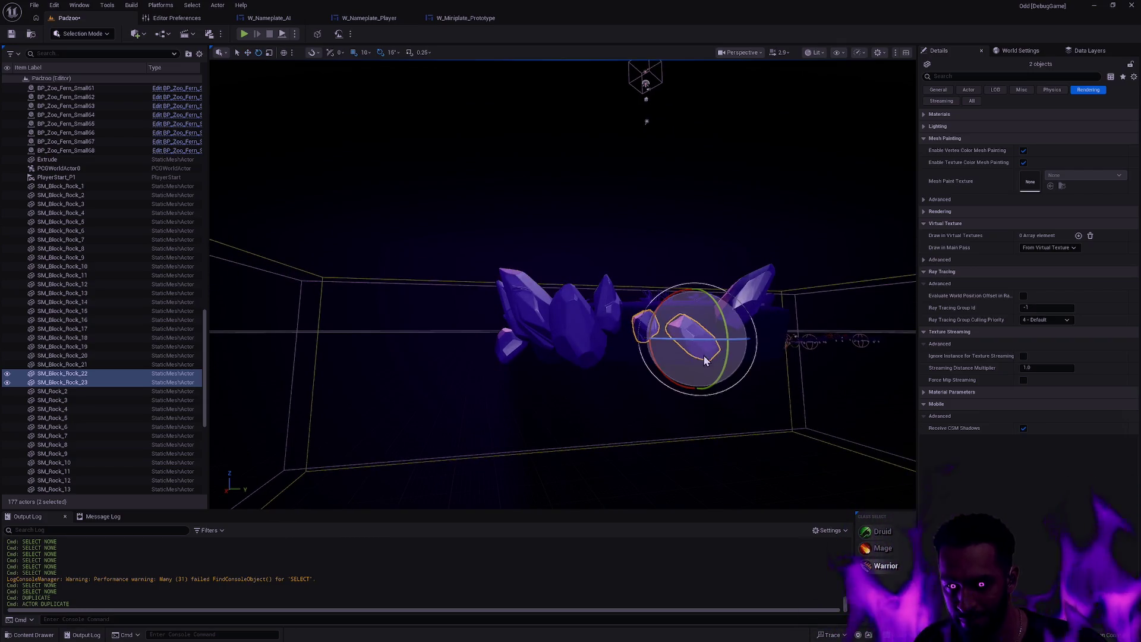
key("w")
key("Escape")
mouse_move(735, 353)
left_mouse_down()
mouse_move(744, 271)
mouse_move(732, 328)
left_mouse_up()
Move the small rock SM_Block_Rock_23 up onto the large rock.
left_click(654, 229)
left_click(734, 306, "ctrl")
left_click(703, 421)
left_click(630, 434)
left_click_drag(646, 450, 768, 371)
key("e")
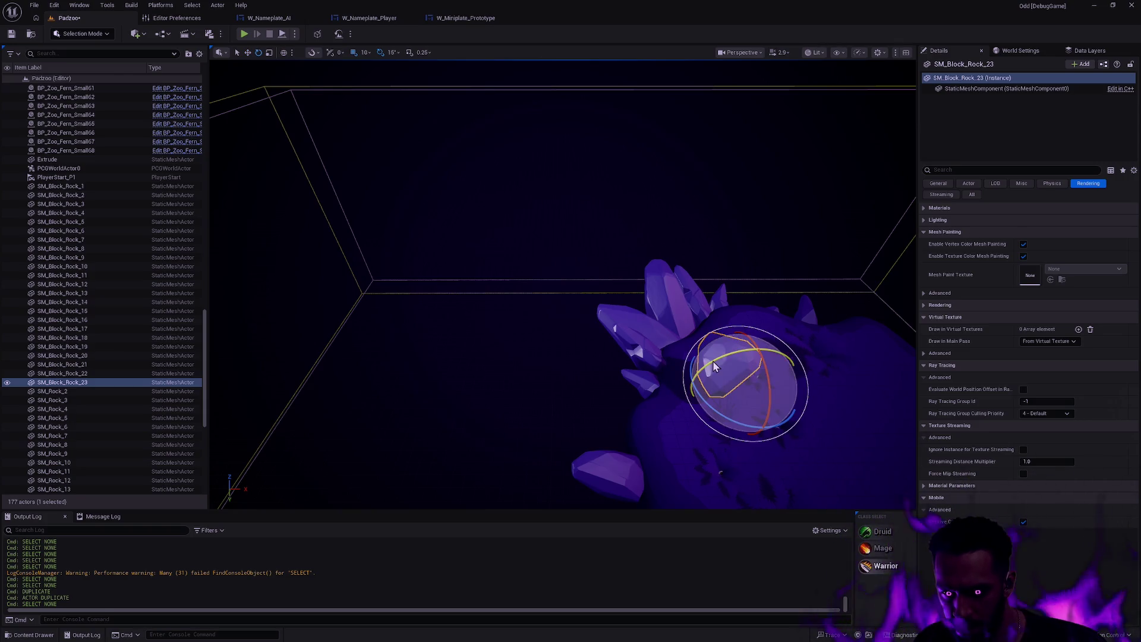
key("f")
left_click_drag(749, 329, 786, 355)
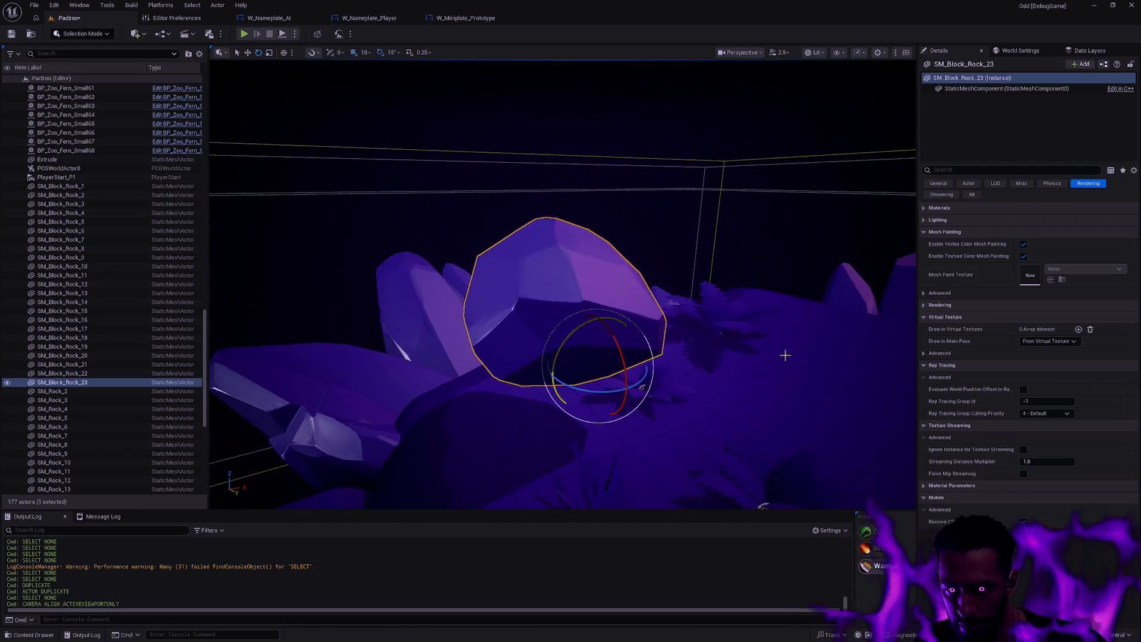
Reset SM_Block_Rock_23's rotation to 0 and scale to 1.0, then undo the last change.
left_click(979, 88)
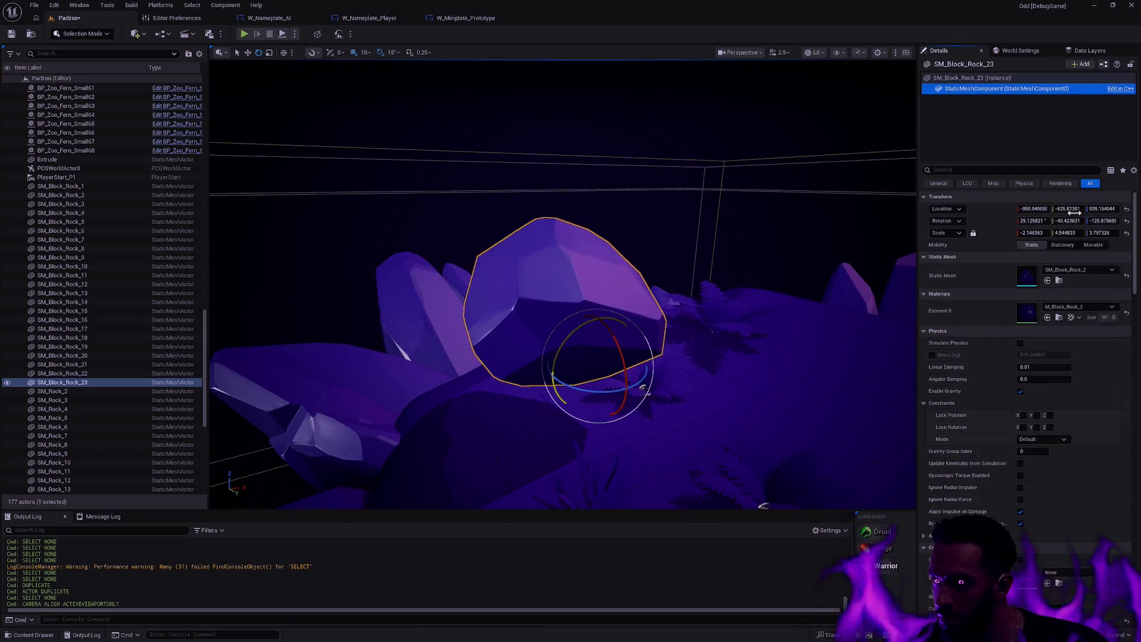
left_click(1127, 232)
left_click(1127, 220)
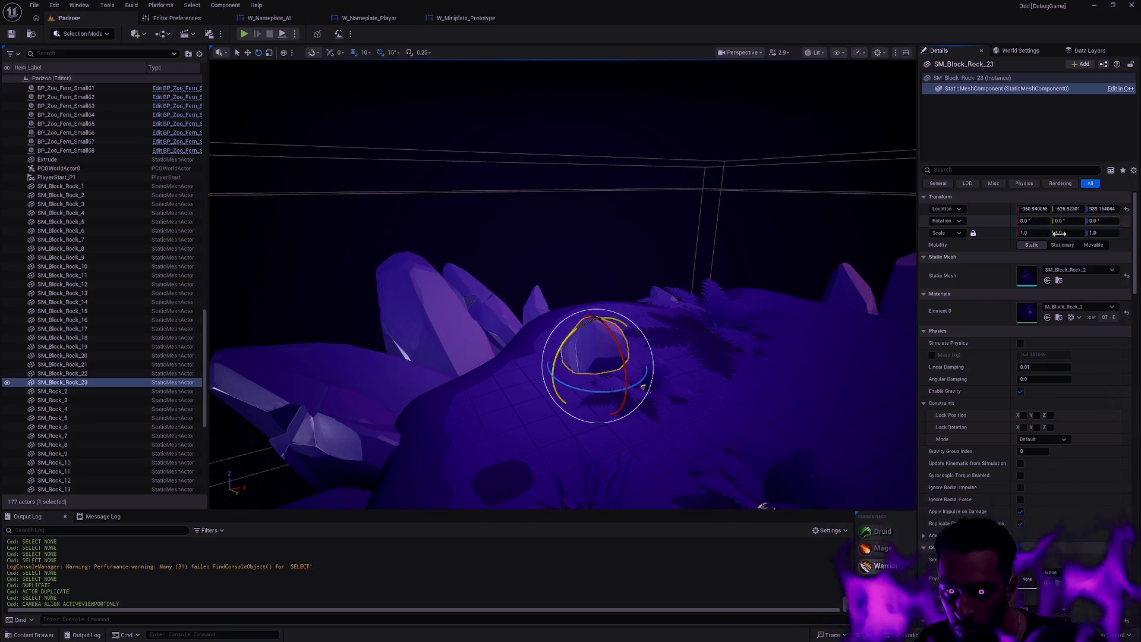
key("Escape")
mouse_move(721, 301)
left_mouse_down()
mouse_move(810, 349)
mouse_move(578, 252)
mouse_move(309, 246)
mouse_move(309, 187)
left_mouse_up()
mouse_move(405, 304)
left_mouse_down()
mouse_move(402, 347)
mouse_move(510, 275)
mouse_move(746, 273)
mouse_move(877, 292)
mouse_move(823, 280)
mouse_move(833, 277)
mouse_move(695, 354)
left_mouse_up()
key("ctrl+z")
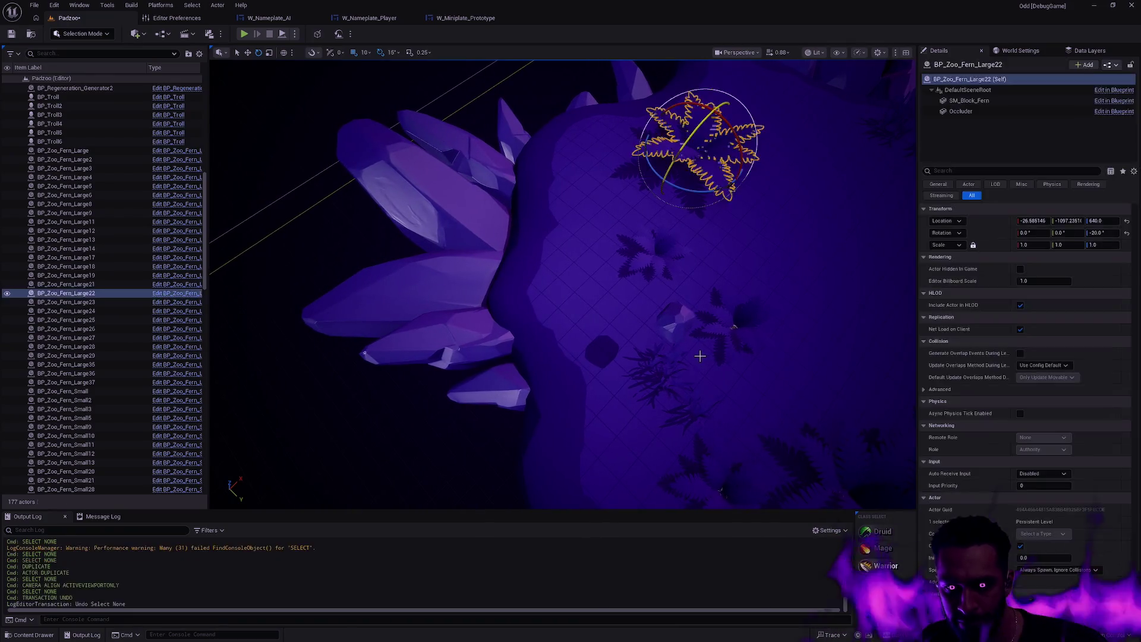
Undo SM_Block_Rock_23's scale and rotation resets and its earlier move.
key("ctrl+z")
key("ctrl+z")
key("ctrl+z")
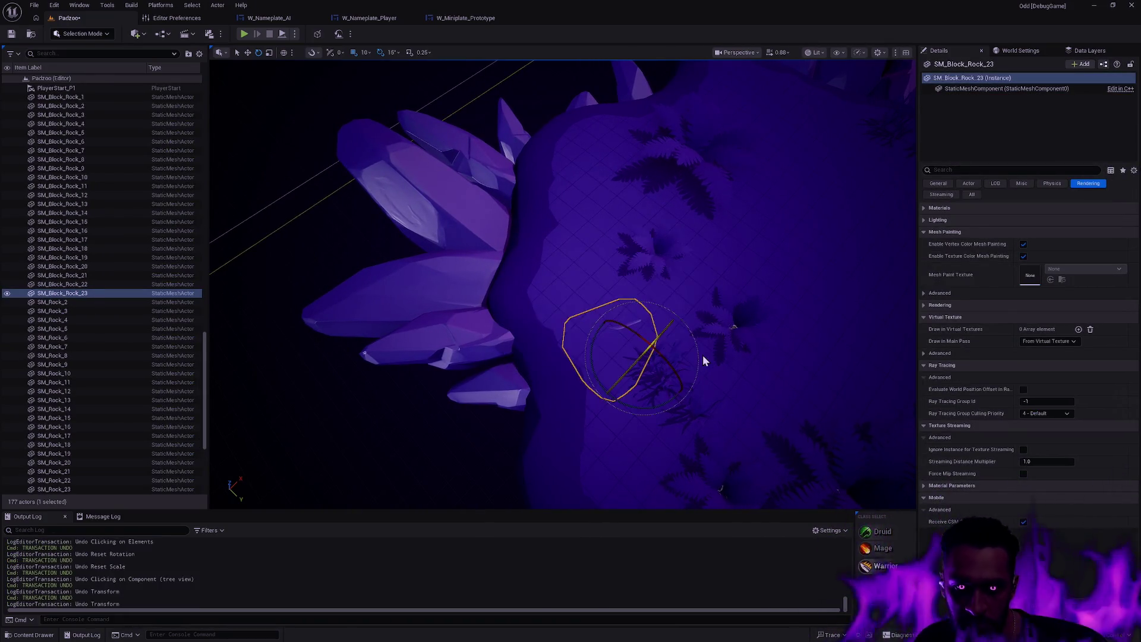
key("ctrl+z")
mouse_move(702, 355)
left_mouse_down()
mouse_move(565, 320)
mouse_move(543, 258)
mouse_move(542, 285)
left_mouse_up()
left_click(566, 320)
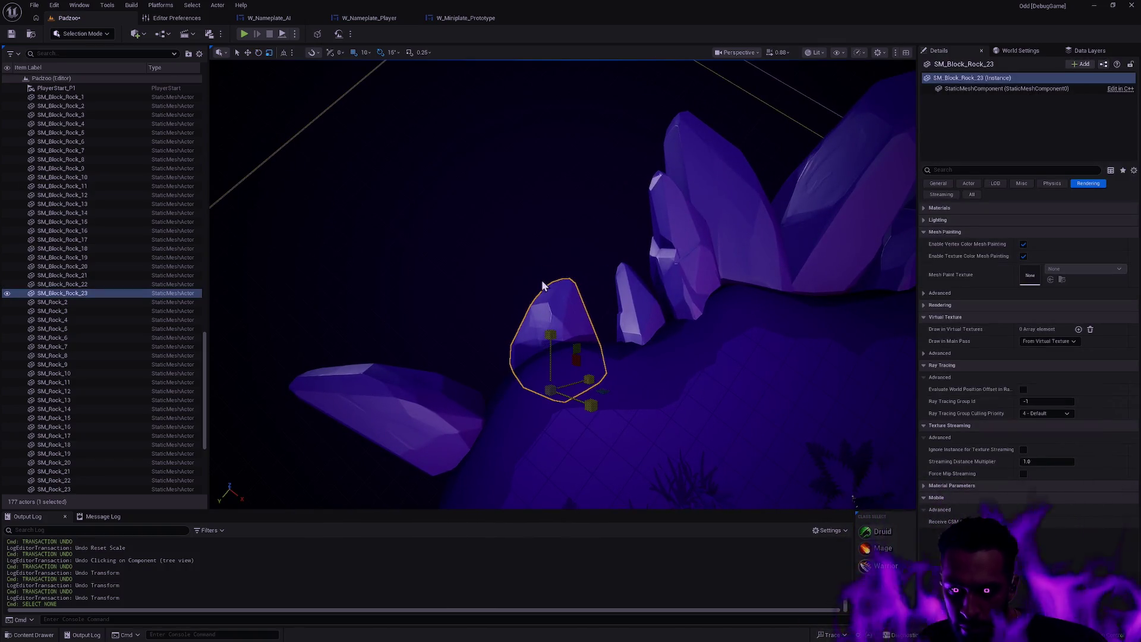
key("Escape")
Rotate SM_Block_Rock_12 so it fits against the island's ledge.
mouse_move(632, 408)
left_mouse_down()
mouse_move(446, 428)
mouse_move(630, 404)
mouse_move(641, 416)
left_mouse_up()
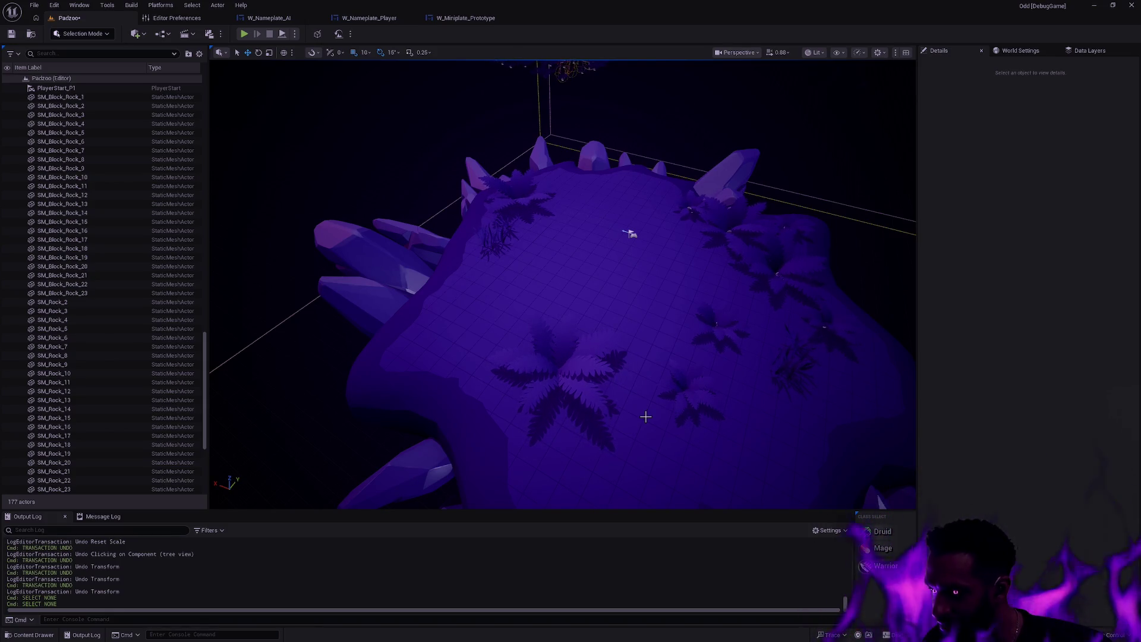
mouse_move(737, 336)
left_mouse_down()
mouse_move(520, 352)
mouse_move(609, 449)
mouse_move(523, 359)
mouse_move(576, 285)
left_mouse_up()
left_click(520, 352)
key("w")
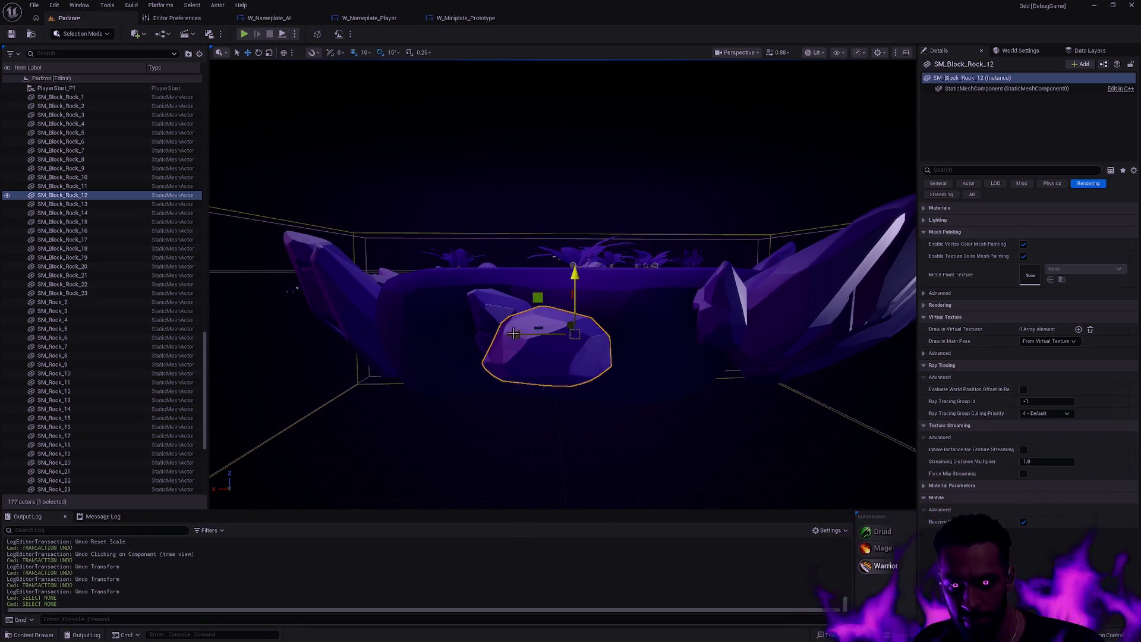
key("e")
left_click_drag(579, 346, 651, 369)
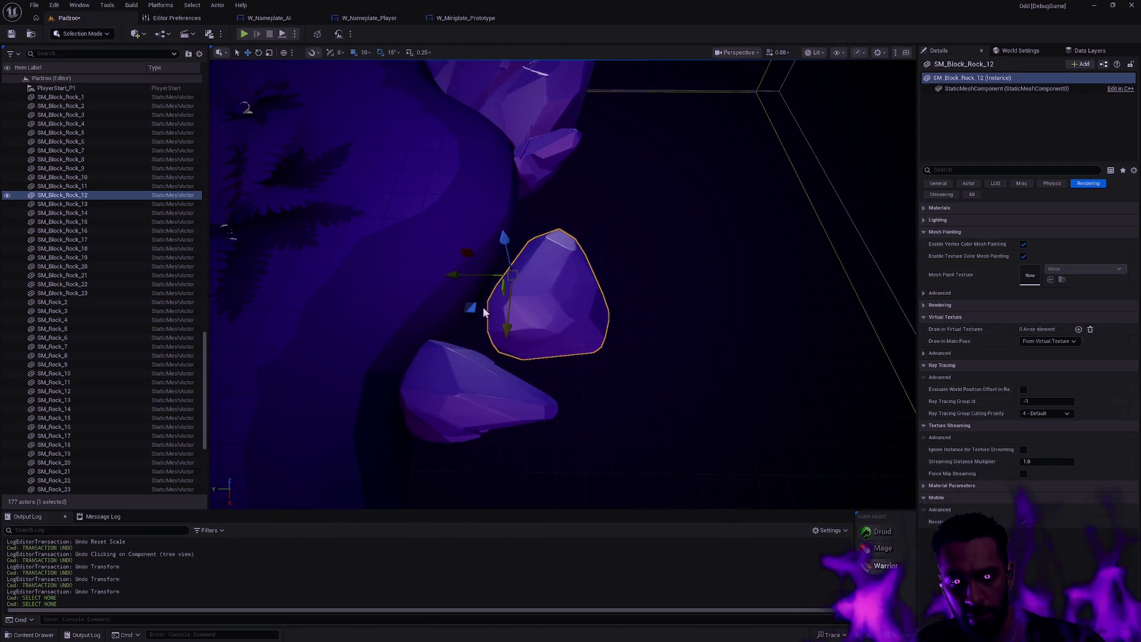
key("Escape")
mouse_move(430, 315)
left_mouse_down()
mouse_move(476, 280)
mouse_move(526, 186)
mouse_move(606, 234)
mouse_move(543, 132)
mouse_move(439, 196)
mouse_move(502, 191)
mouse_move(553, 283)
mouse_move(553, 313)
mouse_move(512, 252)
mouse_move(590, 192)
mouse_move(603, 298)
mouse_move(652, 200)
left_mouse_up()
Marquee-select the 26 ferns, flowers and creatures beside the island.
mouse_move(652, 248)
left_mouse_down()
mouse_move(652, 303)
mouse_move(652, 232)
mouse_move(648, 264)
mouse_move(789, 260)
left_mouse_up()
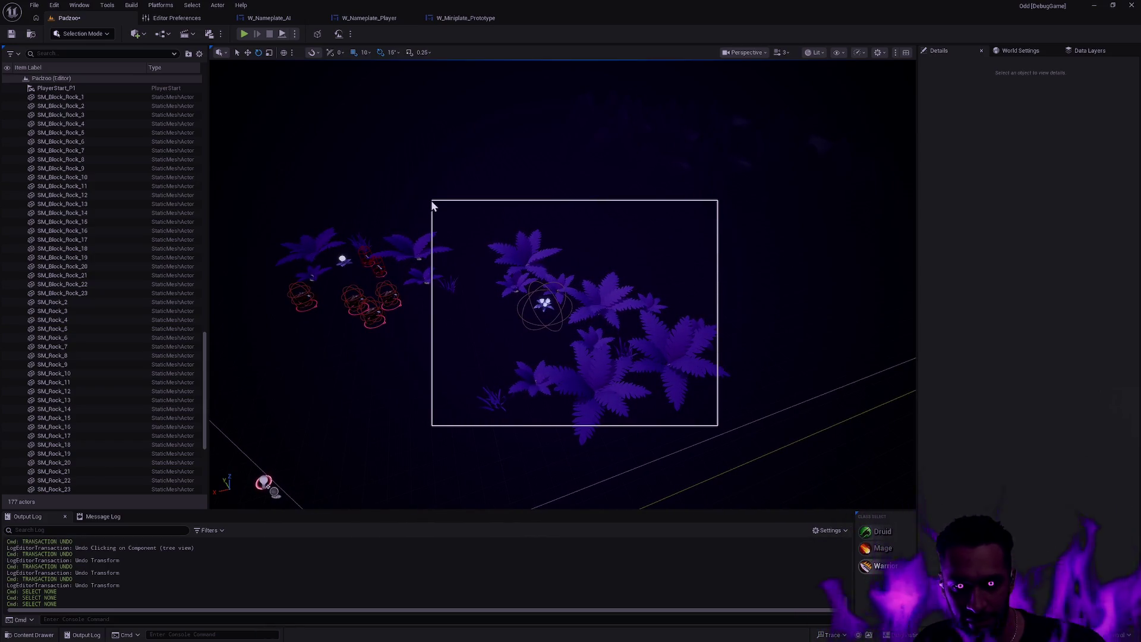
left_click_drag(432, 205, 456, 208)
mouse_move(562, 284)
left_mouse_down()
mouse_move(581, 246)
mouse_move(693, 236)
left_mouse_up()
left_click(738, 433)
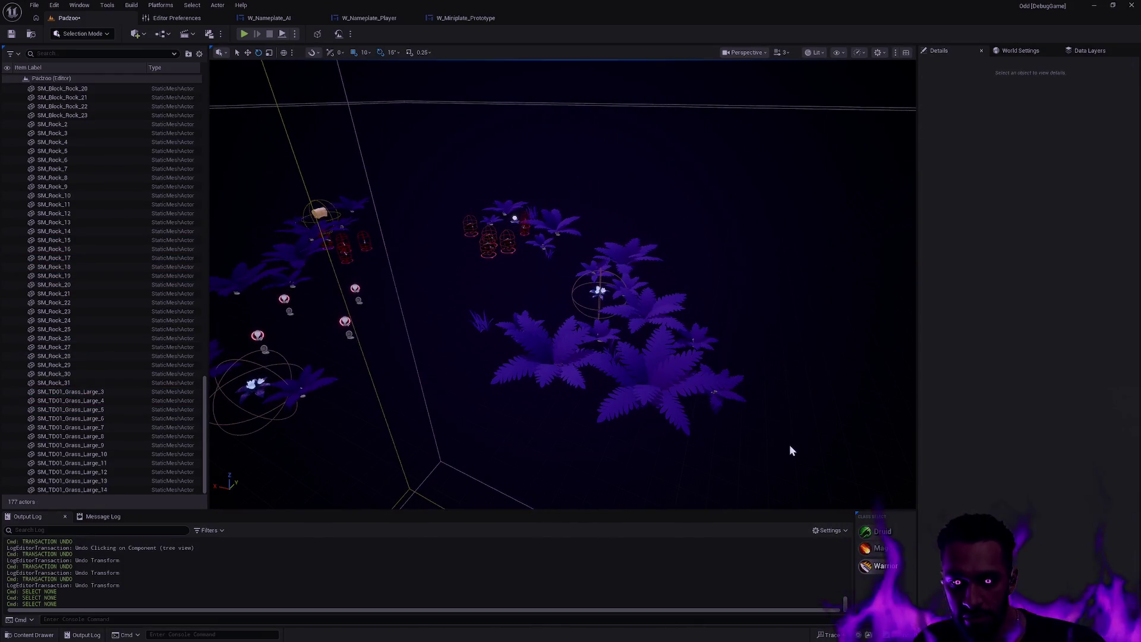
left_click_drag(456, 181, 870, 315)
key("w")
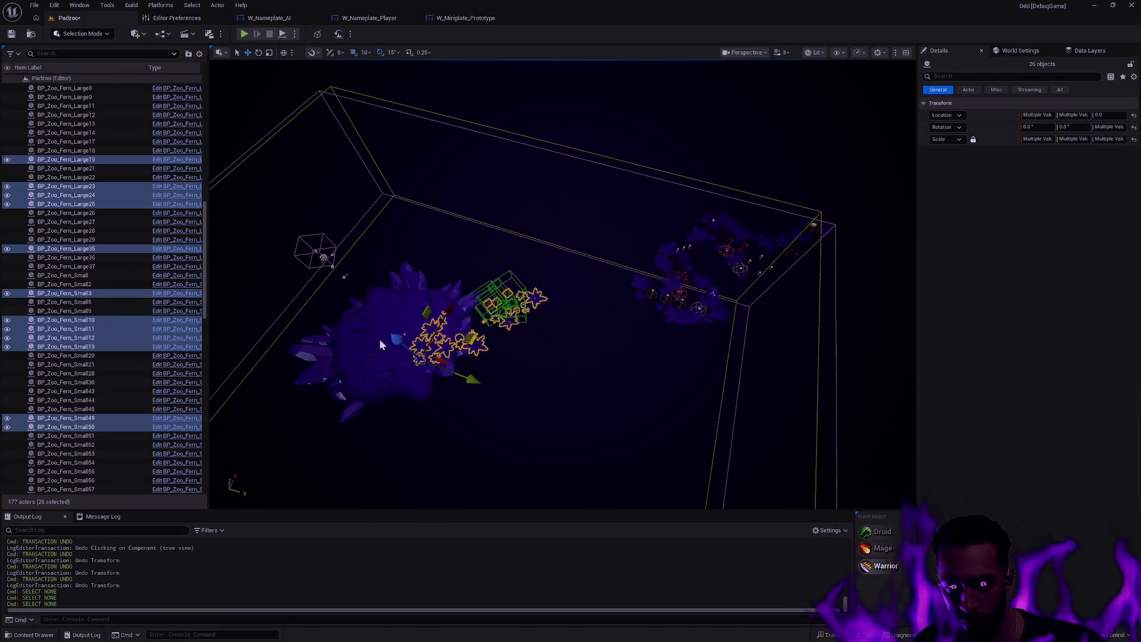
key("f")
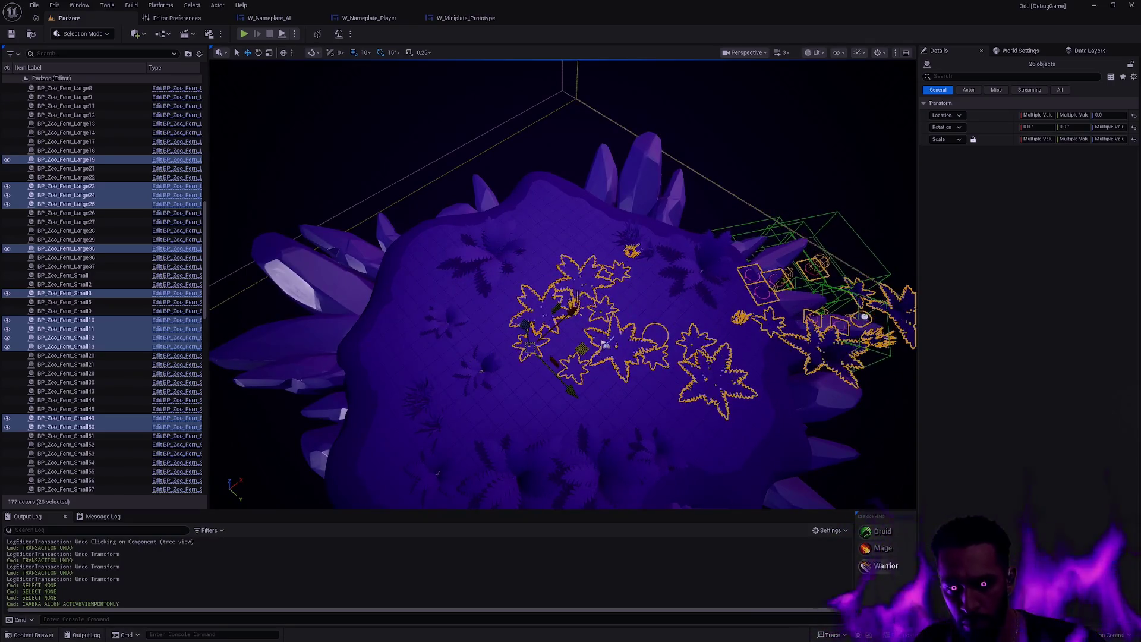
key("ctrl+z")
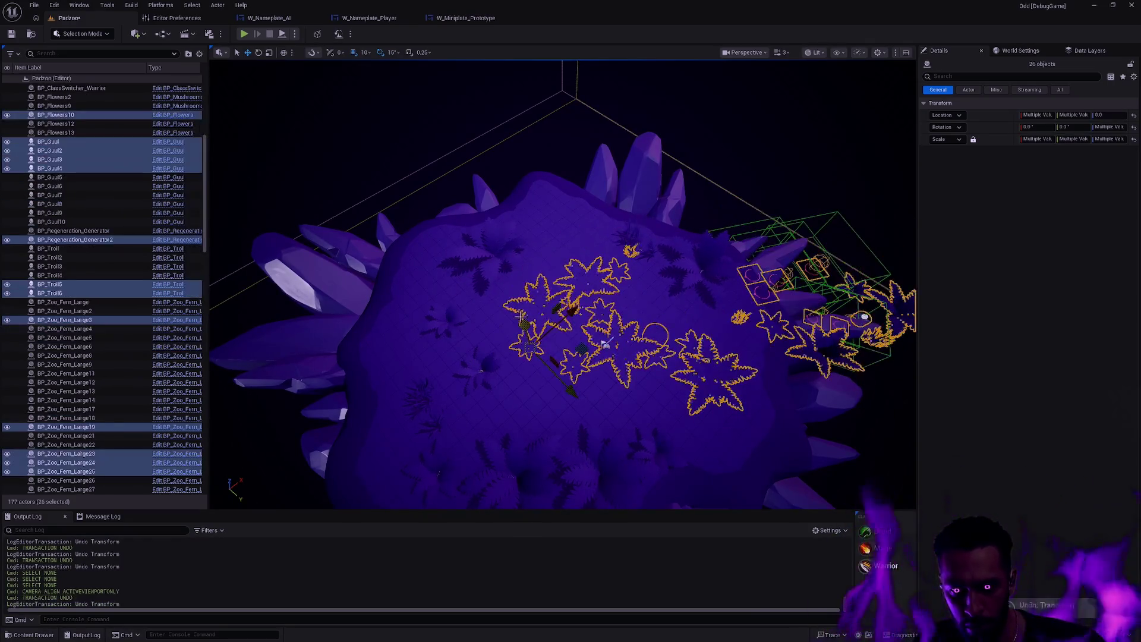
key("f")
mouse_move(473, 325)
left_mouse_down()
mouse_move(222, 342)
mouse_move(313, 344)
mouse_move(350, 331)
mouse_move(366, 297)
left_mouse_up()
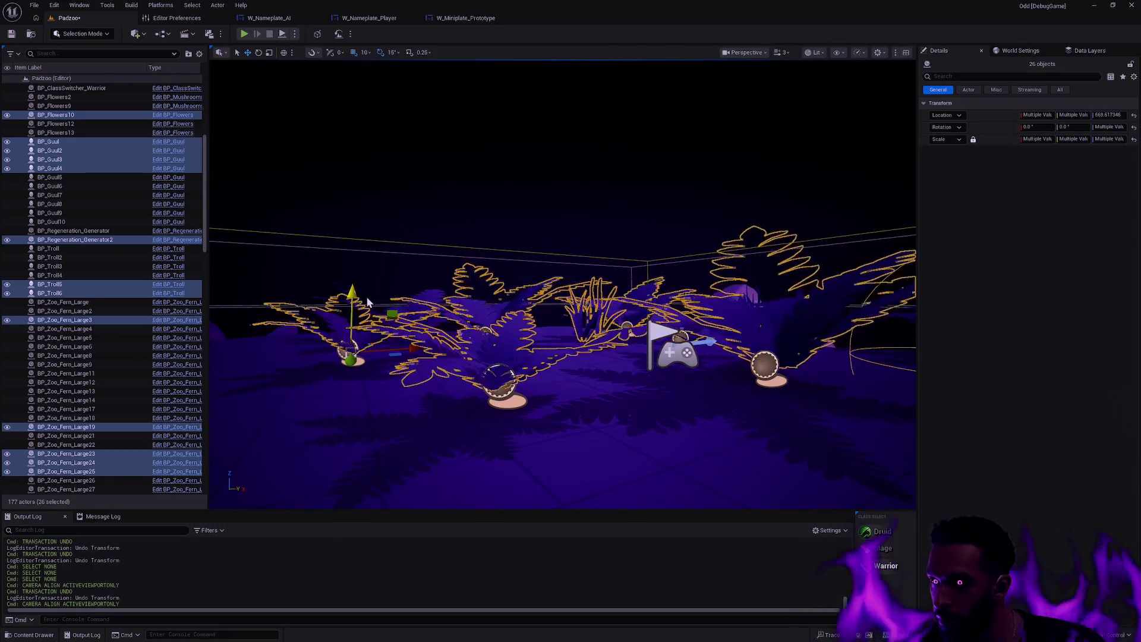
mouse_move(366, 298)
left_mouse_down()
mouse_move(309, 286)
mouse_move(285, 262)
left_mouse_up()
mouse_move(562, 371)
left_mouse_down()
mouse_move(599, 328)
mouse_move(580, 332)
mouse_move(594, 340)
left_mouse_up()
Rotate the 26-actor group and shift it down-left across the island.
key("e")
left_click_drag(611, 424, 484, 407)
key("w")
left_click_drag(597, 362, 458, 383)
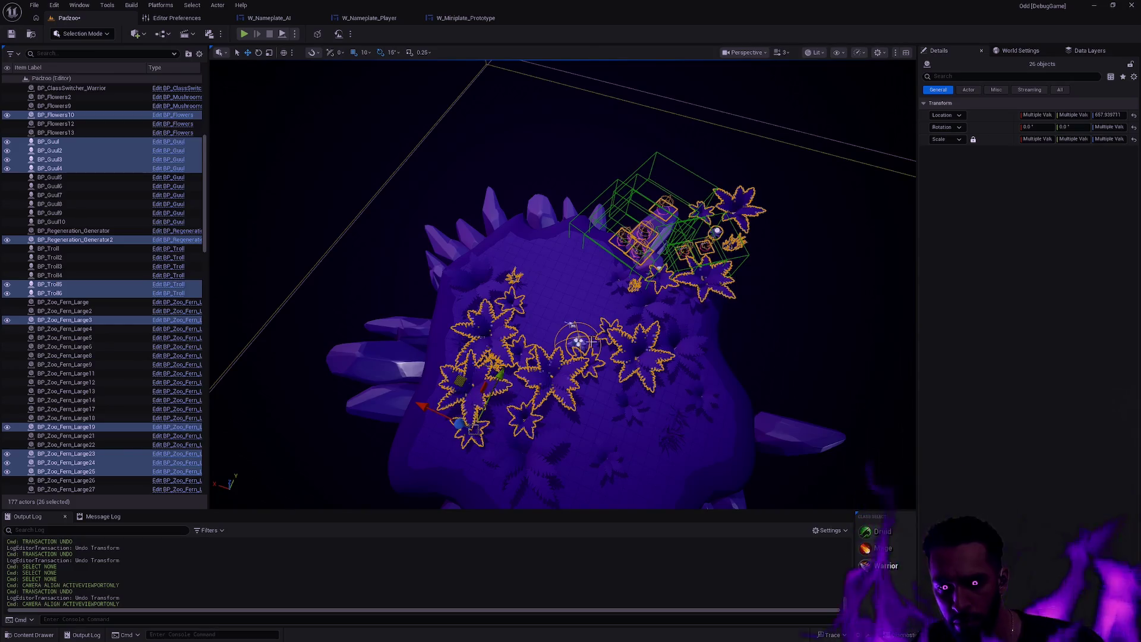
left_click_drag(610, 364, 570, 325)
left_click(571, 326)
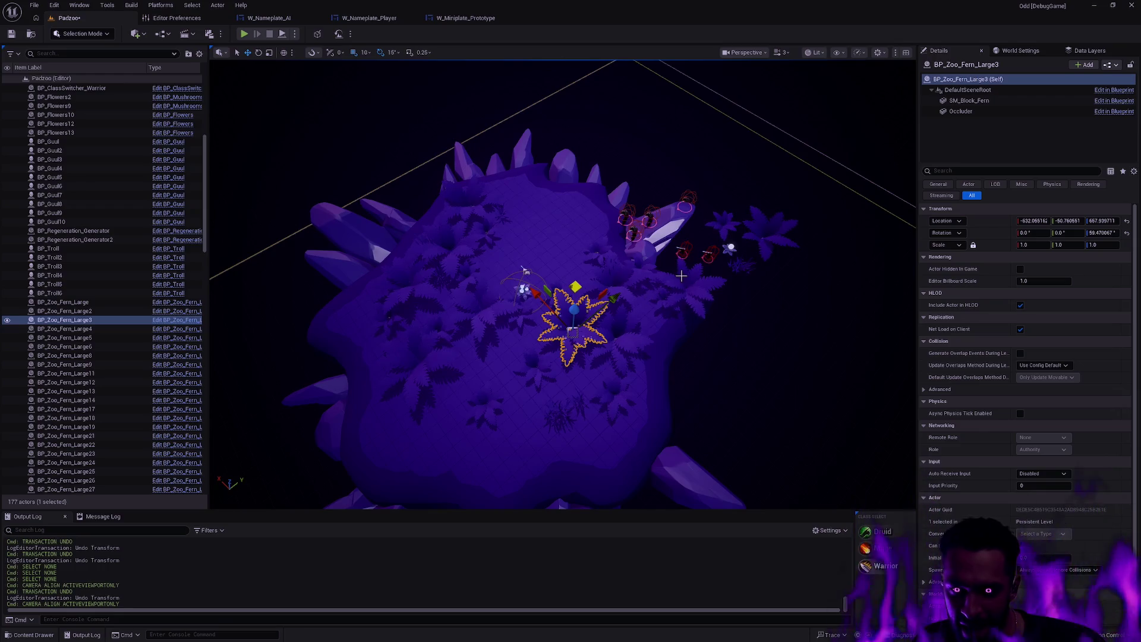
Delete the creatures BP_Guul3, BP_Guul, BP_Guul4 and both trolls.
left_click_drag(666, 329, 681, 297)
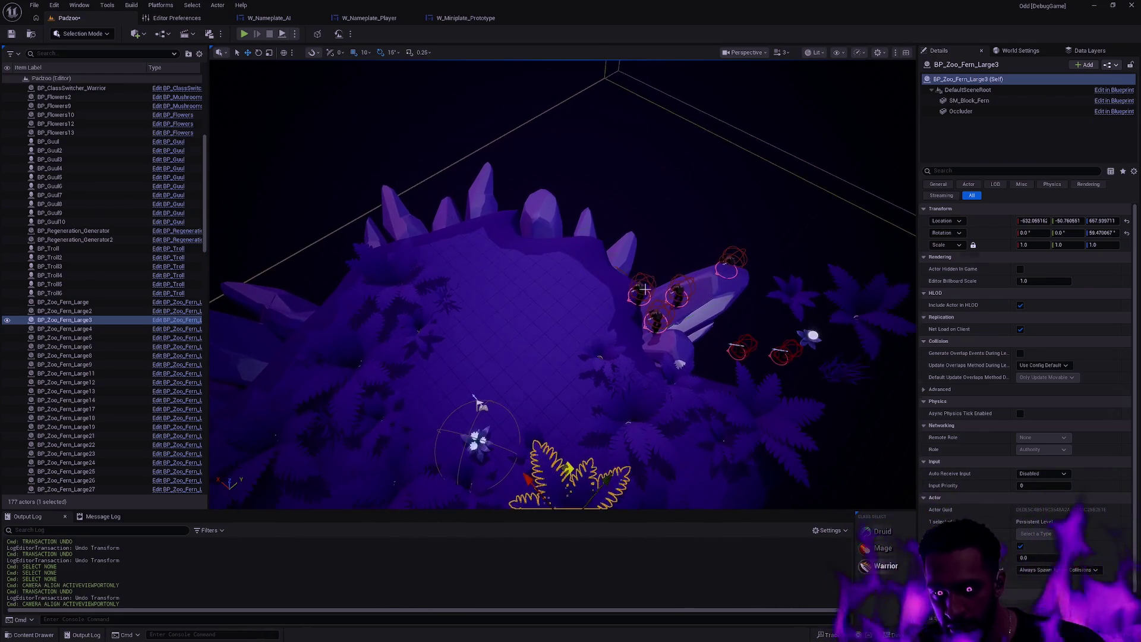
left_click(683, 293)
left_click(658, 321)
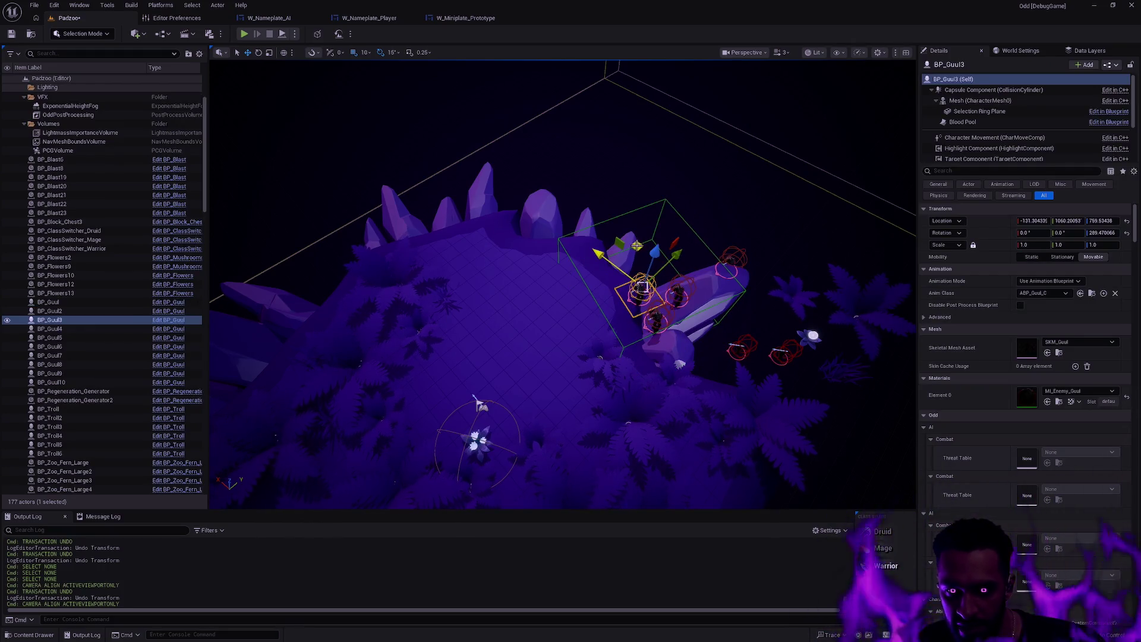
key("Delete")
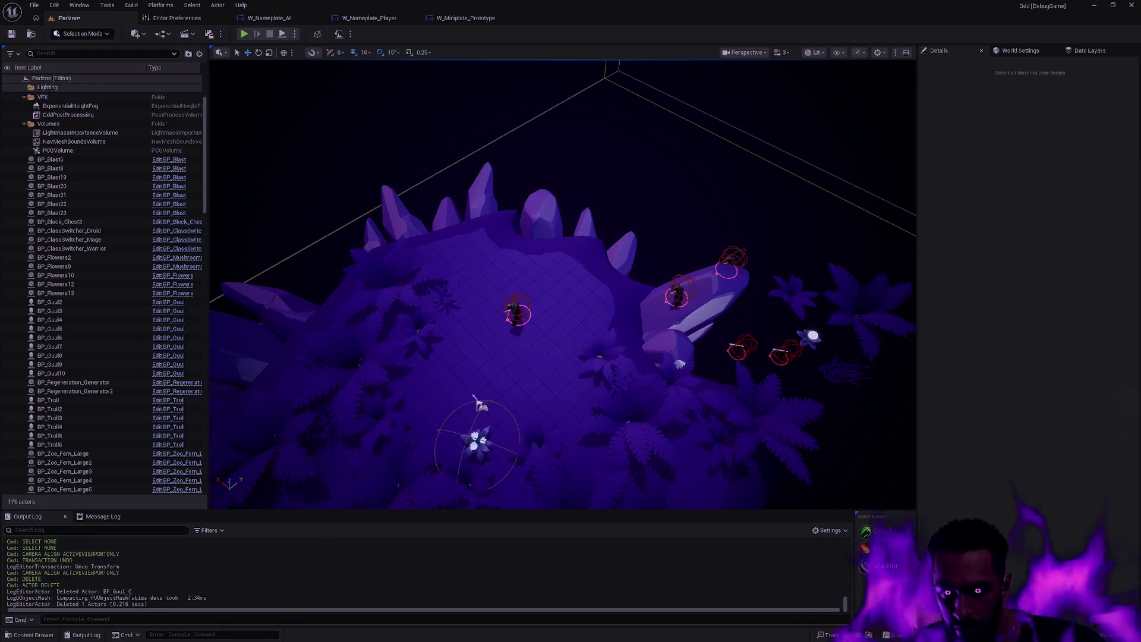
left_click(735, 260)
key("Delete")
left_click(740, 349)
key("Delete")
left_click(784, 354)
key("Delete")
Select and frame the four plants off the island's edge.
left_click_drag(836, 345, 621, 264)
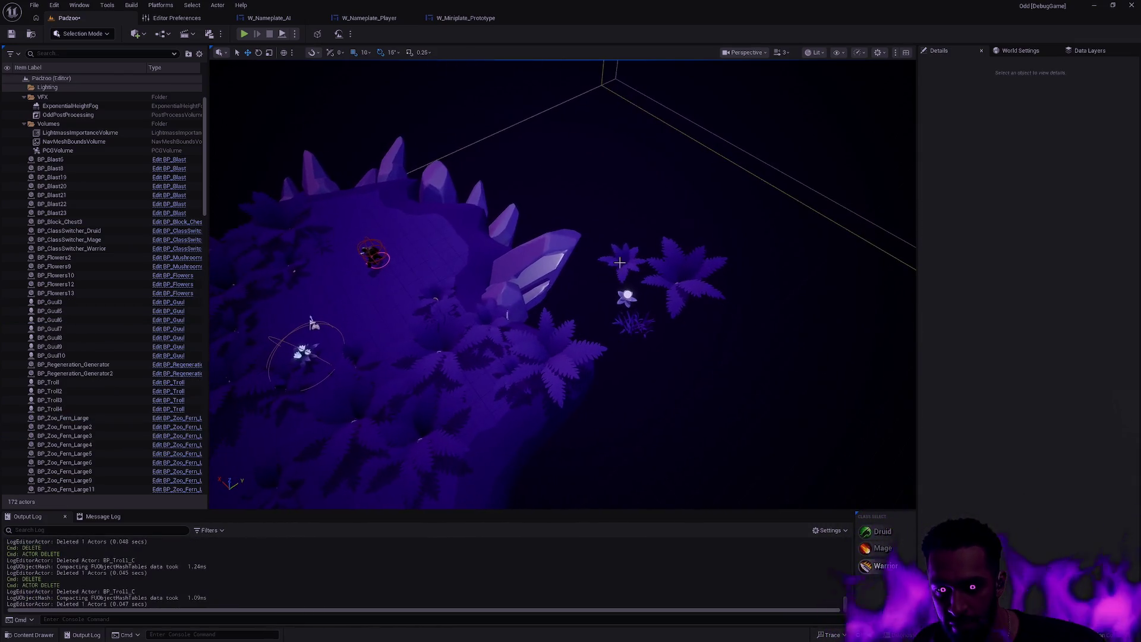
left_click_drag(708, 325, 724, 279)
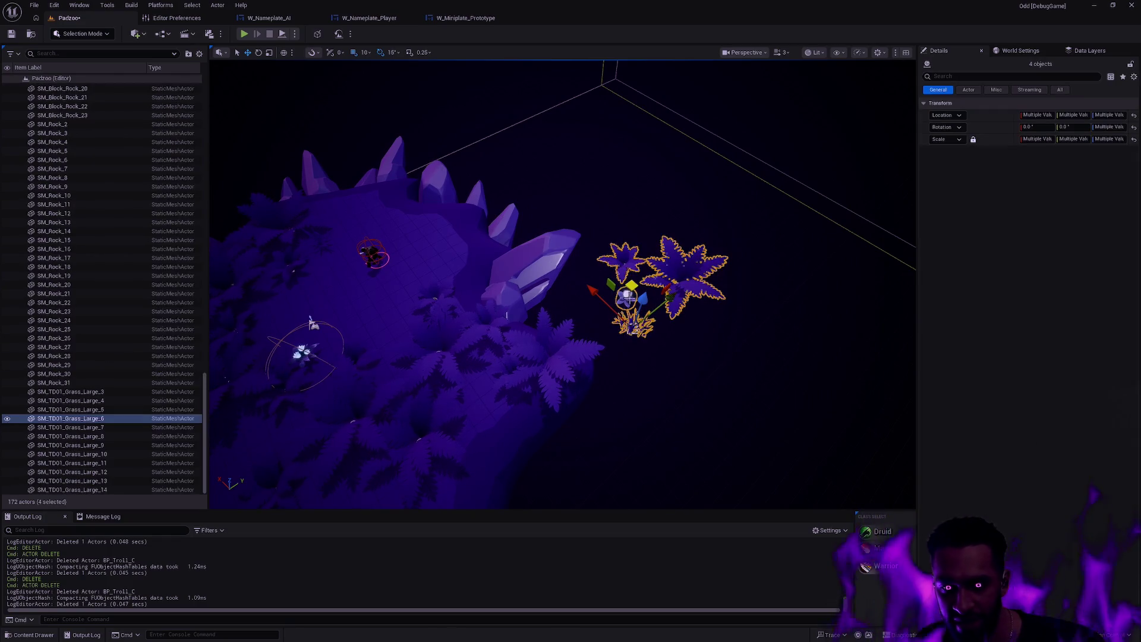
key("f")
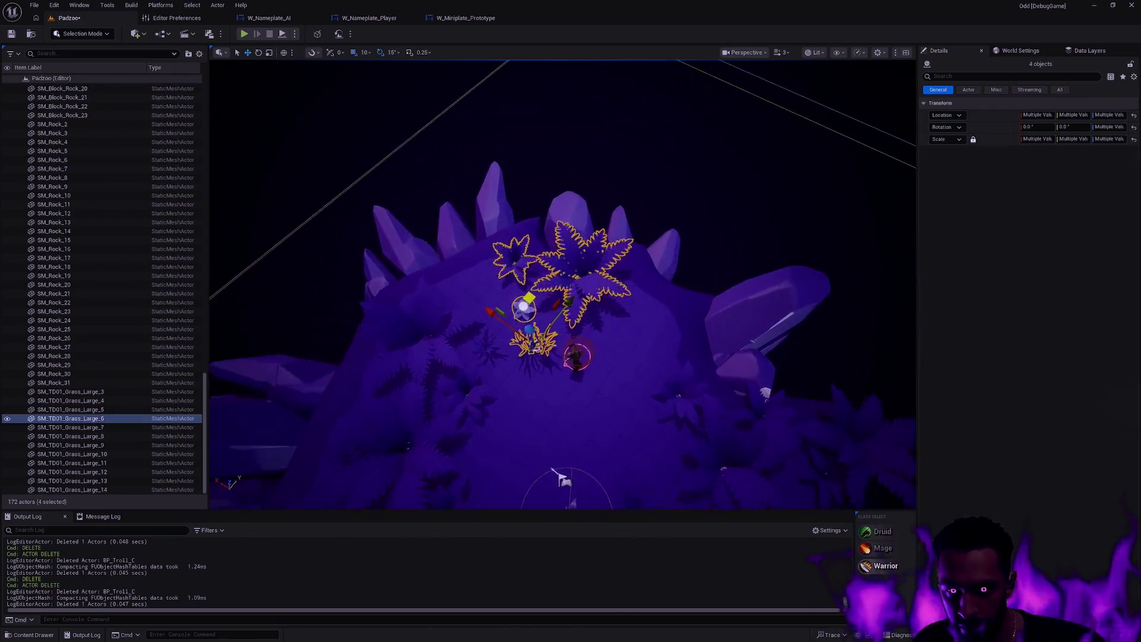
left_click_drag(562, 326, 527, 343)
key("w")
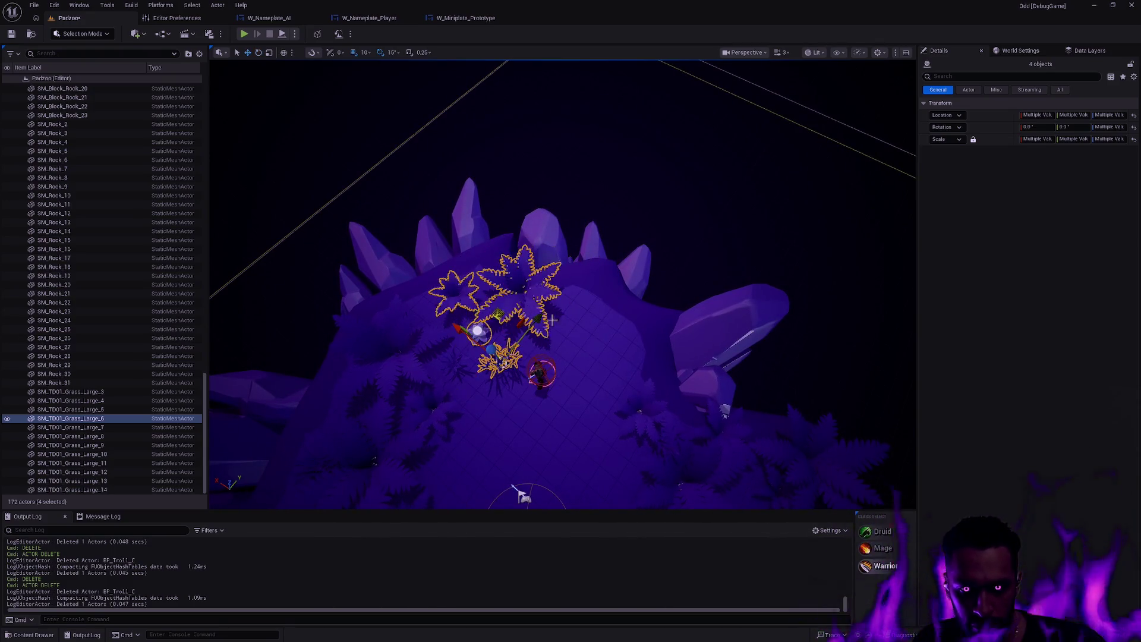
key("Escape")
Inspect grass clumps SM_TD01_Grass_Large_6 and _5, then add a flower to the selection.
mouse_move(509, 337)
left_mouse_down()
mouse_move(510, 267)
mouse_move(548, 279)
mouse_move(547, 292)
left_mouse_up()
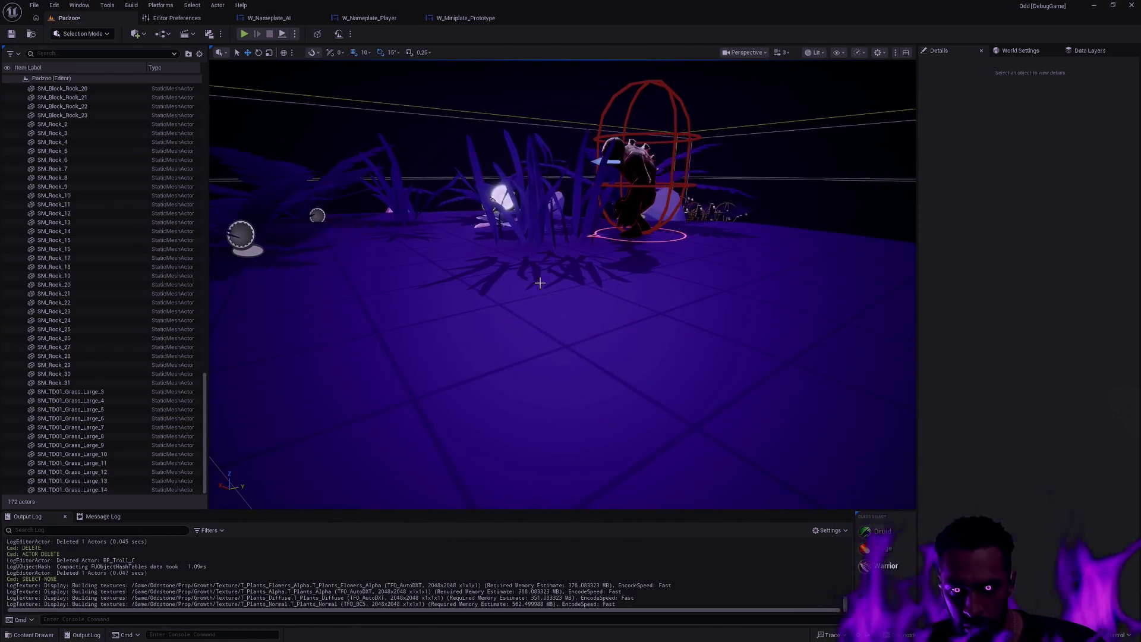
left_click(542, 232)
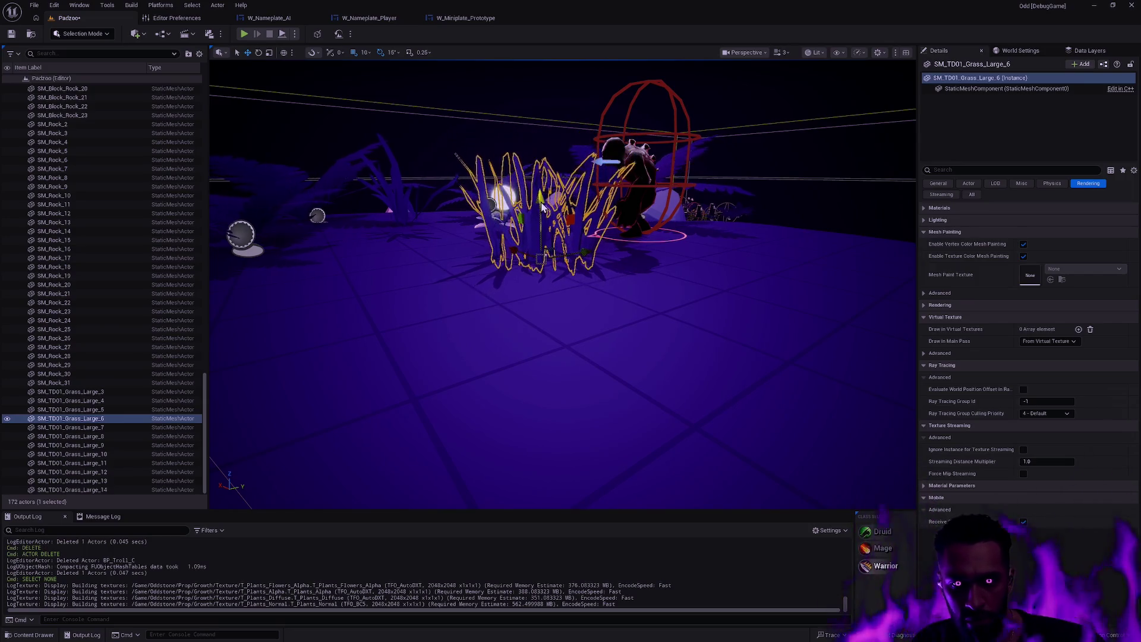
key("Escape")
mouse_move(616, 318)
left_mouse_down()
mouse_move(616, 279)
mouse_move(612, 317)
left_mouse_up()
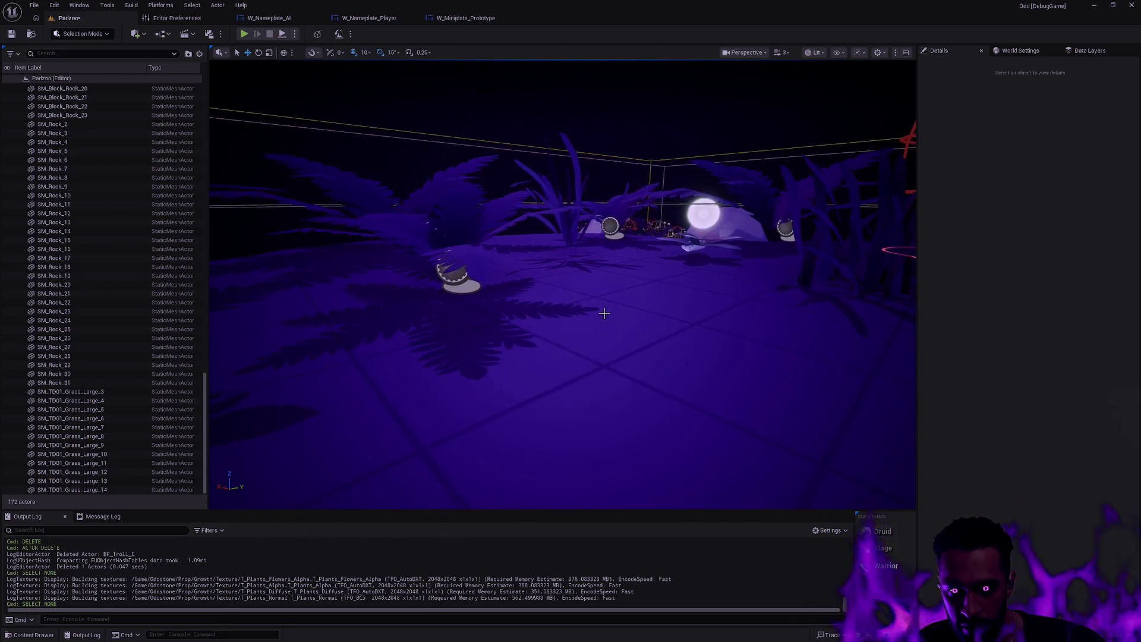
left_click(567, 181)
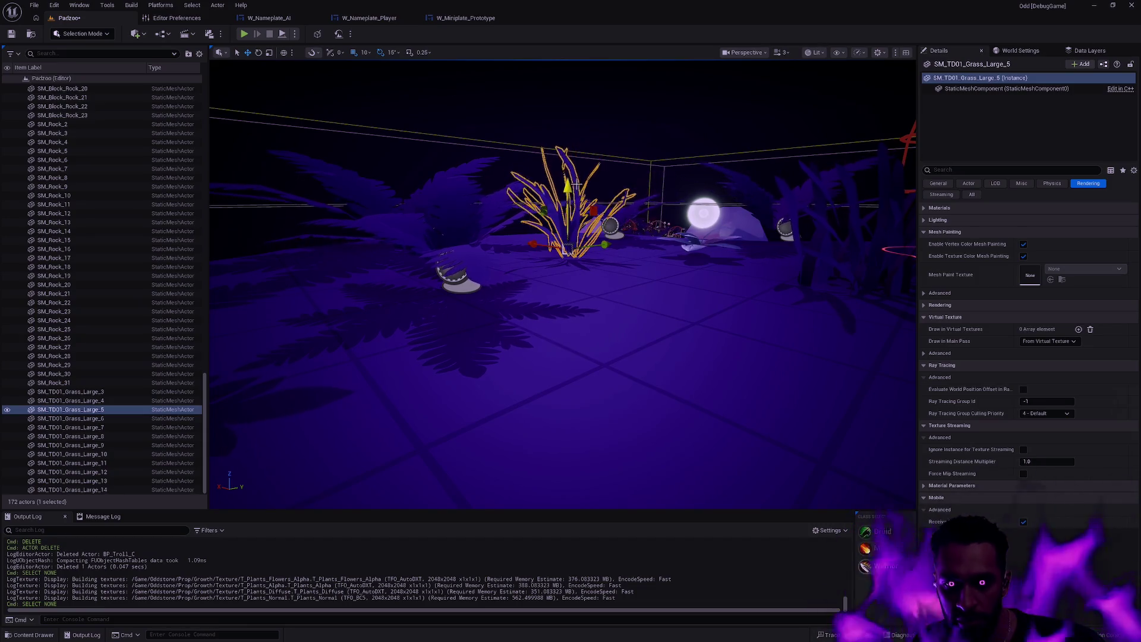
mouse_move(713, 306)
left_mouse_down()
mouse_move(658, 465)
mouse_move(604, 380)
mouse_move(601, 268)
mouse_move(574, 264)
left_mouse_up()
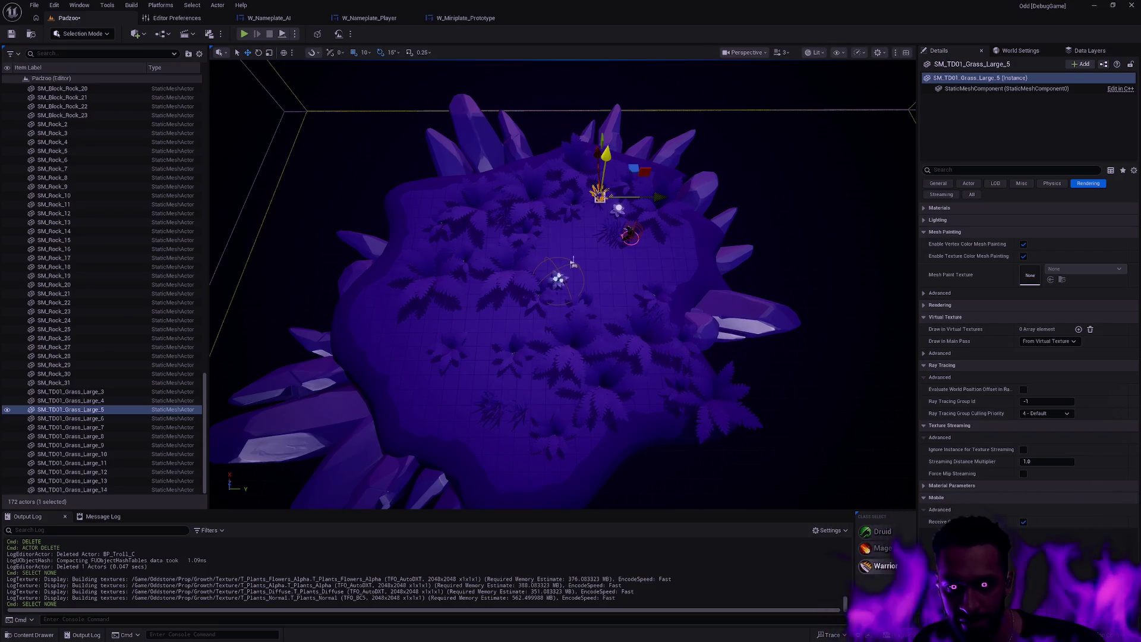
mouse_move(592, 204)
left_mouse_down()
mouse_move(582, 243)
mouse_move(605, 229)
left_mouse_up()
scroll(574, 339, "up", 1)
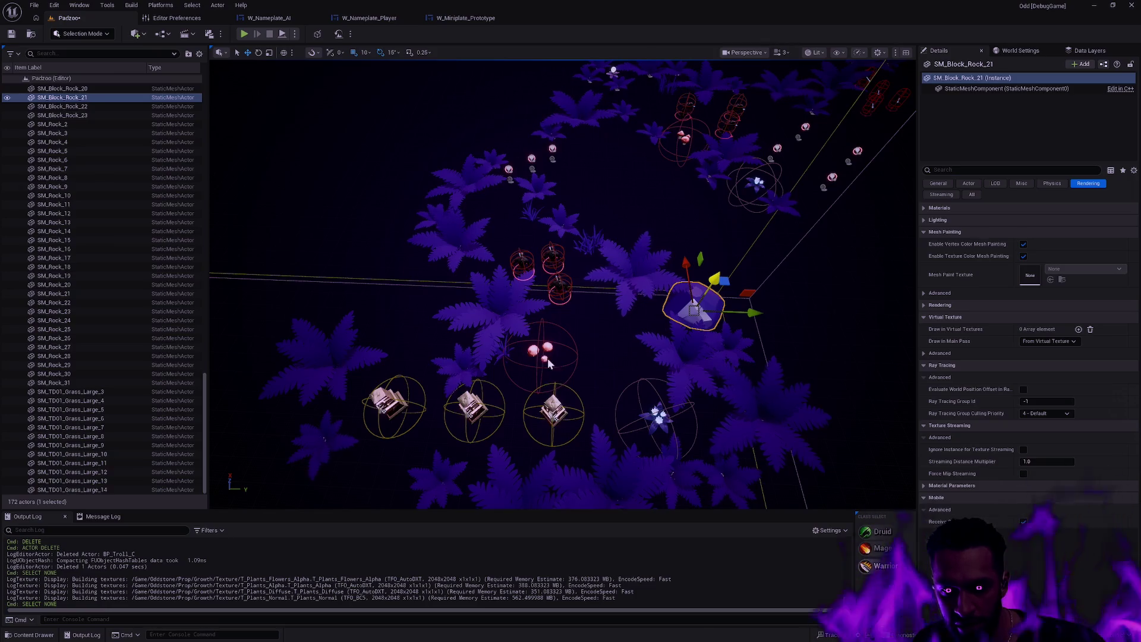
left_click(546, 360, "ctrl")
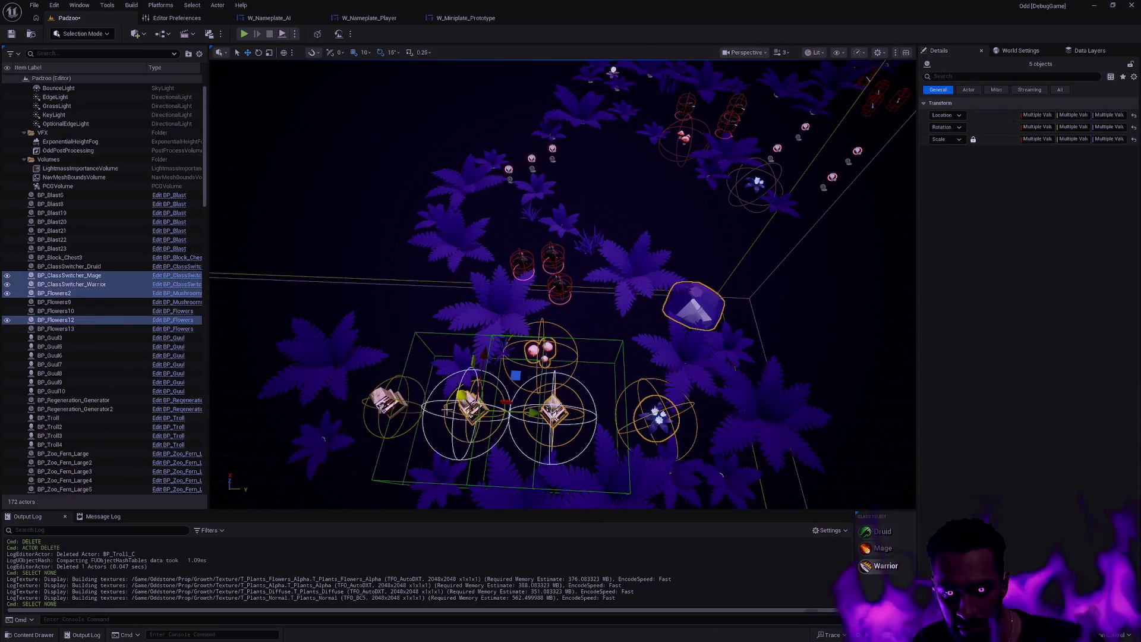
Delete the 38 selected ferns and then the remaining selected ferns.
mouse_move(411, 392)
left_mouse_down()
mouse_move(431, 375)
mouse_move(713, 290)
left_mouse_up()
mouse_move(586, 214)
left_mouse_down()
mouse_move(842, 273)
mouse_move(832, 303)
mouse_move(903, 294)
mouse_move(504, 191)
left_mouse_up()
mouse_move(761, 364)
left_mouse_down()
mouse_move(770, 372)
mouse_move(636, 336)
mouse_move(656, 351)
left_mouse_up()
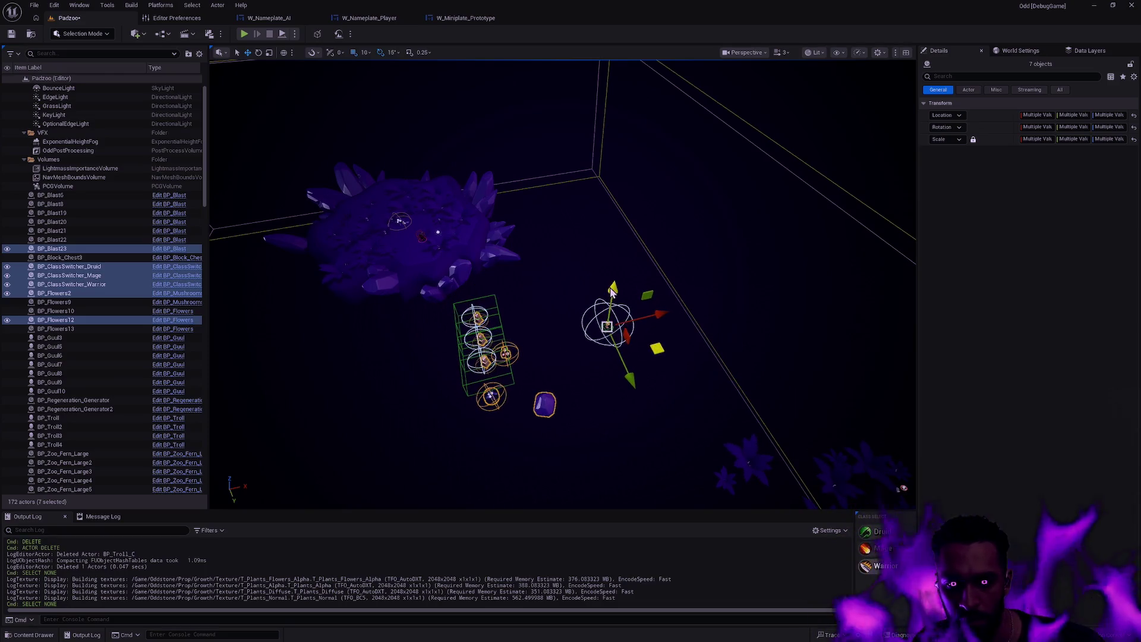
mouse_move(618, 245)
left_mouse_down()
mouse_move(615, 274)
mouse_move(558, 285)
mouse_move(535, 256)
left_mouse_up()
left_click_drag(546, 328, 598, 288)
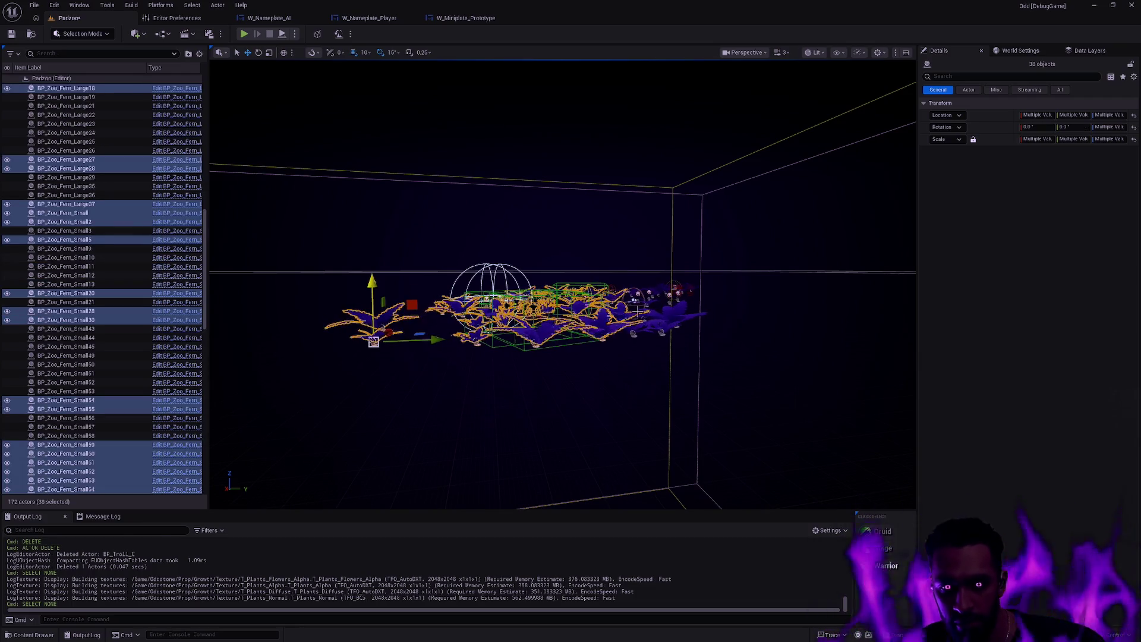
key("Delete")
left_click_drag(612, 336, 594, 327)
left_click_drag(713, 369, 530, 300)
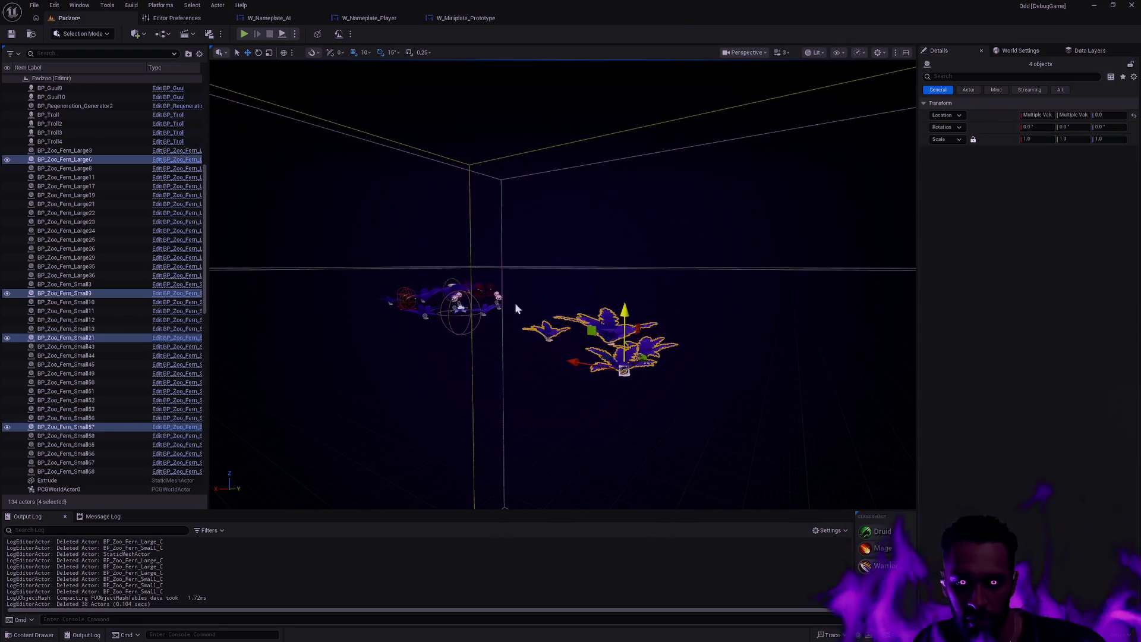
key("Delete")
Delete six more ferns and the 11 actors box-selected beside the island.
left_click_drag(441, 359, 680, 382)
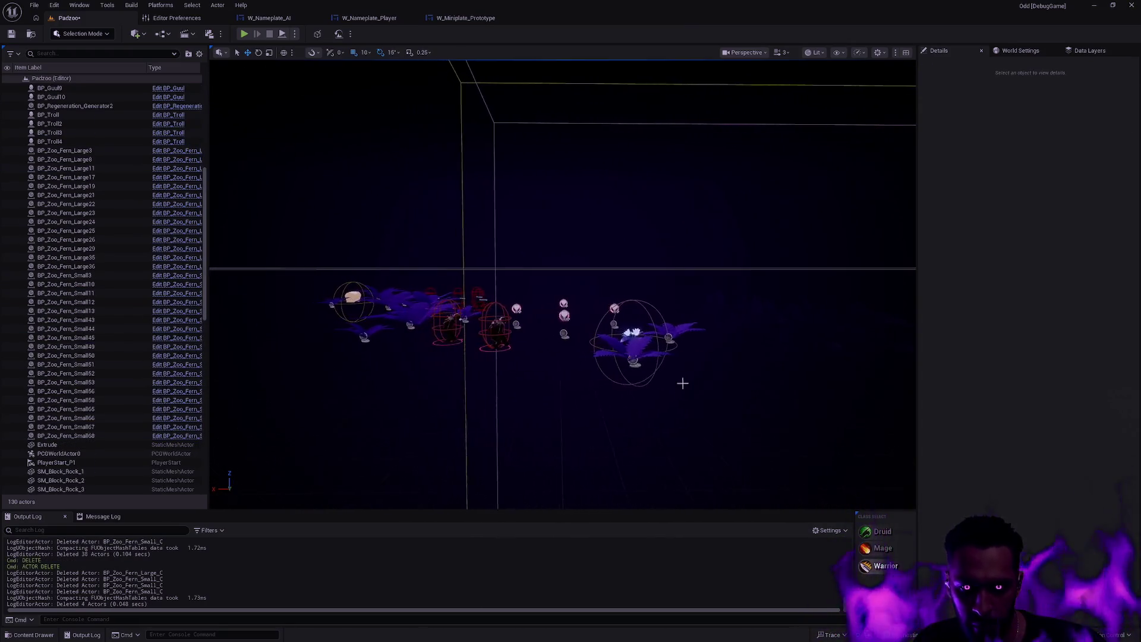
key("ctrl+Tab")
key("ctrl+Tab")
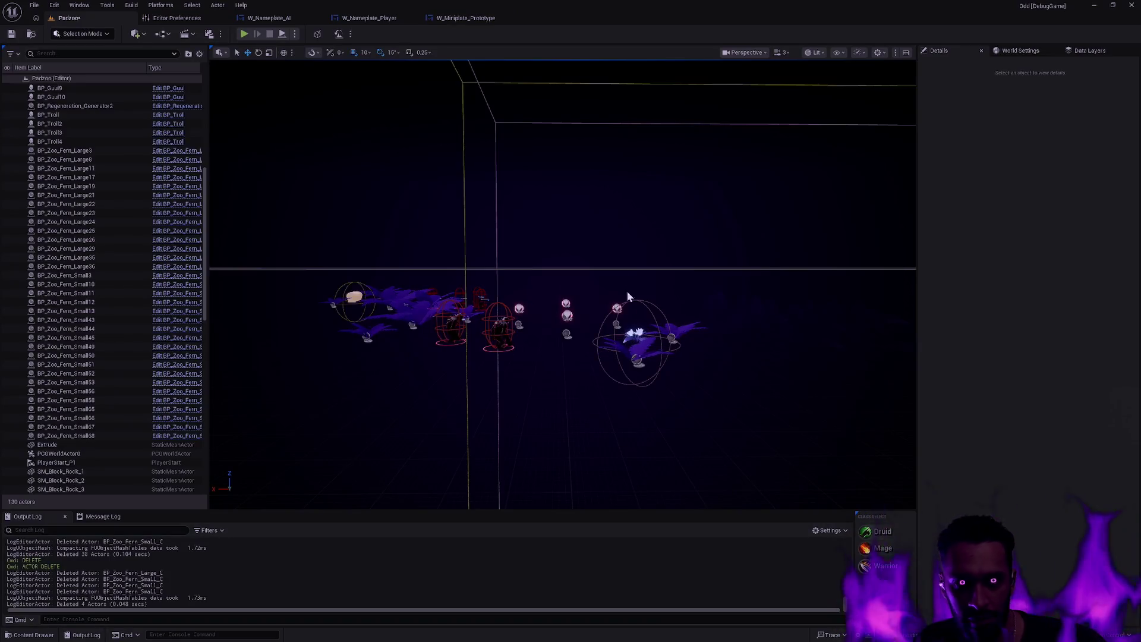
mouse_move(590, 346)
left_mouse_down()
mouse_move(615, 365)
mouse_move(493, 288)
left_mouse_up()
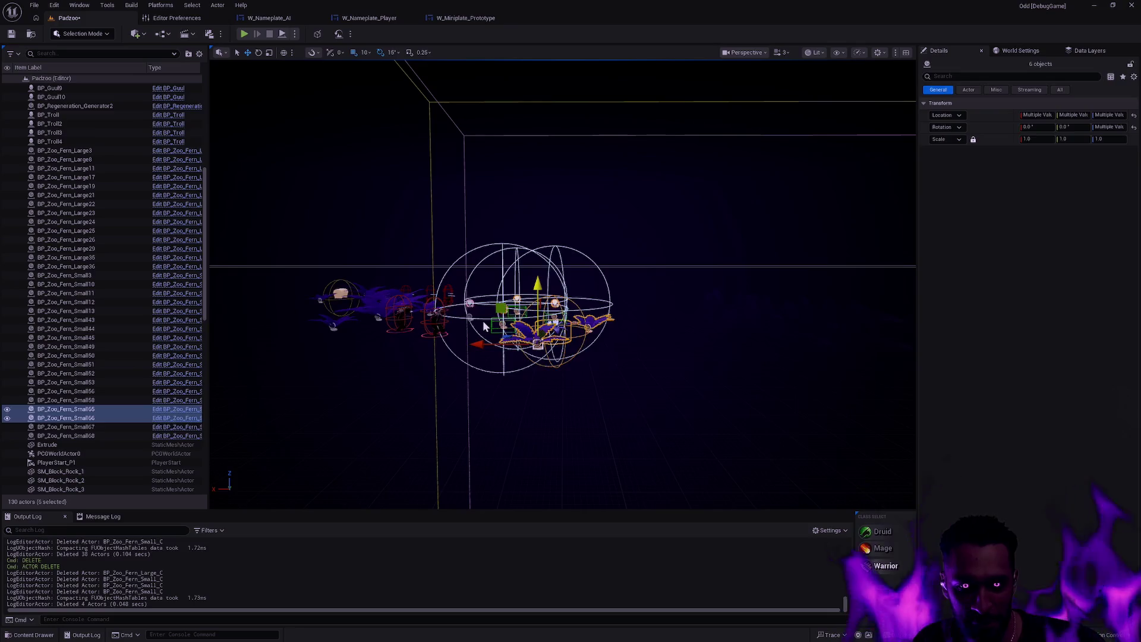
key("Delete")
key("ctrl+Tab")
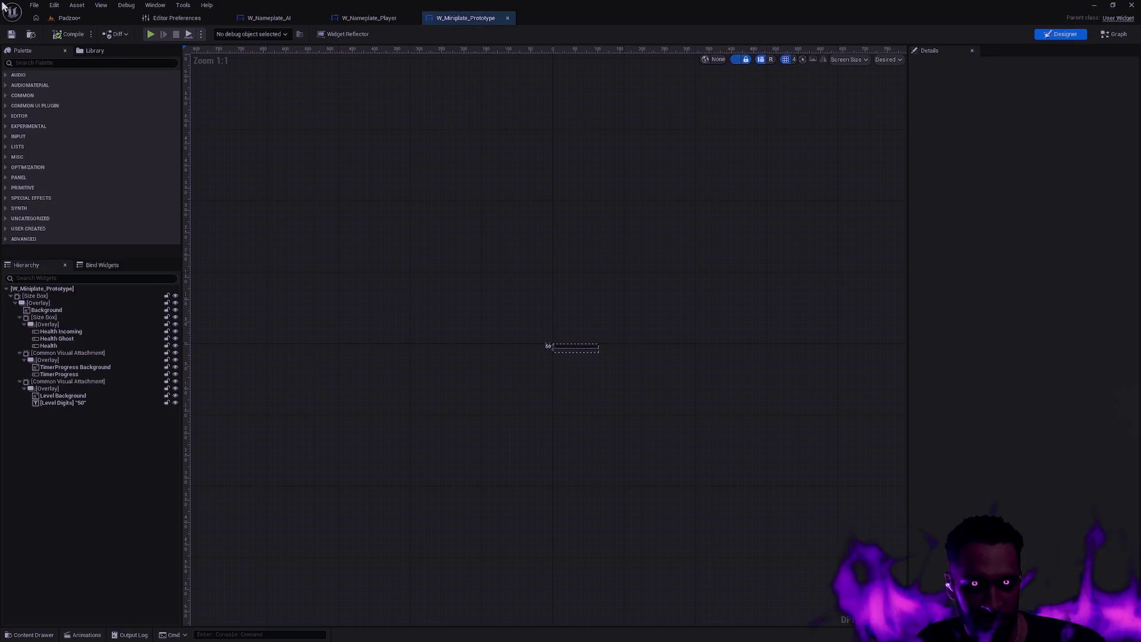
key("ctrl+Tab")
mouse_move(401, 294)
left_mouse_down()
mouse_move(451, 316)
mouse_move(535, 307)
left_mouse_up()
key("Delete")
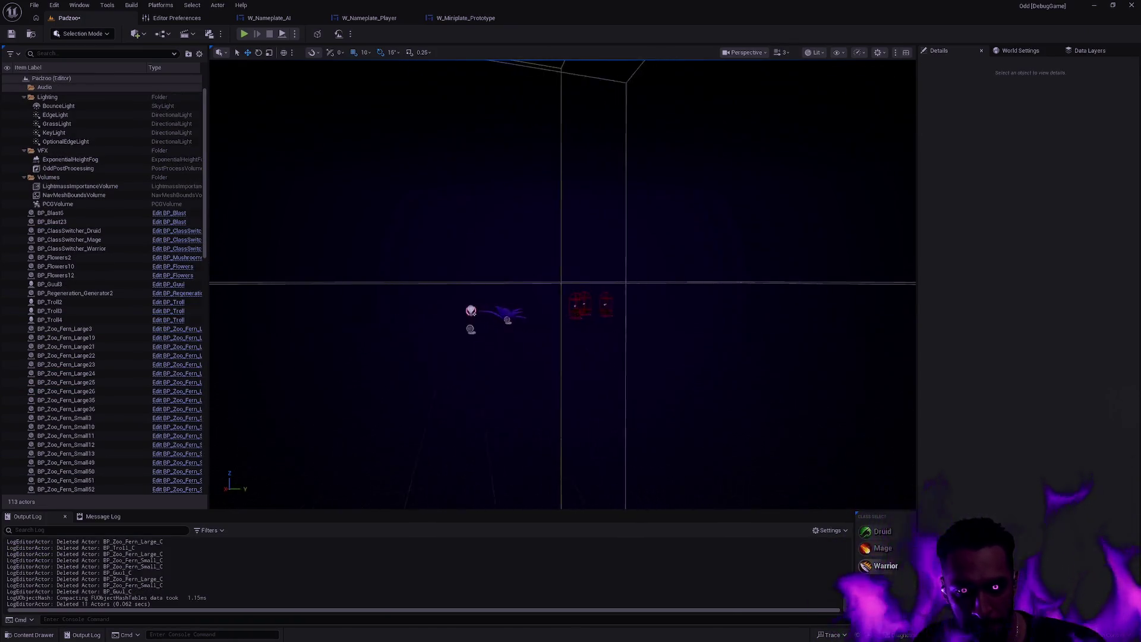
Delete the leftover sphere, small fern and the three troll actors.
left_click(507, 330)
key("Delete")
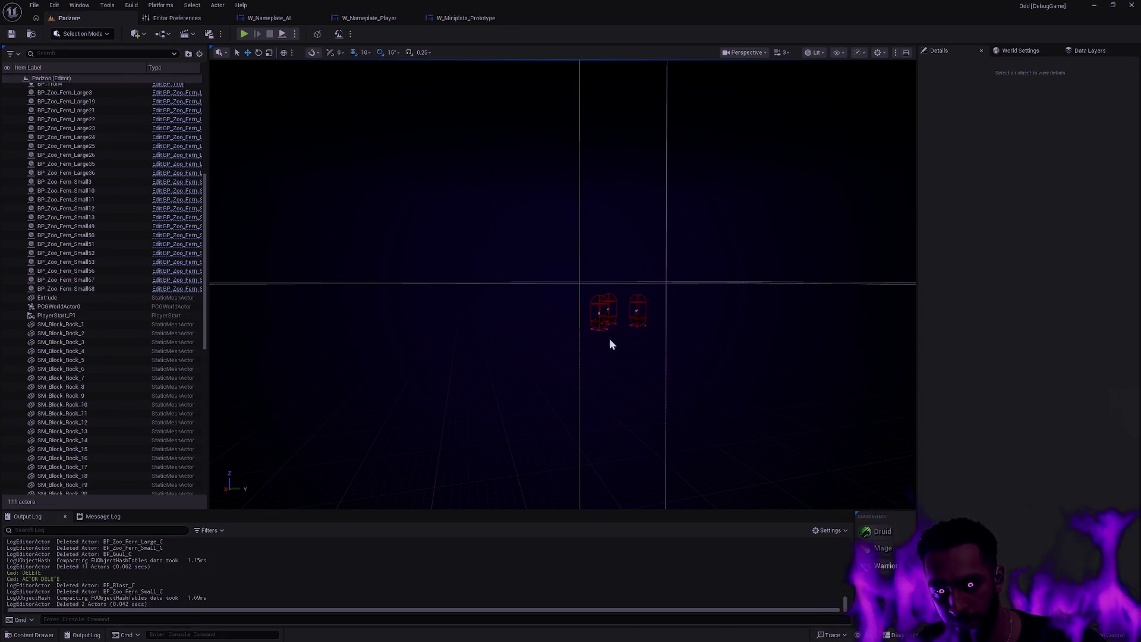
left_click(633, 326)
key("Delete")
scroll(562, 284, "down", 5)
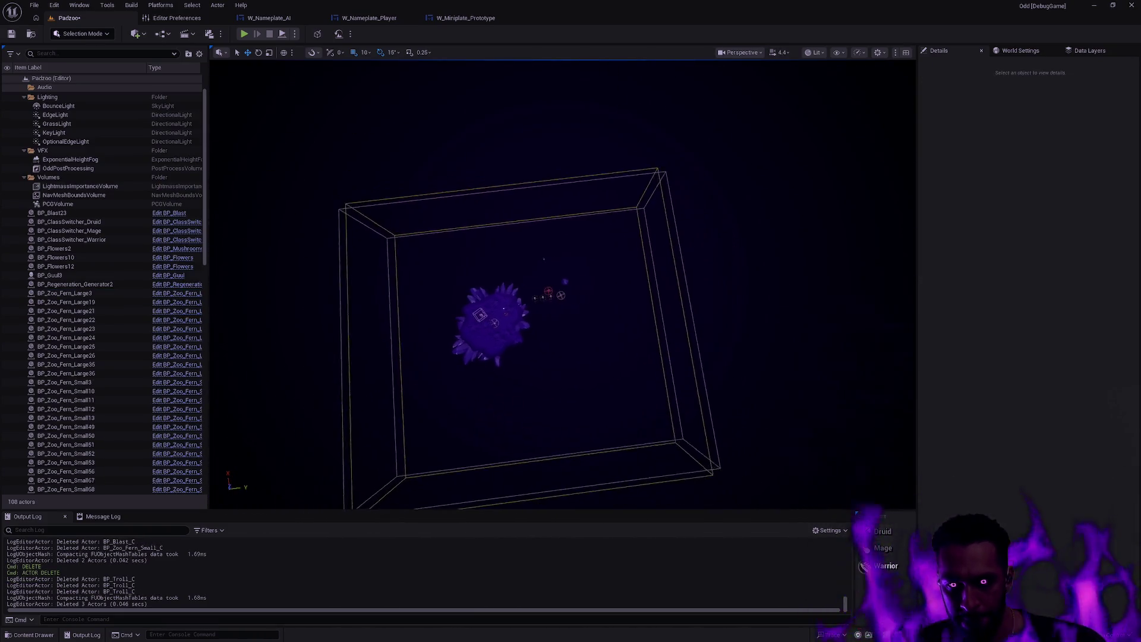
left_click(640, 332)
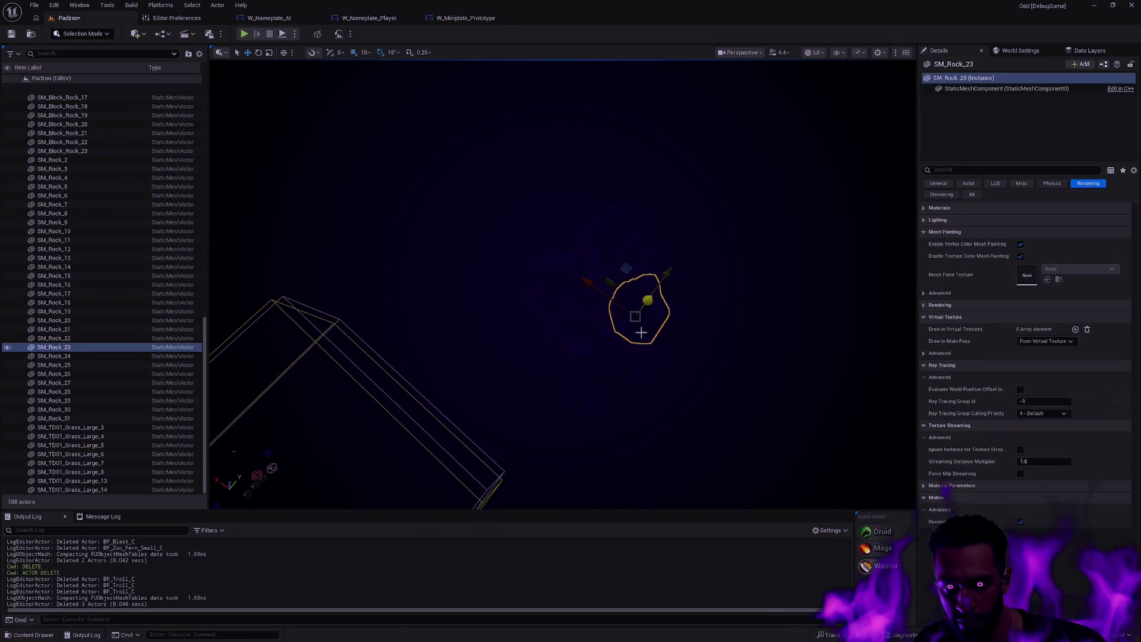
Create a Packed Level Actor from the 30 rocks SM_Rock_2 through SM_Rock_31.
left_click(66, 160, "shift")
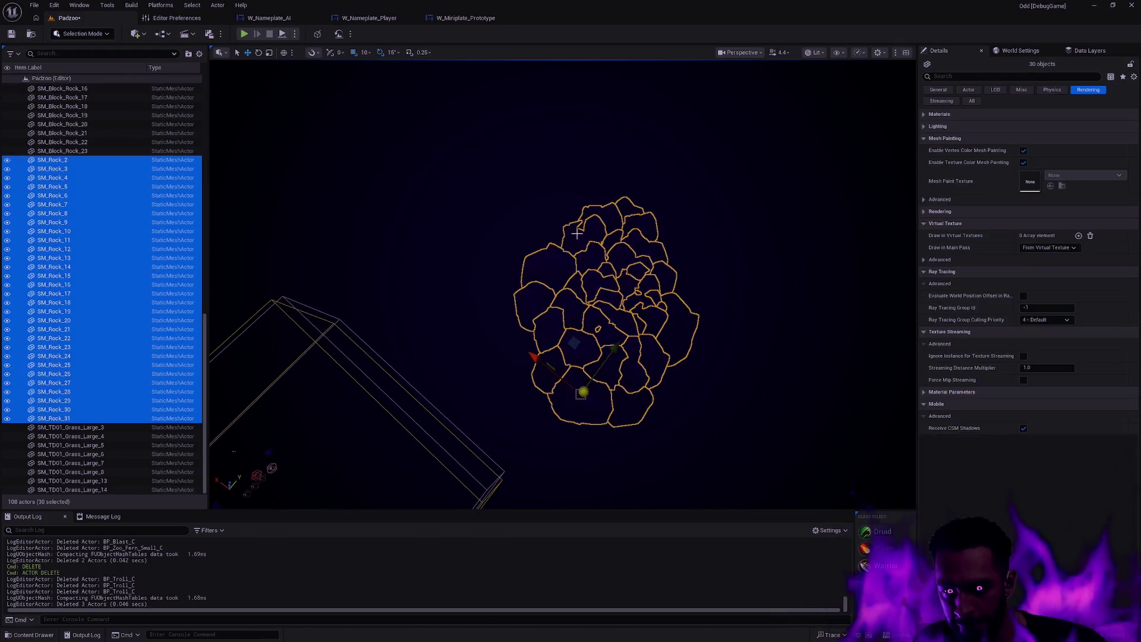
right_click(619, 275)
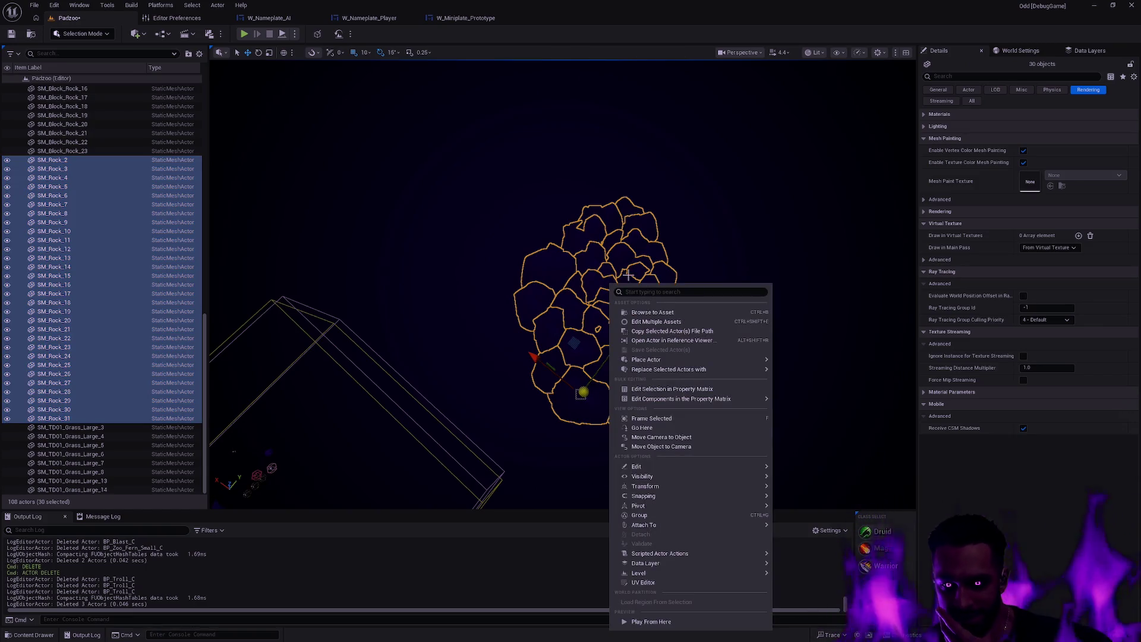
mouse_move(707, 506)
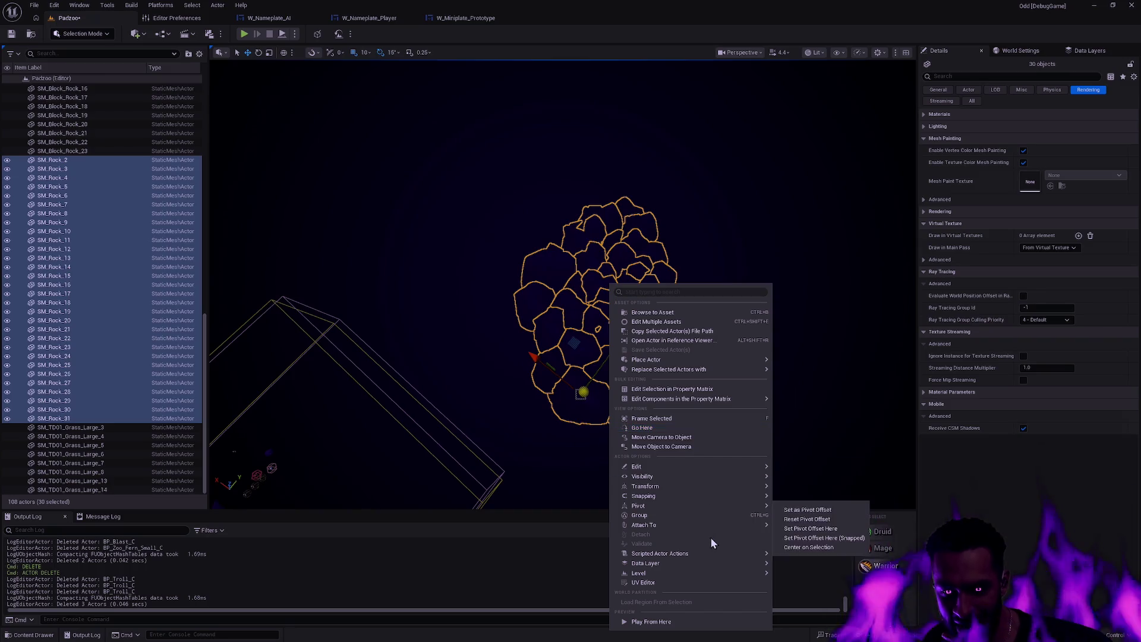
mouse_move(704, 574)
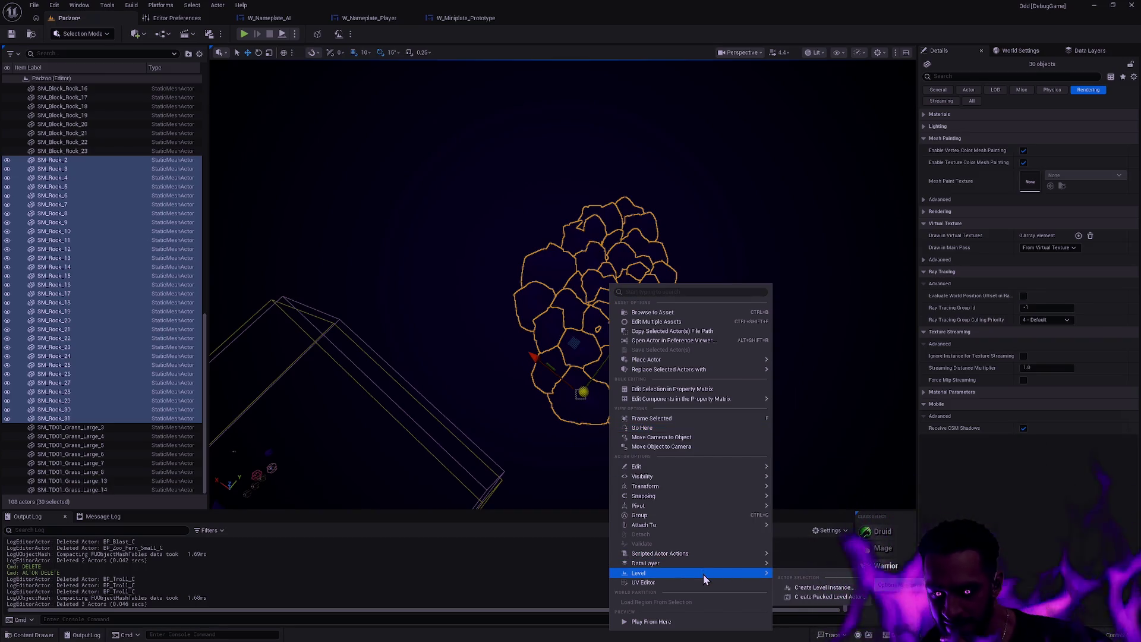
left_click(826, 600)
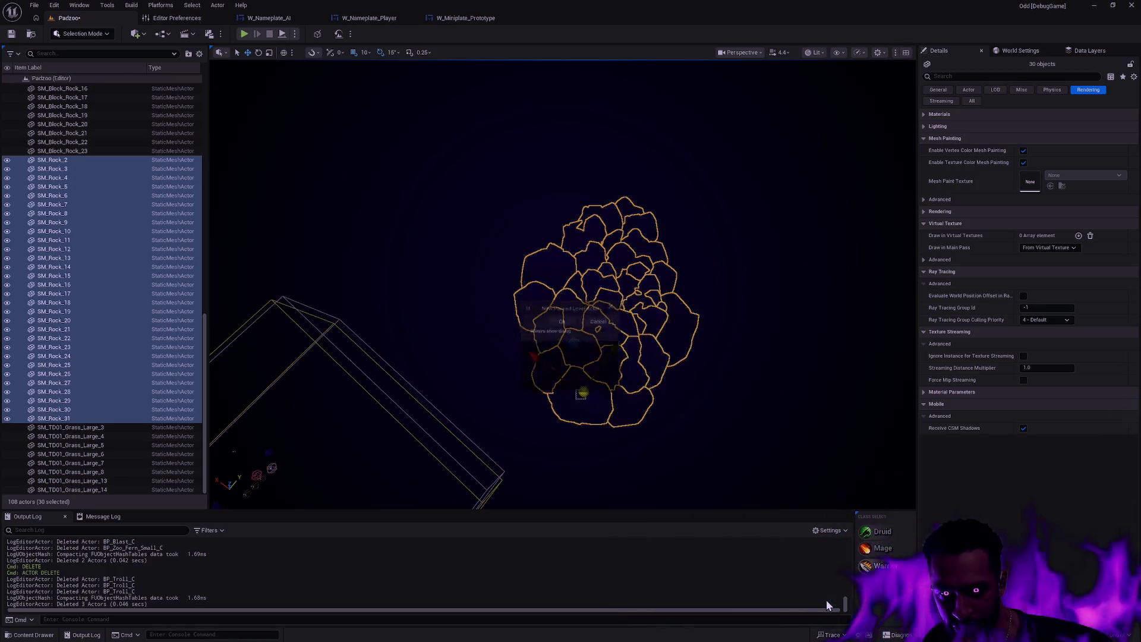
left_click(659, 382)
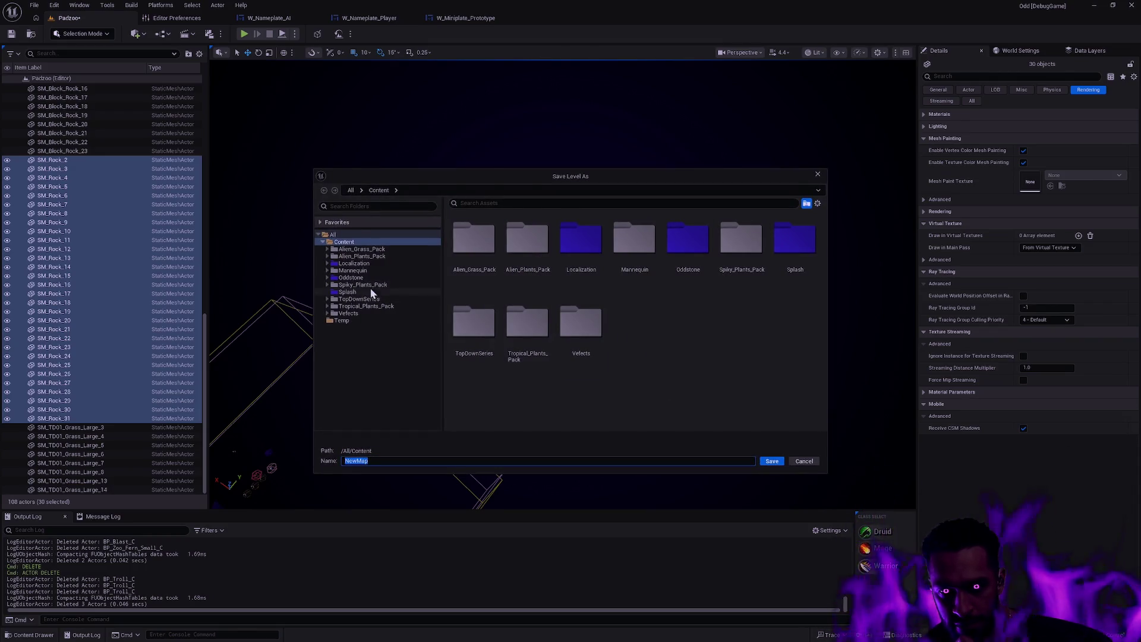
Save the island level as 'Ground' in Content/Oddstone/Map/Depth, then save the BPP_Ground blueprint.
left_click(358, 279)
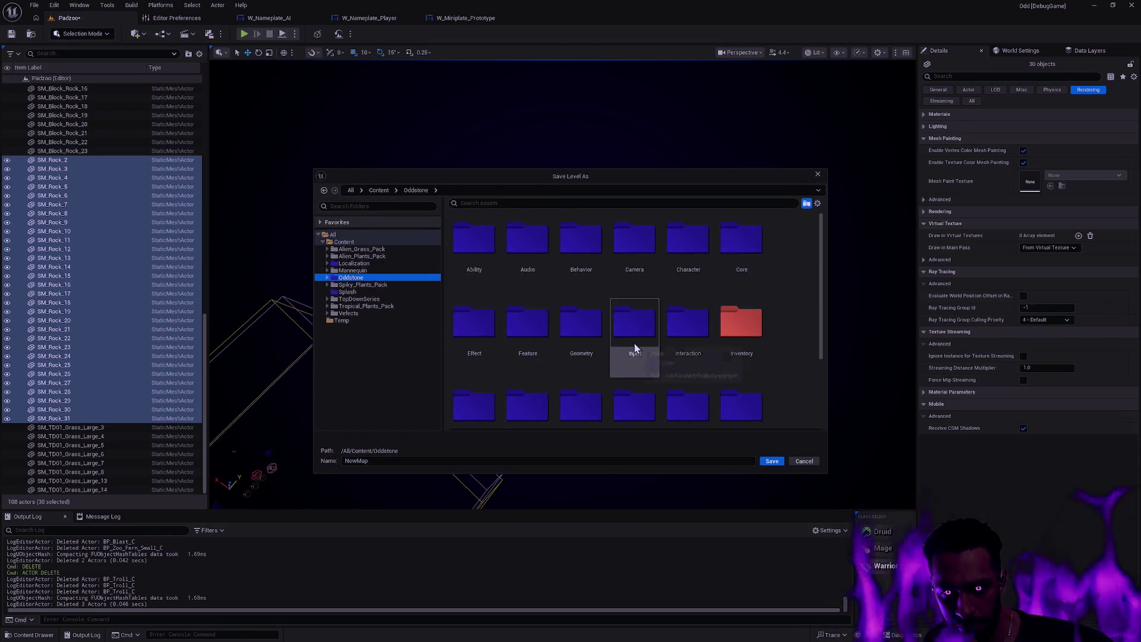
scroll(691, 287, "down", 2)
scroll(619, 313, "down", 1)
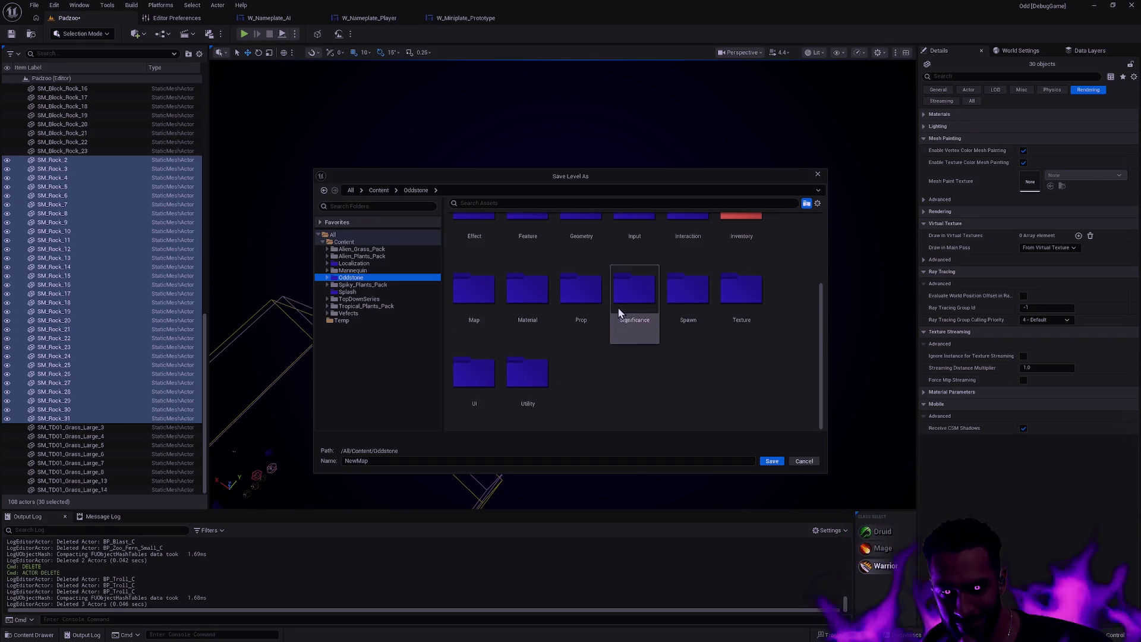
scroll(621, 312, "up", 2)
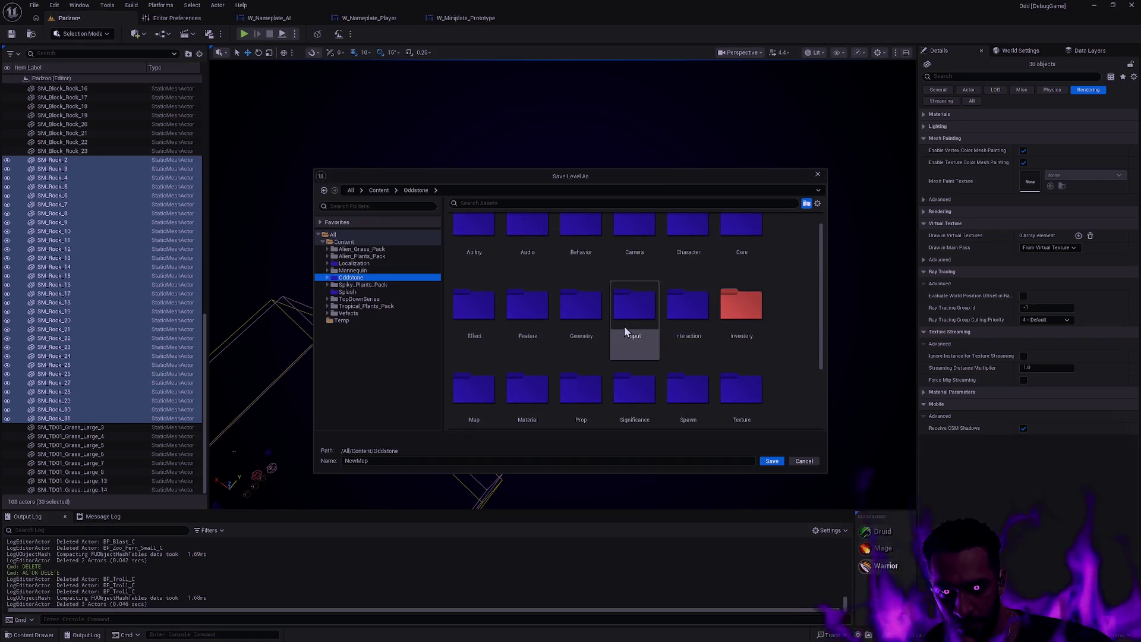
double_click(480, 390)
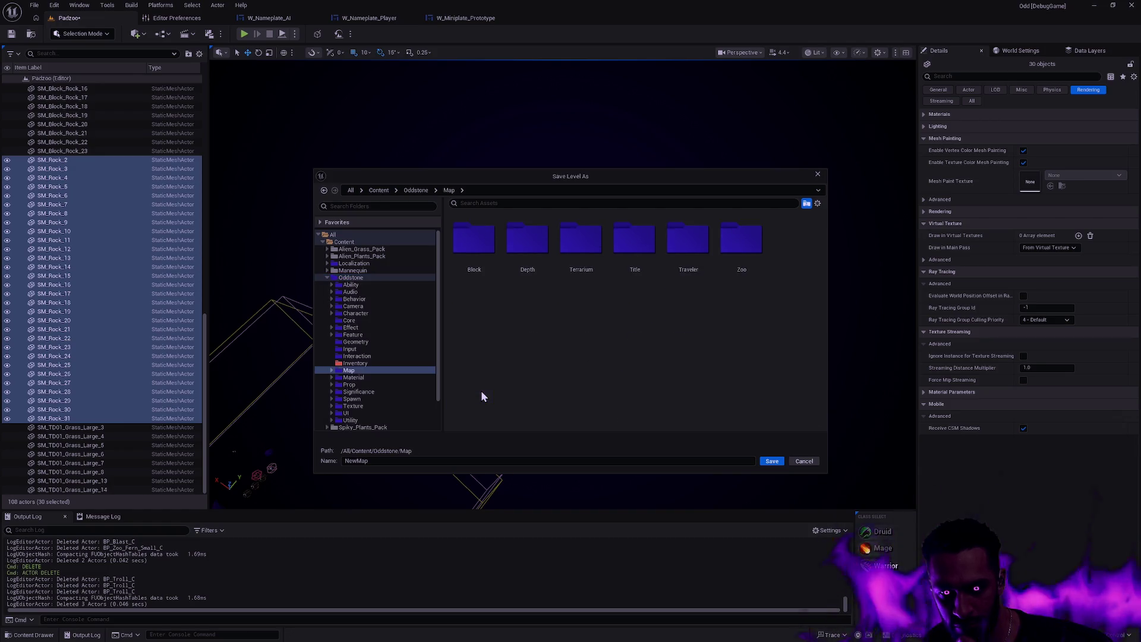
double_click(534, 241)
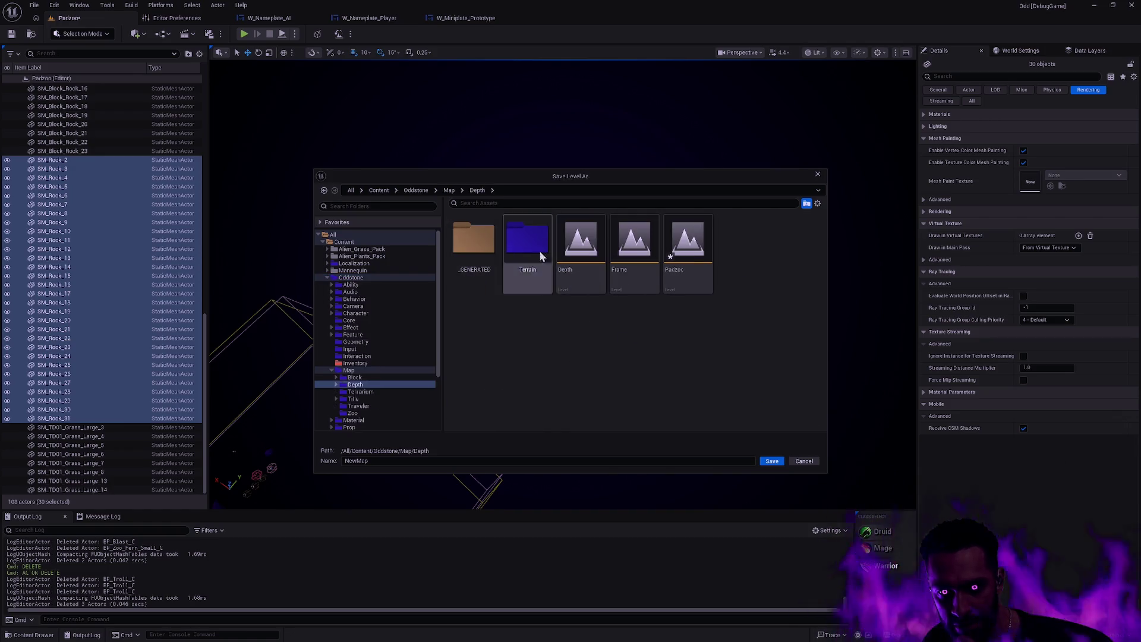
left_click(480, 461)
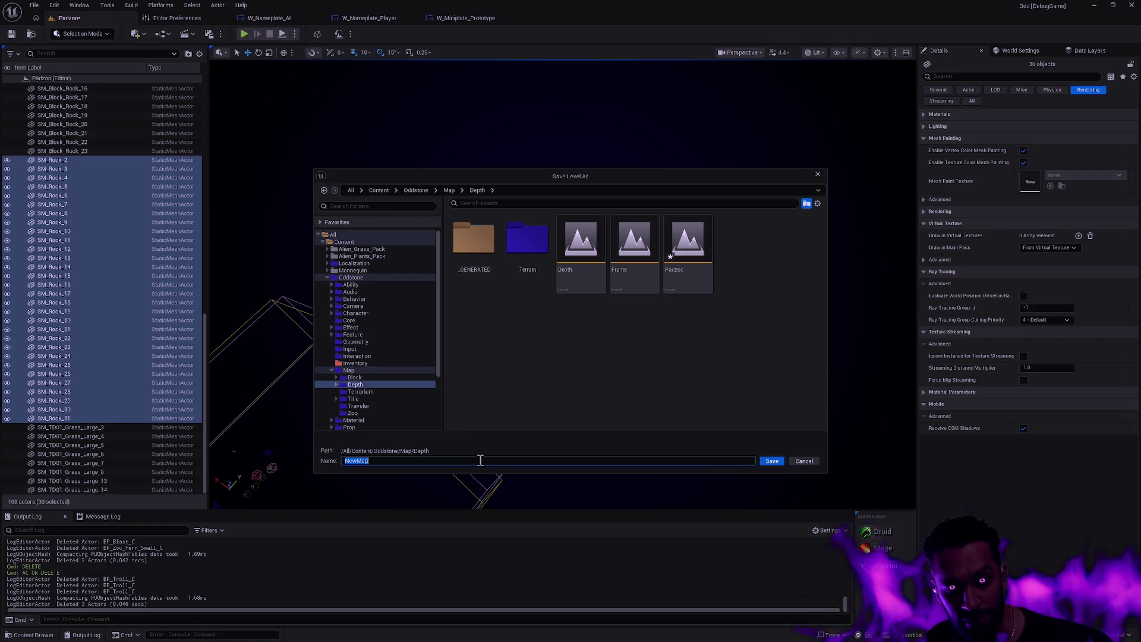
type("Ground")
key("Return")
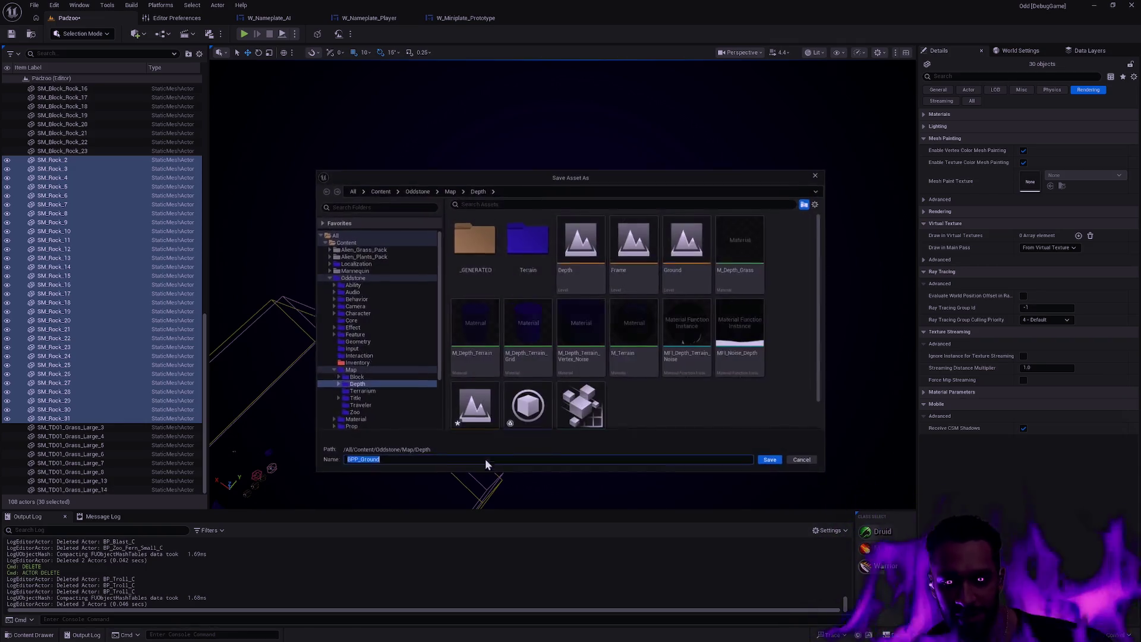
left_click(769, 460)
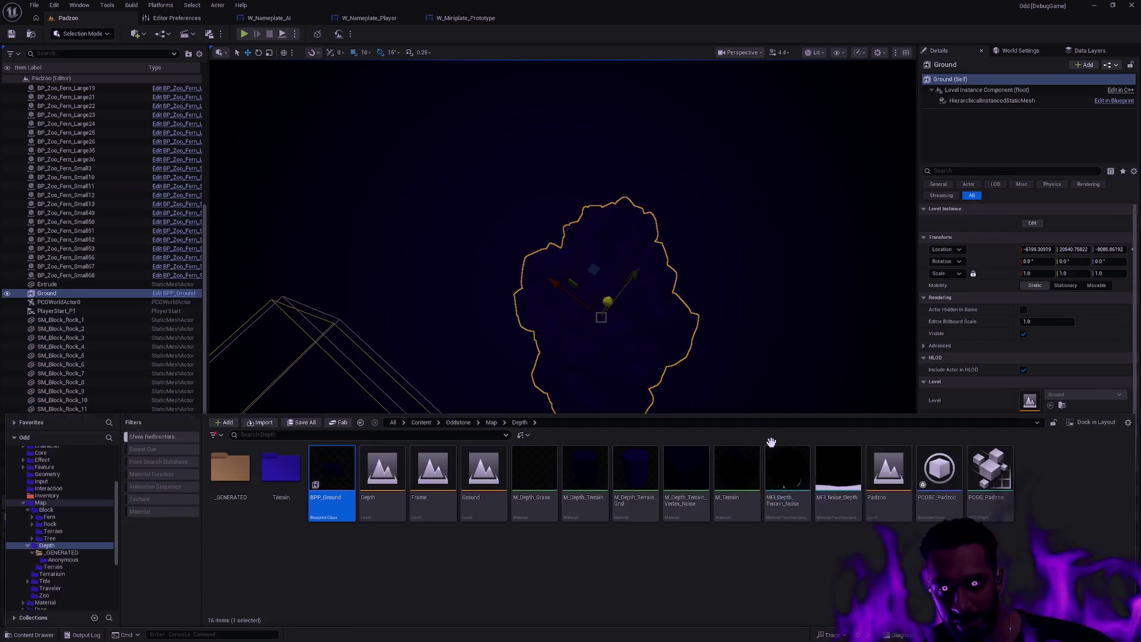
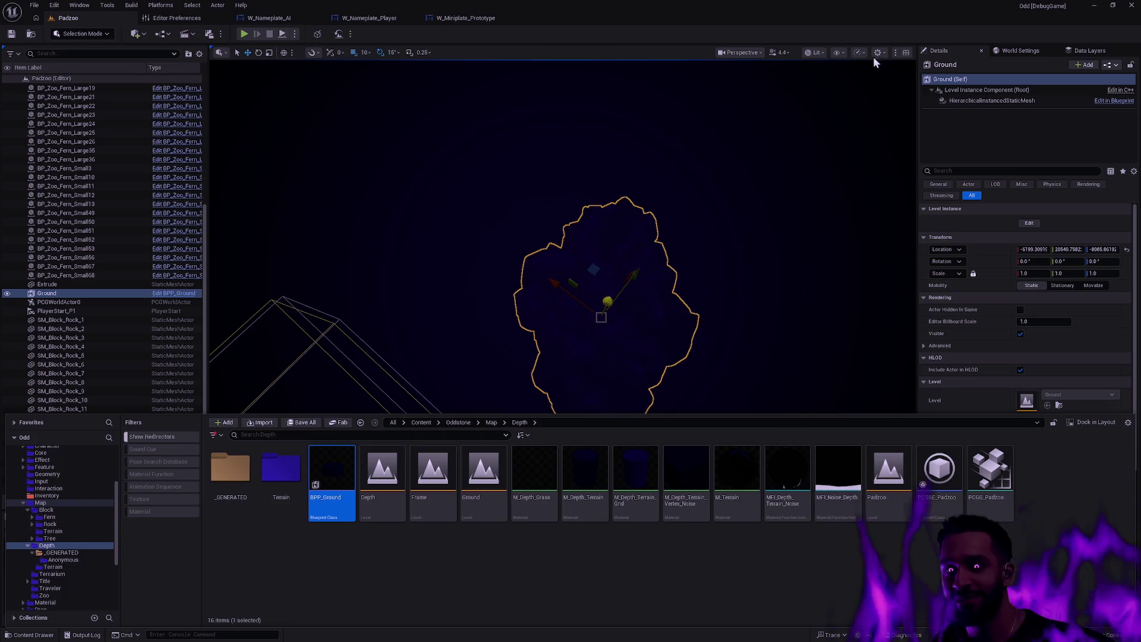
Reset the Ground level instance to X and Y 0 and drag it down the Z axis.
mouse_move(772, 371)
left_mouse_down()
mouse_move(797, 354)
mouse_move(808, 294)
mouse_move(811, 339)
left_mouse_up()
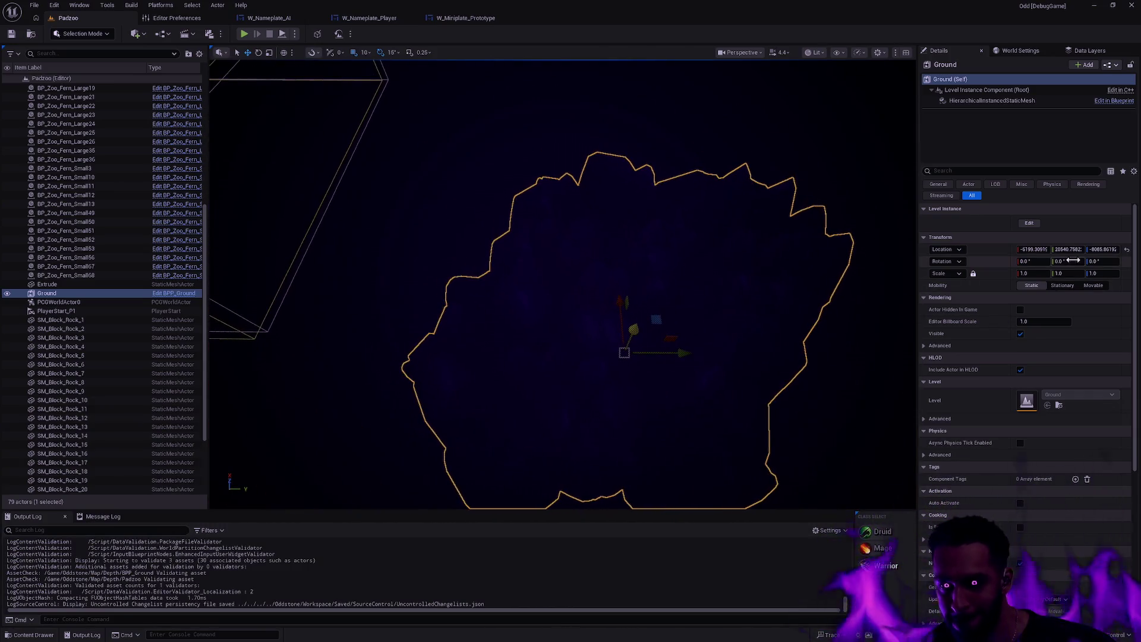
left_click(1126, 250)
left_click_drag(654, 297, 668, 268)
mouse_move(603, 242)
left_mouse_down()
mouse_move(601, 347)
mouse_move(614, 373)
mouse_move(614, 345)
mouse_move(580, 407)
mouse_move(582, 450)
left_mouse_up()
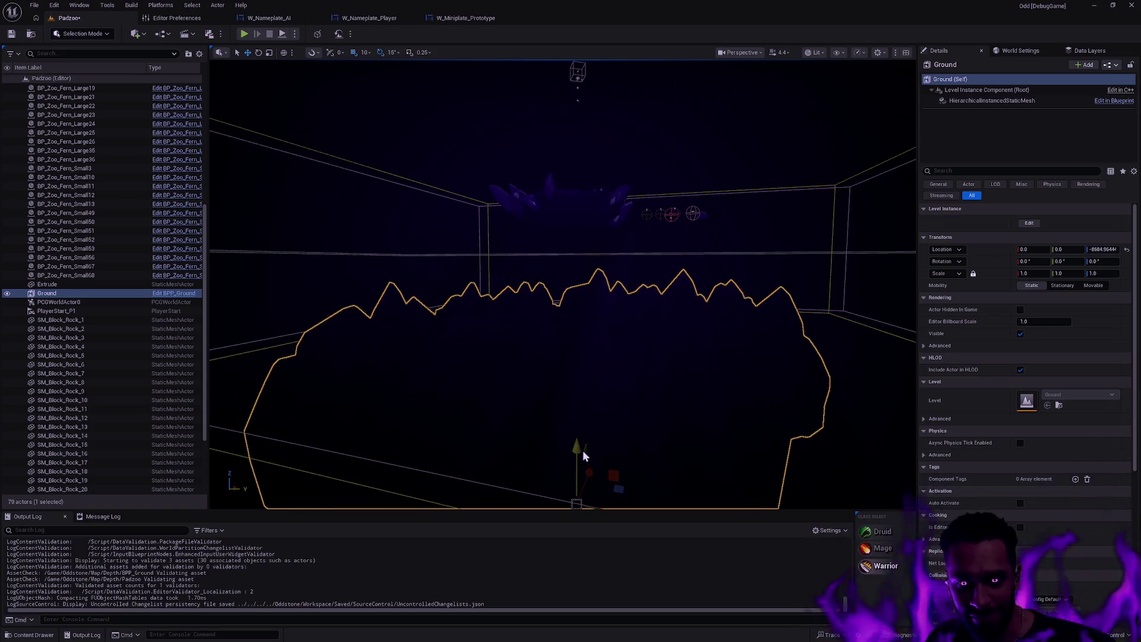
left_click_drag(606, 397, 588, 437)
Try a Z of -10000 on Ground, undo it, nudge Ground up, deselect, and start a play test.
left_click(1109, 249)
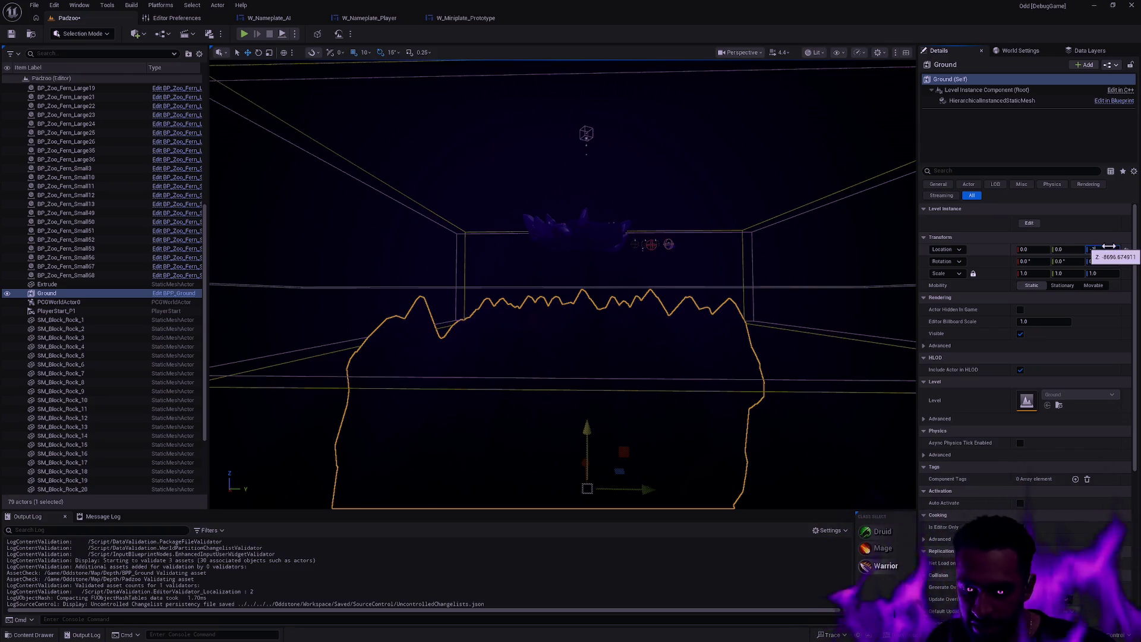
type("-10000")
key("Return")
left_click_drag(764, 255, 789, 379)
key("ctrl+z")
left_click_drag(592, 465, 586, 442)
key("Escape")
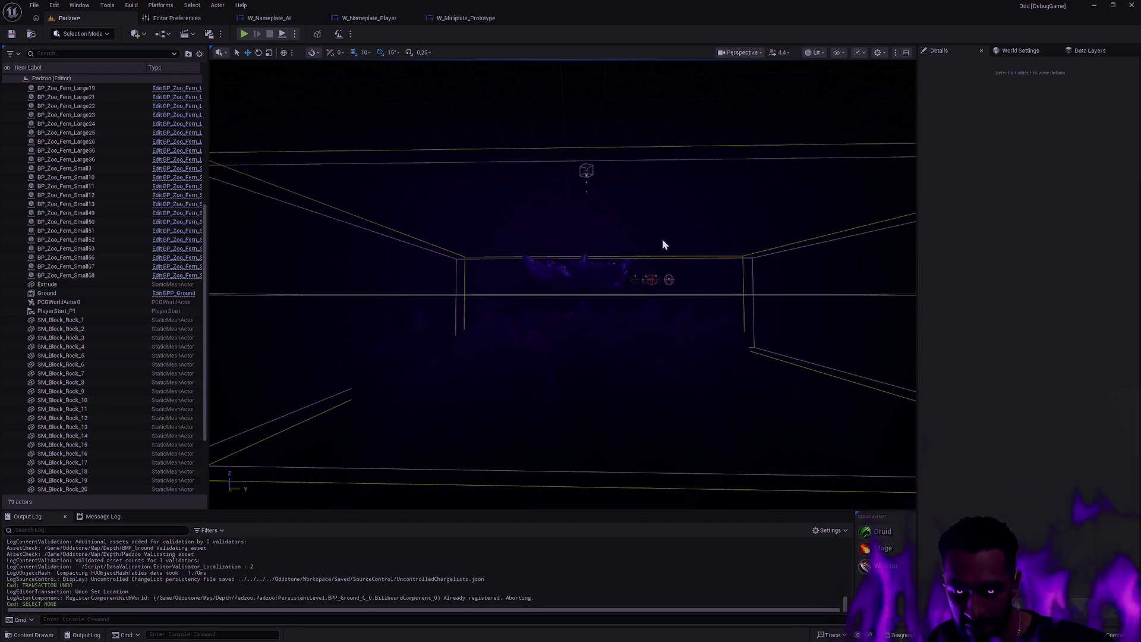
key("alt+p")
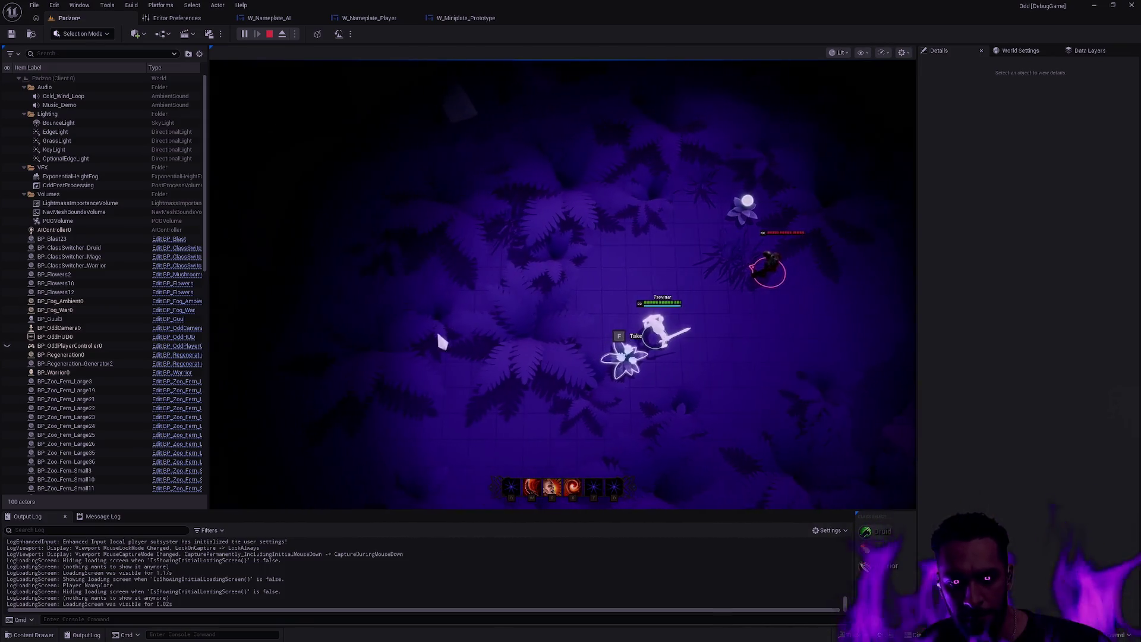
End the island play test with Esc and return to the Padzoo editor view.
key("Escape")
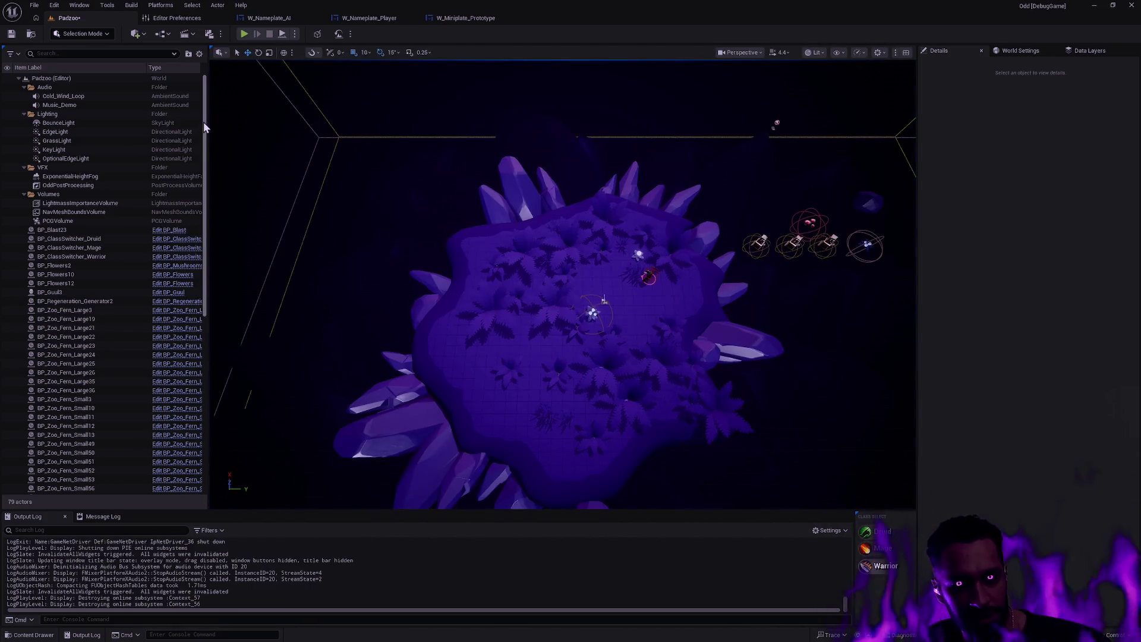
Build navigation paths so the RecastNavMesh is generated.
left_click_drag(203, 124, 201, 334)
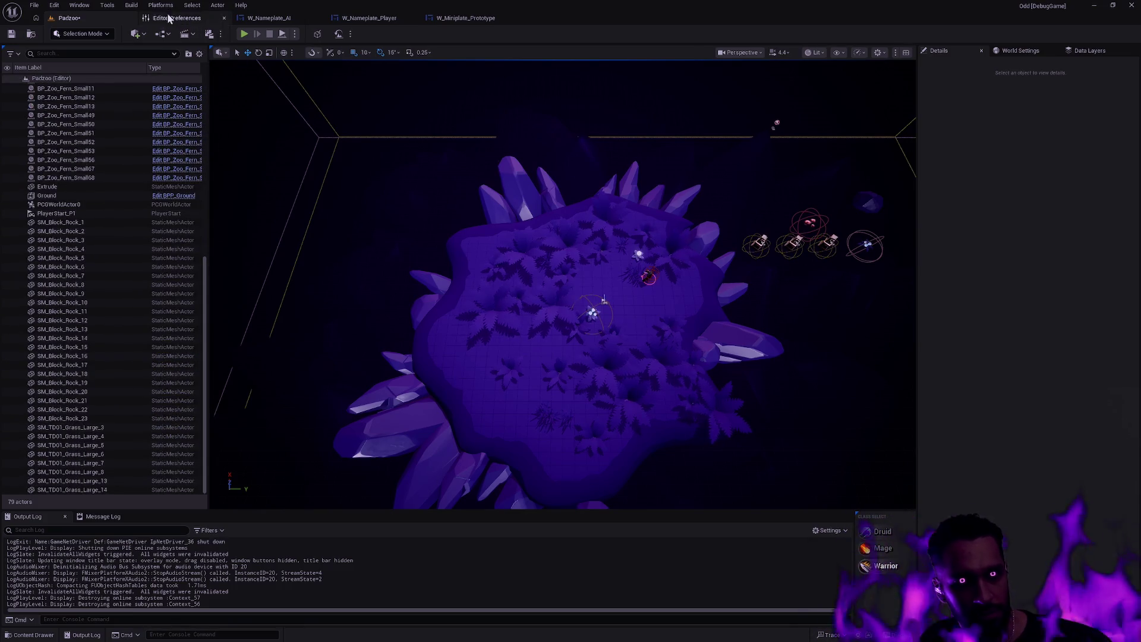
left_click(132, 5)
left_click(156, 196)
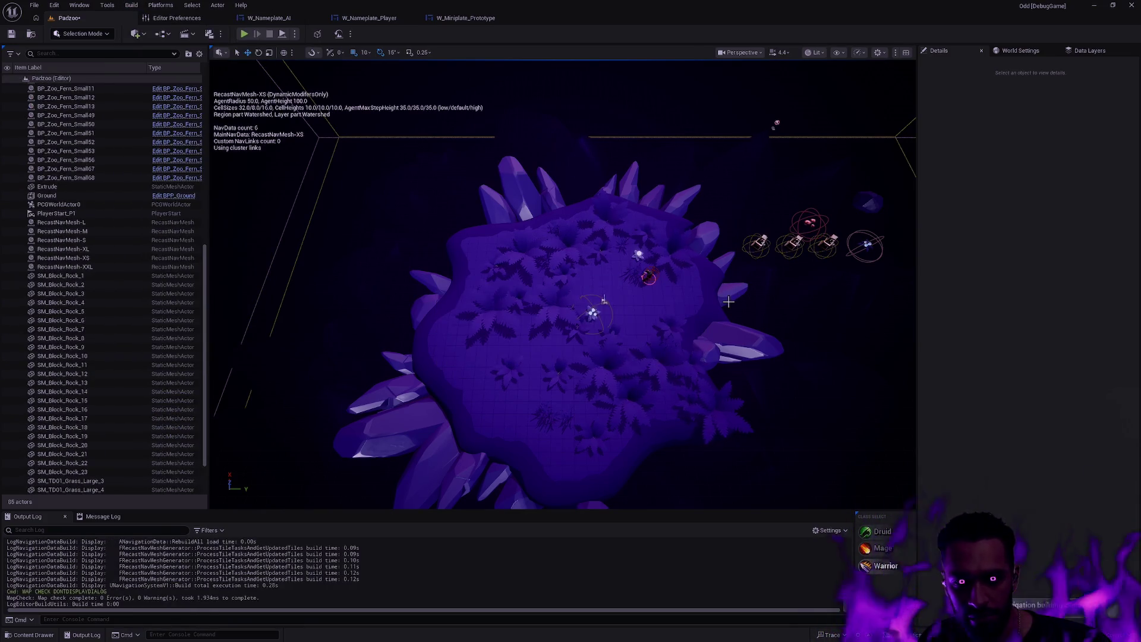
Filter the Extrude mesh component's Details by 'colli' to review its collision settings.
left_click(670, 339)
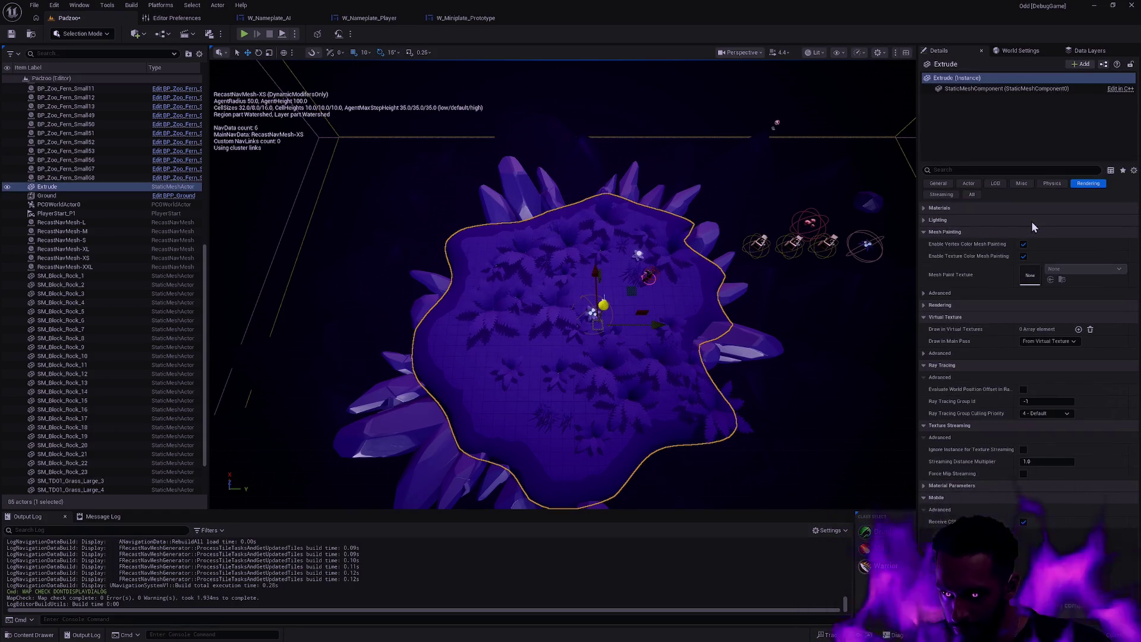
left_click(973, 87)
left_click(966, 169)
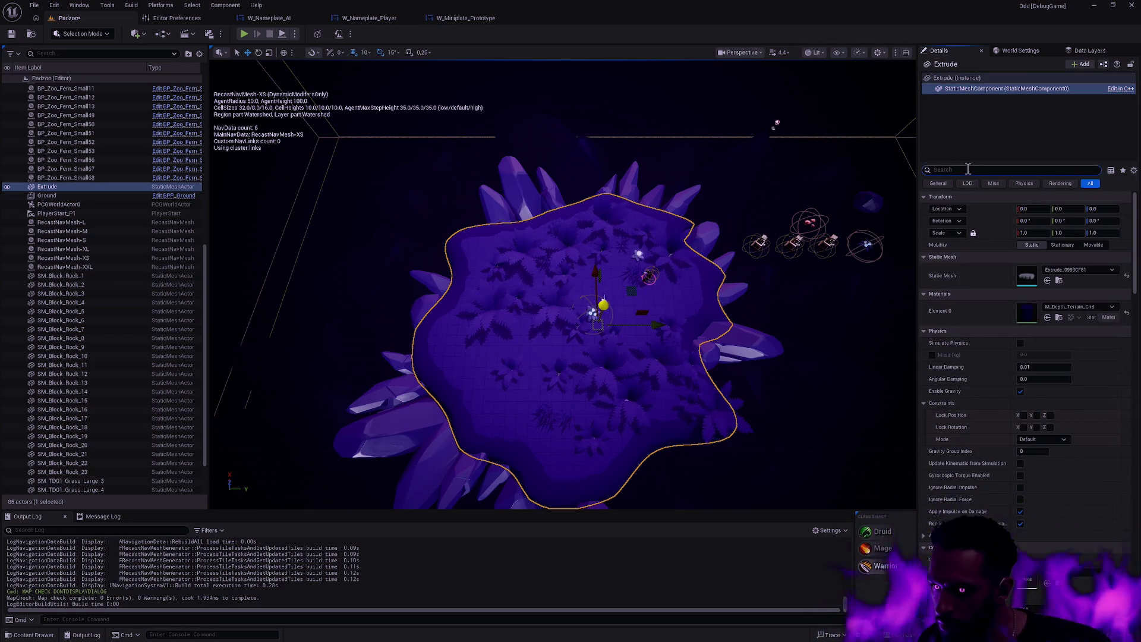
type("colli")
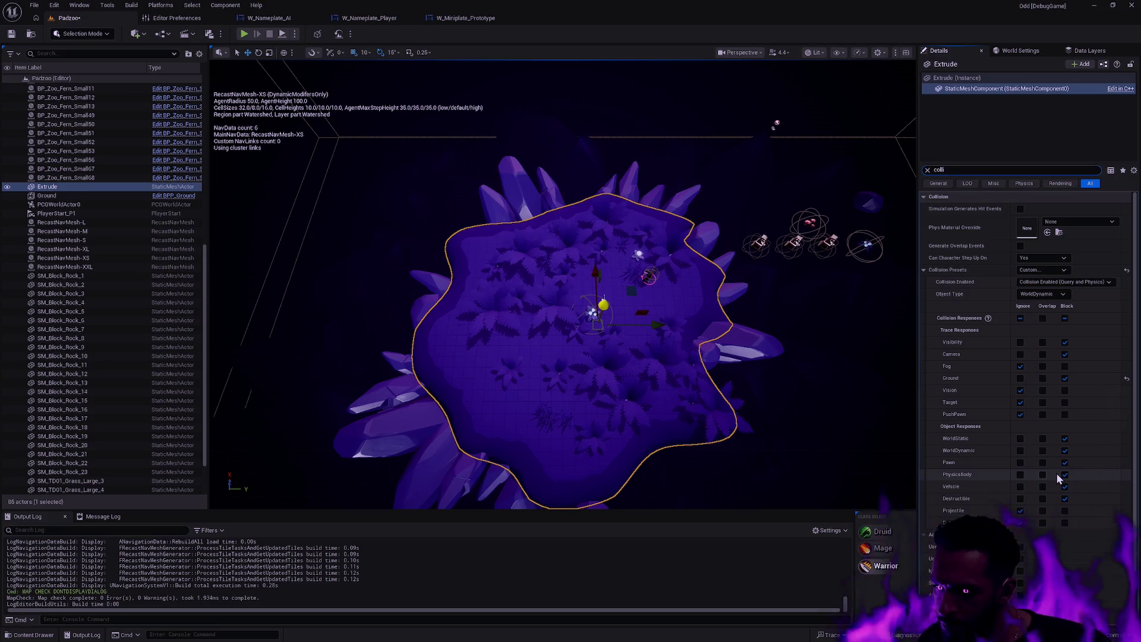
scroll(1057, 472, "down", 2)
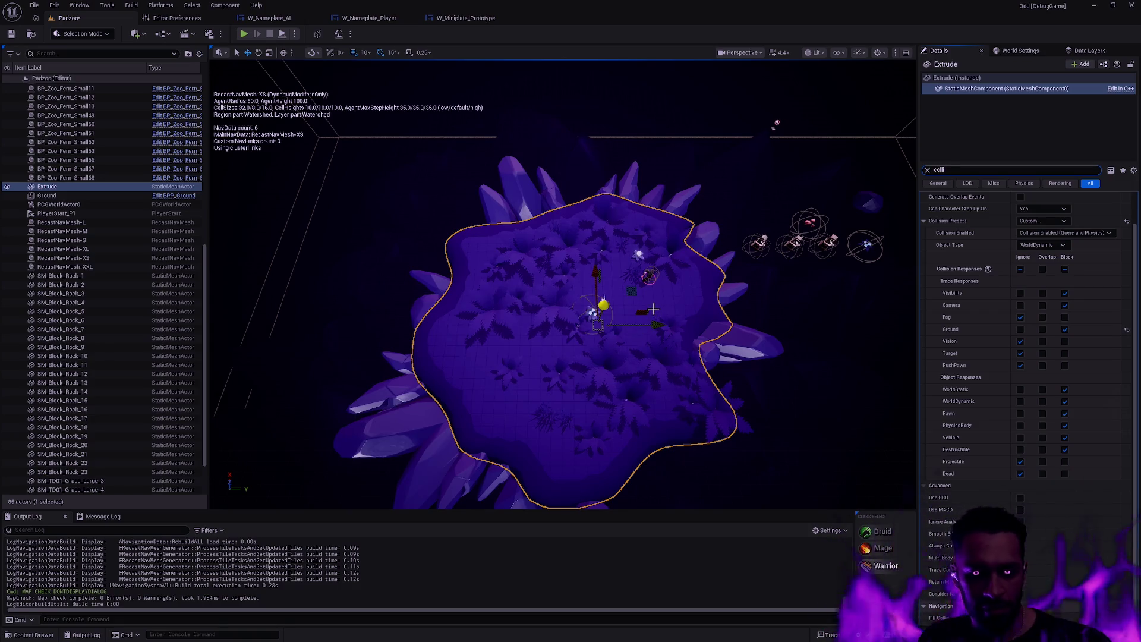
scroll(618, 307, "up", 2)
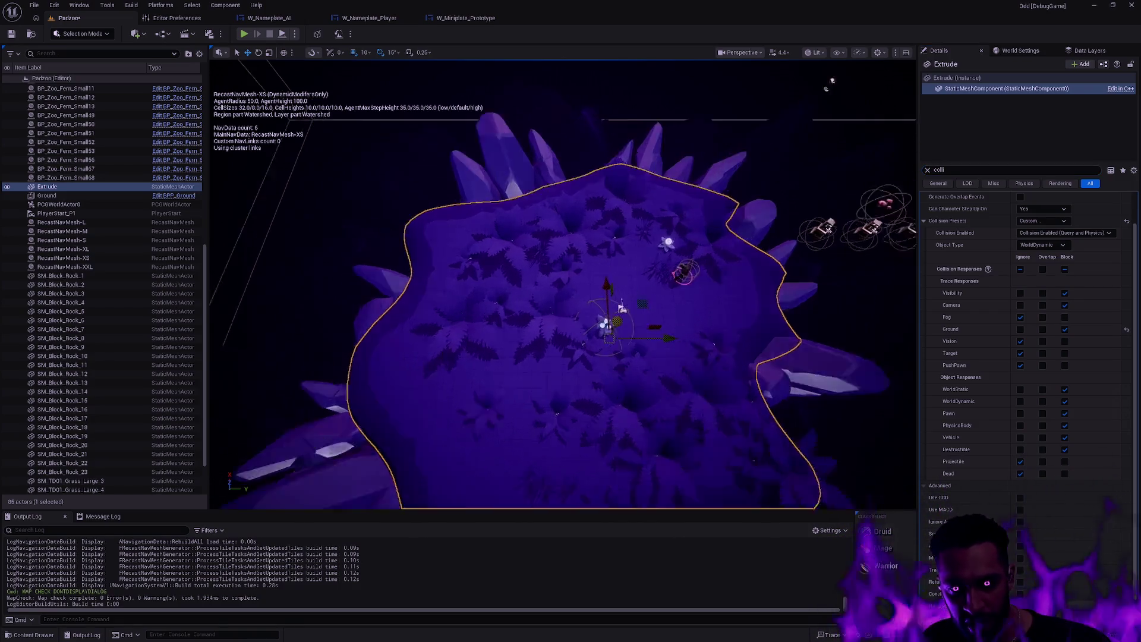
scroll(618, 307, "up", 5)
scroll(616, 321, "down", 6)
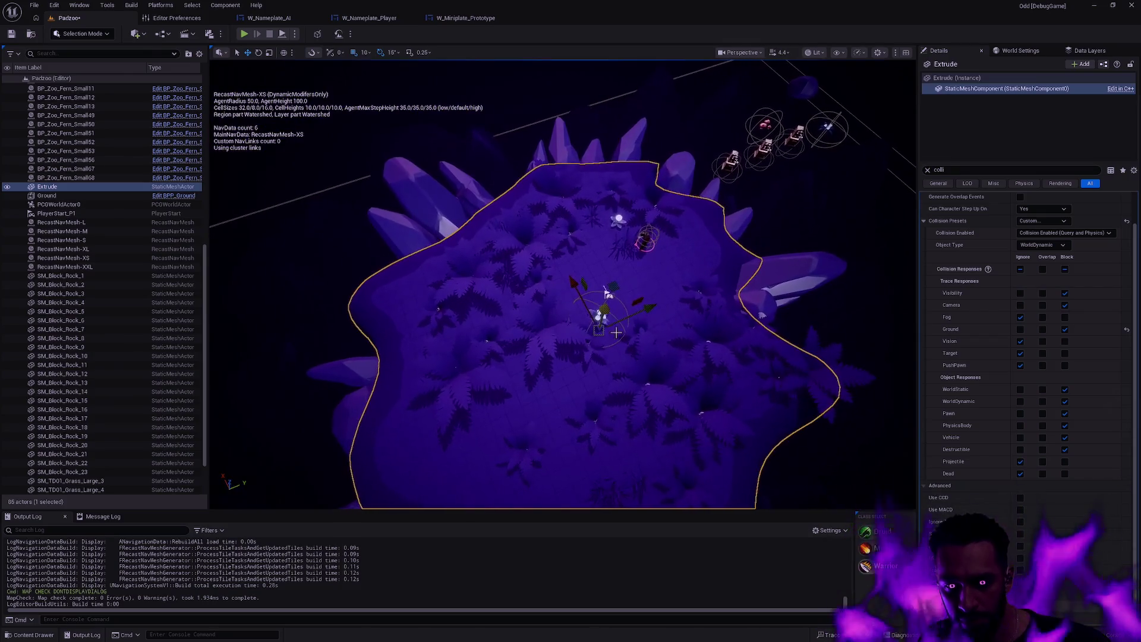
Frame the Extrude mesh and drag BP_Flowers10 toward the island's lower left.
key("f")
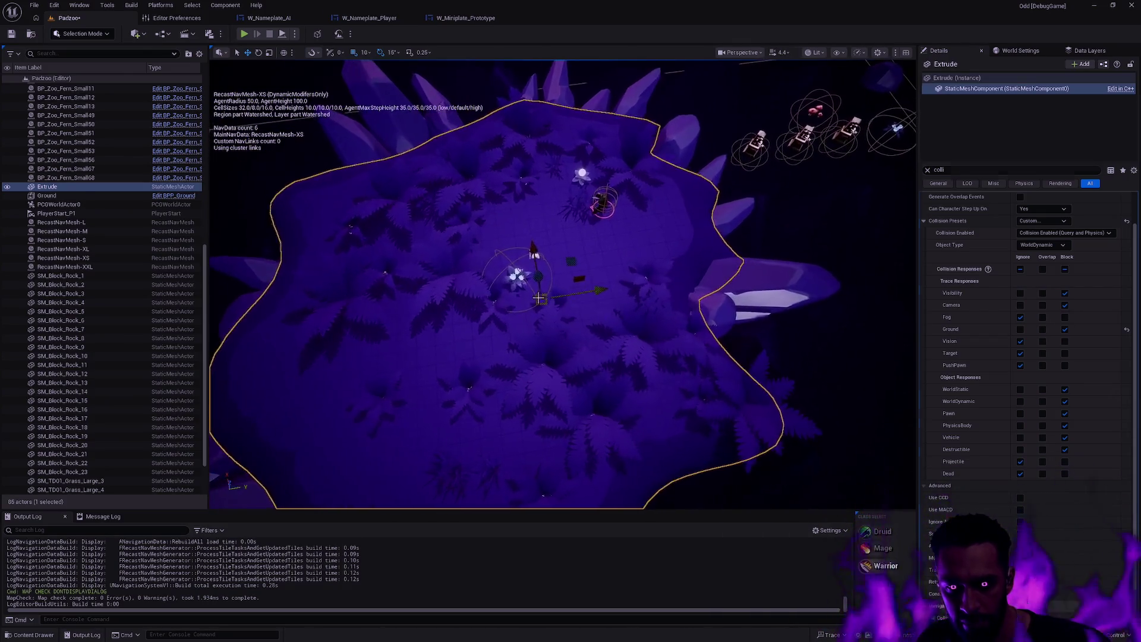
left_click(517, 275)
left_click_drag(538, 250, 390, 348)
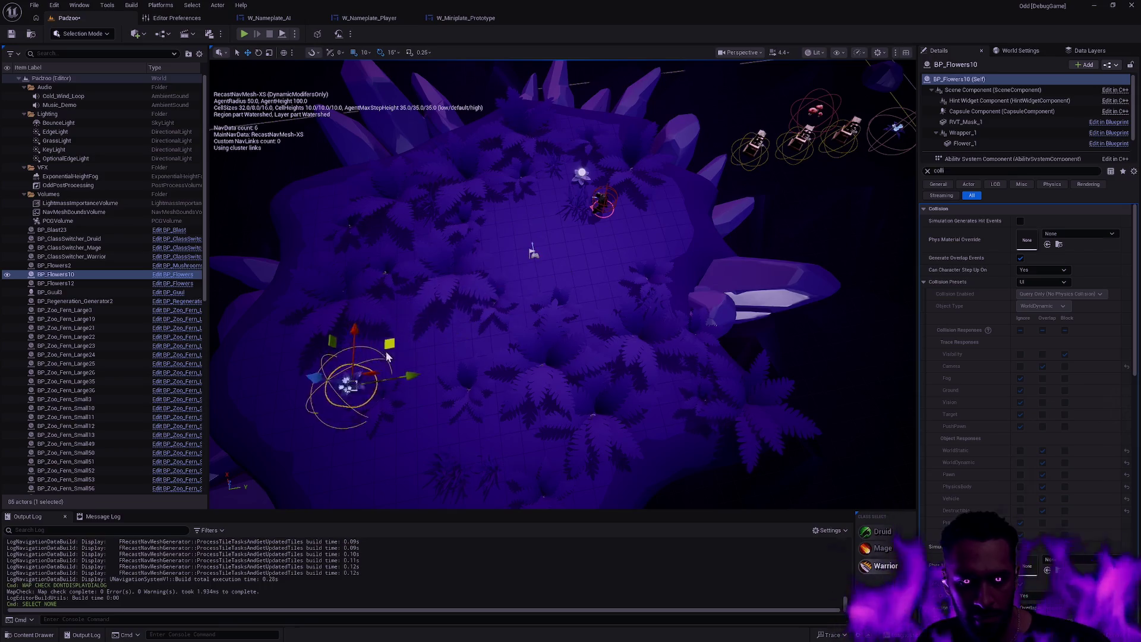
Search Editor Preferences for 'gizmo' and uncheck Enable Experimental Gizmo.
key("f")
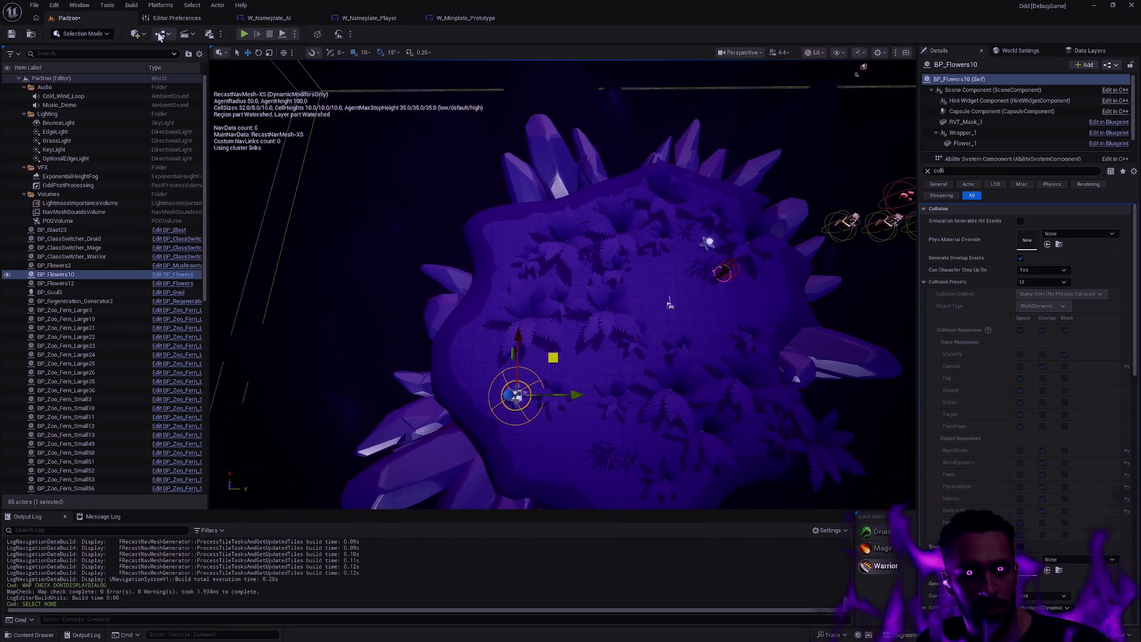
left_click(177, 18)
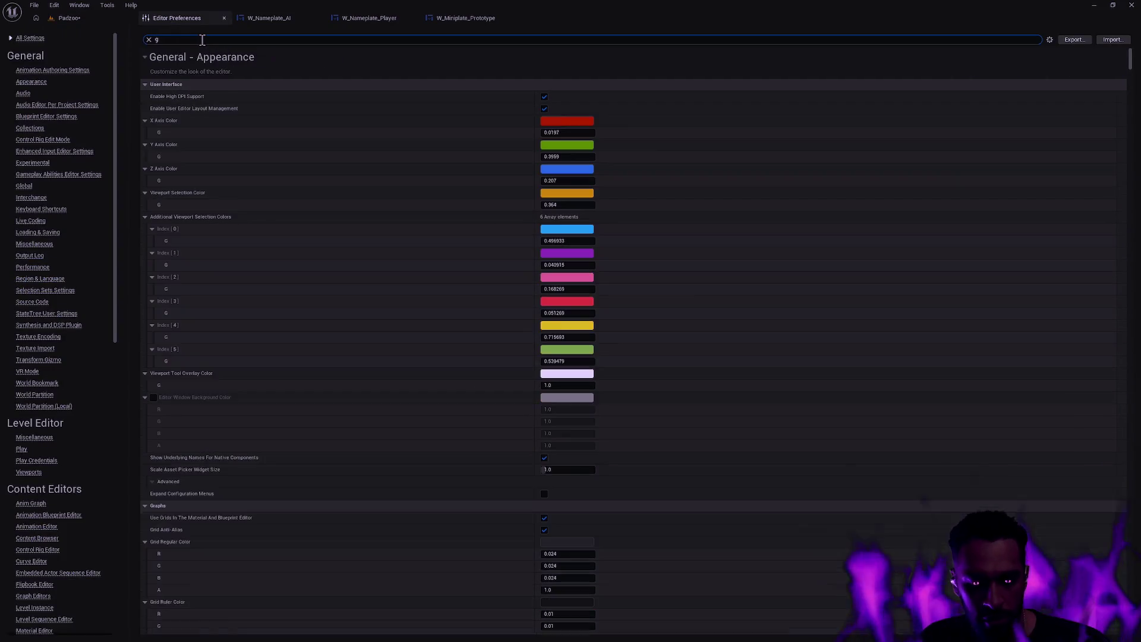
type("izmo")
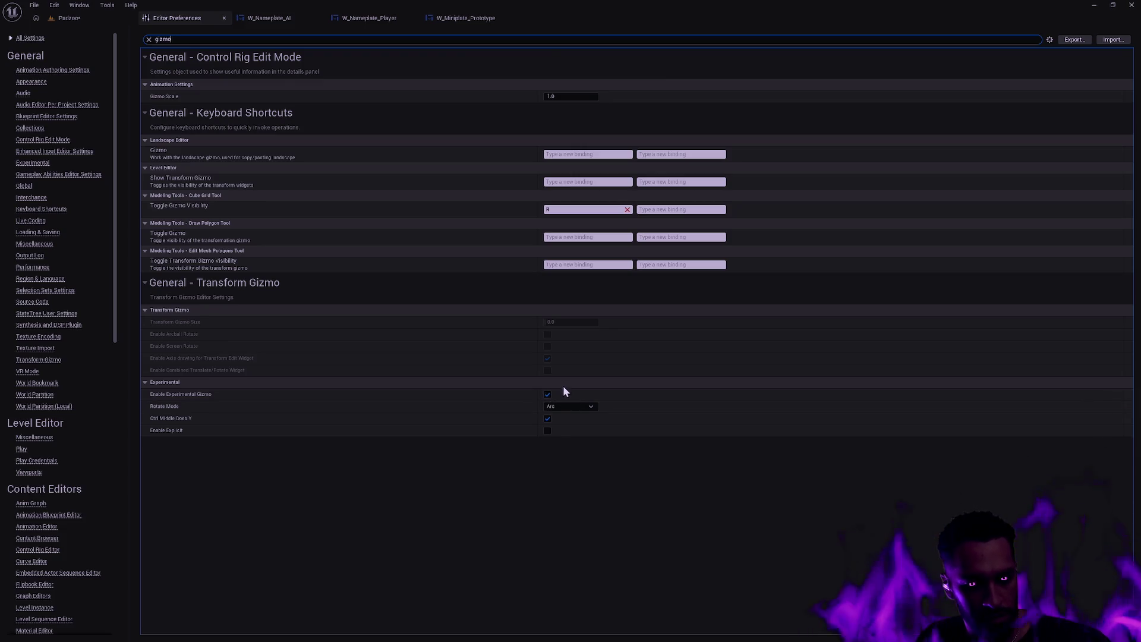
left_click(548, 394)
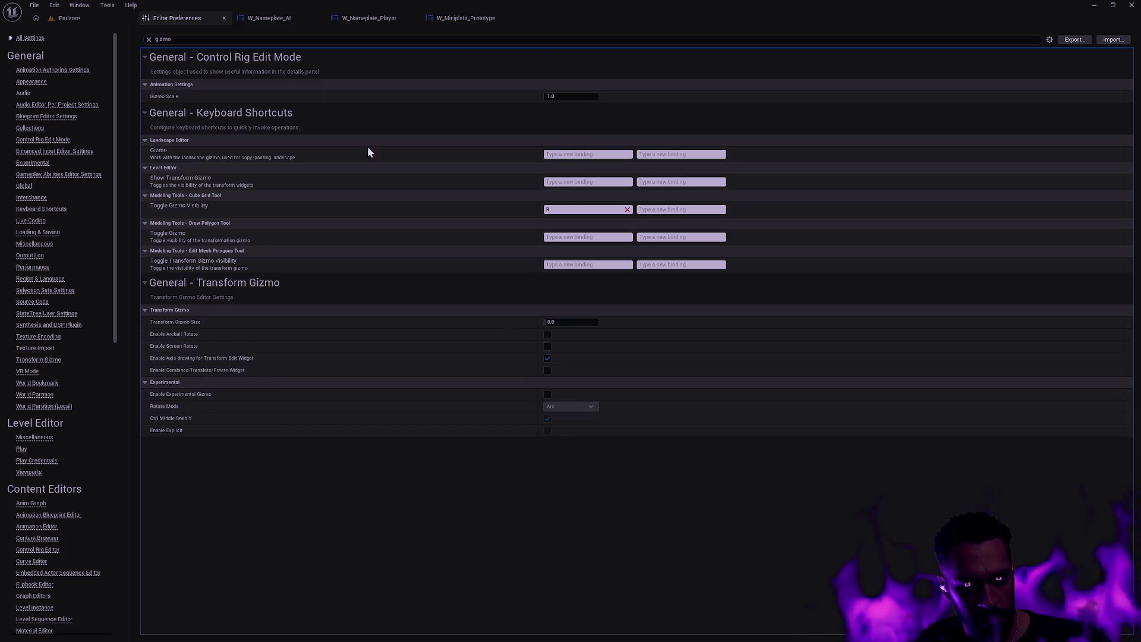
Back in the Padzoo level, select the BP_Zoo_Fern_Large22 fern.
left_click(72, 18)
scroll(592, 360, "up", 2)
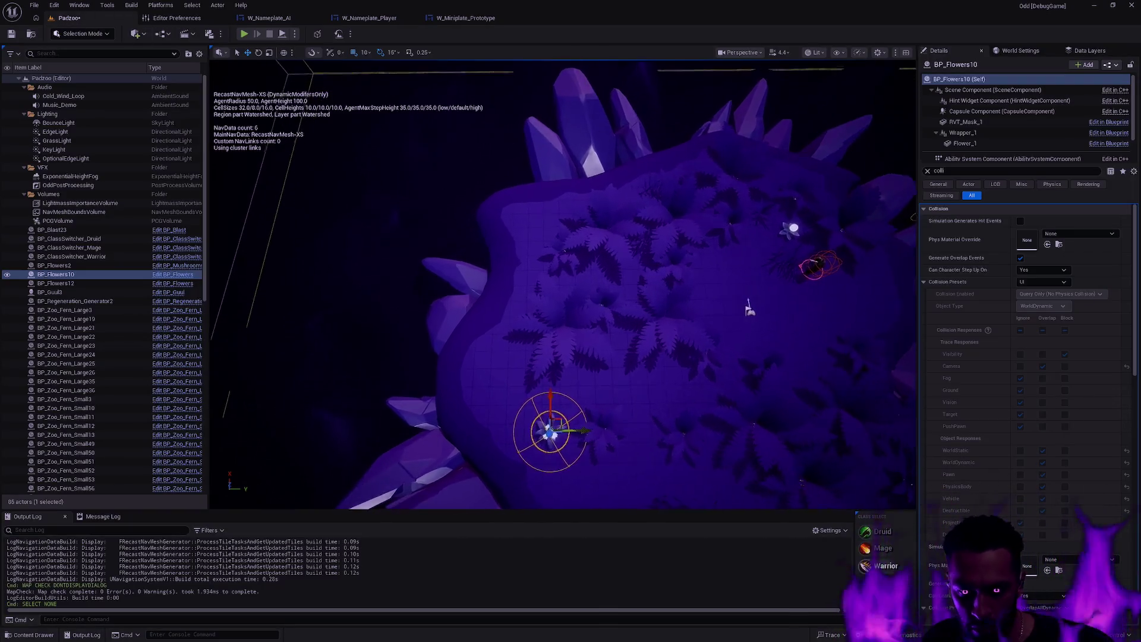
left_click(573, 331)
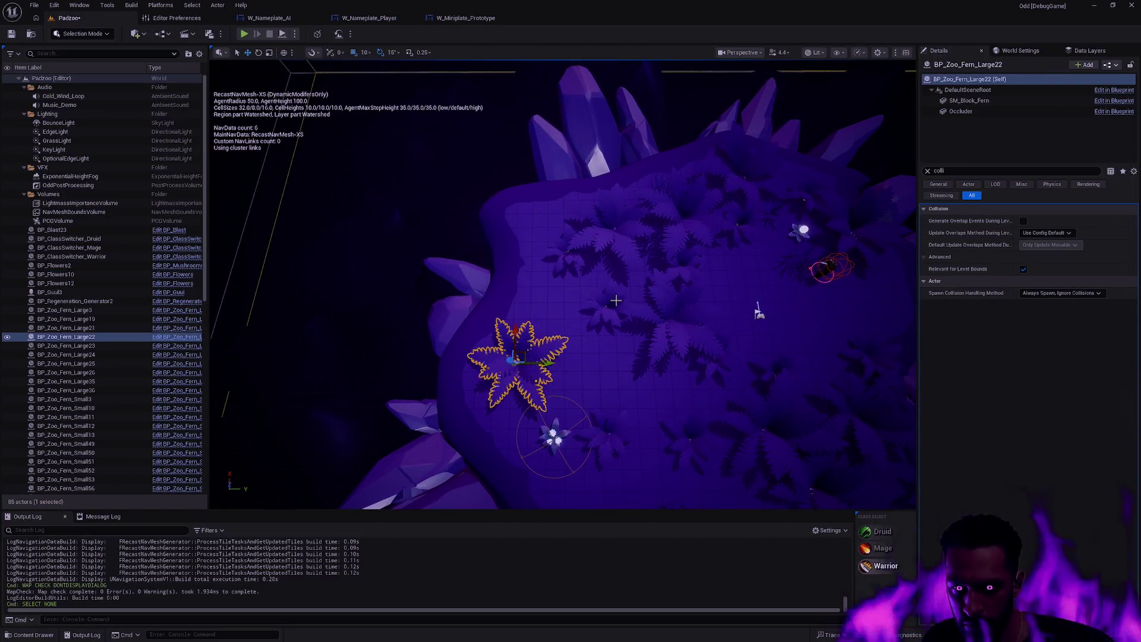
Ctrl-select the seven ferns in the upper cluster, undoing a misclick and excluding the Extrude rock.
left_click(606, 306)
left_click(565, 249, "ctrl")
left_click(652, 244, "ctrl")
left_click(618, 280, "ctrl")
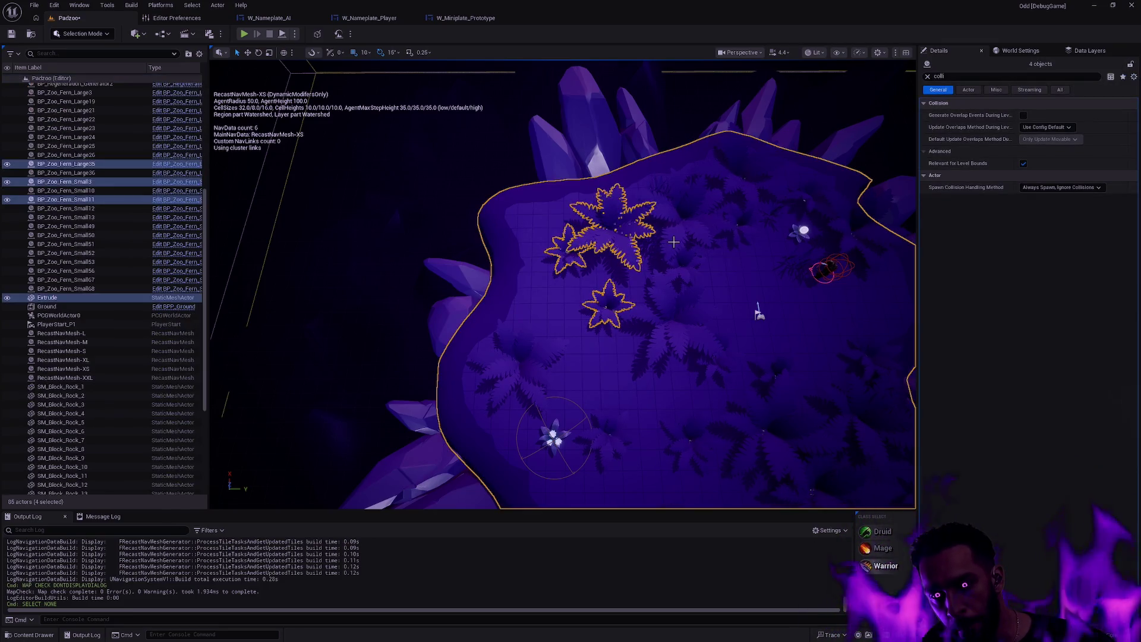
left_click(589, 267)
left_click(573, 253)
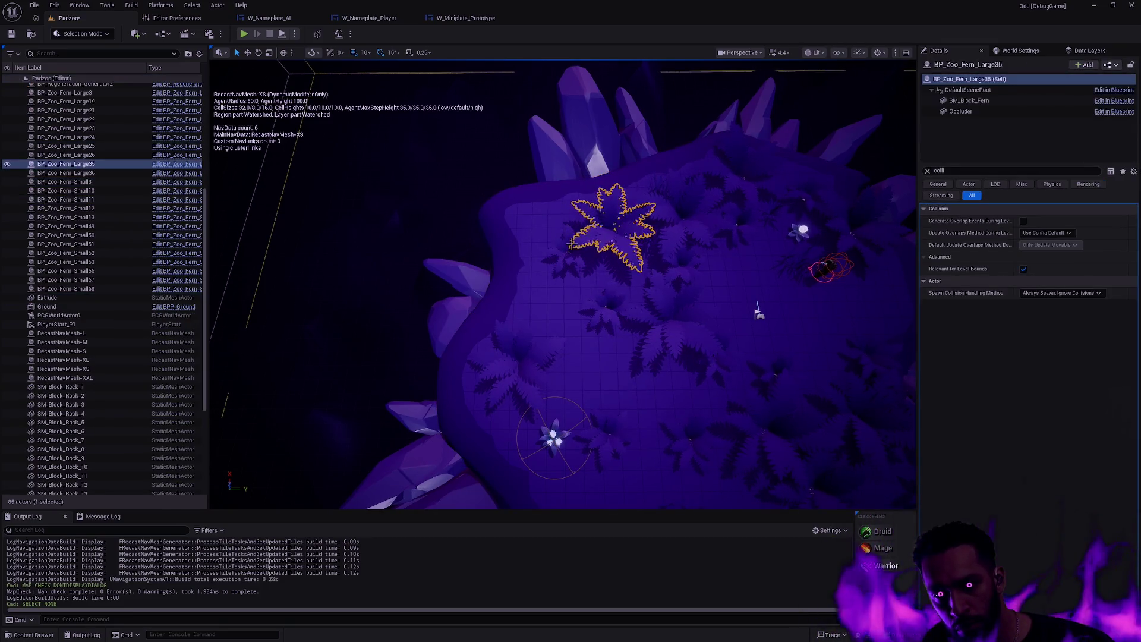
left_click(568, 253, "ctrl")
left_click(606, 304, "ctrl")
left_click(678, 321, "ctrl")
left_click(683, 255, "ctrl")
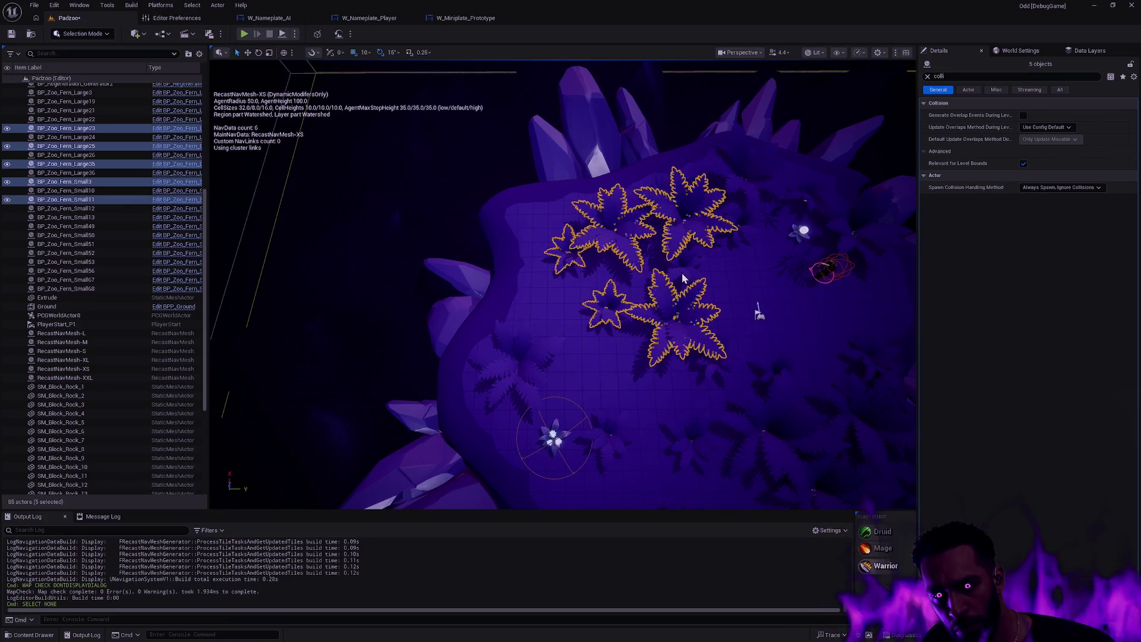
left_click(683, 276, "ctrl")
left_click(655, 245, "ctrl")
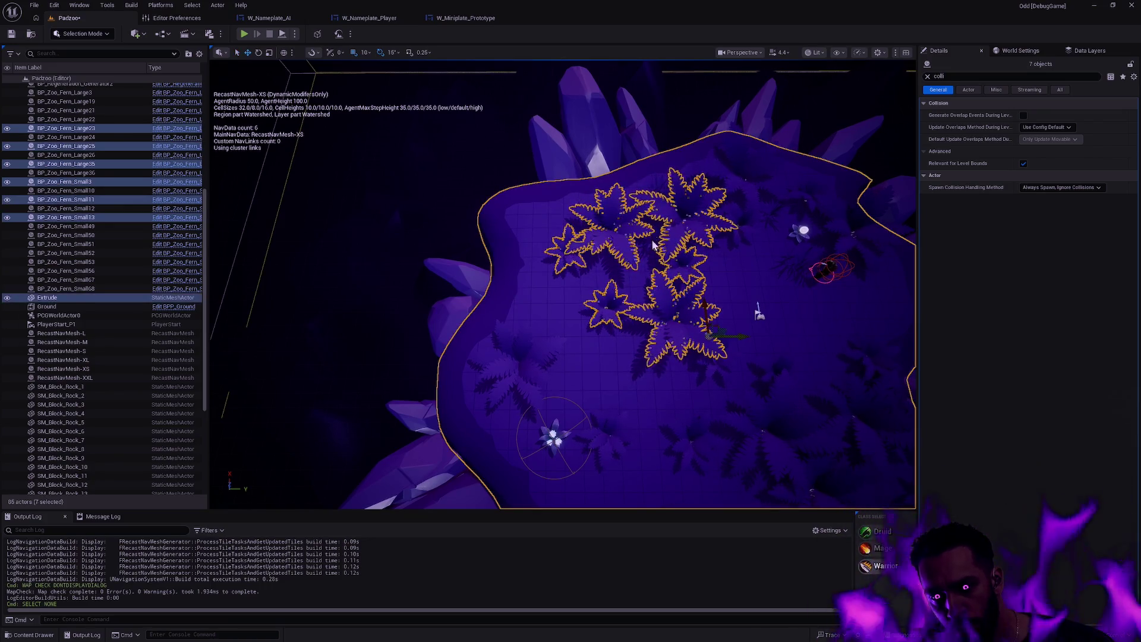
left_click(476, 296)
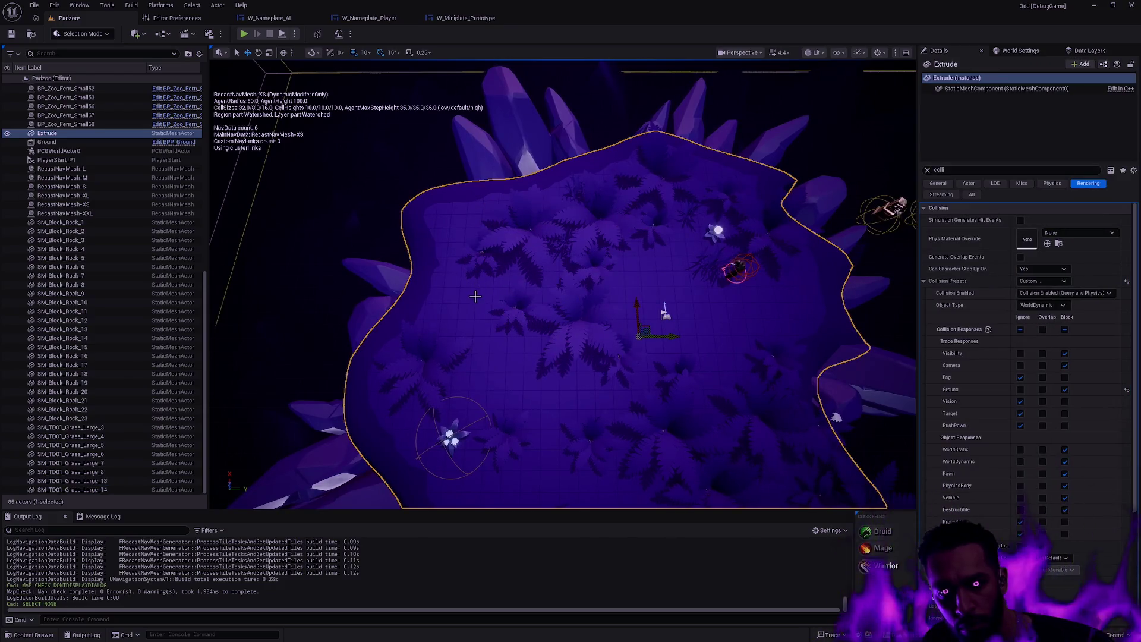
key("ctrl+z")
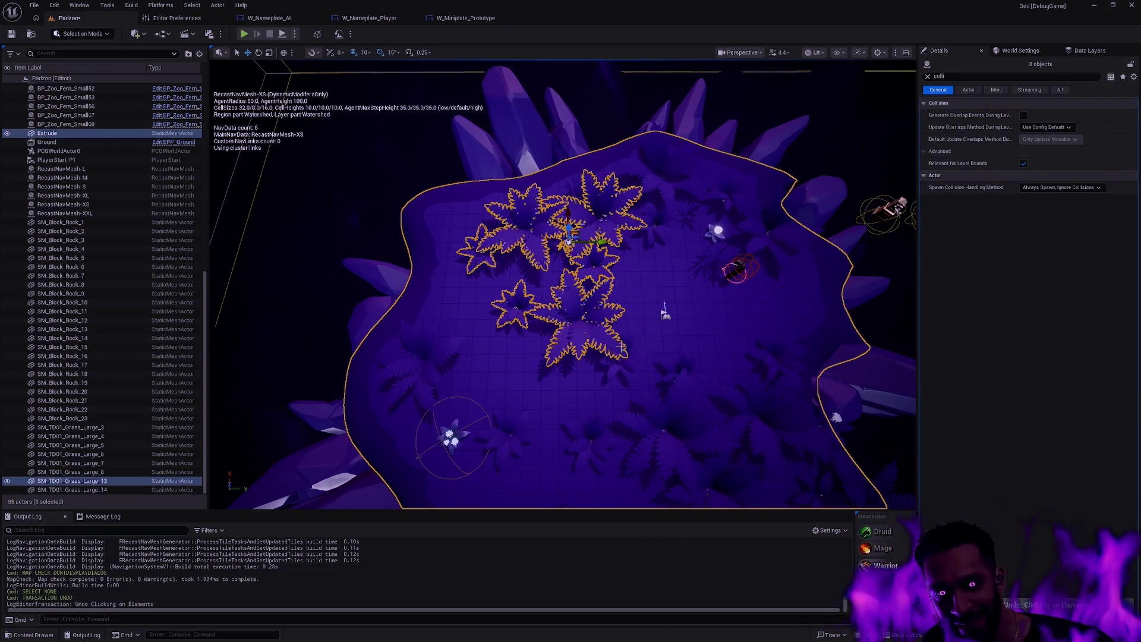
left_click(648, 301, "ctrl")
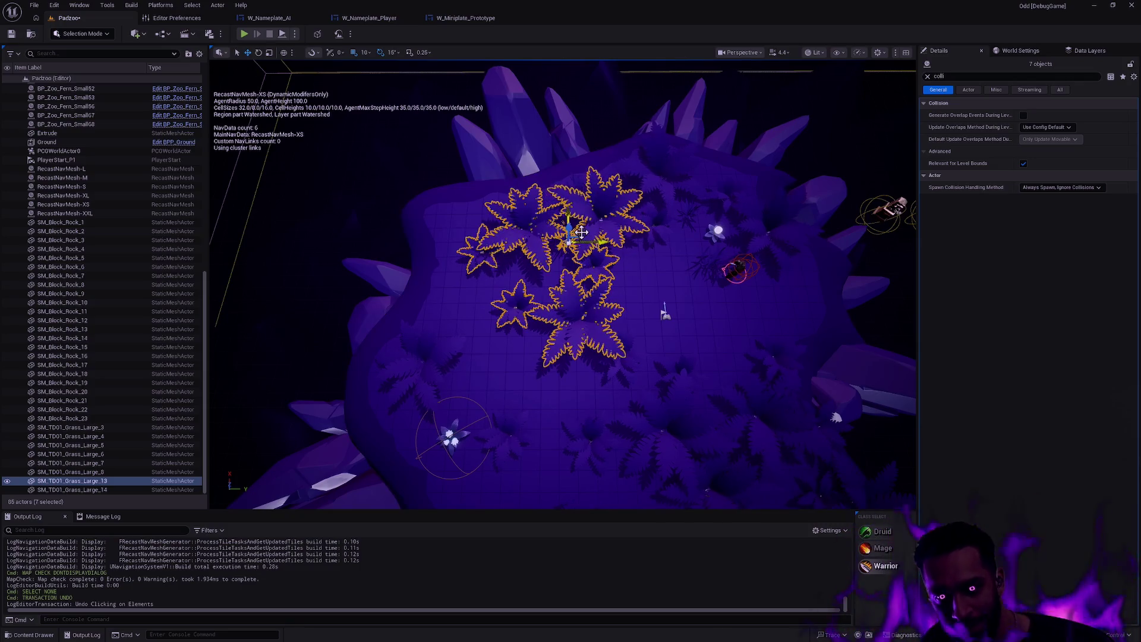
Drag the seven selected ferns toward the island's upper left and deselect them.
mouse_move(540, 241)
left_mouse_down()
mouse_move(544, 257)
mouse_move(533, 222)
left_mouse_up()
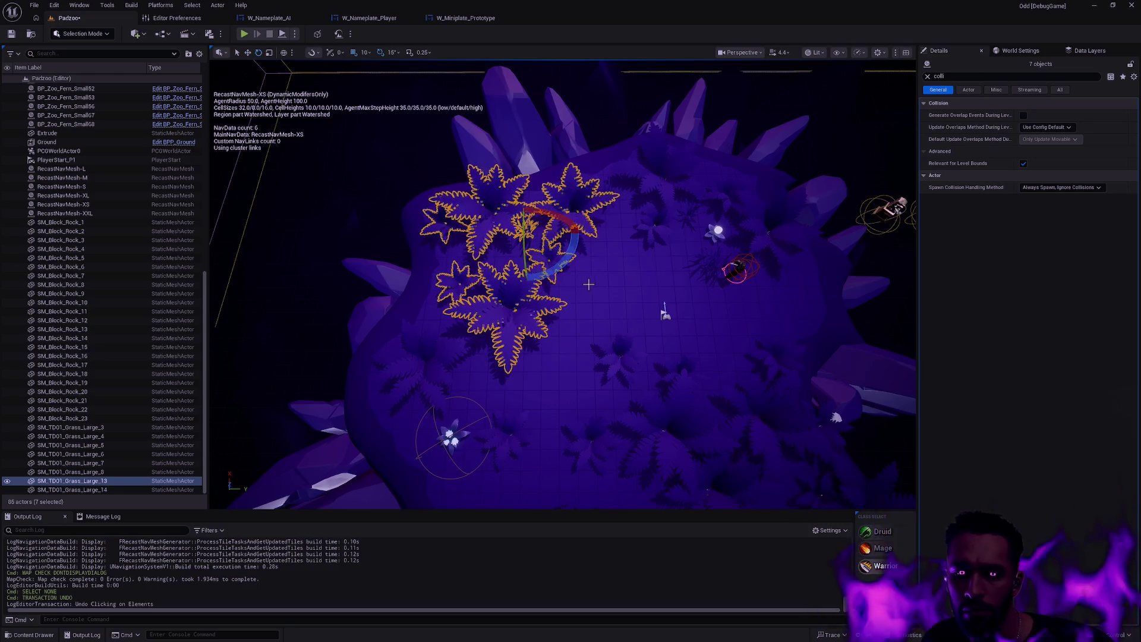
key("Escape")
mouse_move(629, 264)
left_mouse_down()
mouse_move(618, 279)
mouse_move(654, 267)
left_mouse_up()
Move a grass clump toward the island's right side.
left_click(557, 326)
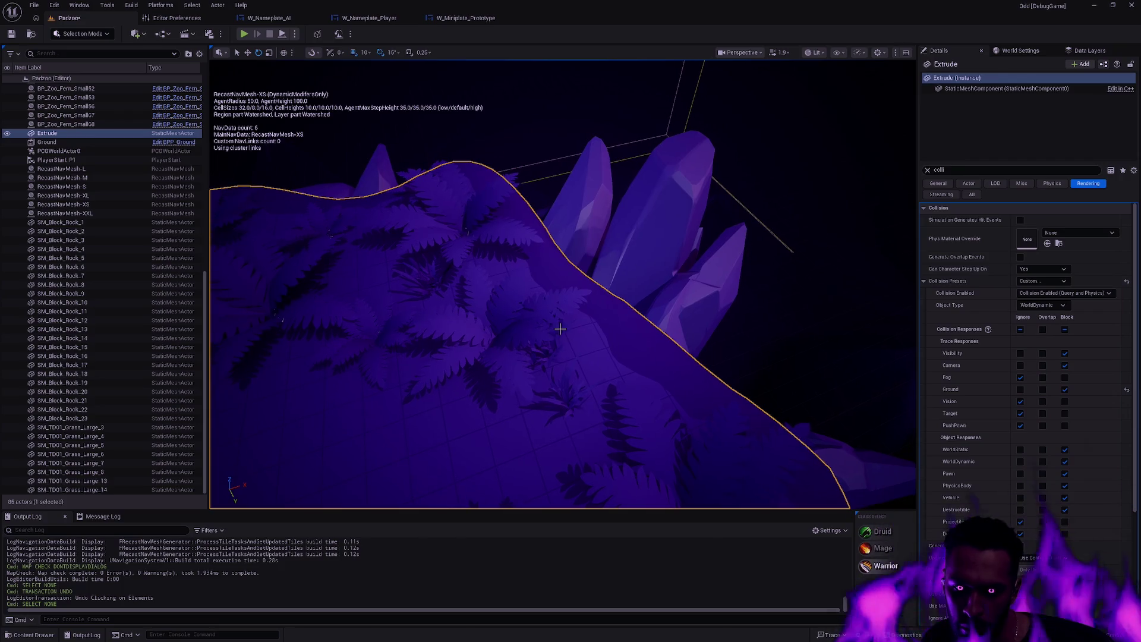
scroll(572, 326, "down", 5)
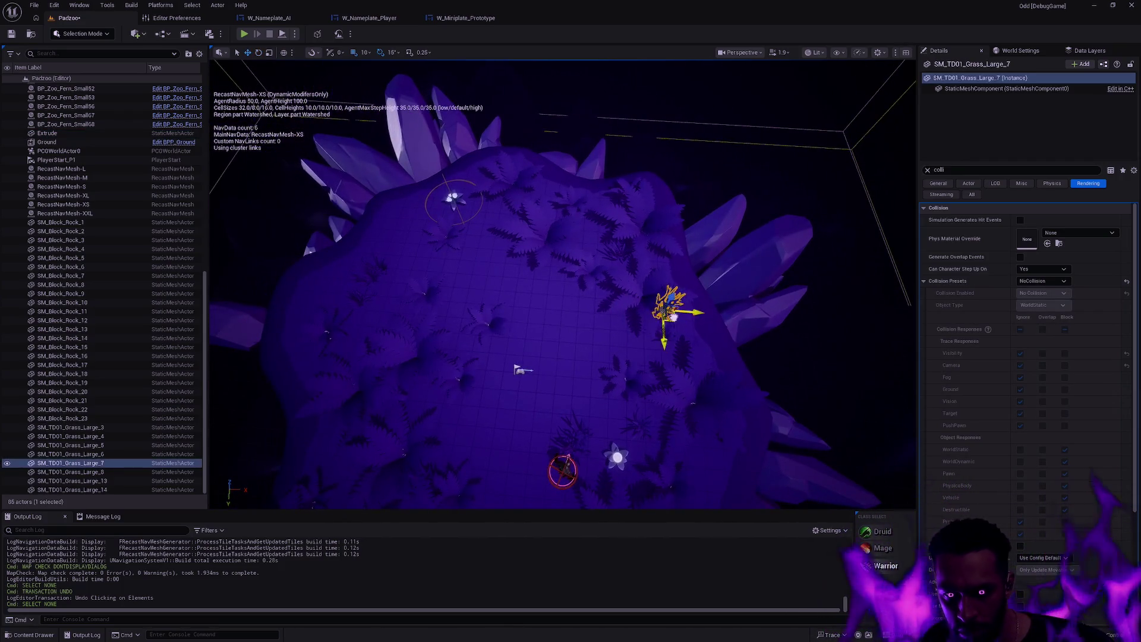
mouse_move(475, 281)
left_mouse_down()
mouse_move(339, 268)
mouse_move(601, 327)
left_mouse_up()
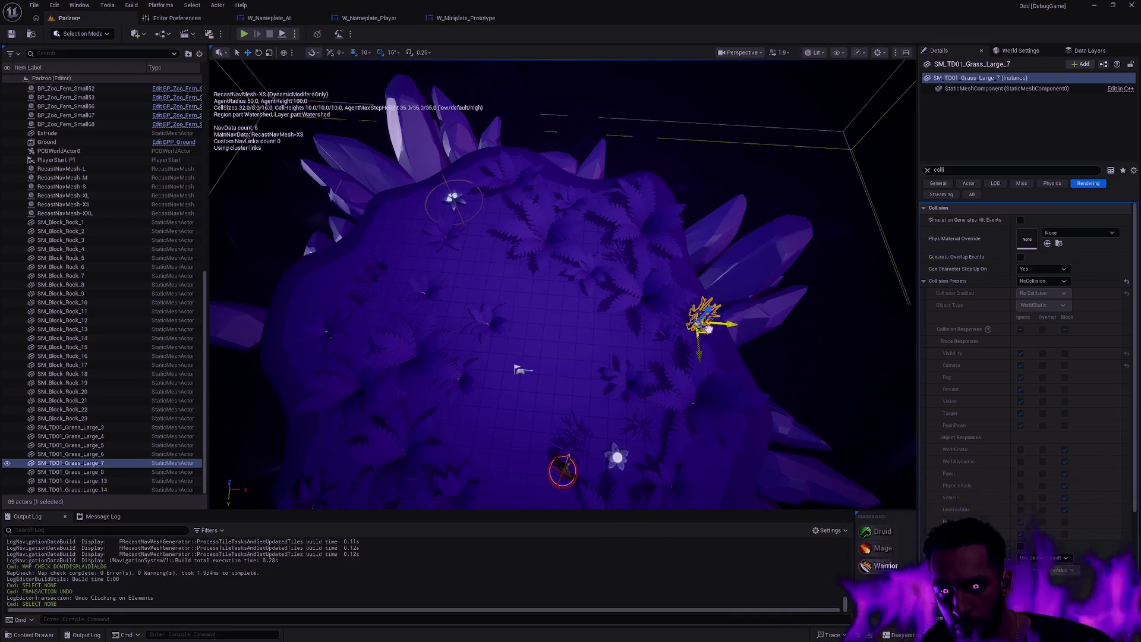
key("Escape")
scroll(562, 284, "up", 5)
scroll(599, 415, "up", 3)
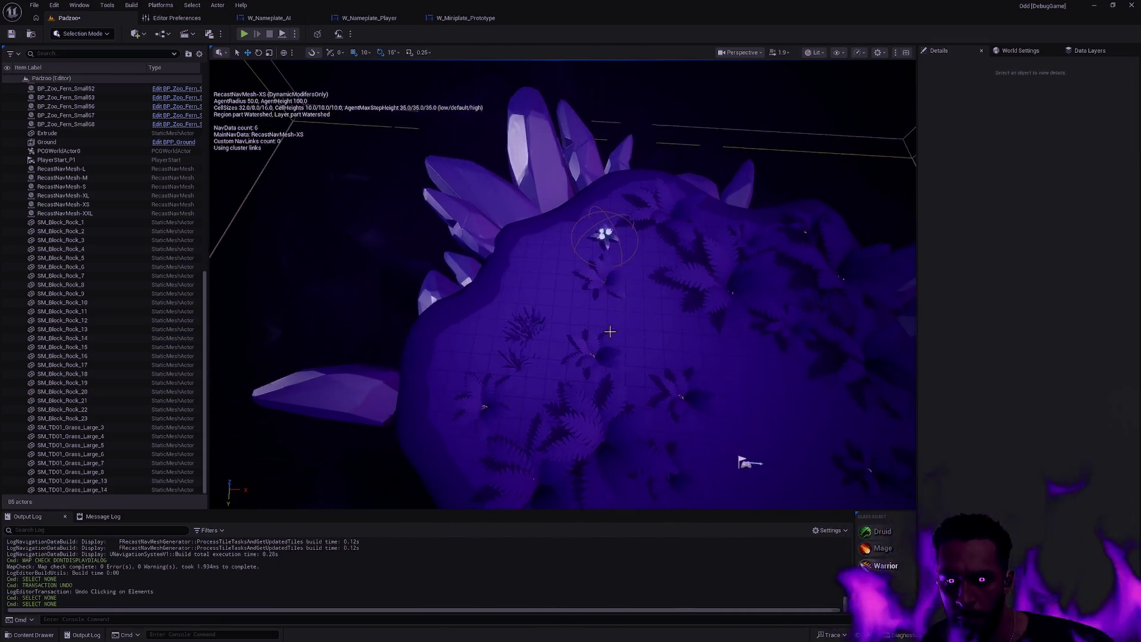
Reposition a large fern and three small ferns around the crystals.
left_click(599, 416)
key("f")
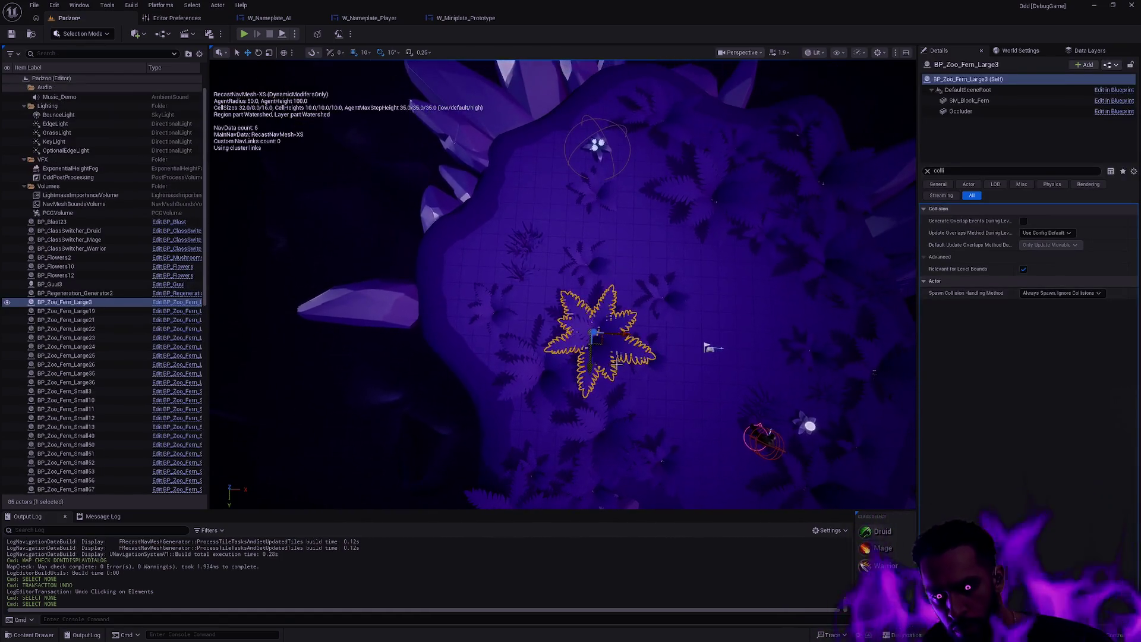
left_click_drag(599, 331, 464, 240)
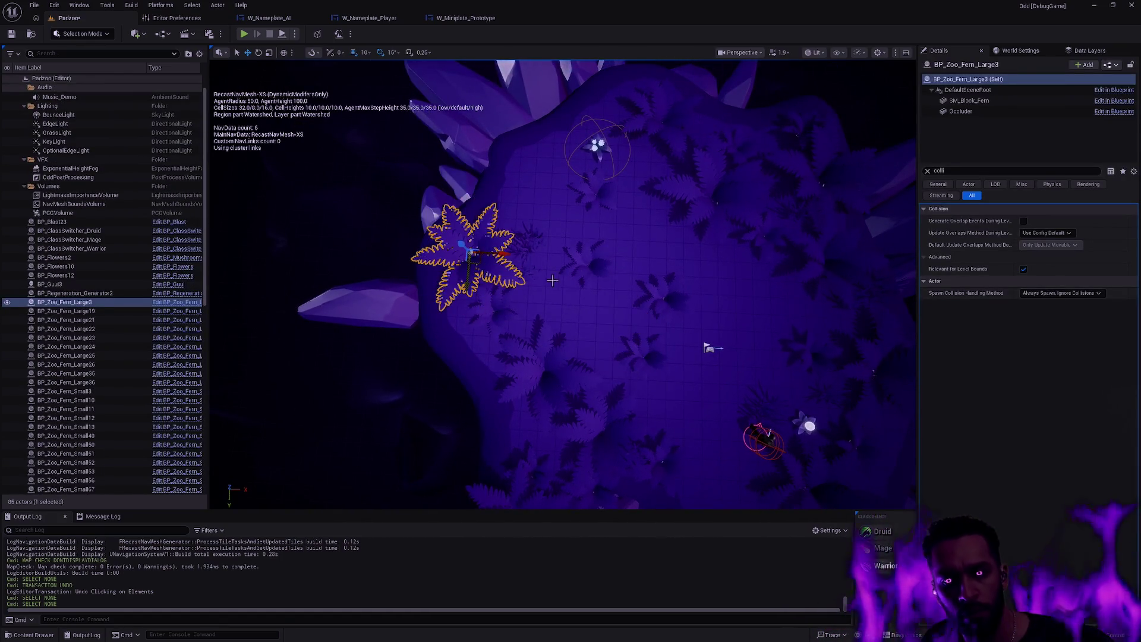
left_click(599, 291)
left_click_drag(598, 278, 488, 357)
left_click(689, 321)
left_click_drag(689, 321, 584, 322)
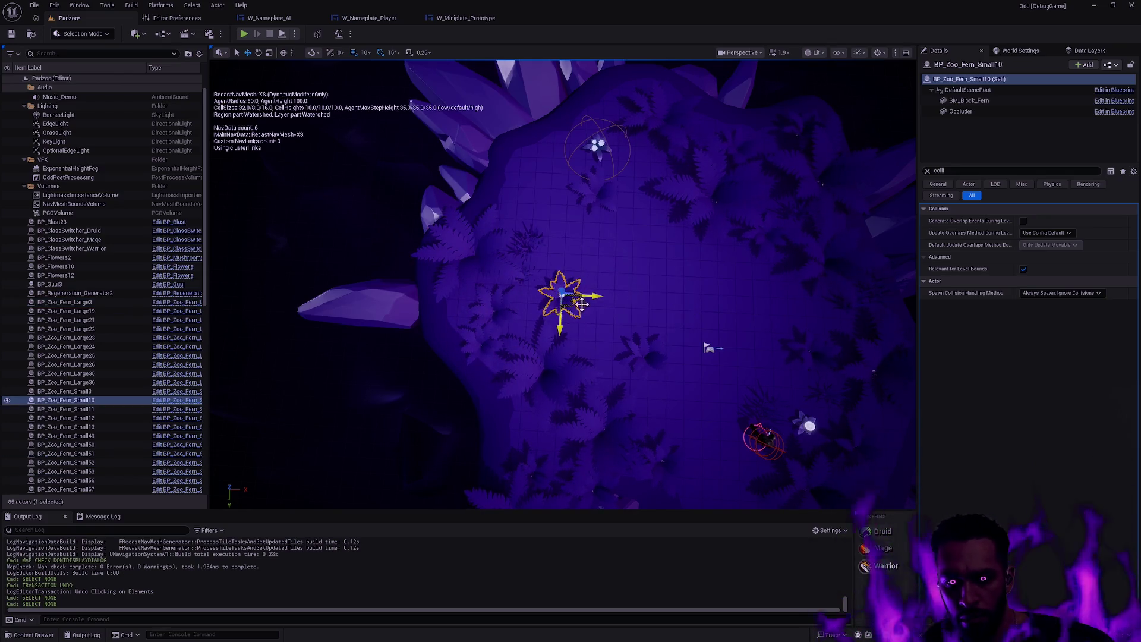
left_click(678, 357)
mouse_move(645, 359)
left_mouse_down()
mouse_move(534, 211)
mouse_move(507, 191)
left_mouse_up()
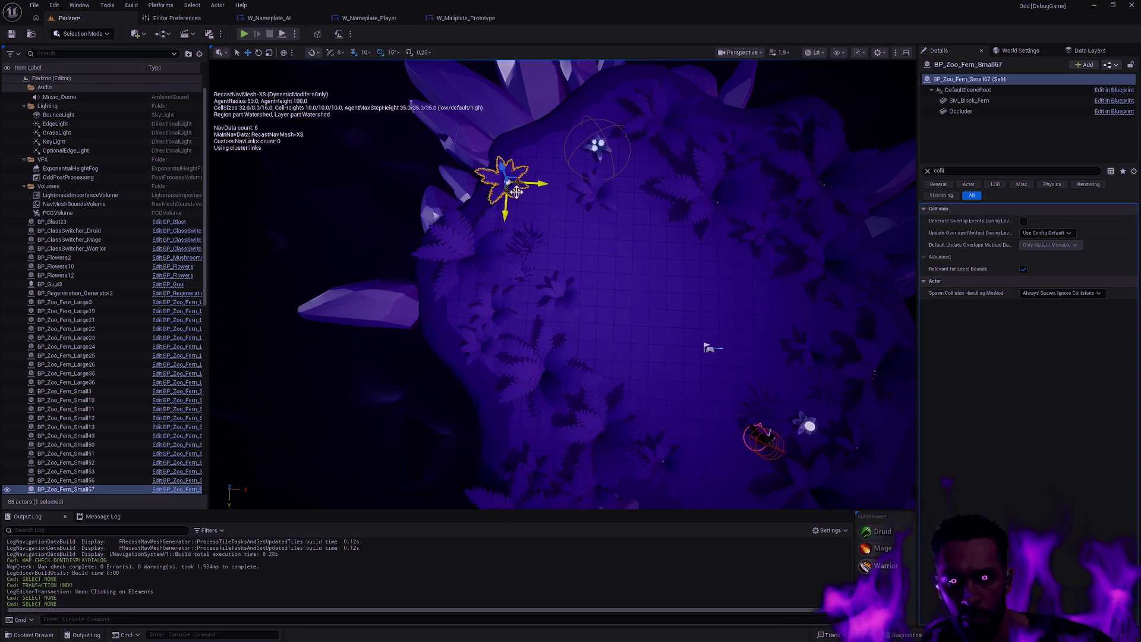
Move the large fern BP_Zoo_Fern_Large19 up toward the crystals.
scroll(564, 286, "up", 3)
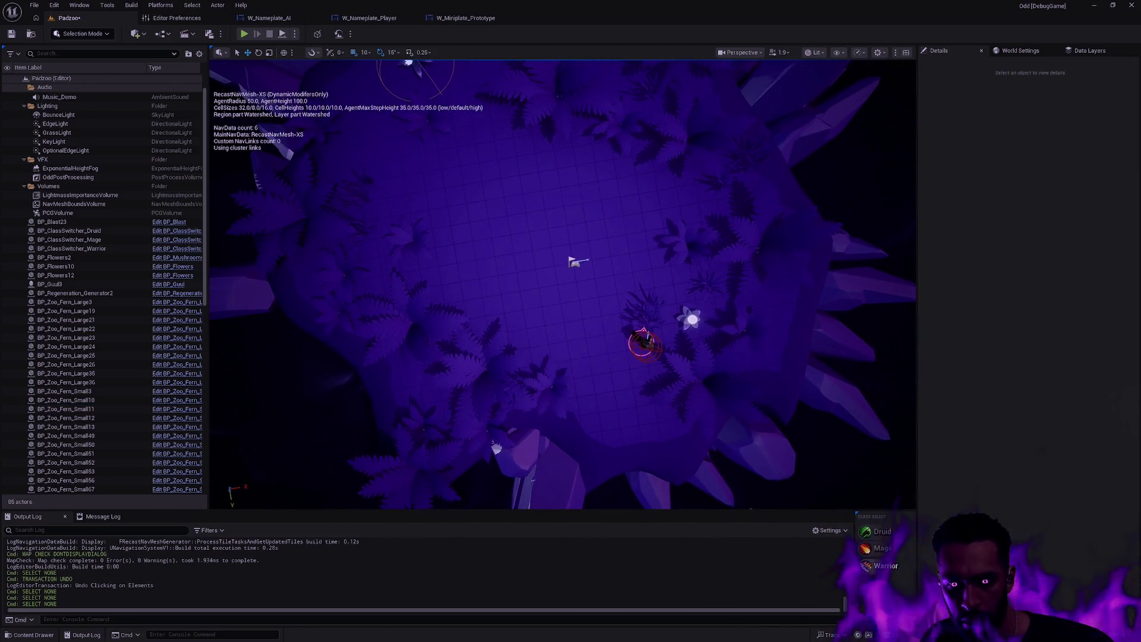
left_click(460, 416)
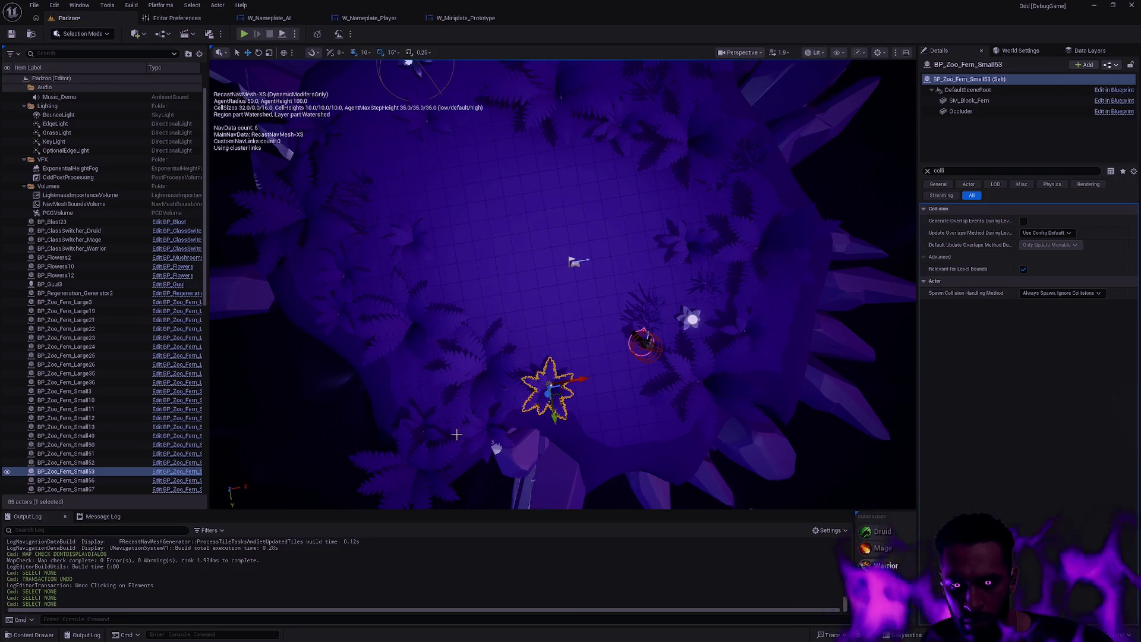
left_click(416, 455)
mouse_move(408, 460)
left_mouse_down()
mouse_move(408, 205)
mouse_move(488, 282)
left_mouse_up()
scroll(487, 282, "down", 1)
left_click_drag(565, 304, 505, 240)
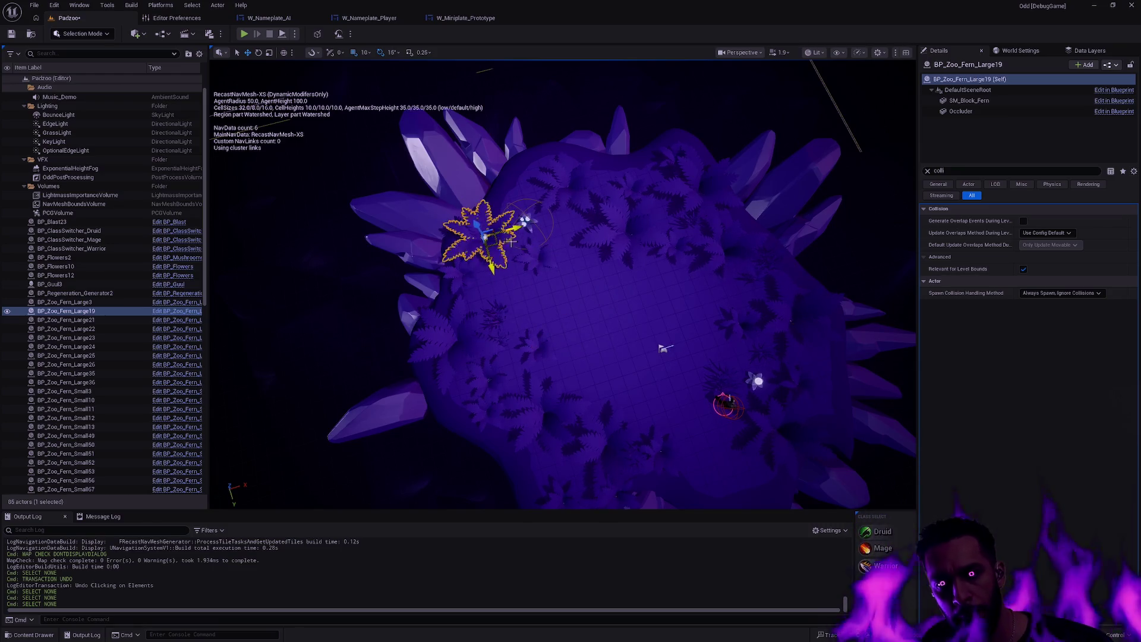
Move the BP_Guul3 actor up-left on the island.
left_click(665, 317)
mouse_move(665, 316)
left_mouse_down()
mouse_move(595, 324)
mouse_move(666, 317)
left_mouse_up()
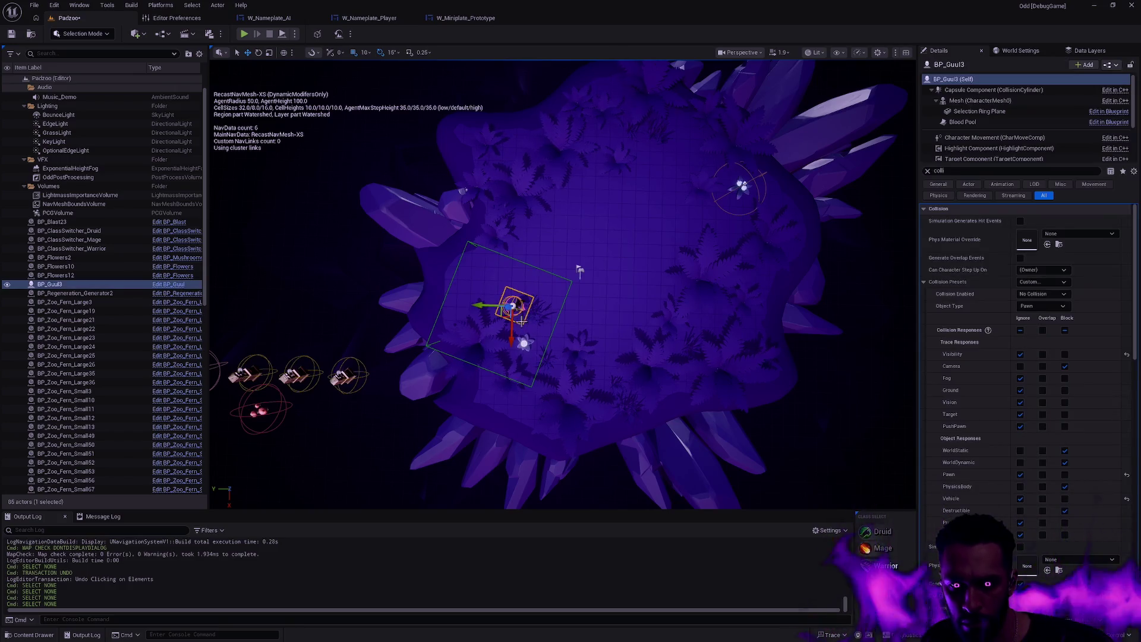
left_click_drag(501, 314, 469, 276)
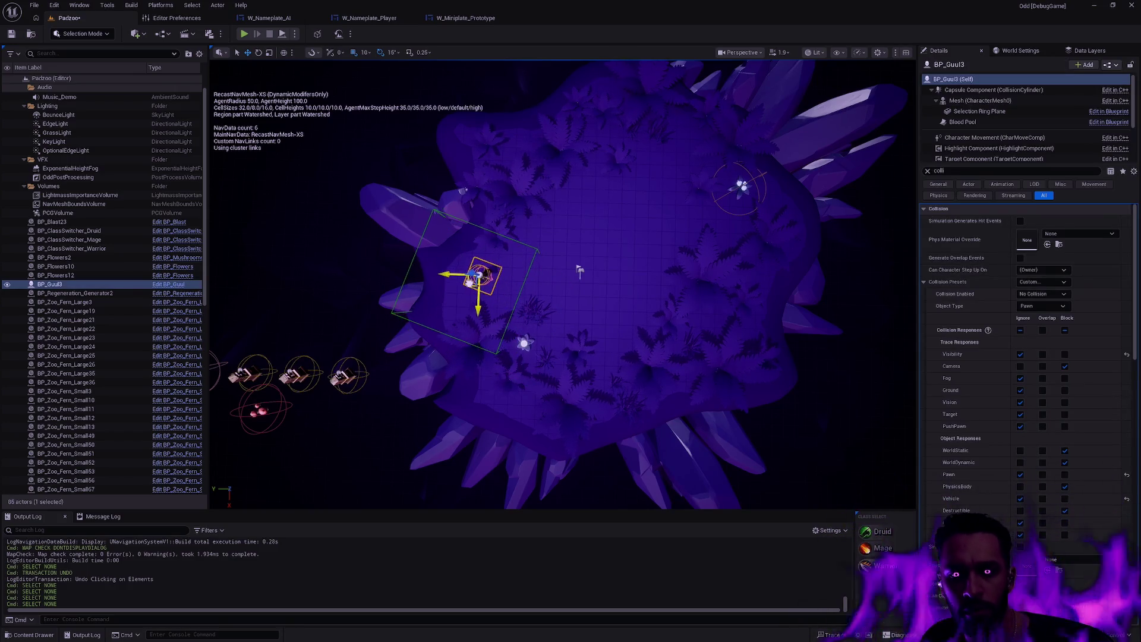
key("Escape")
Tilt the edge crystal SM_Block_Rock_17 by -15 degrees with the rotate gizmo.
mouse_move(577, 389)
left_mouse_down()
mouse_move(565, 374)
mouse_move(577, 390)
left_mouse_up()
left_click(577, 389)
key("e")
left_click_drag(525, 336, 535, 334)
left_click(662, 409)
Stand SM_Block_Rock_13 more upright, then Alt-drag copies of Rock_2, 7 and 8 toward the island centre.
left_click(629, 392)
left_click_drag(576, 399, 685, 424)
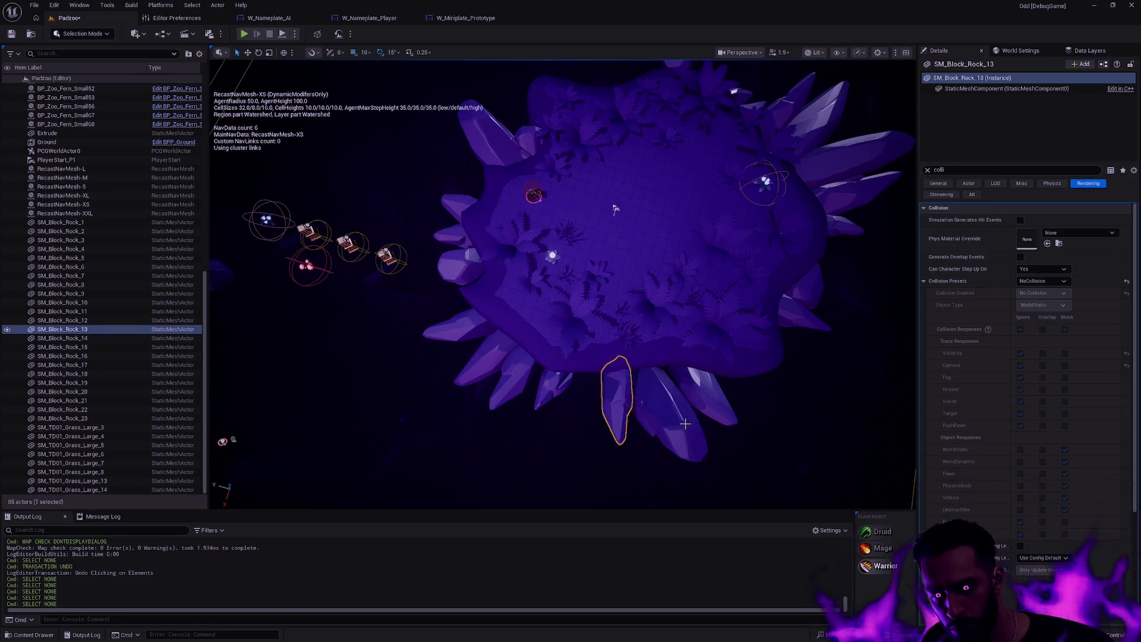
left_click(794, 156)
left_click(862, 156, "ctrl")
left_click(832, 202, "ctrl")
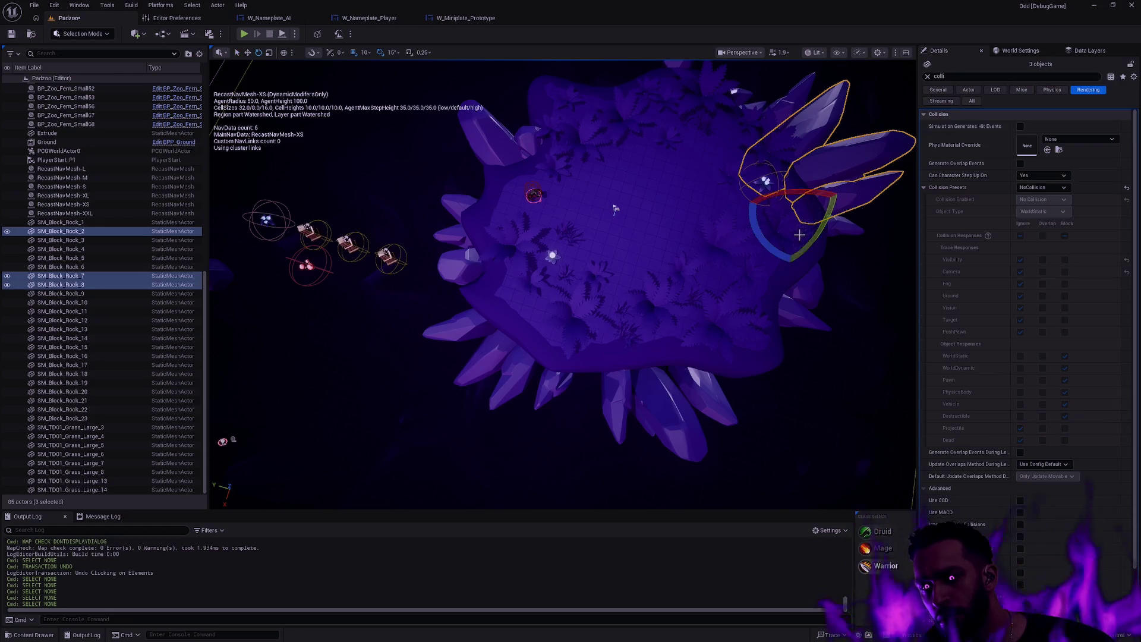
mouse_move(795, 229)
left_mouse_down()
mouse_move(583, 389)
mouse_move(572, 355)
mouse_move(544, 394)
mouse_move(580, 399)
mouse_move(532, 355)
mouse_move(566, 351)
mouse_move(586, 293)
left_mouse_up()
key("f")
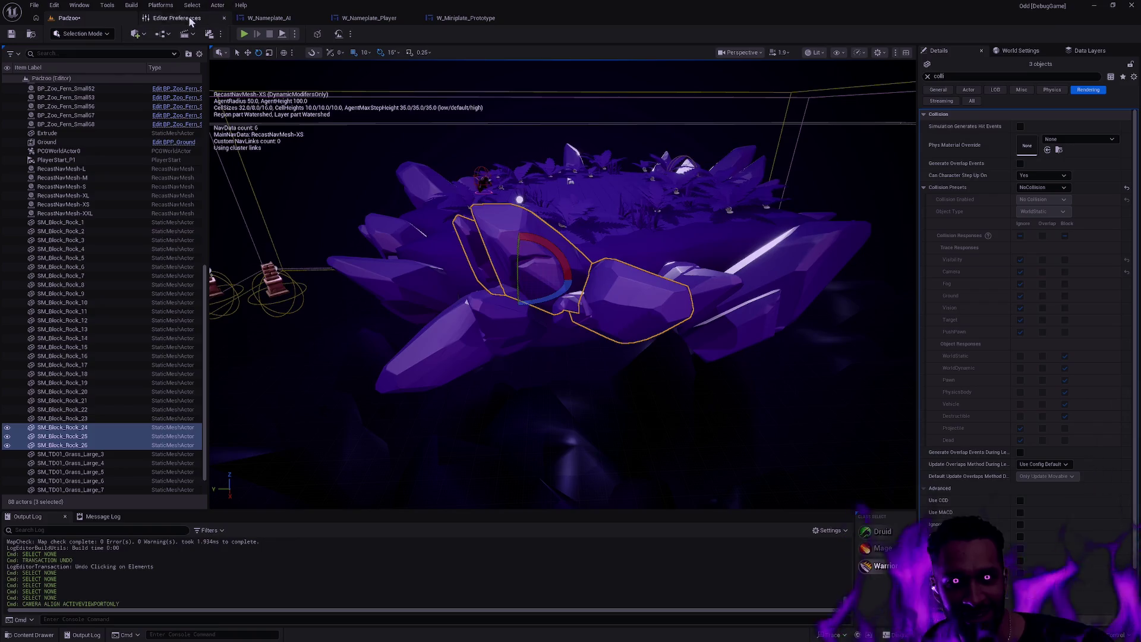
After checking Editor Preferences, rotate the copied crystals SM_Block_Rock_24–26 to a new orientation.
left_click(177, 18)
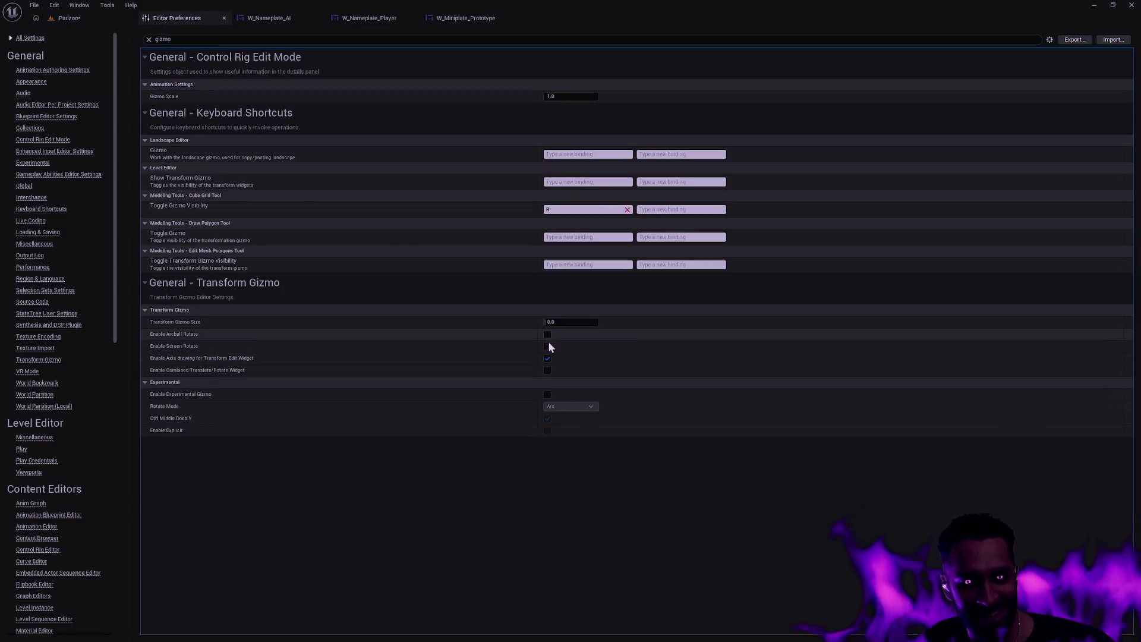
left_click(69, 18)
mouse_move(526, 273)
left_mouse_down()
mouse_move(515, 284)
mouse_move(491, 242)
mouse_move(545, 302)
mouse_move(619, 291)
left_mouse_up()
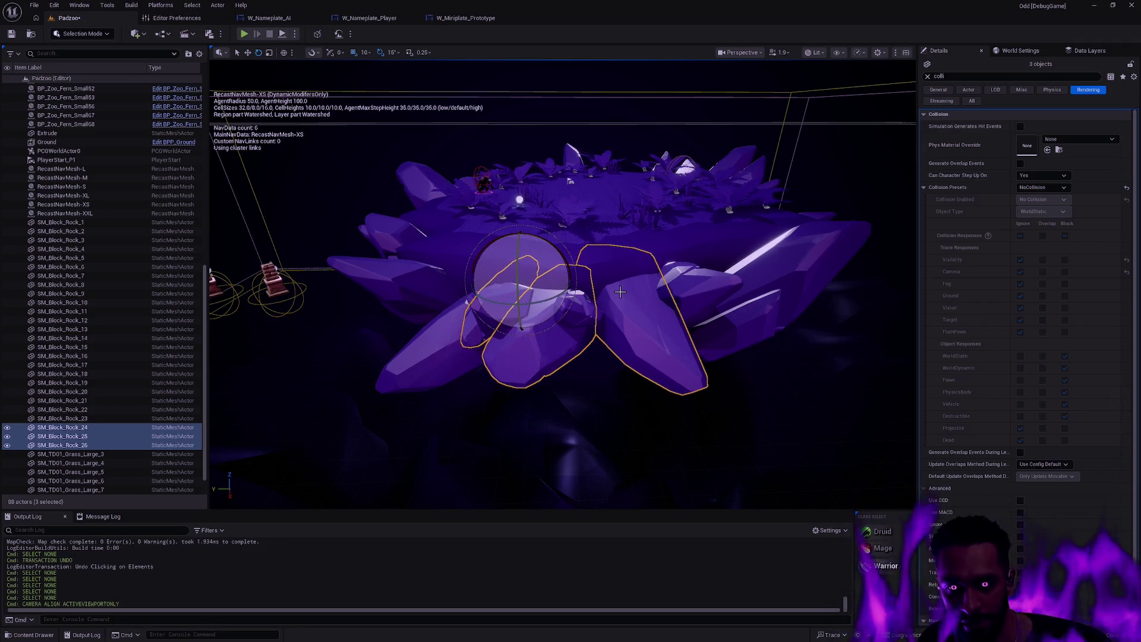
Delete copied crystals and undo one deletion, leaving SM_Block_Rock_26 removed and 87 actors.
key("w")
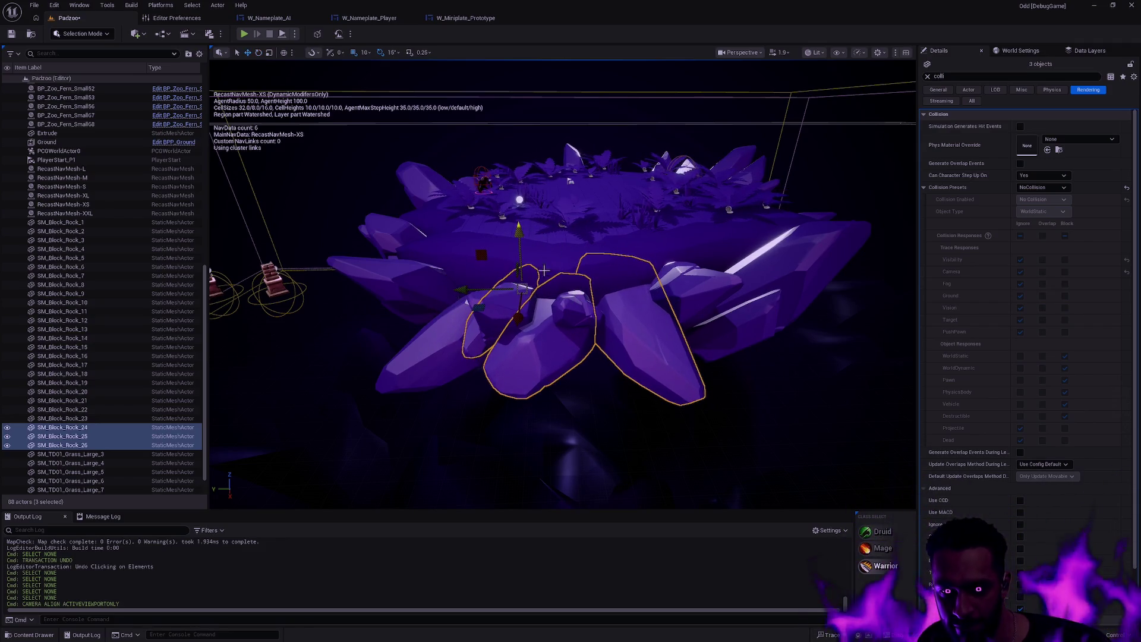
left_click_drag(519, 290, 702, 353)
left_click(630, 357)
left_click(628, 355)
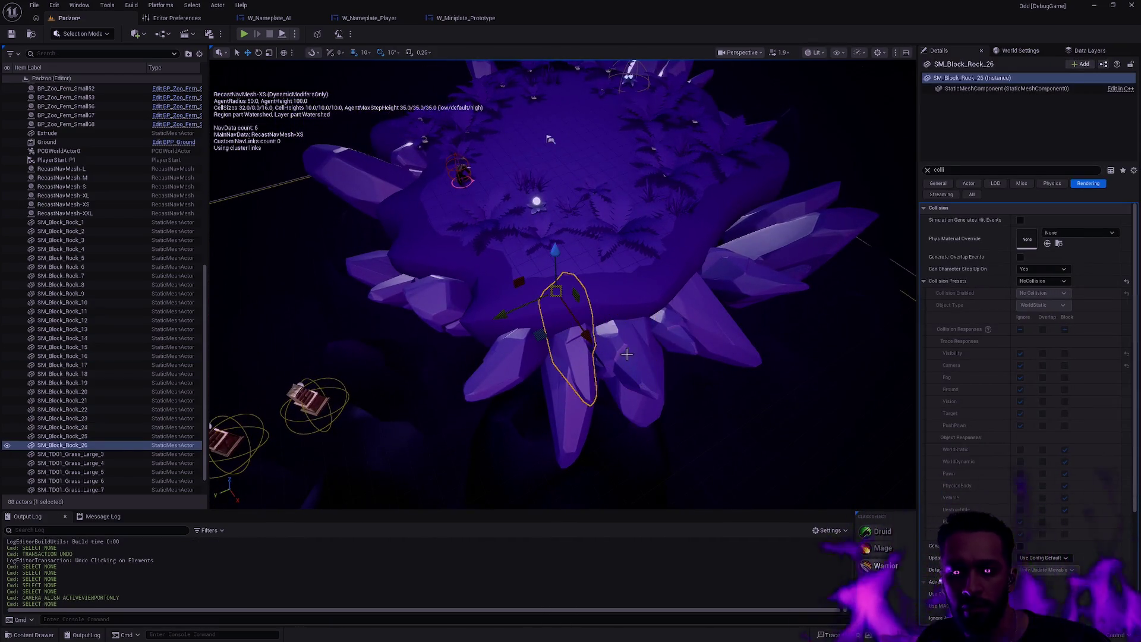
key("Delete")
left_click(628, 350)
key("Delete")
mouse_move(628, 350)
left_mouse_down()
mouse_move(612, 362)
mouse_move(663, 369)
left_mouse_up()
key("ctrl+z")
key("ctrl+z")
key("ctrl+z")
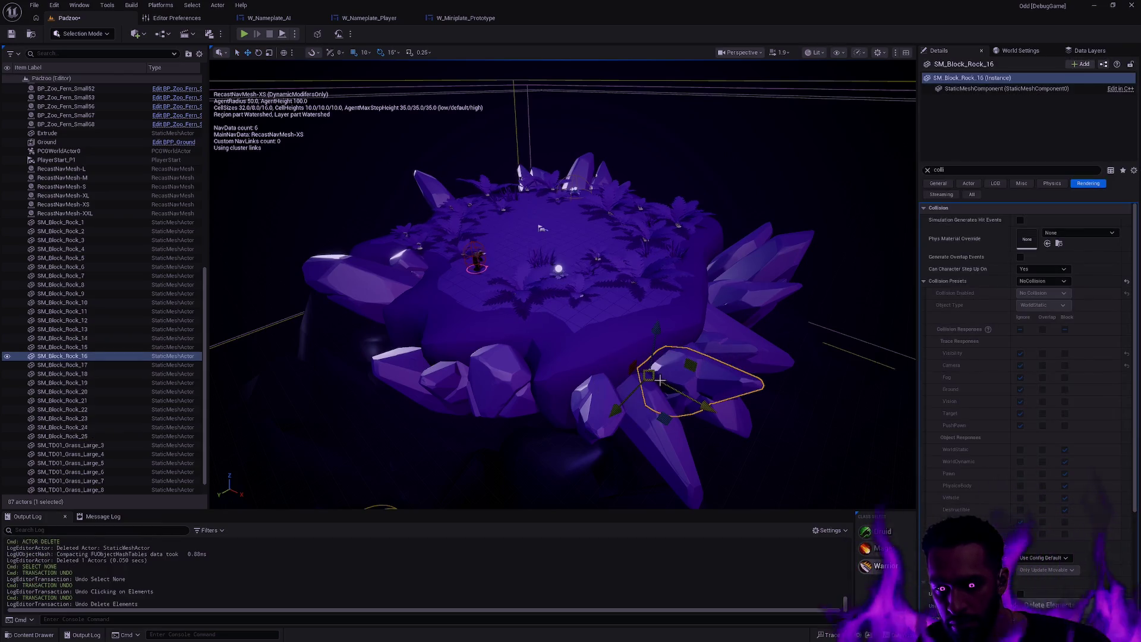
Move SM_Block_Rock_16 to the island's front-left edge.
mouse_move(643, 387)
left_mouse_down()
mouse_move(656, 384)
mouse_move(550, 402)
left_mouse_up()
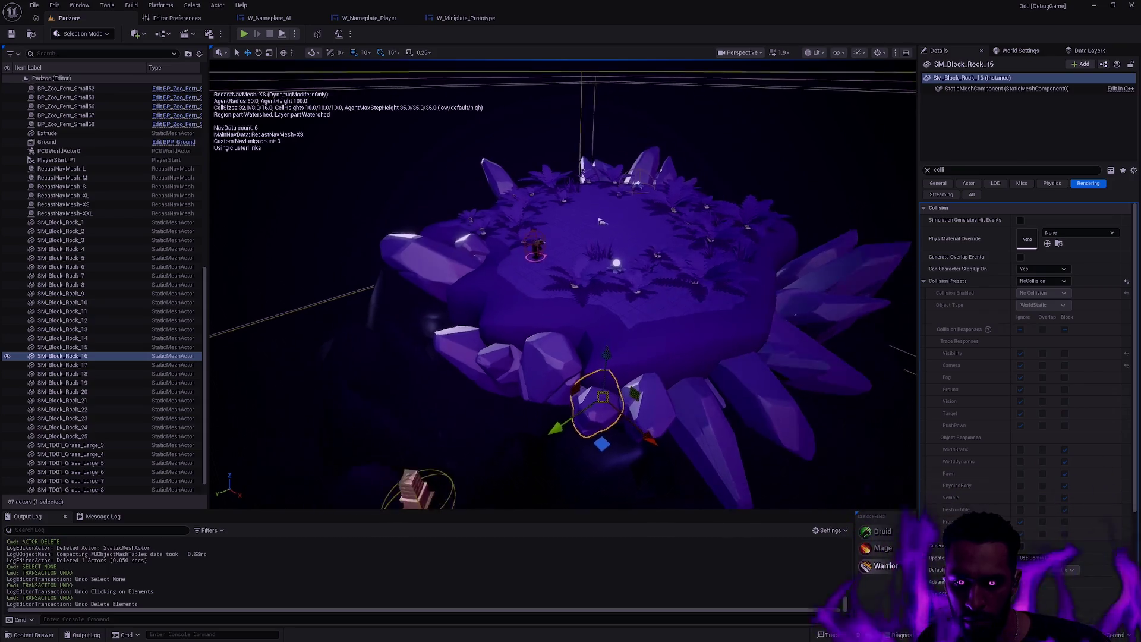
mouse_move(751, 190)
left_mouse_down()
mouse_move(682, 407)
mouse_move(596, 454)
mouse_move(610, 452)
mouse_move(555, 455)
mouse_move(642, 336)
left_mouse_up()
key("Escape")
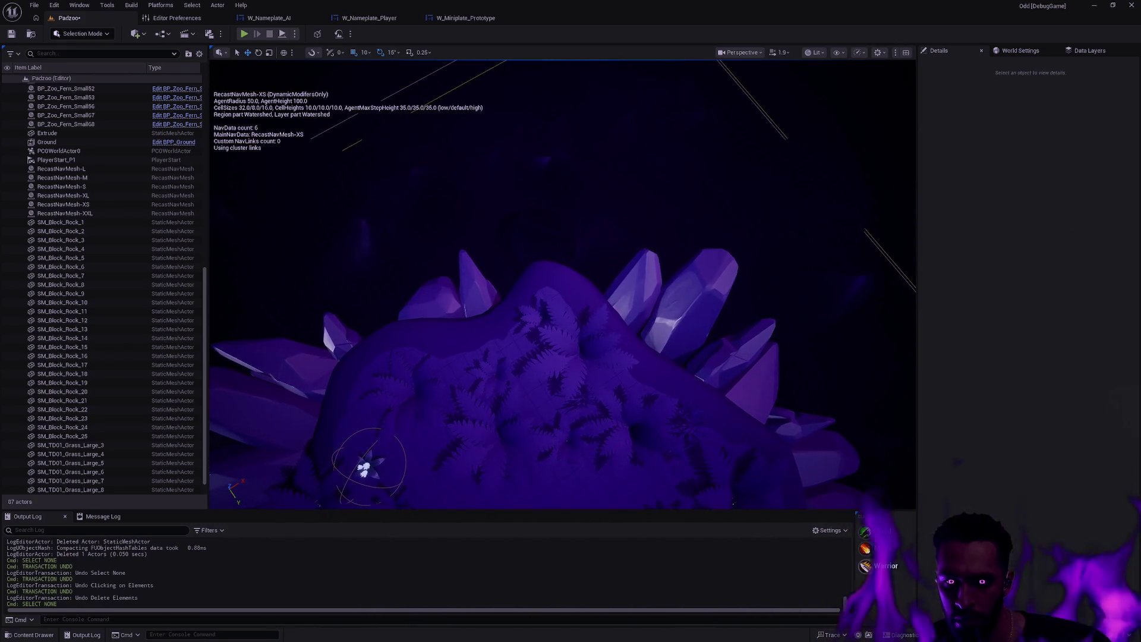
Inspect crystals such as SM_Block_Rock_11 from above, then hide the navmesh display.
left_click(641, 336)
left_click(505, 323)
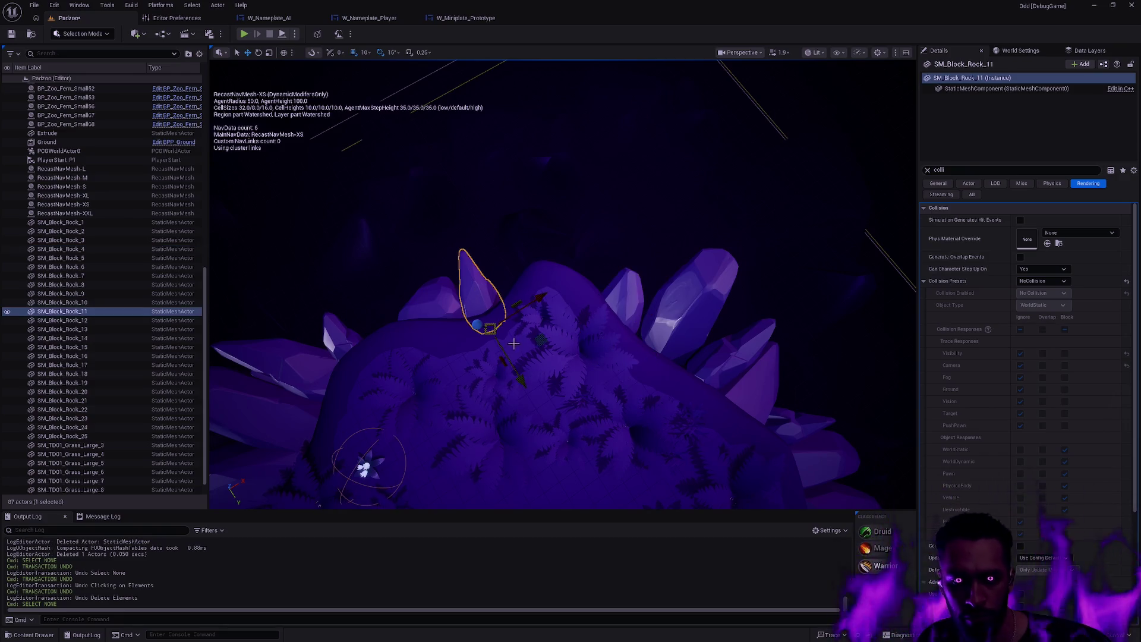
key("Escape")
left_click_drag(495, 327, 494, 446)
left_click(636, 333)
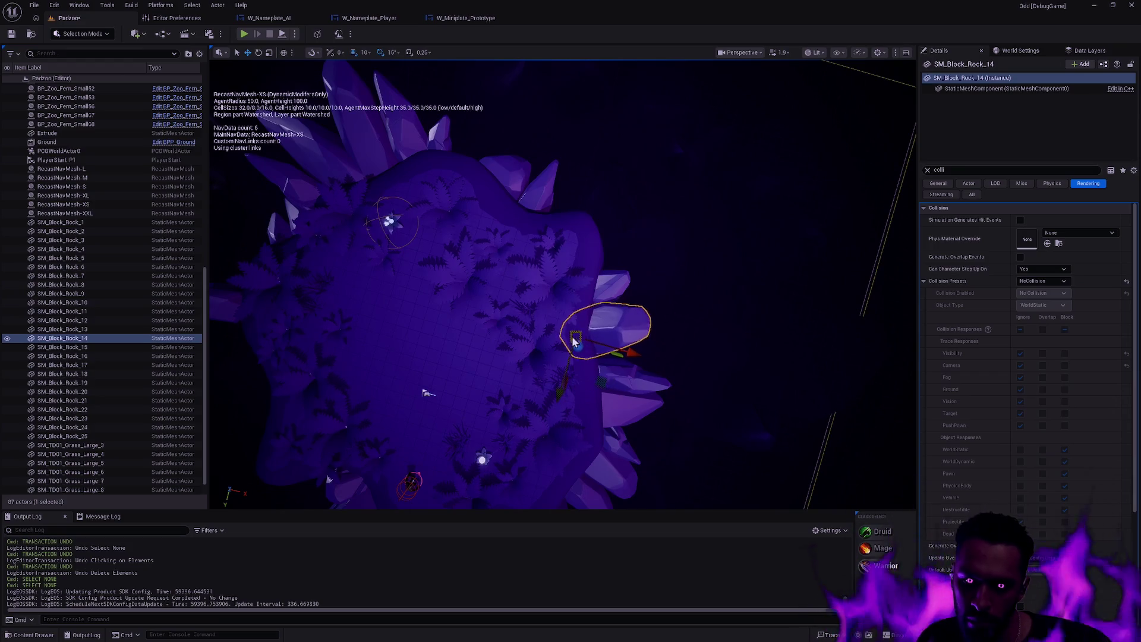
key("Escape")
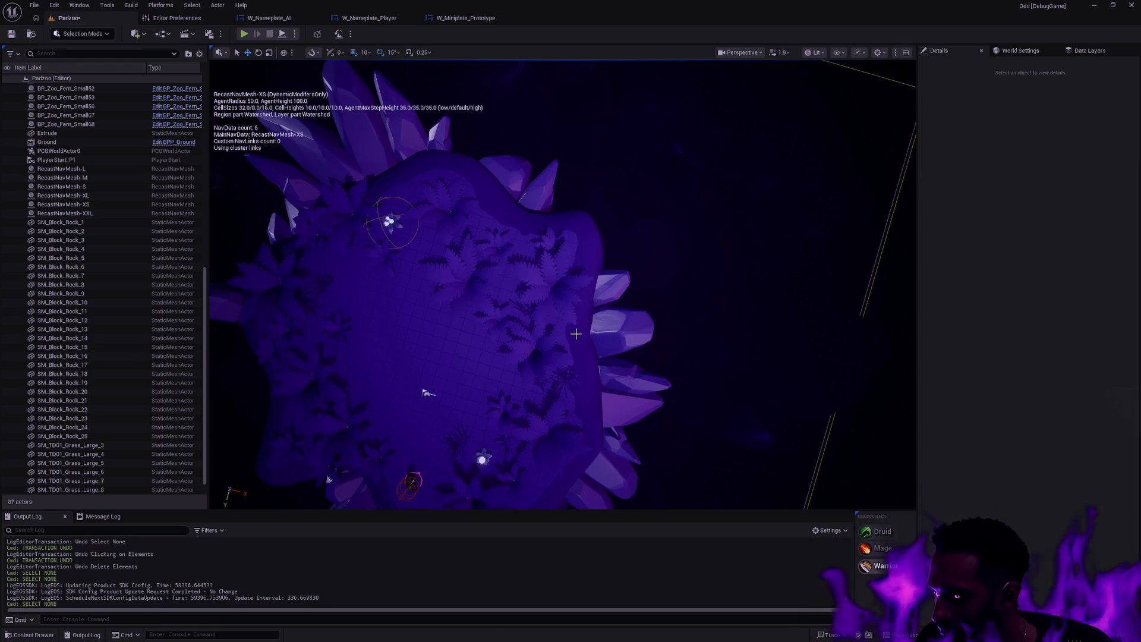
key("p")
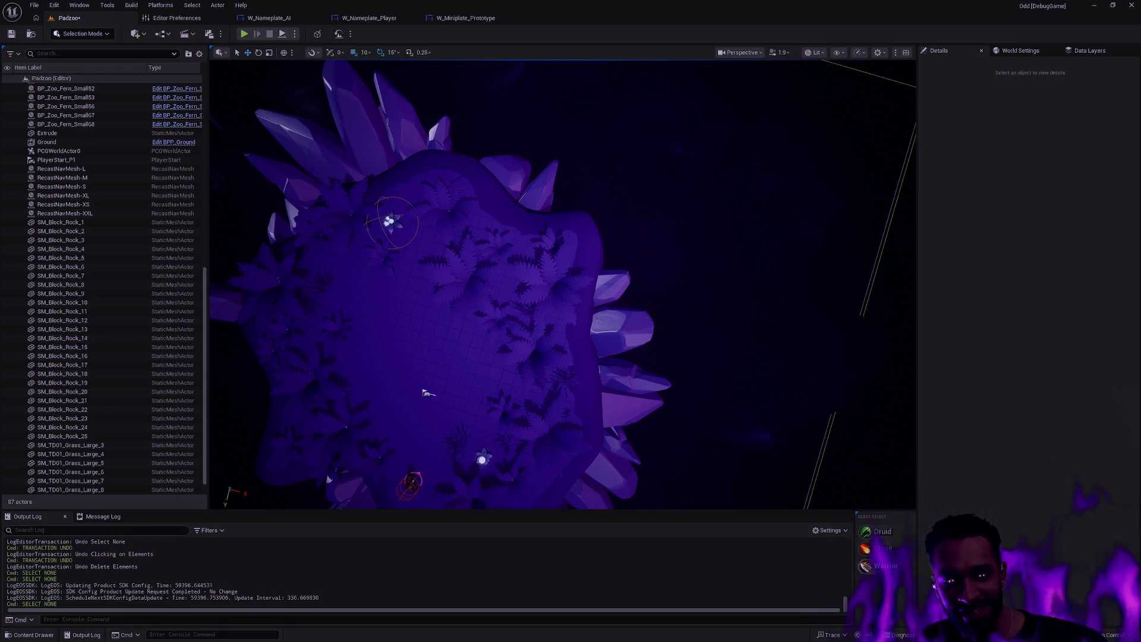
key("p")
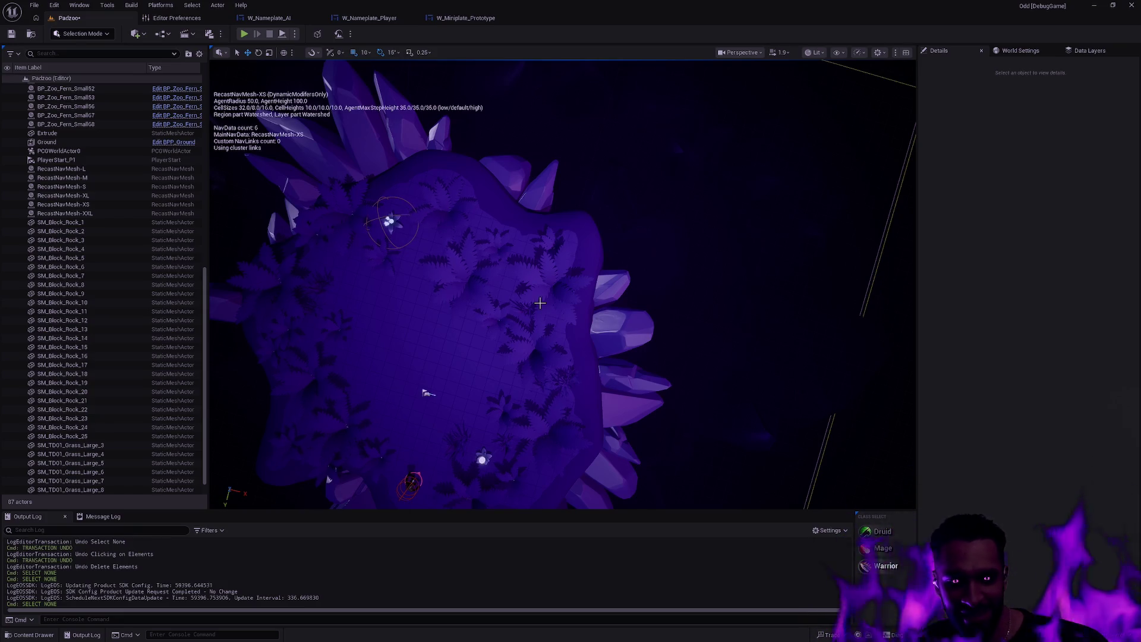
scroll(546, 286, "up", 5)
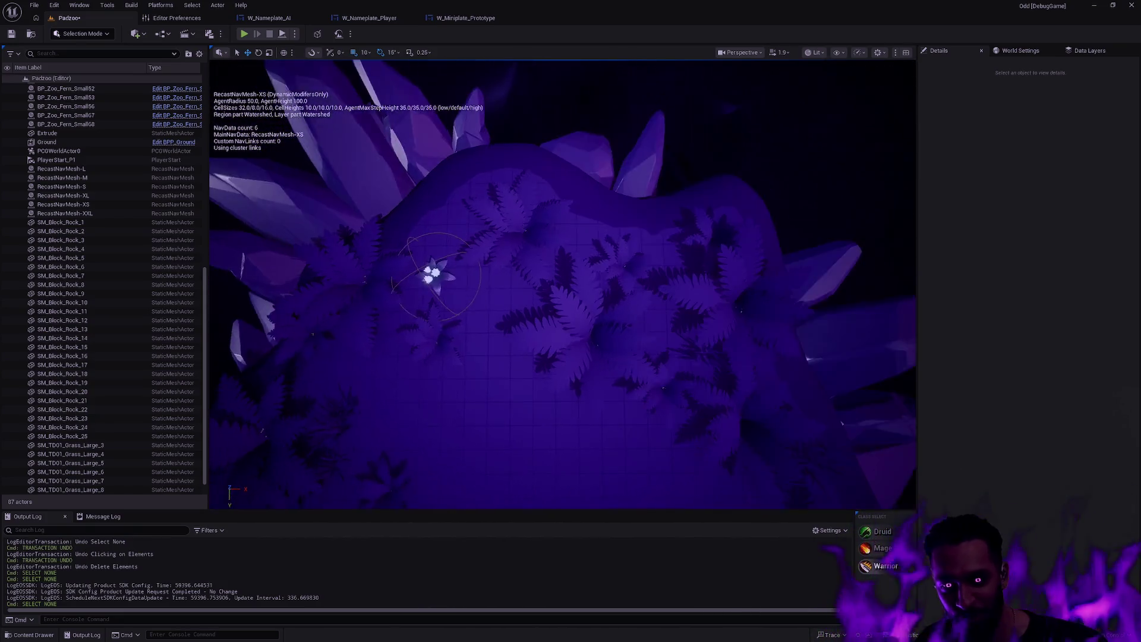
left_click(630, 329)
mouse_move(630, 329)
left_mouse_down()
mouse_move(446, 460)
mouse_move(484, 387)
mouse_move(495, 387)
left_mouse_up()
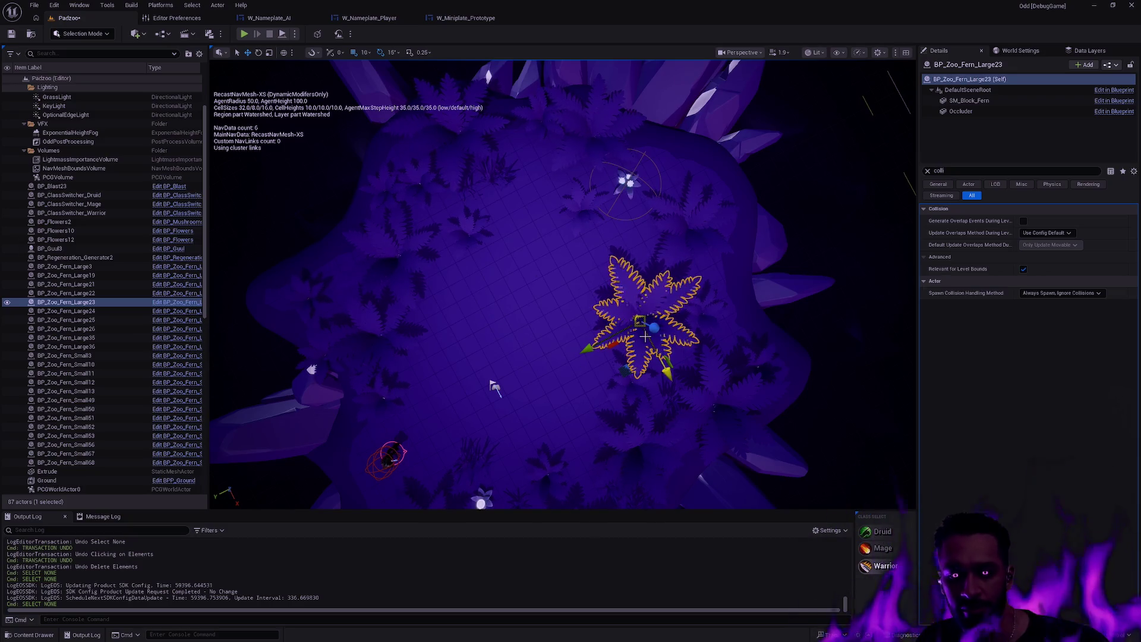
Back in the Padzoo level, move PlayerStart_P1 up-right across the island.
key("d")
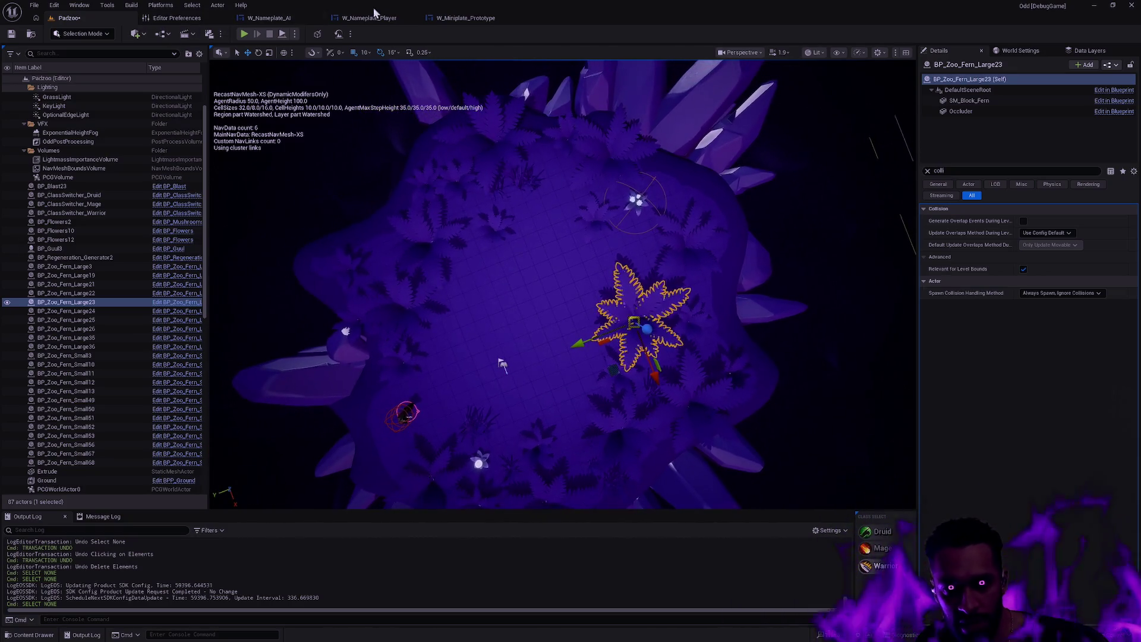
left_click(173, 18)
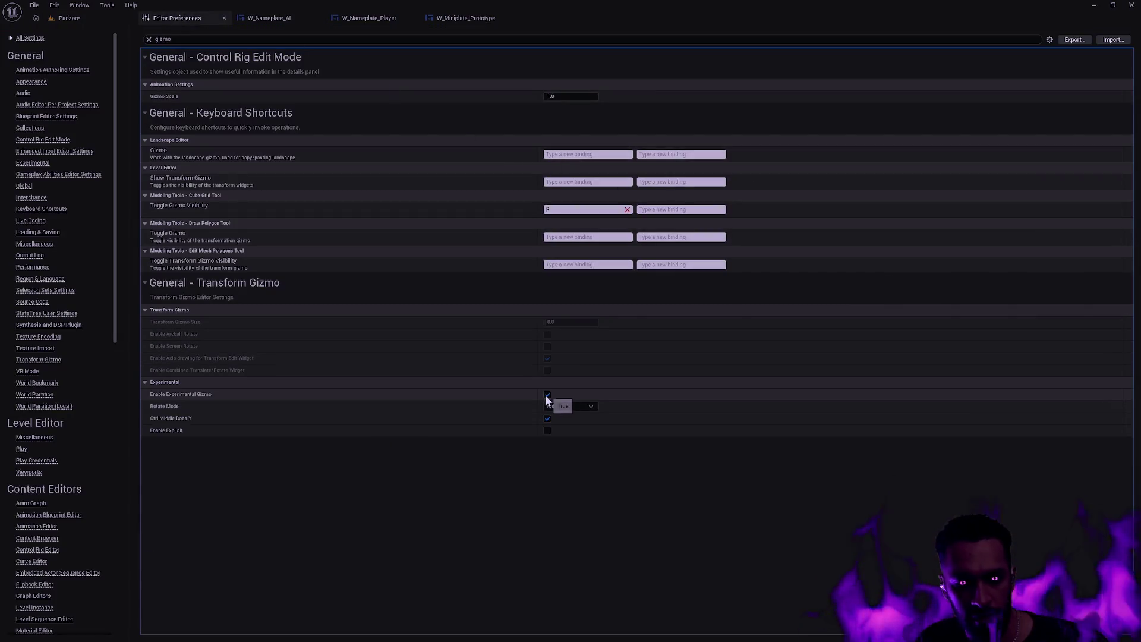
left_click(119, 18)
mouse_move(693, 379)
left_mouse_down()
mouse_move(629, 371)
mouse_move(531, 279)
mouse_move(579, 302)
mouse_move(606, 337)
left_mouse_up()
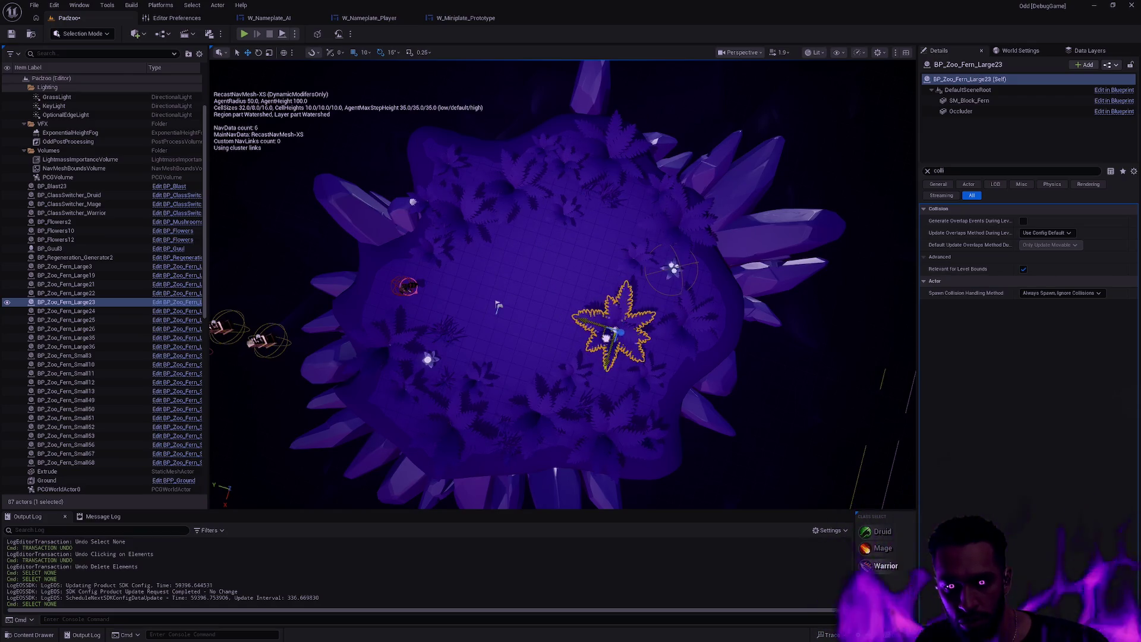
left_click(669, 313)
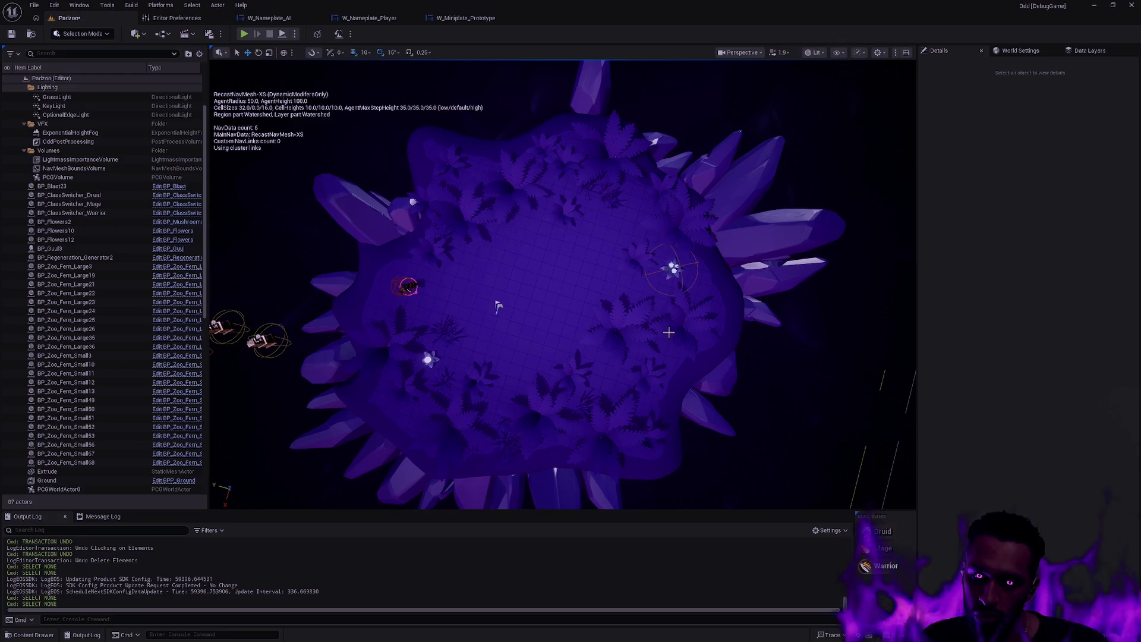
left_click(501, 305)
mouse_move(496, 317)
left_mouse_down()
mouse_move(572, 290)
mouse_move(608, 259)
left_mouse_up()
Delete the small fern BP_Zoo_Fern_Small51, leaving 86 actors.
left_click(636, 262)
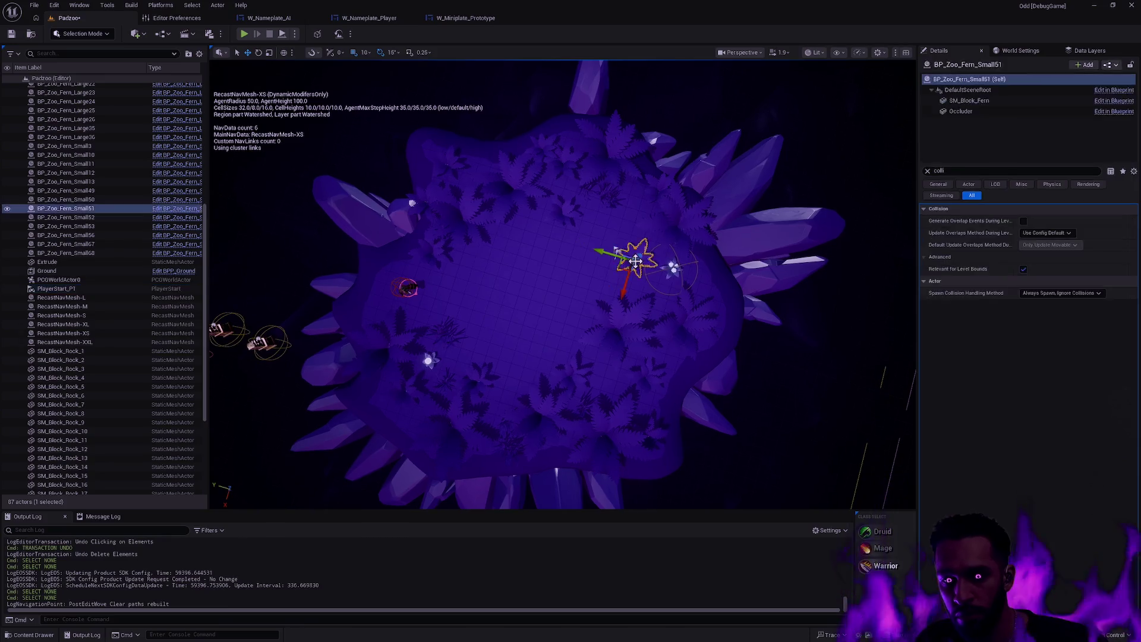
key("Delete")
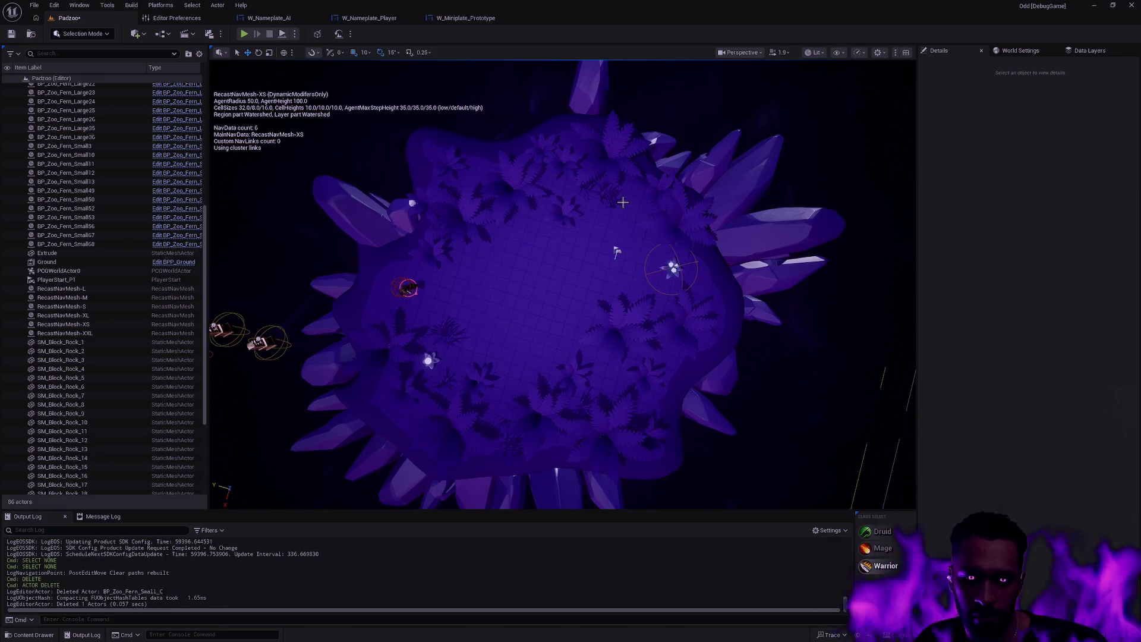
mouse_move(622, 202)
left_mouse_down()
mouse_move(527, 307)
mouse_move(440, 307)
mouse_move(495, 307)
mouse_move(501, 346)
left_mouse_up()
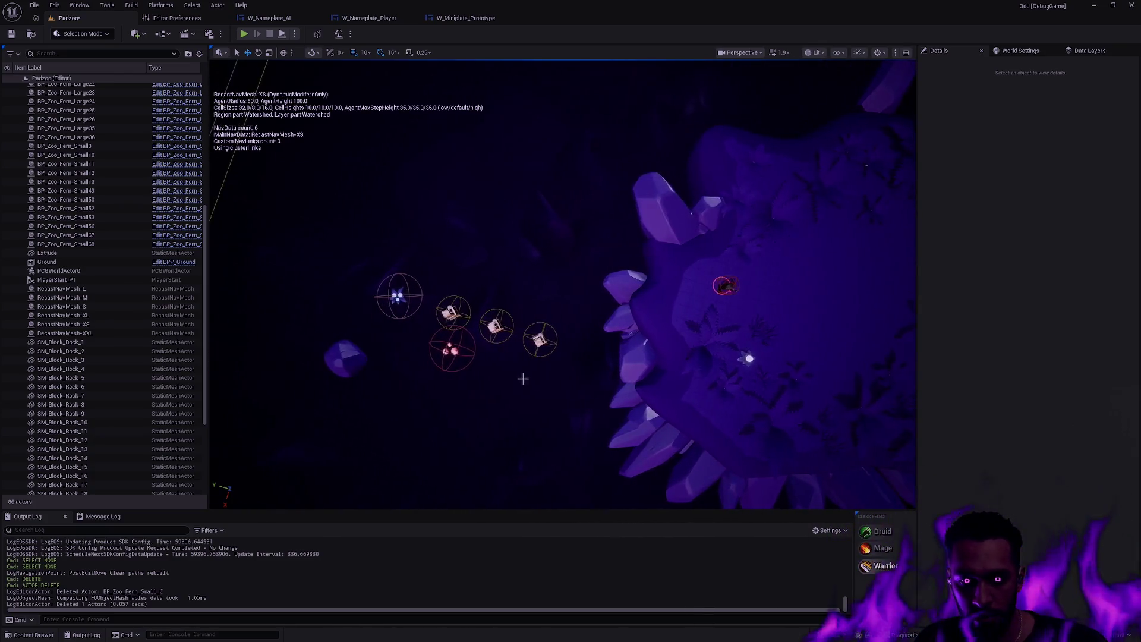
Move the BP_Flowers2 pickup onto the island near the red marker.
left_click(452, 348)
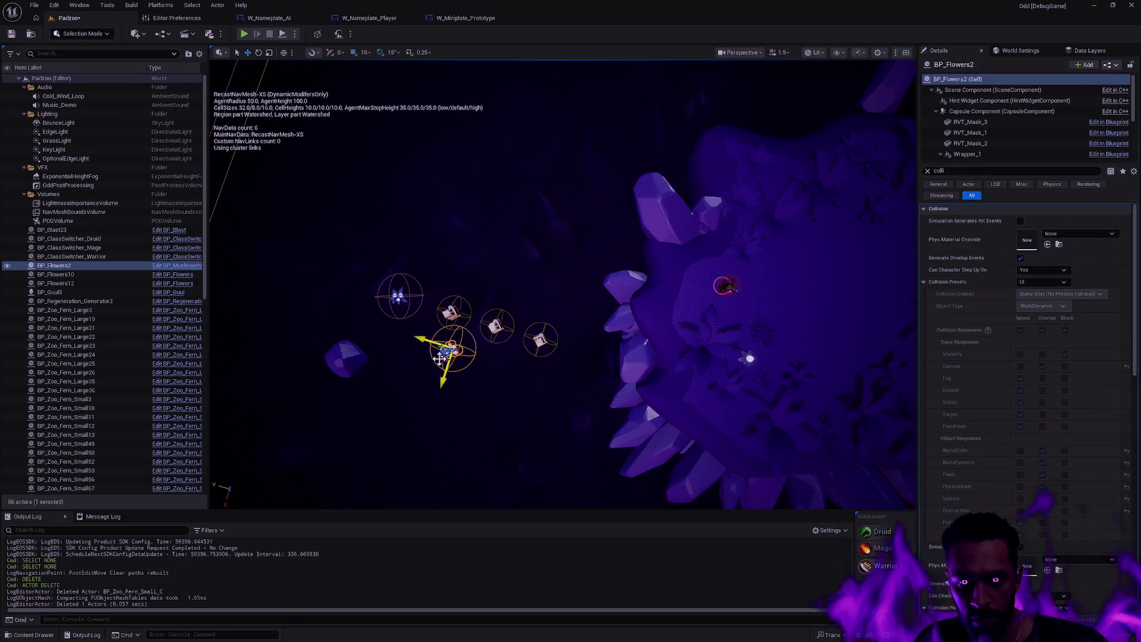
mouse_move(439, 359)
left_mouse_down()
mouse_move(716, 288)
mouse_move(696, 297)
mouse_move(776, 285)
mouse_move(722, 290)
left_mouse_up()
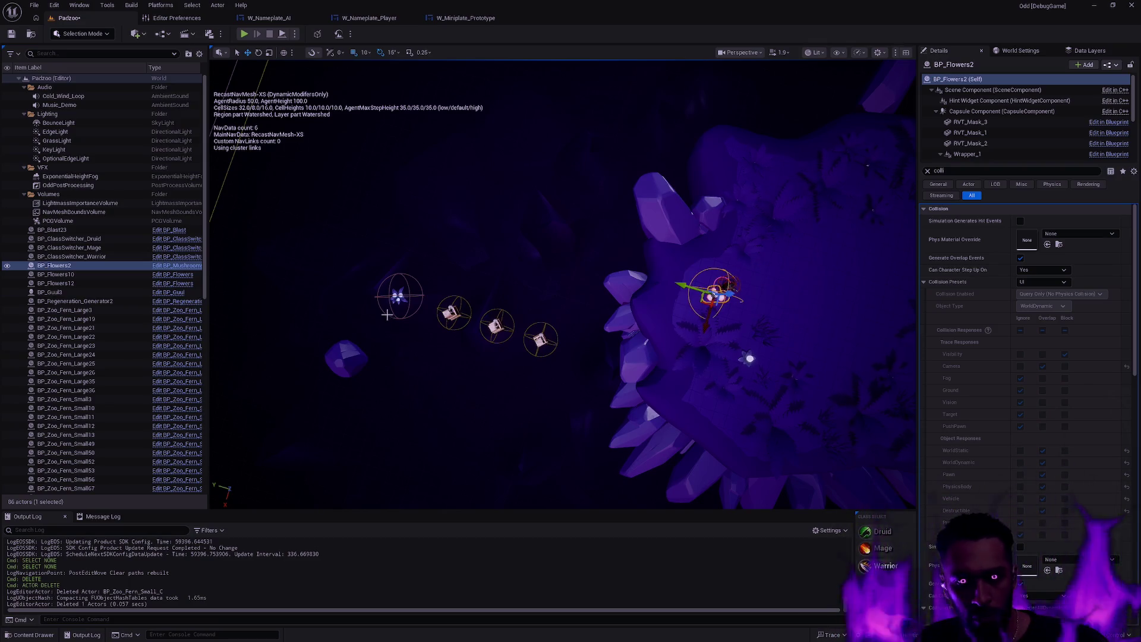
left_click_drag(769, 328, 779, 356)
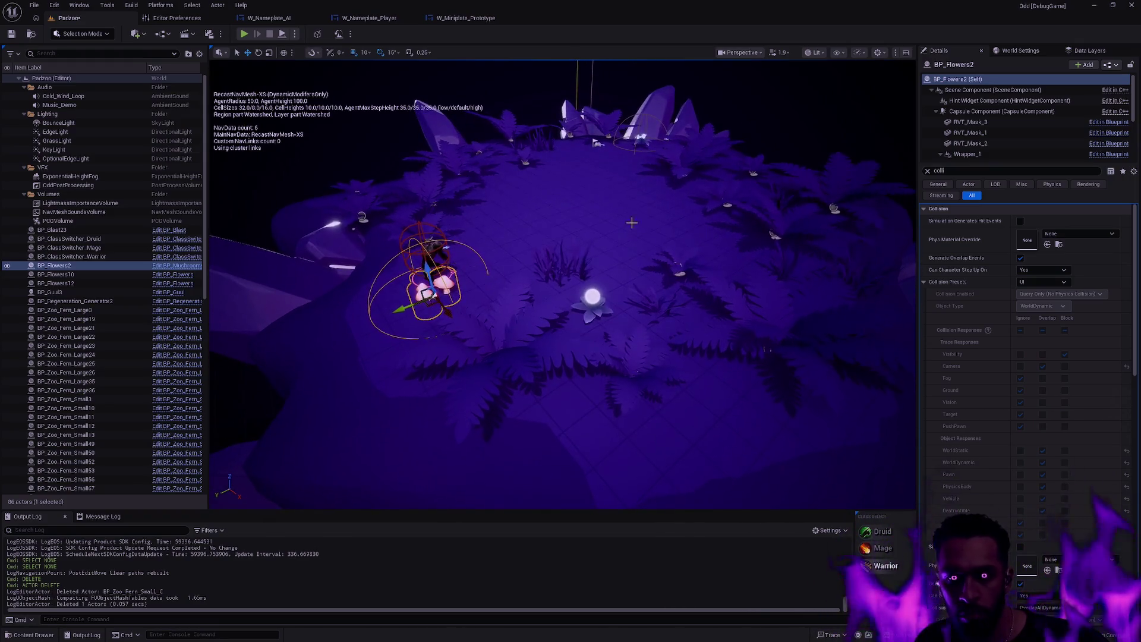
Select the large fern BP_Zoo_Fern_Large36 and extend the selection to all 22 ferns.
left_click(568, 306)
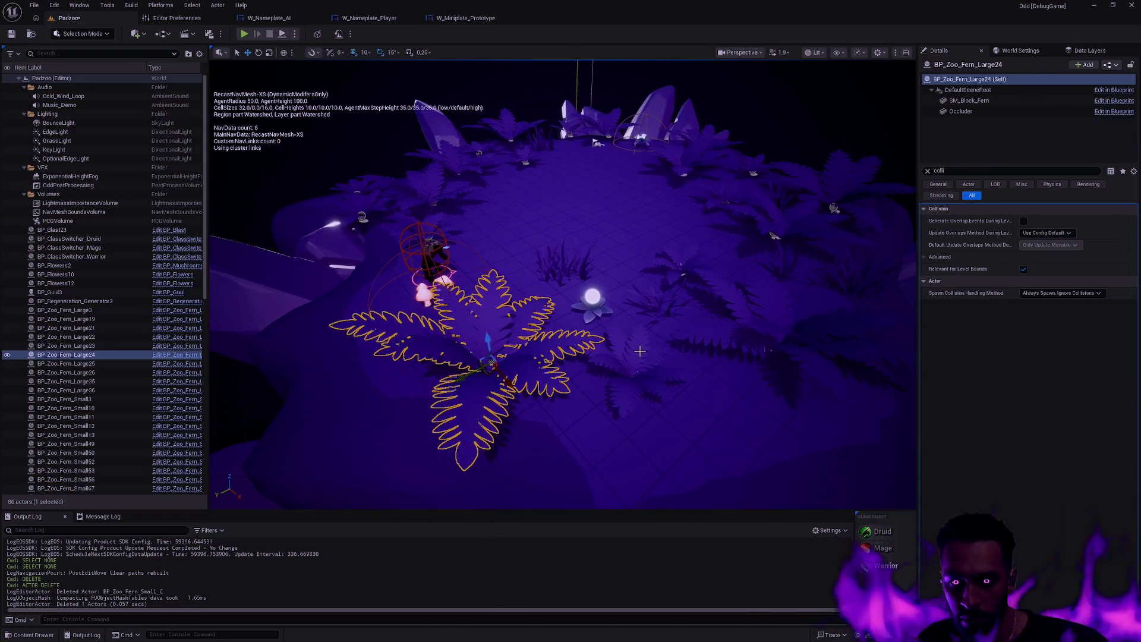
left_click(612, 376)
left_click(644, 333)
left_click(674, 289)
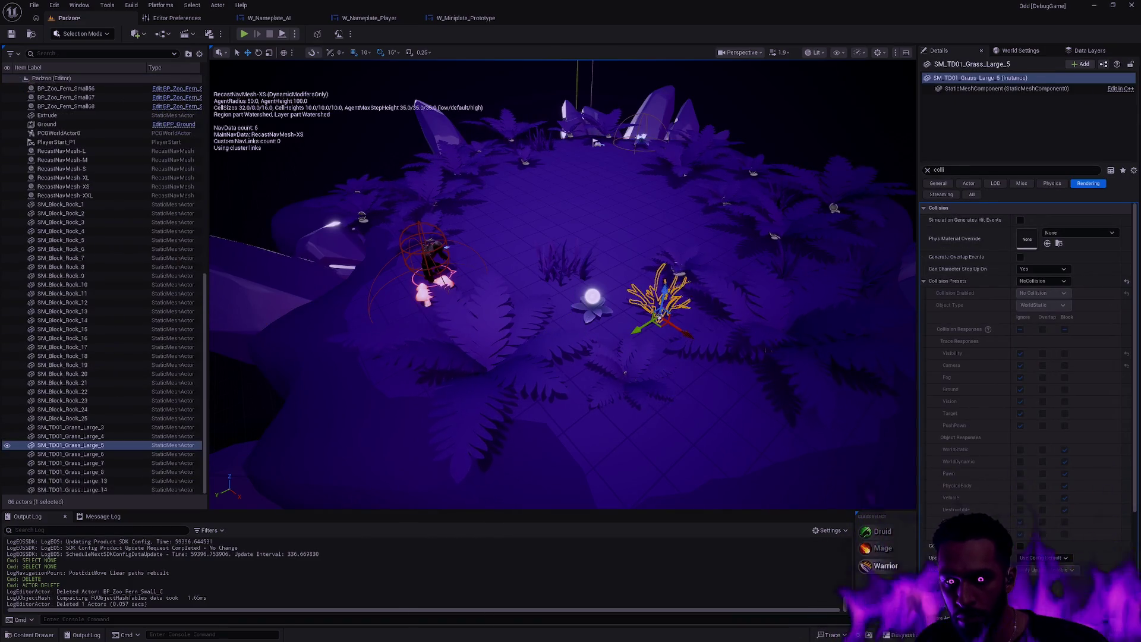
left_click(675, 289)
left_click(92, 373)
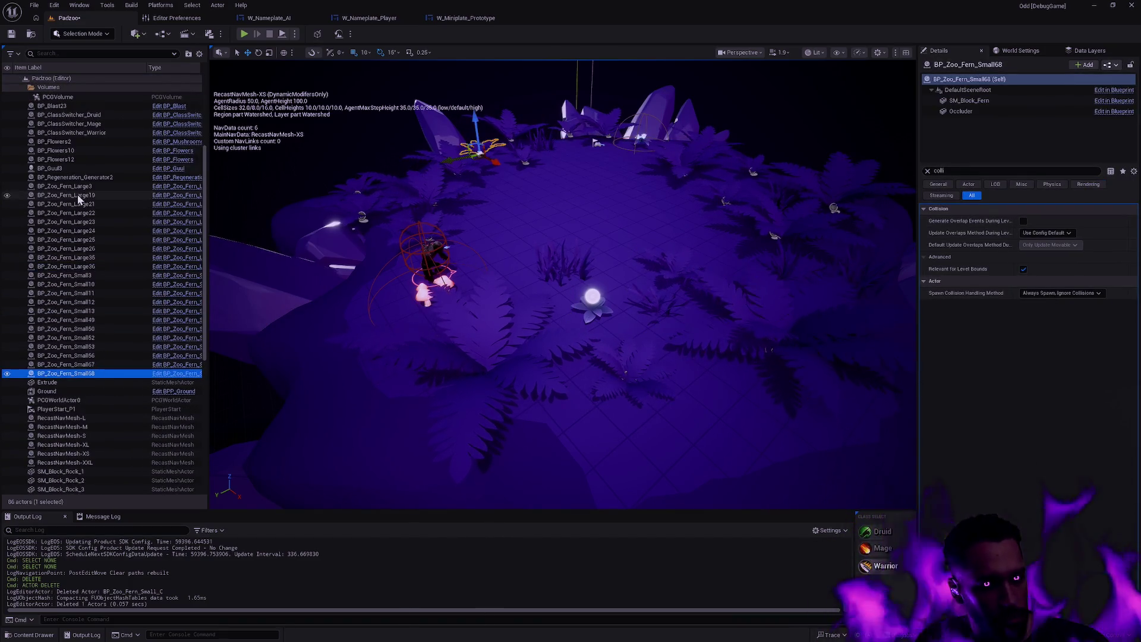
left_click(79, 187, "shift")
scroll(650, 255, "down", 2)
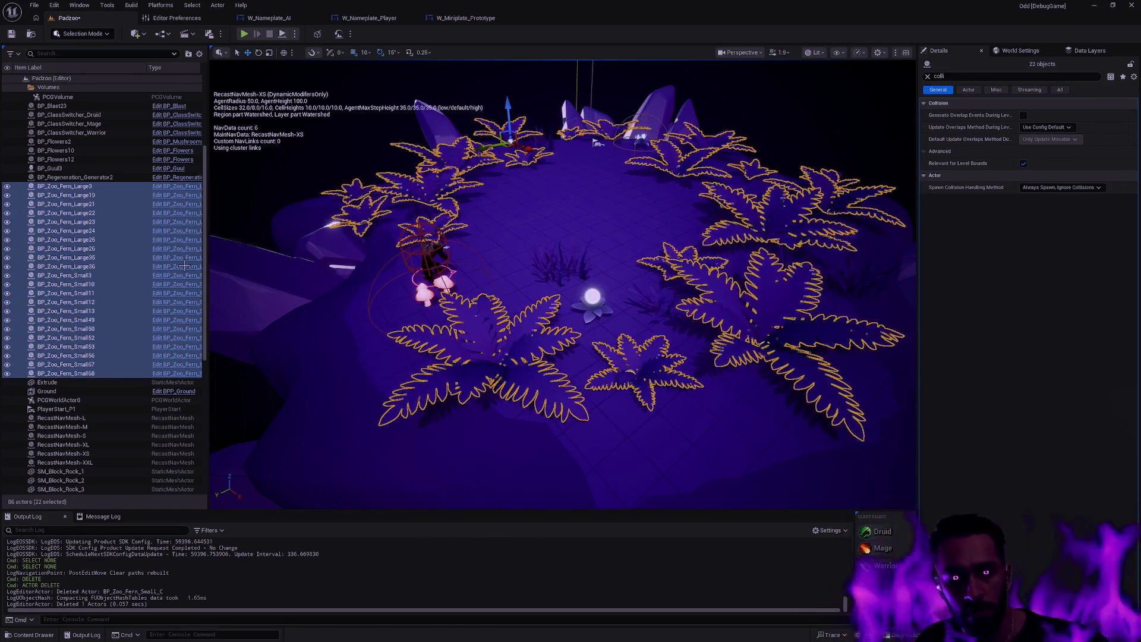
Select grass clumps SM_TD01_Grass_Large_3 through _14 and raise all eight upward.
left_click(578, 268)
left_click(578, 268)
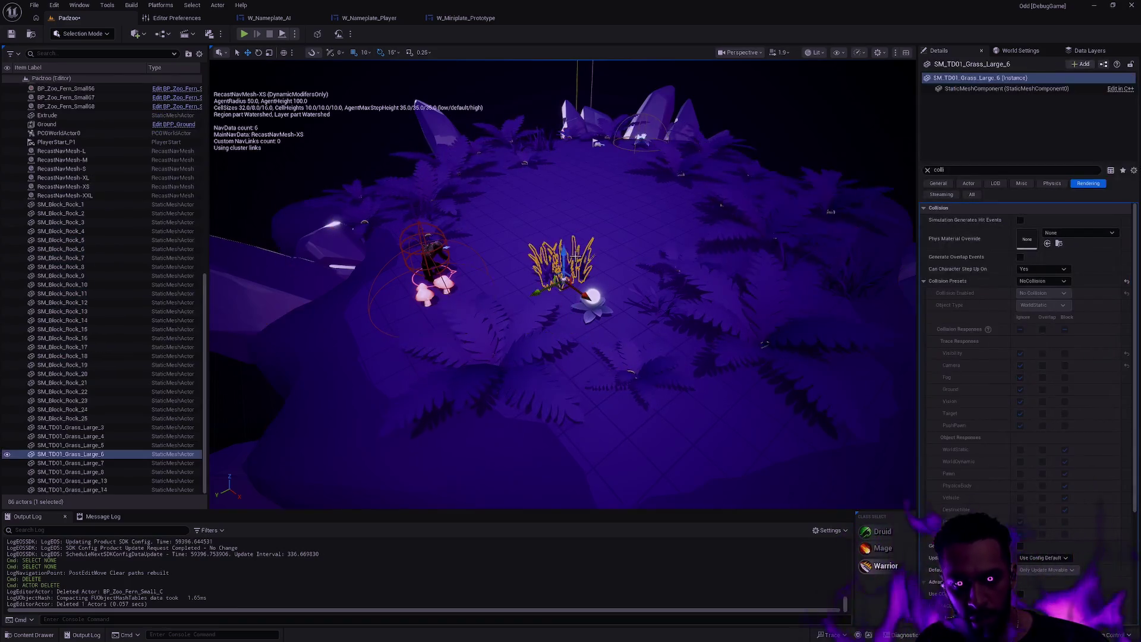
left_click(95, 427)
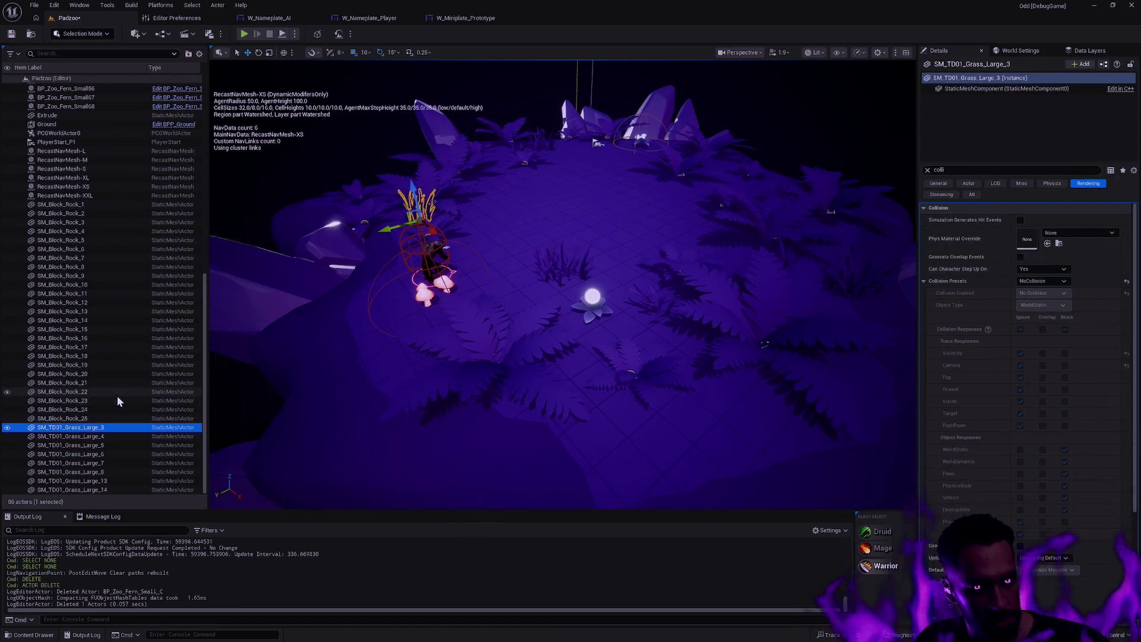
left_click(104, 490, "shift")
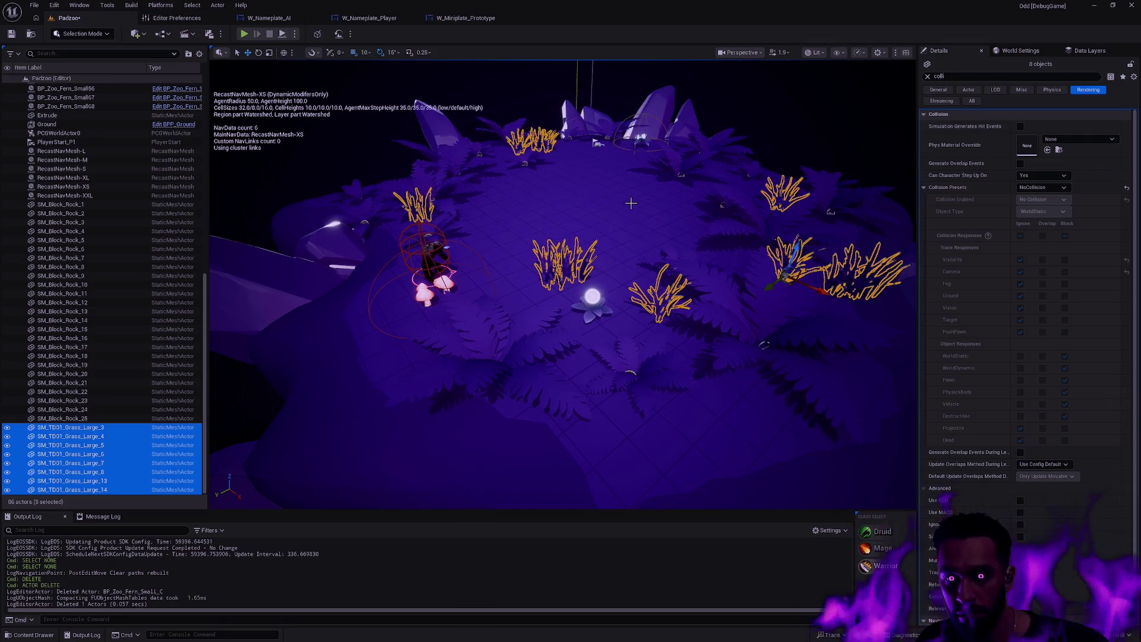
left_click_drag(803, 247, 807, 218)
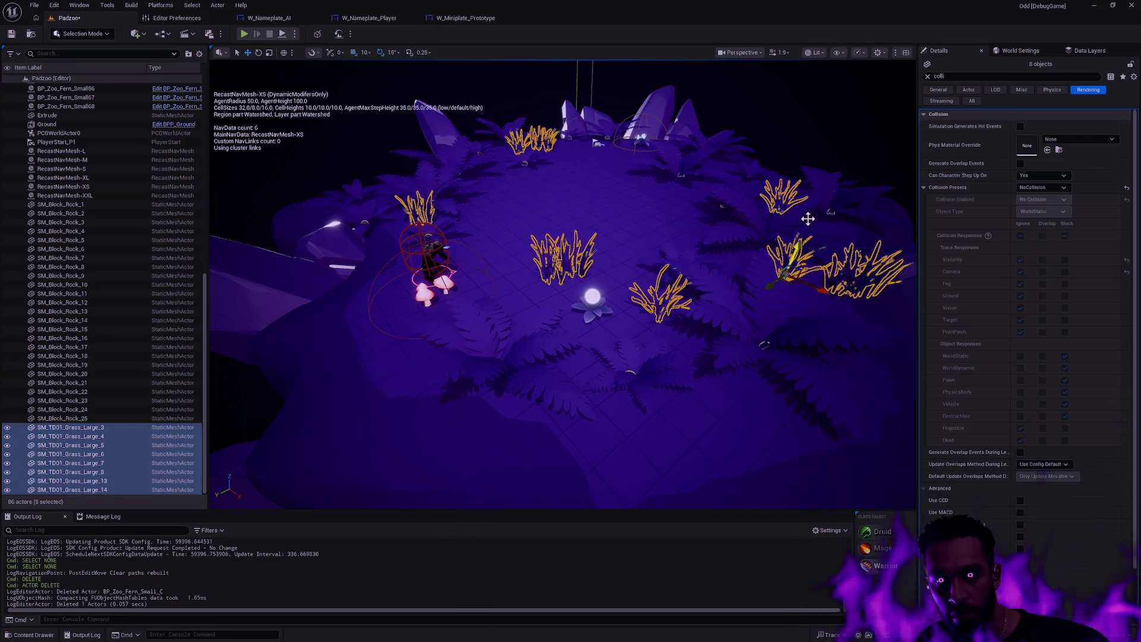
key("Escape")
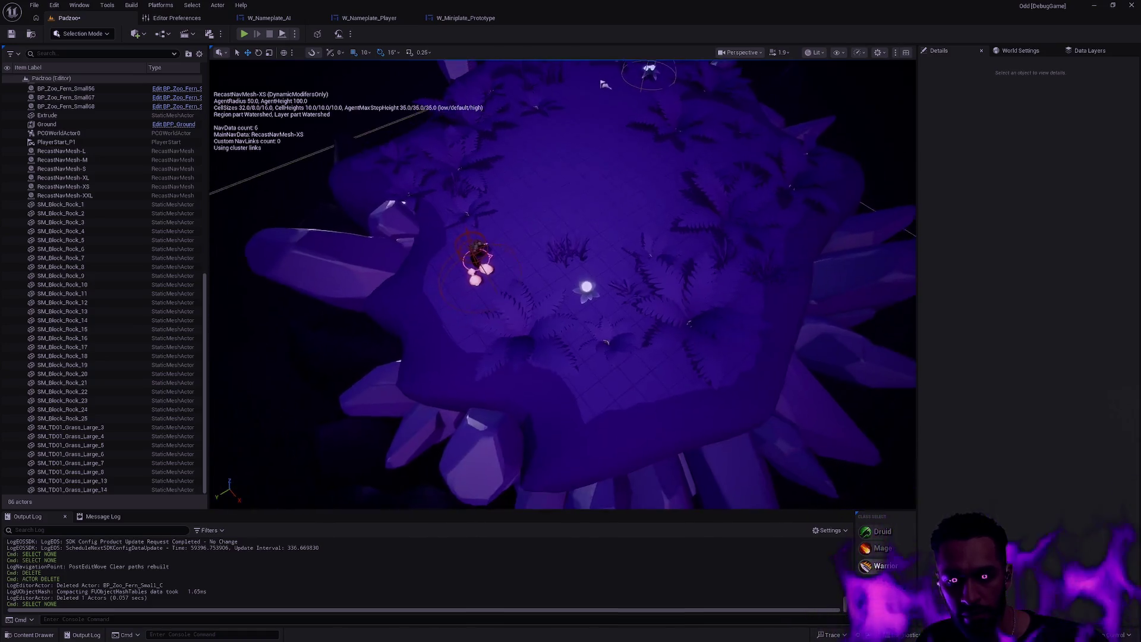
Select BP_Flowers2 and frame the viewport on it.
scroll(562, 284, "up", 3)
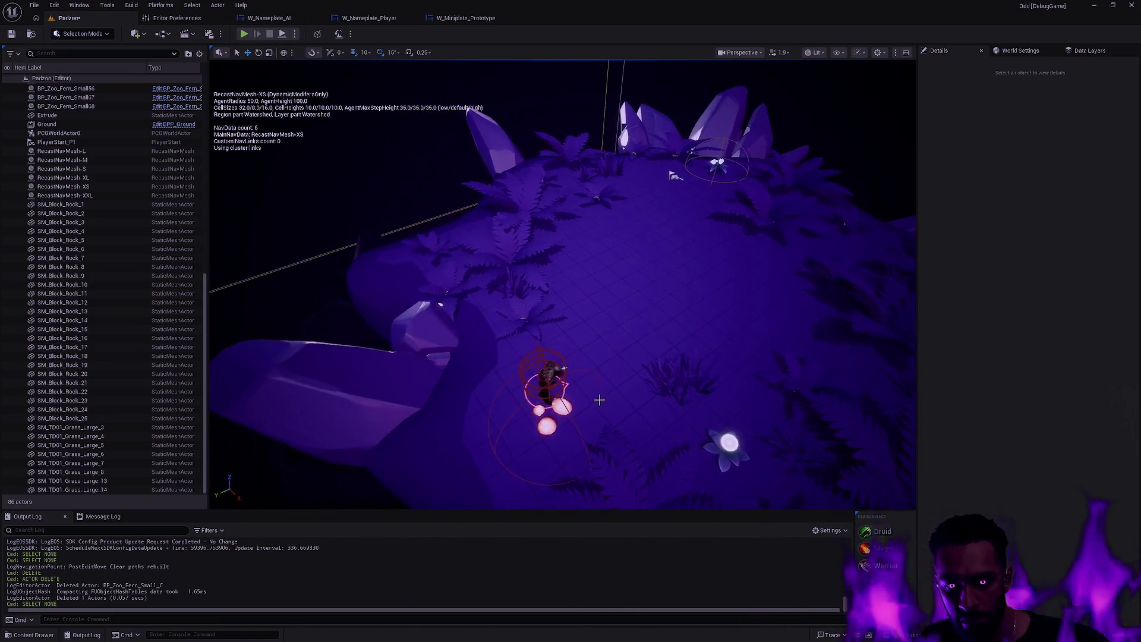
left_click(550, 425)
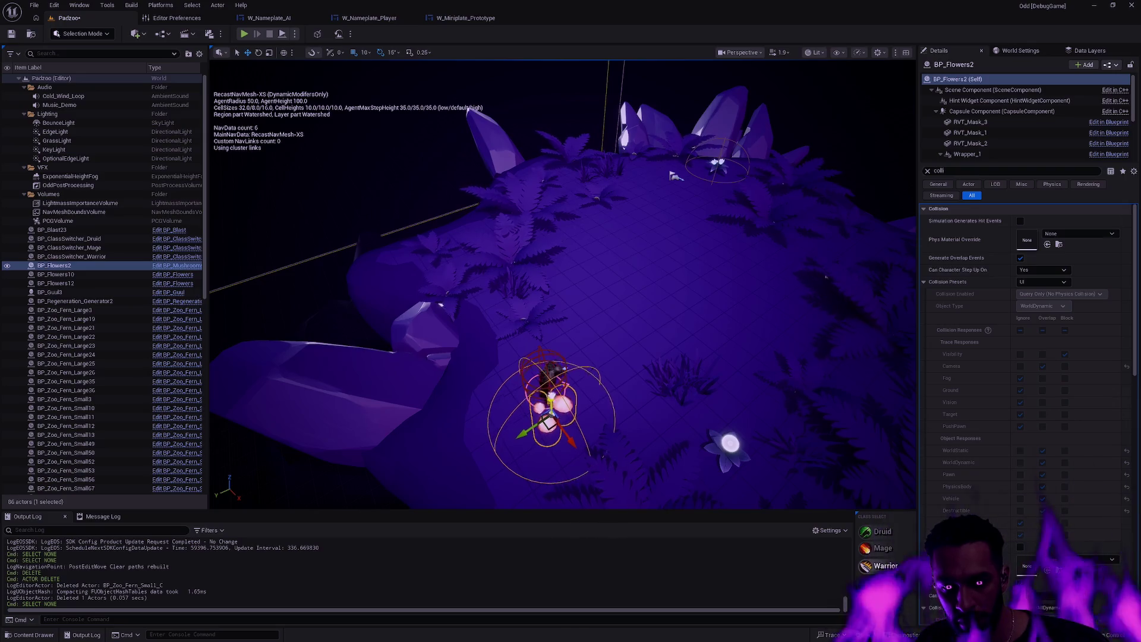
key("f")
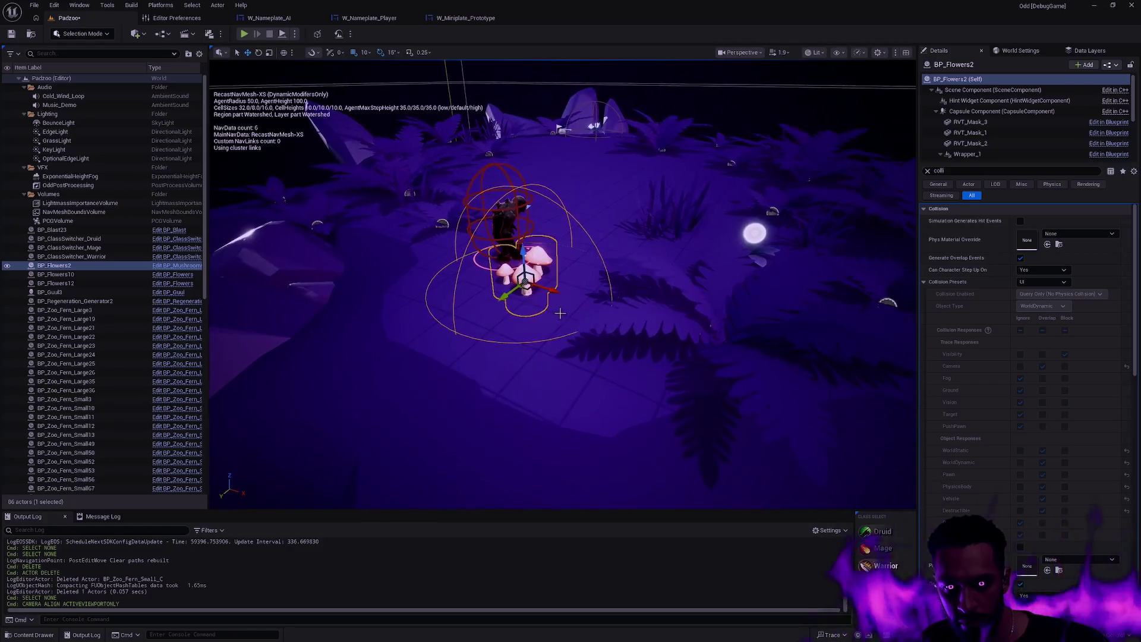
Run a Padzoo play test in fullscreen with F11, then stop it with Esc.
left_click_drag(564, 386, 565, 297)
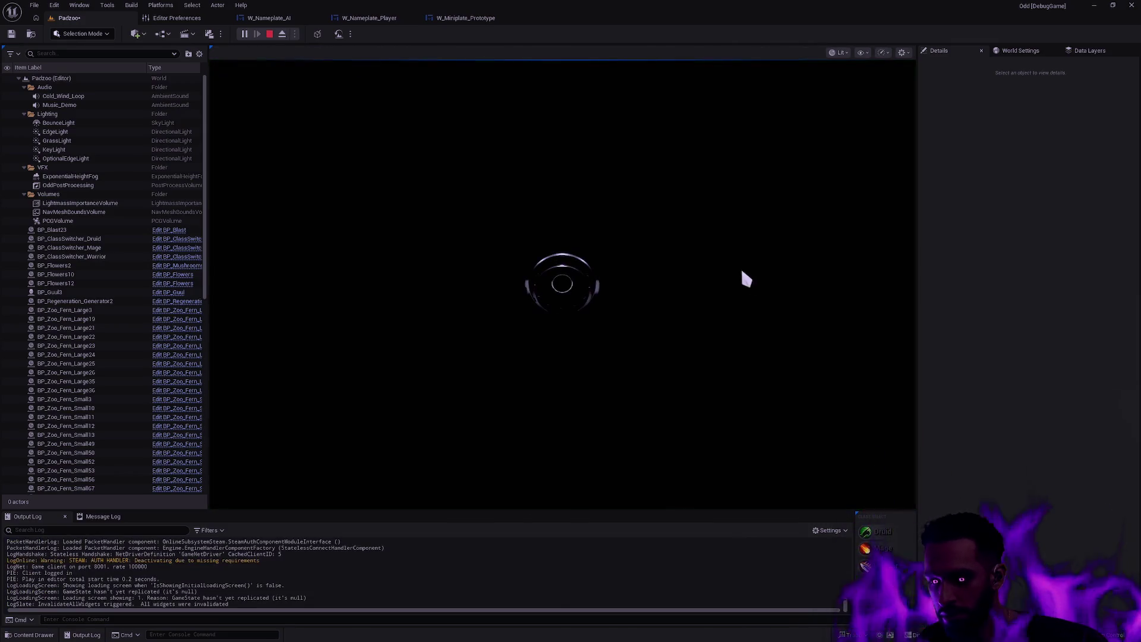
key("F11")
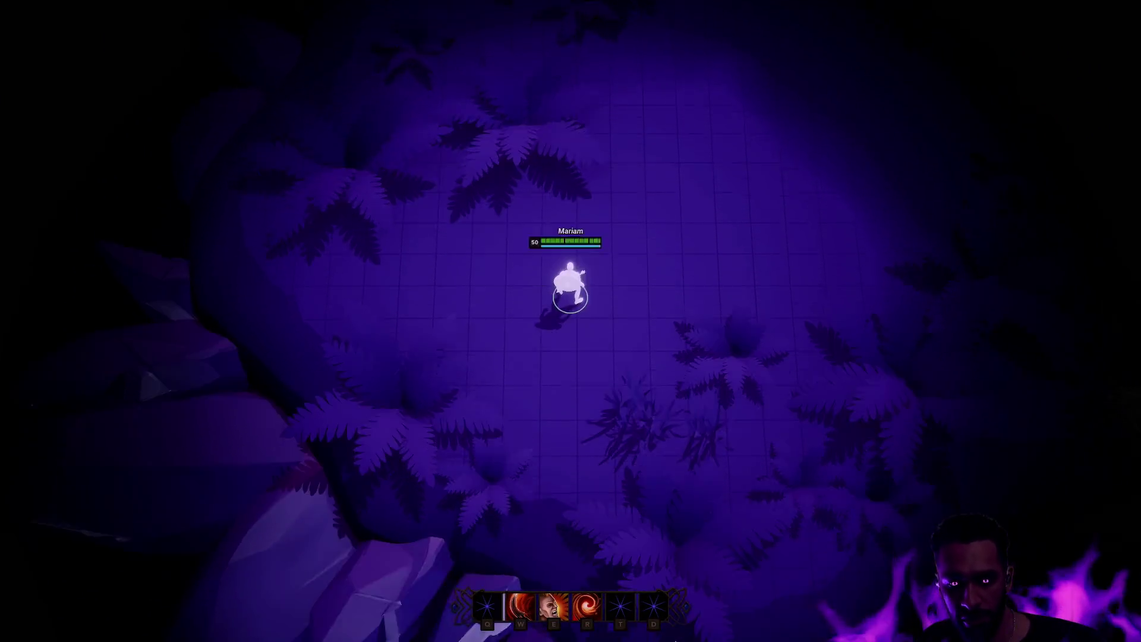
key("Escape")
scroll(664, 424, "up", 3)
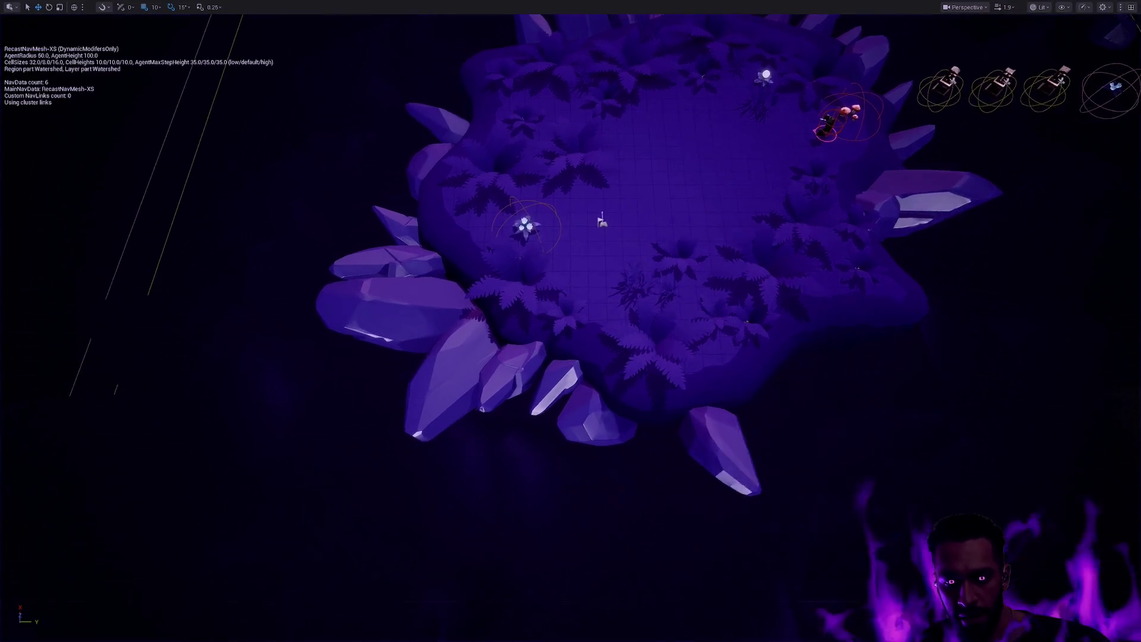
Select the three crystals at the island's lower edge, scale them up, and frame them.
left_click(529, 404)
left_click(579, 414, "ctrl")
left_click(582, 414)
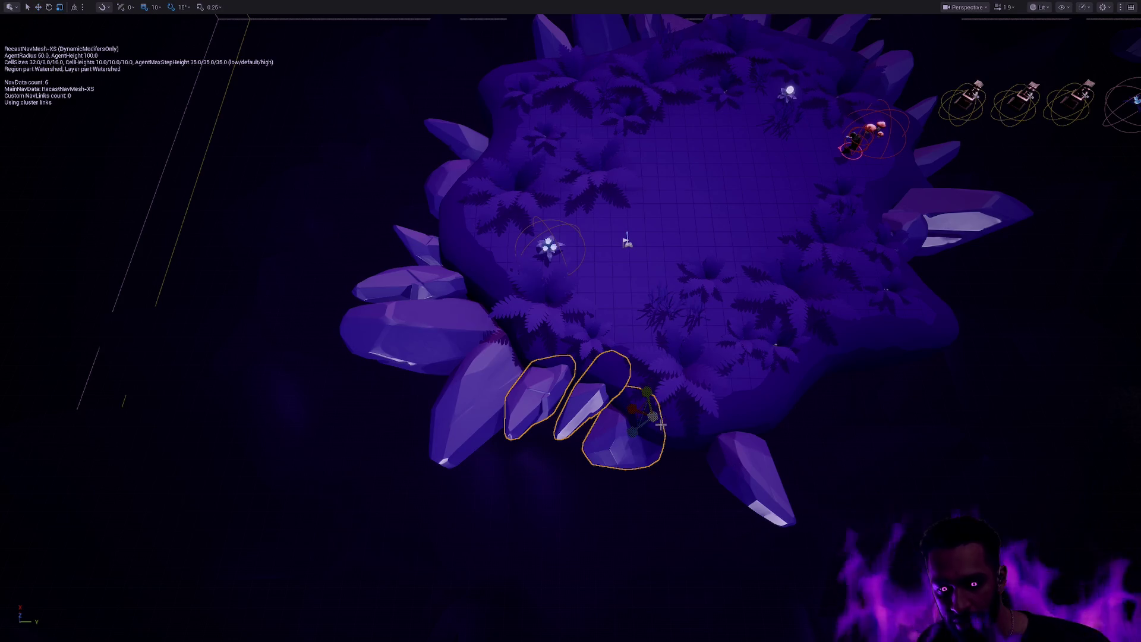
left_click_drag(646, 410, 712, 435)
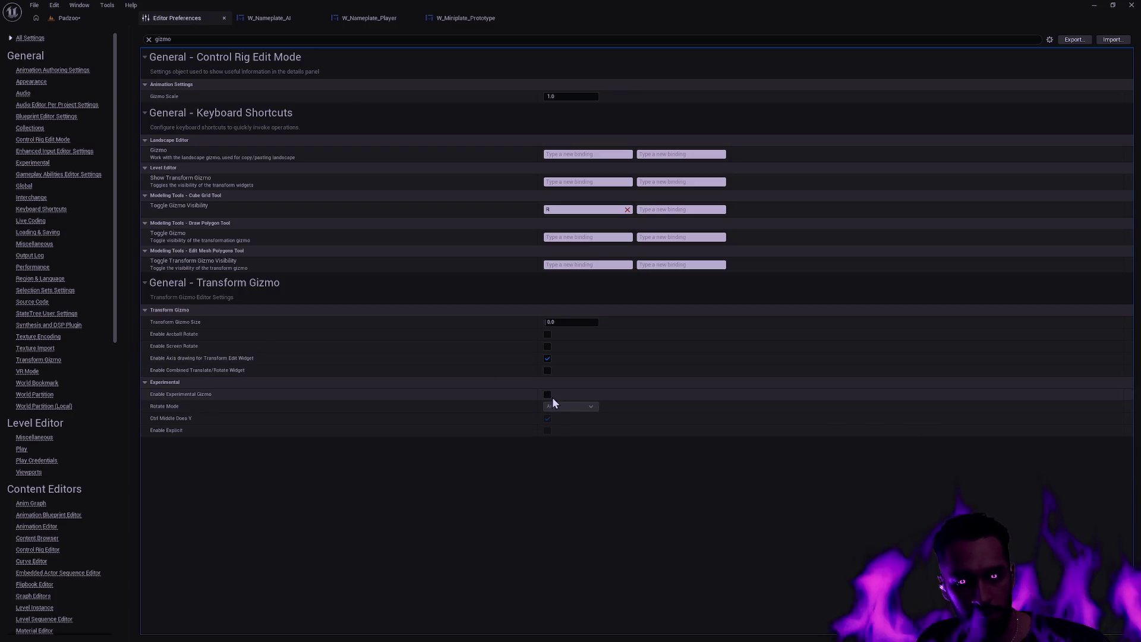
left_click(70, 18)
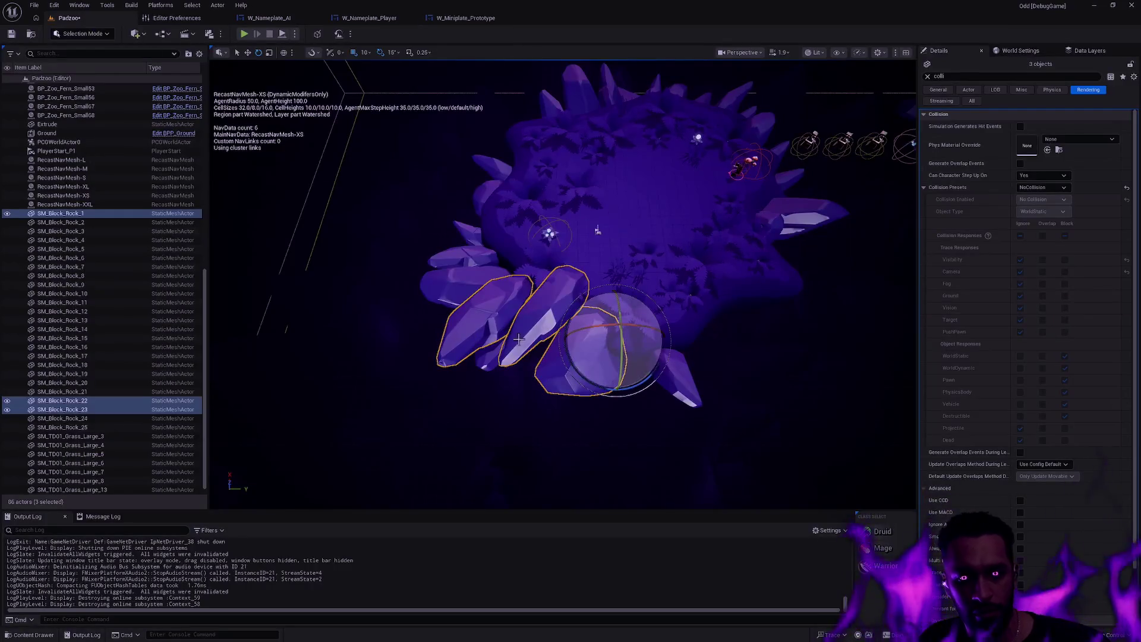
key("f")
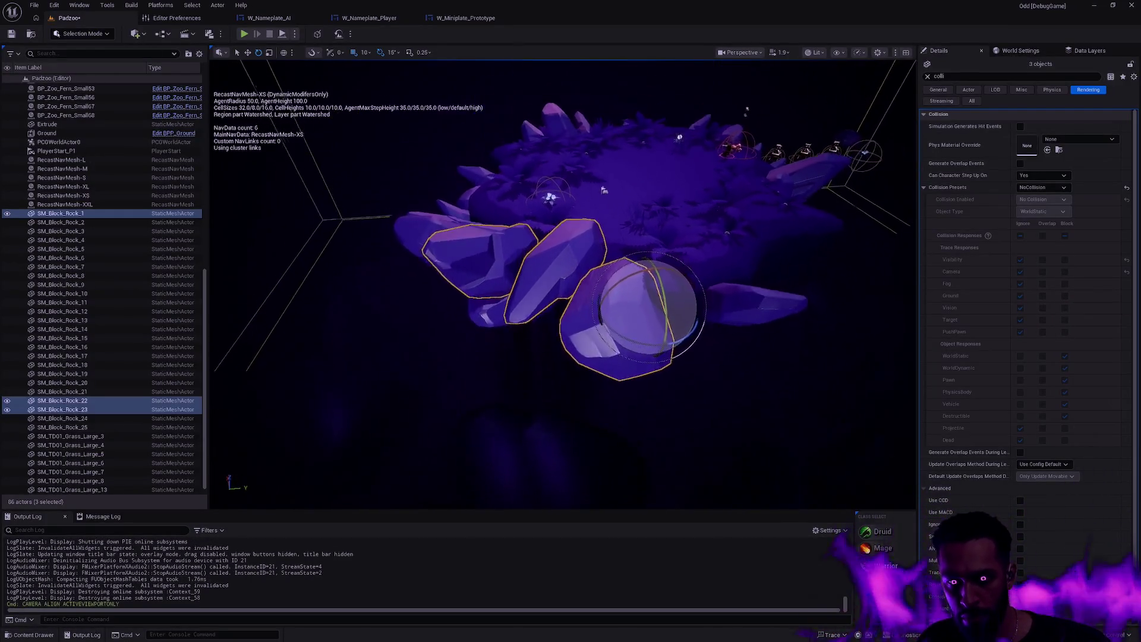
Tilt the three crystals upright, shift them left, and lower SM_Block_Rock_1 into the cluster.
mouse_move(703, 326)
left_mouse_down()
mouse_move(690, 305)
mouse_move(616, 310)
mouse_move(691, 313)
mouse_move(646, 321)
mouse_move(643, 345)
mouse_move(674, 331)
left_mouse_up()
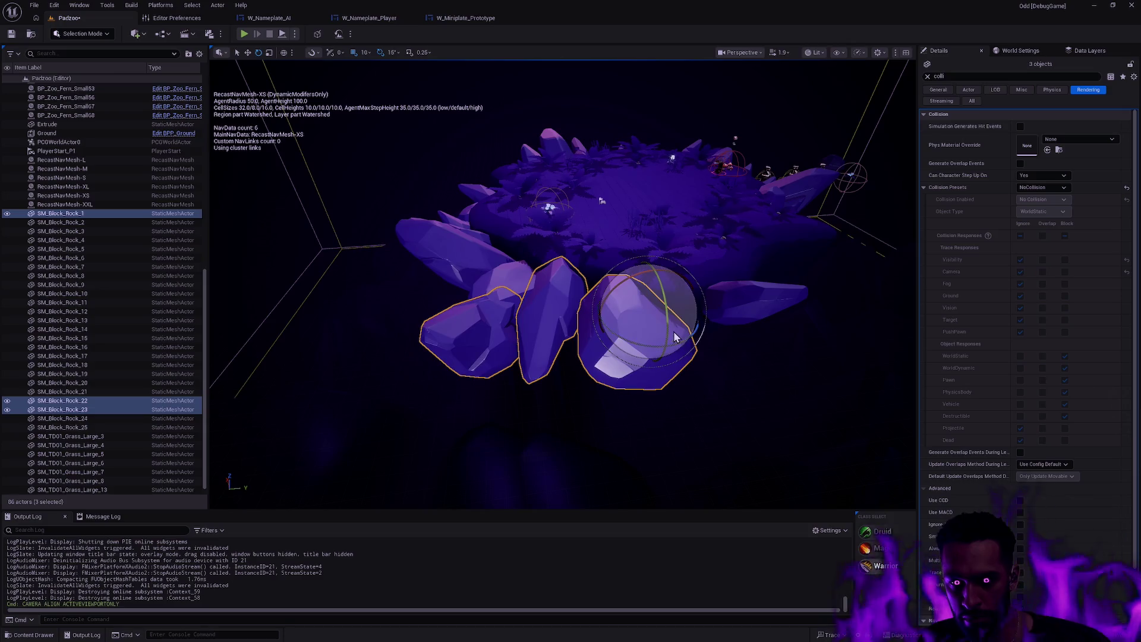
mouse_move(752, 331)
left_mouse_down()
mouse_move(914, 246)
mouse_move(820, 291)
mouse_move(618, 344)
left_mouse_up()
mouse_move(546, 399)
left_mouse_down()
mouse_move(563, 399)
mouse_move(552, 386)
mouse_move(634, 504)
left_mouse_up()
key("w")
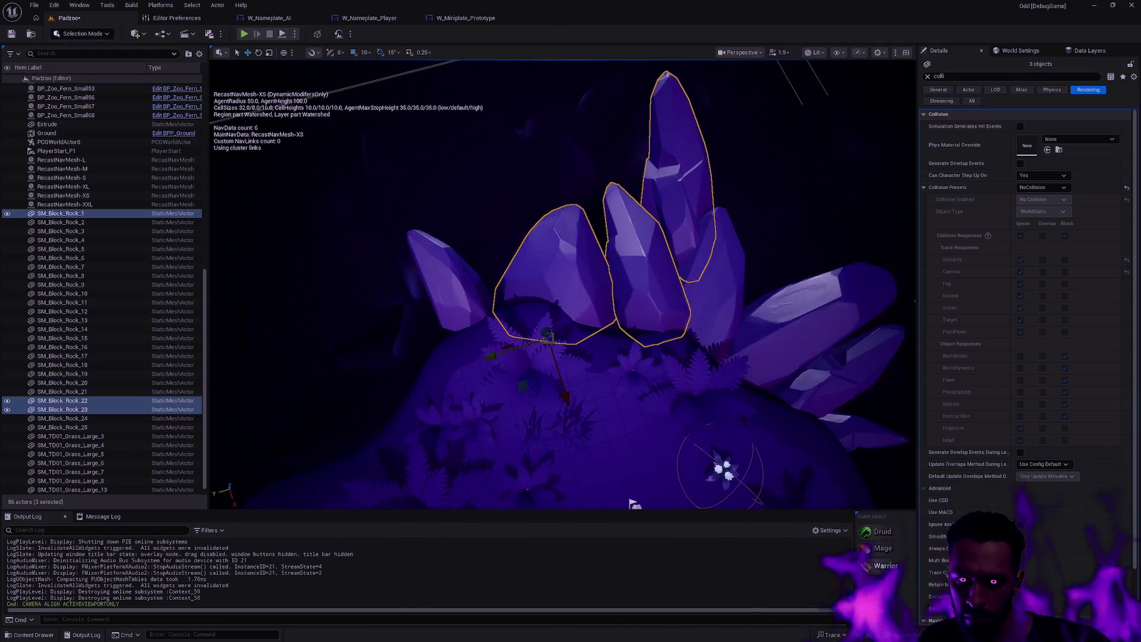
left_click_drag(549, 342, 589, 243)
left_click(635, 233)
left_click_drag(633, 277, 665, 398)
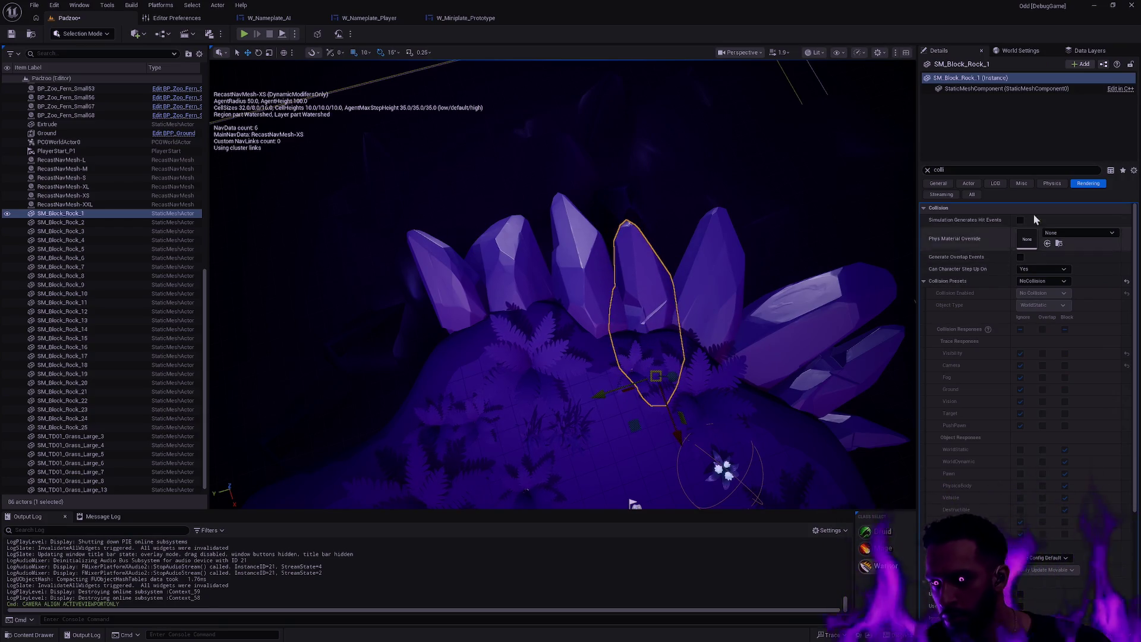
Show the crystal's full Details and make its Scale negative to flip it.
left_click(972, 90)
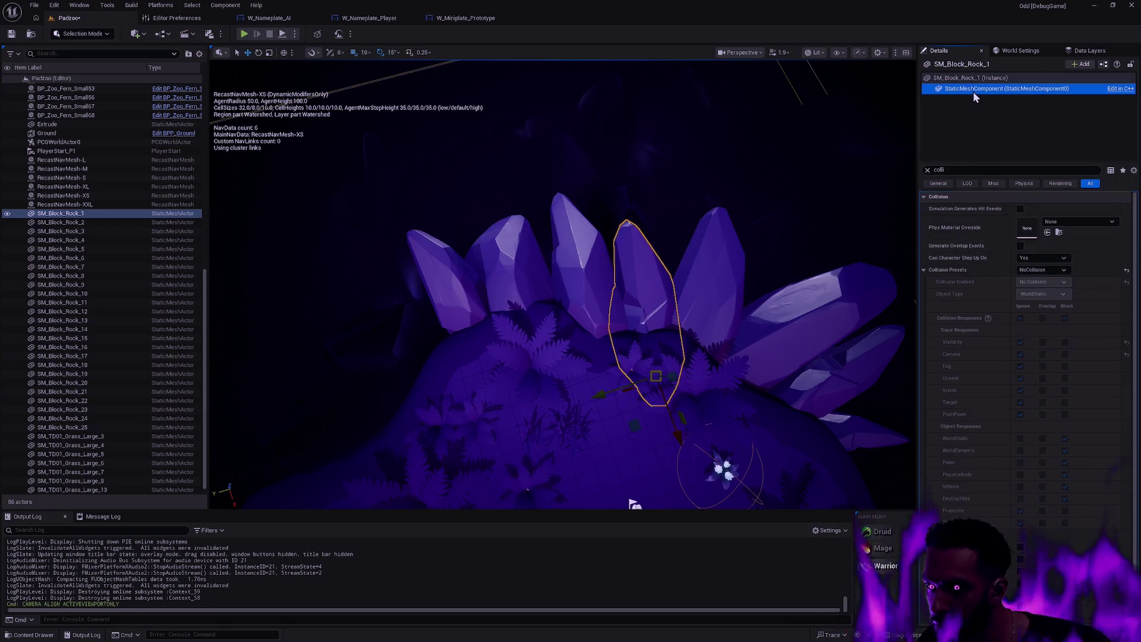
left_click(928, 170)
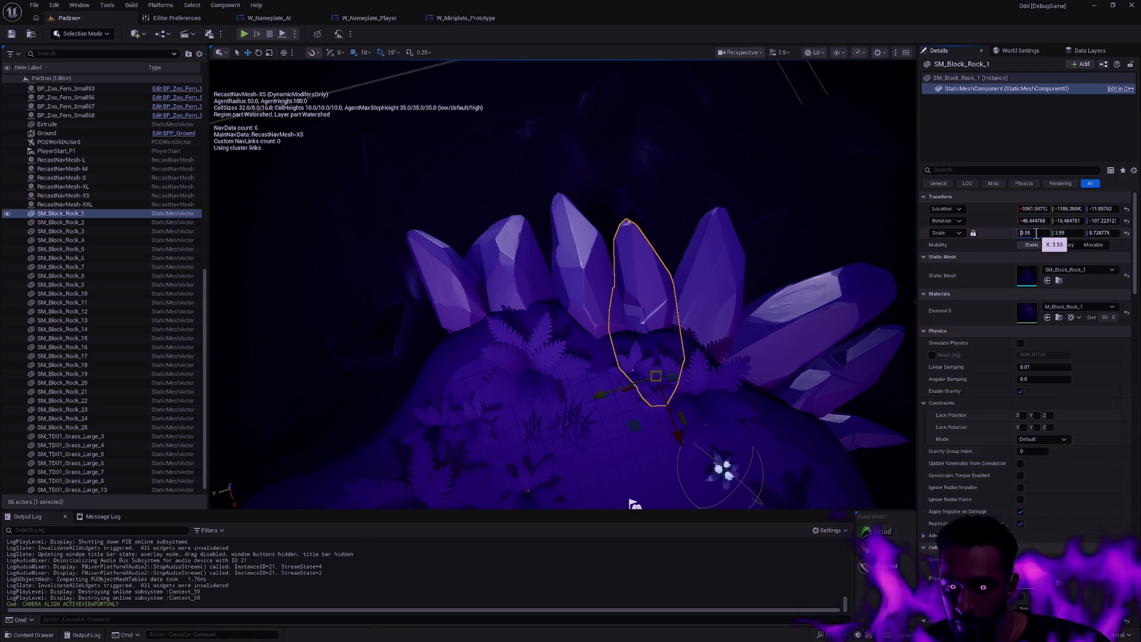
type("-")
key("Return")
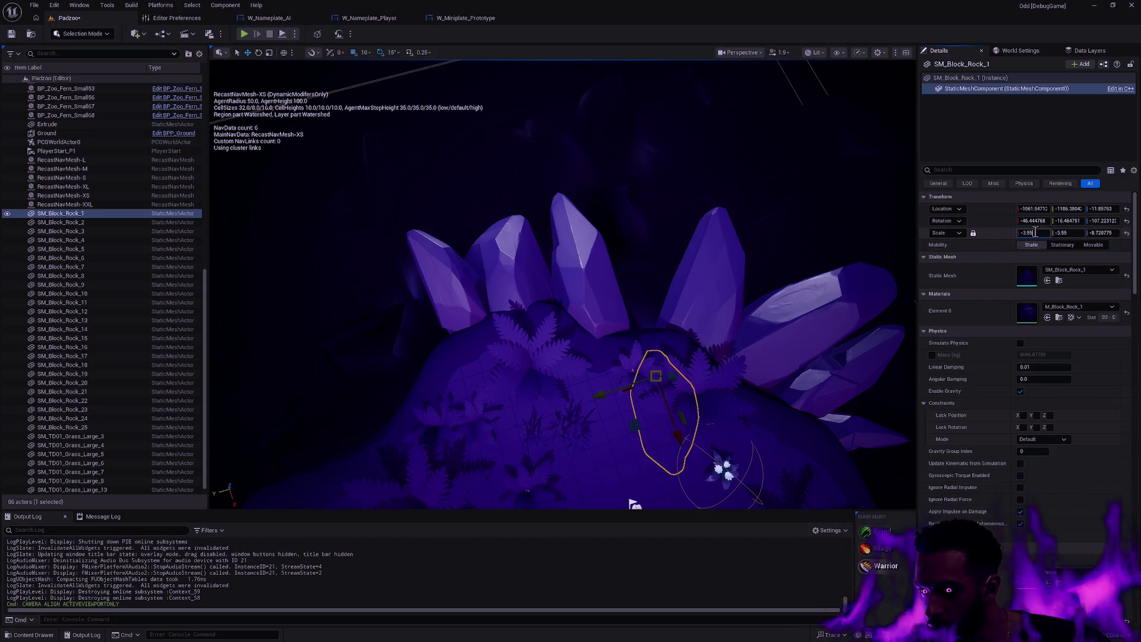
key("Return")
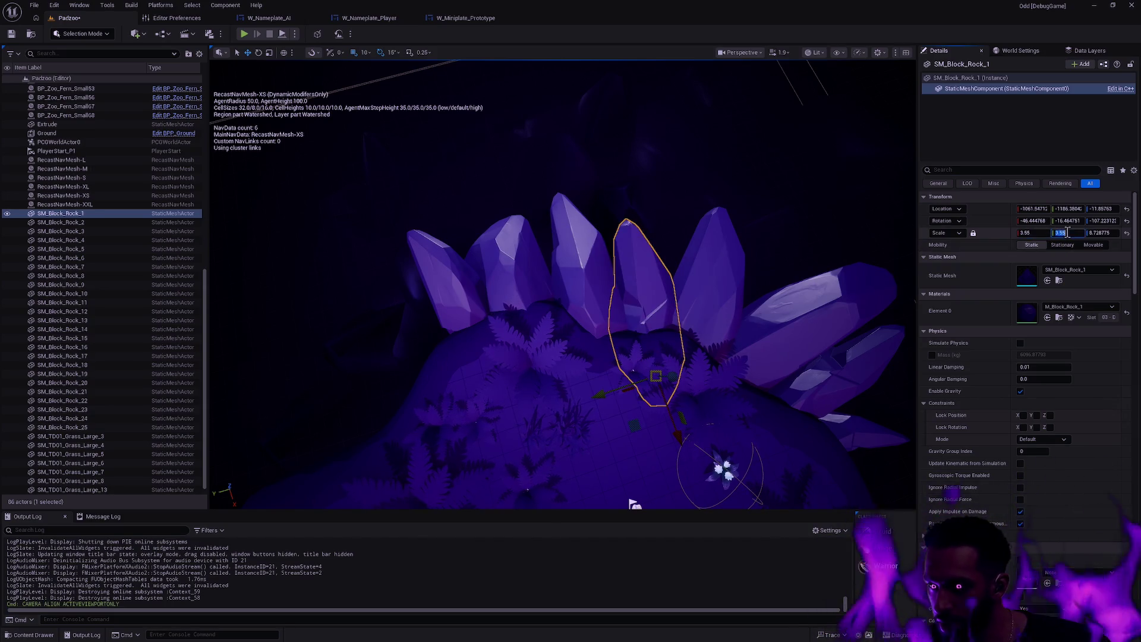
type("-")
key("Return")
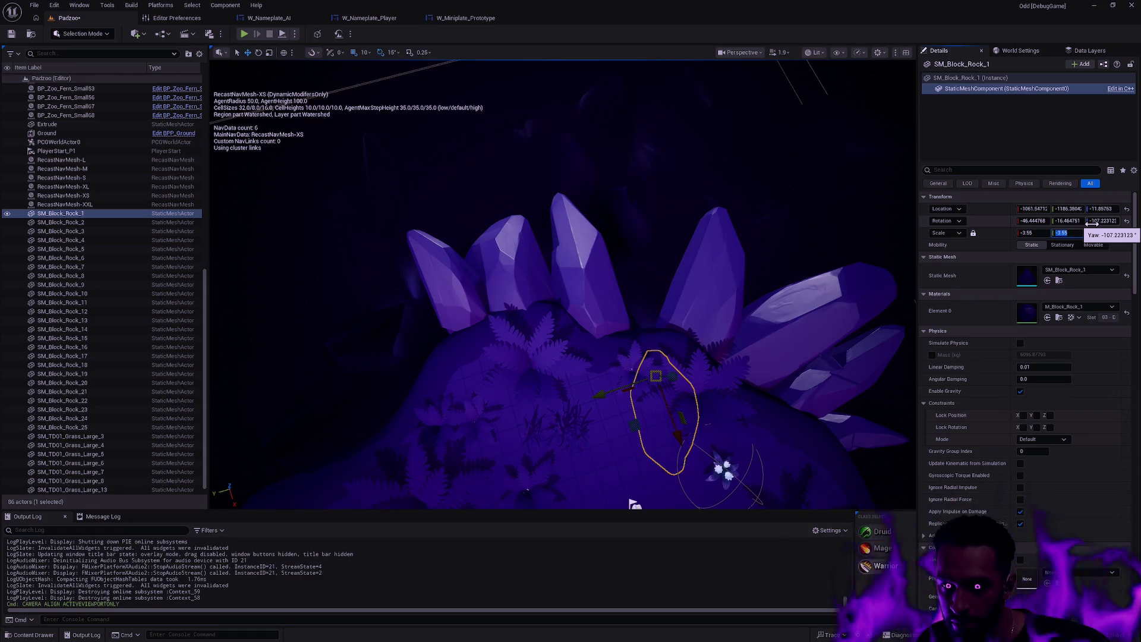
Unlock the scale and set it to 3.55, -3.55, 8.728775 to mirror only the Y axis.
left_click(974, 233)
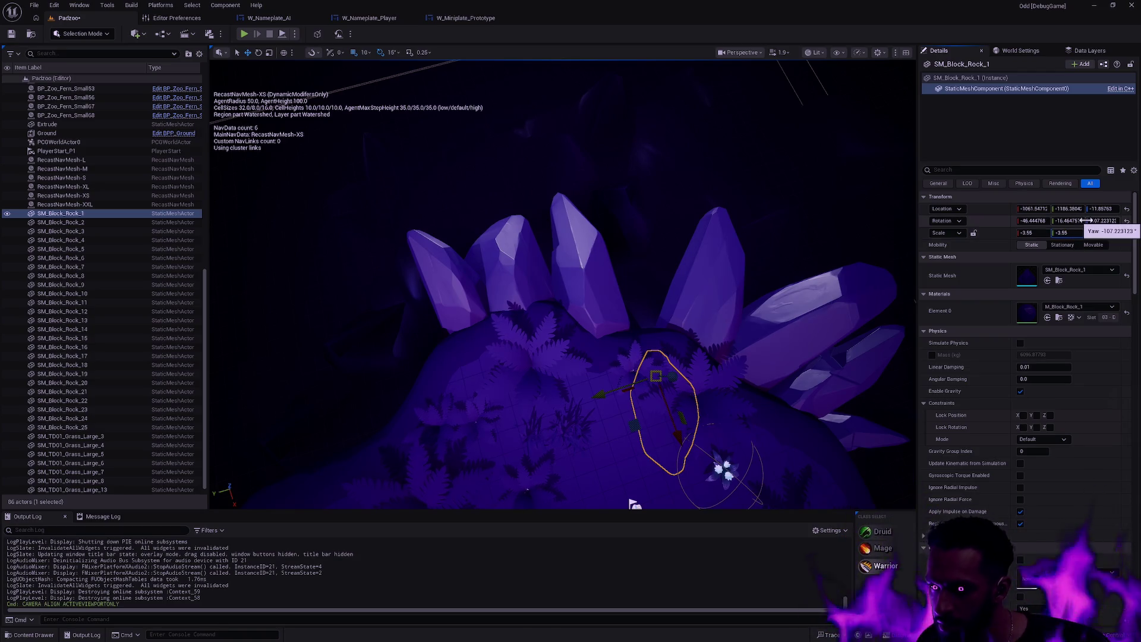
left_click_drag(1101, 233, 1109, 235)
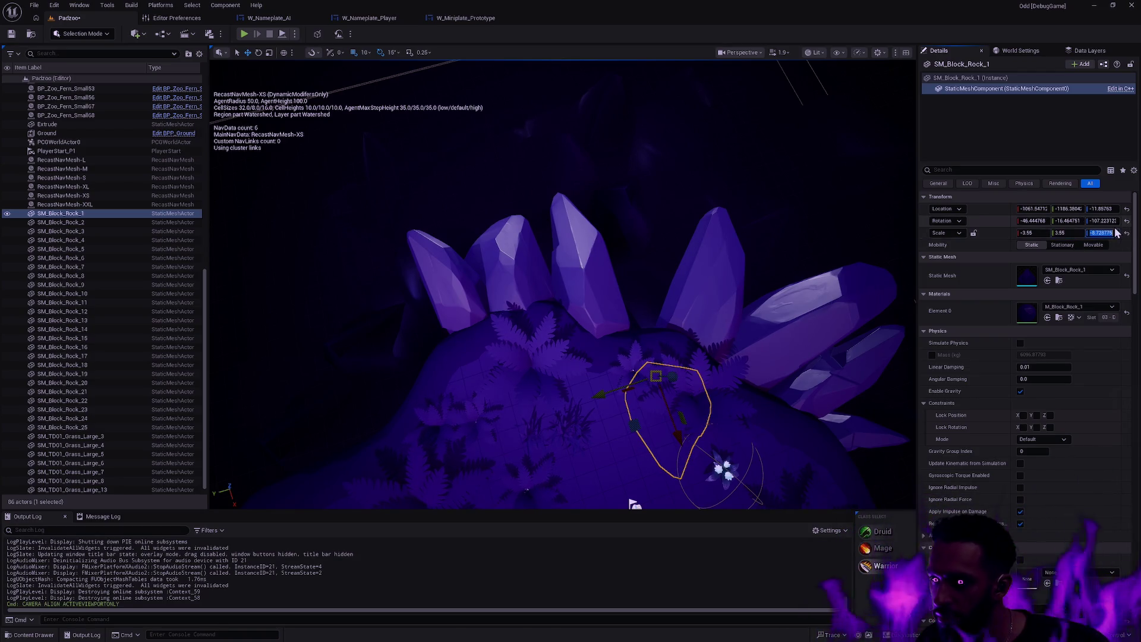
key("Delete")
key("Return")
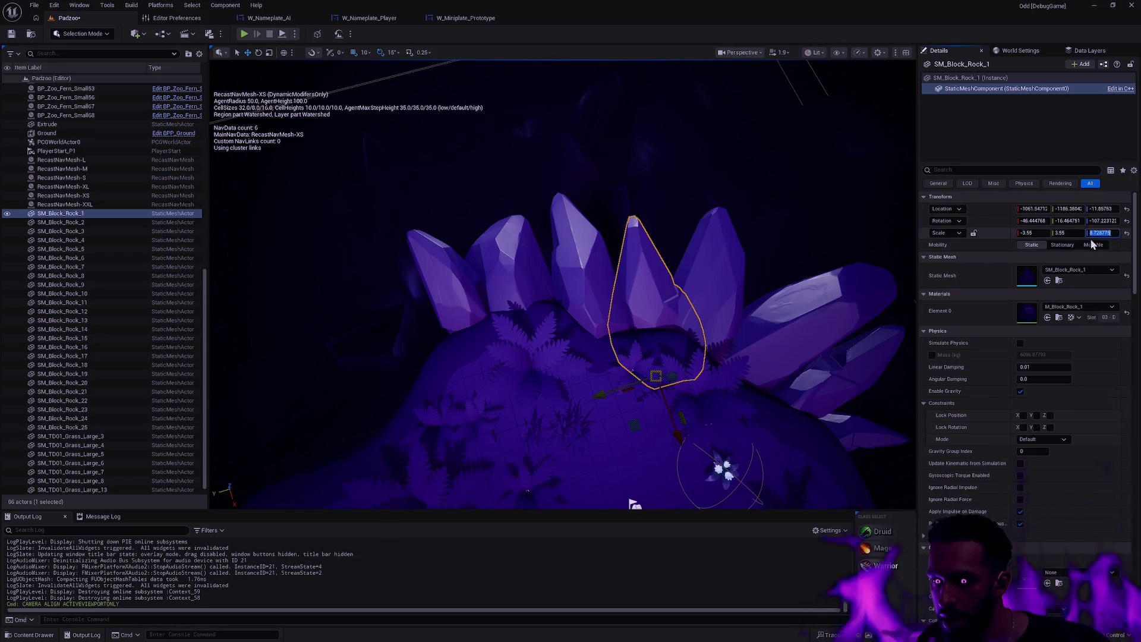
type("-")
key("Return")
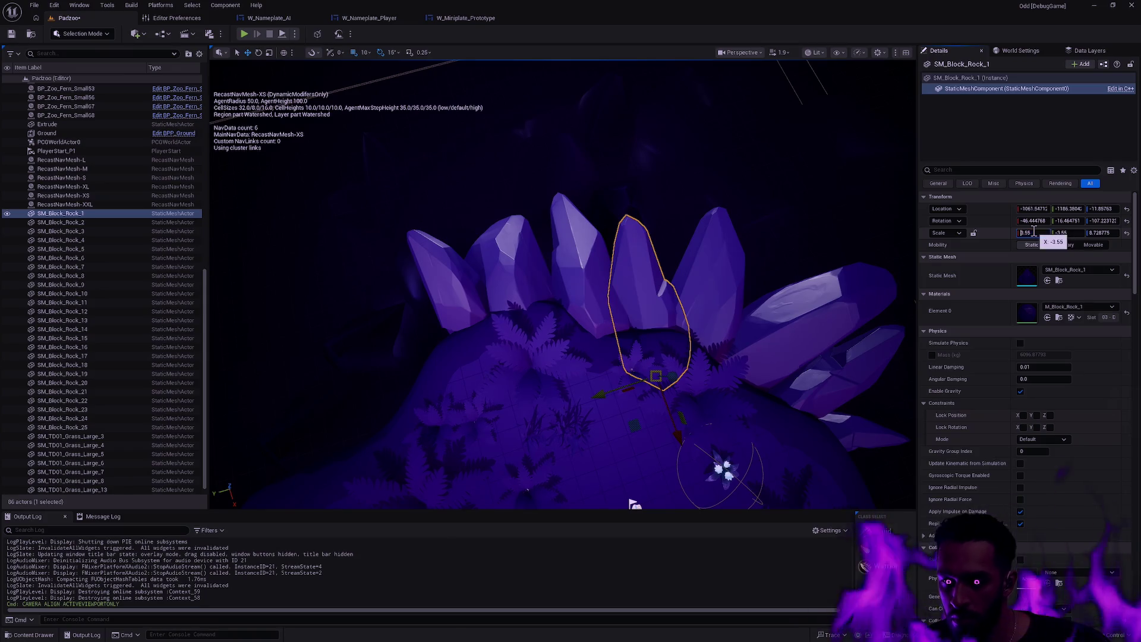
key("Return")
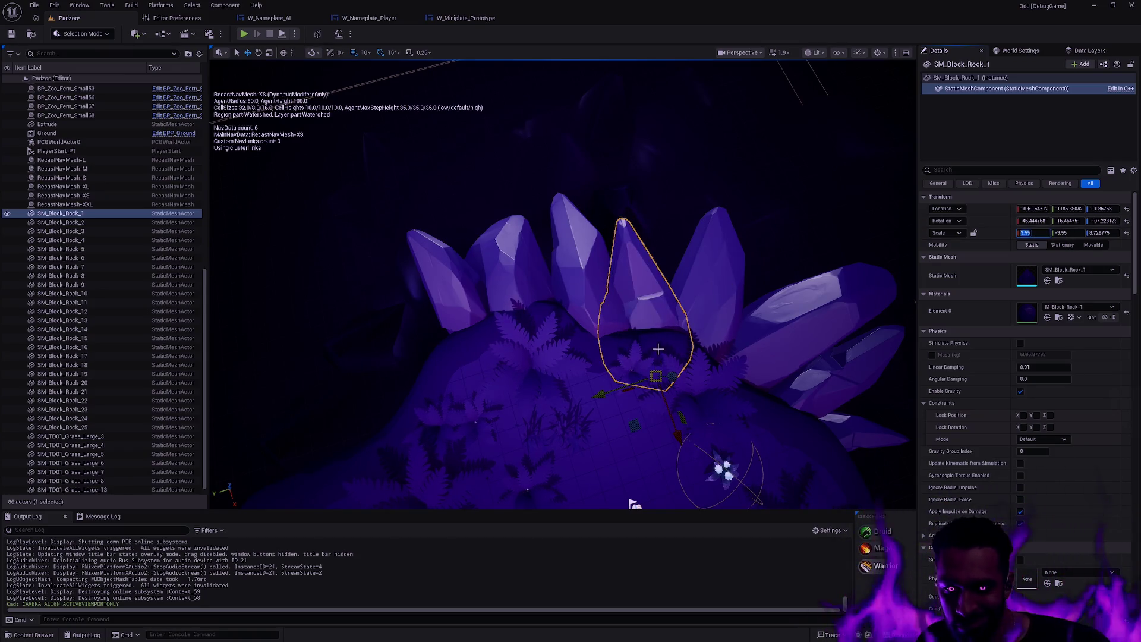
Rotate SM_Block_Rock_1 to point upward from the island, then deselect it.
left_click(658, 352)
left_click(655, 310)
left_click_drag(629, 348, 629, 326)
key("r")
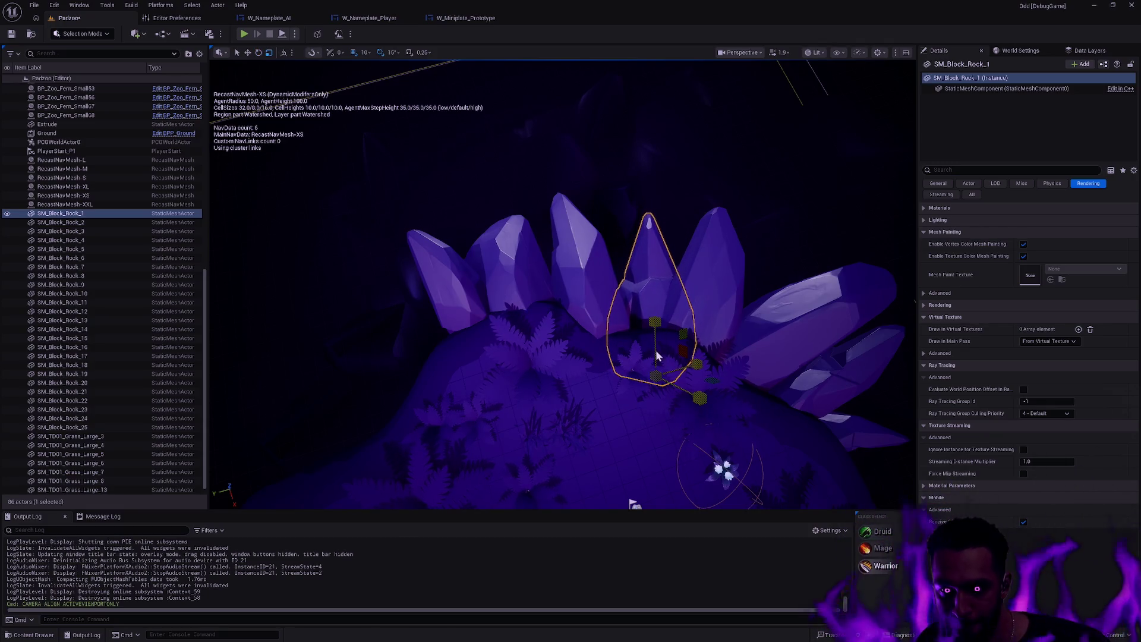
key("Escape")
scroll(739, 484, "up", 5)
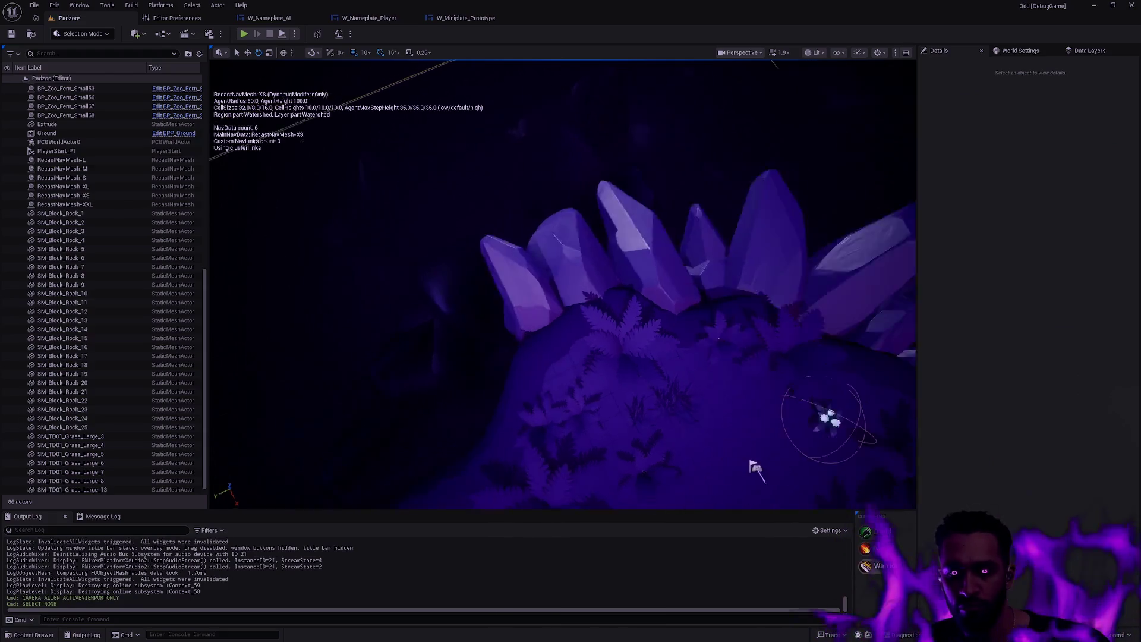
Tilt crystal SM_Block_Rock_15 upright about its base and deselect it.
left_click(505, 356)
mouse_move(512, 368)
left_mouse_down()
mouse_move(508, 347)
mouse_move(497, 390)
left_mouse_up()
key("Escape")
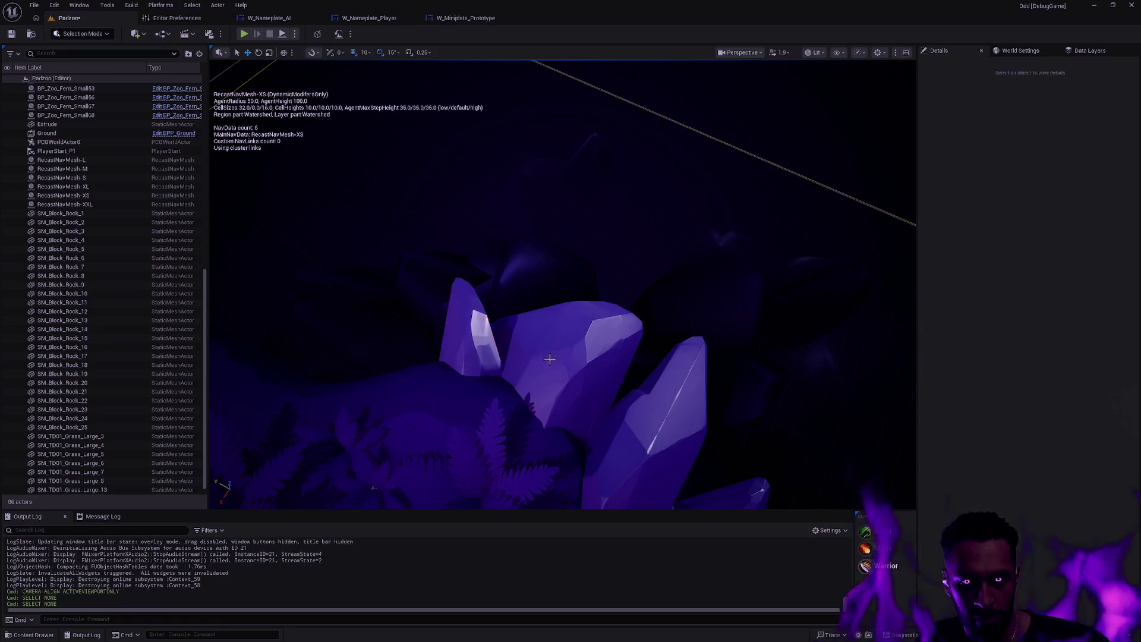
scroll(358, 417, "down", 10)
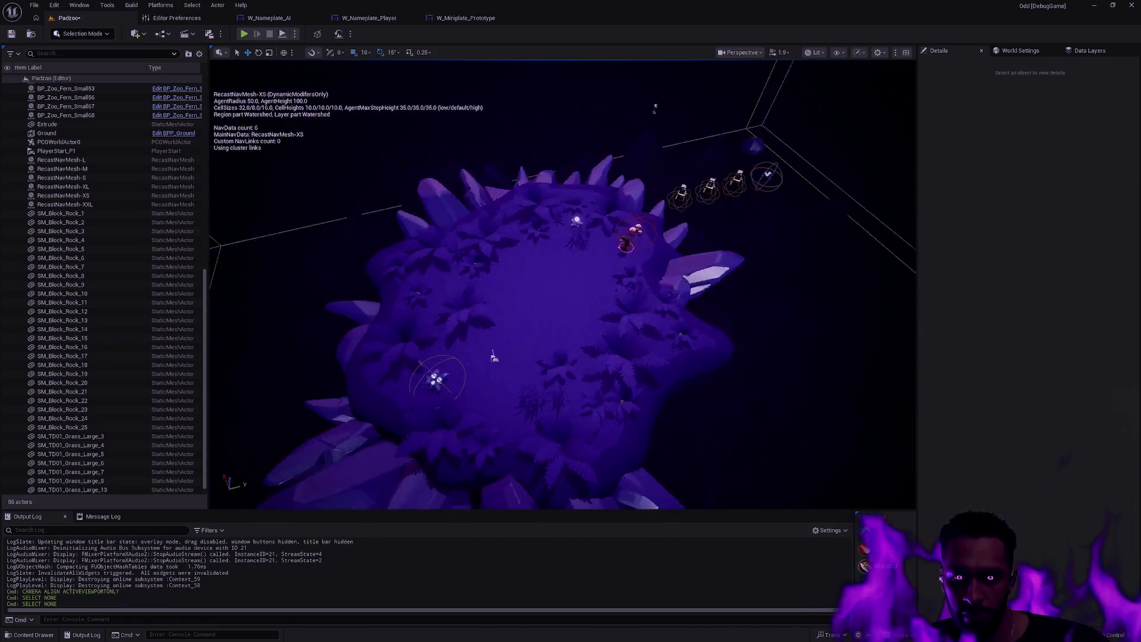
scroll(494, 357, "up", 5)
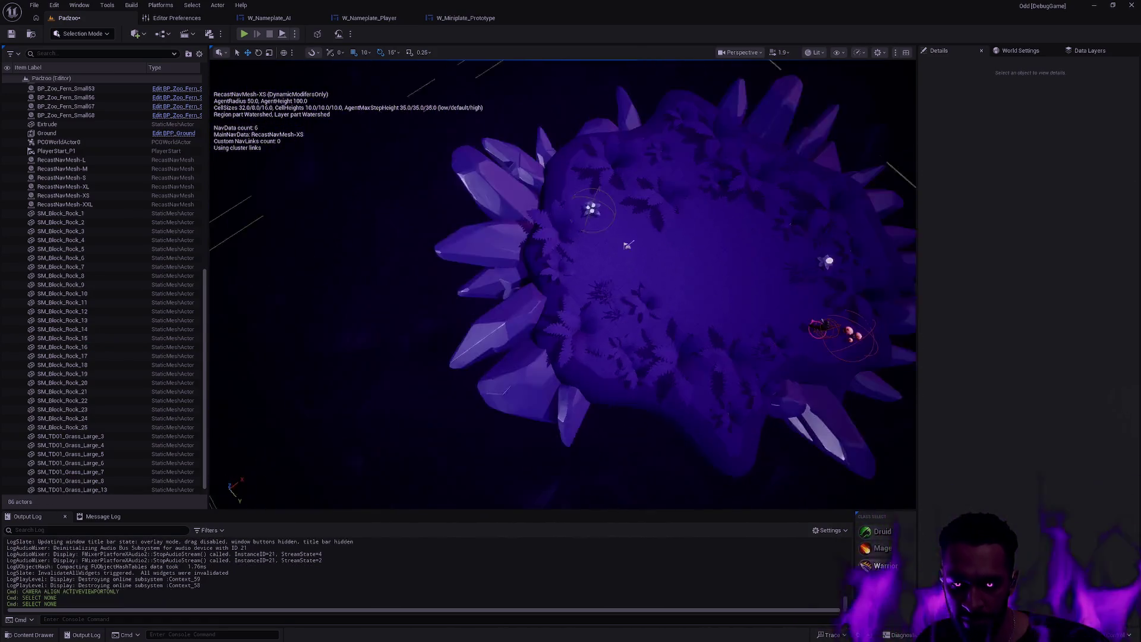
Orbit and zoom to a centred overhead view of the island, then select a top-left rim crystal.
mouse_move(584, 305)
left_mouse_down()
mouse_move(764, 293)
mouse_move(777, 247)
mouse_move(731, 244)
mouse_move(635, 287)
left_mouse_up()
scroll(731, 243, "down", 5)
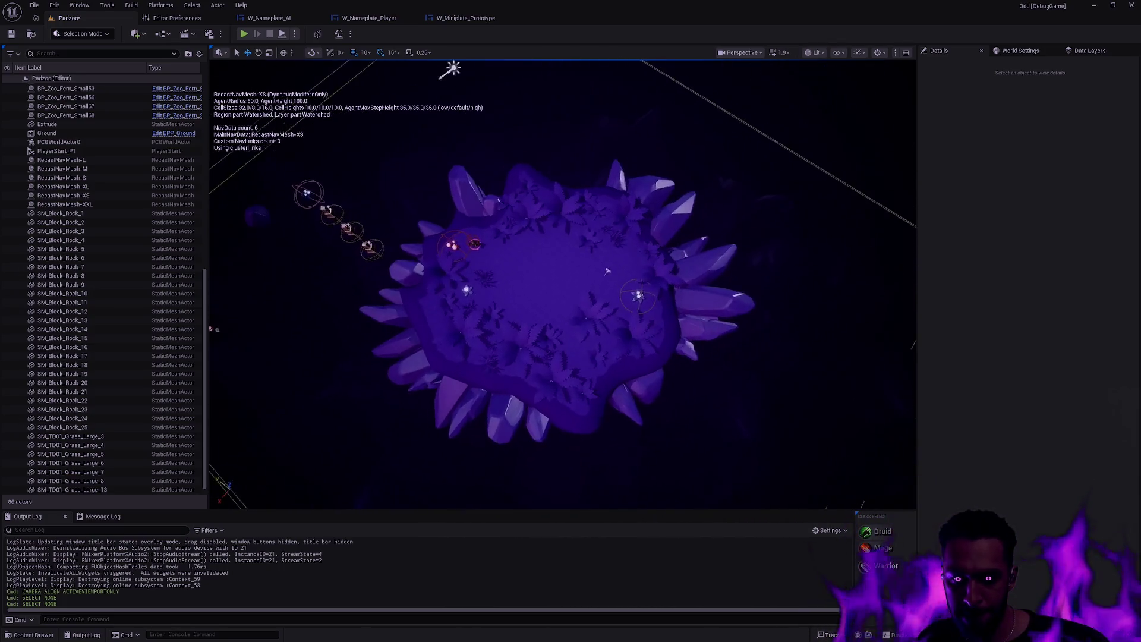
scroll(635, 287, "up", 5)
mouse_move(731, 446)
left_mouse_down()
mouse_move(497, 438)
mouse_move(403, 334)
mouse_move(484, 244)
mouse_move(518, 302)
mouse_move(501, 343)
left_mouse_up()
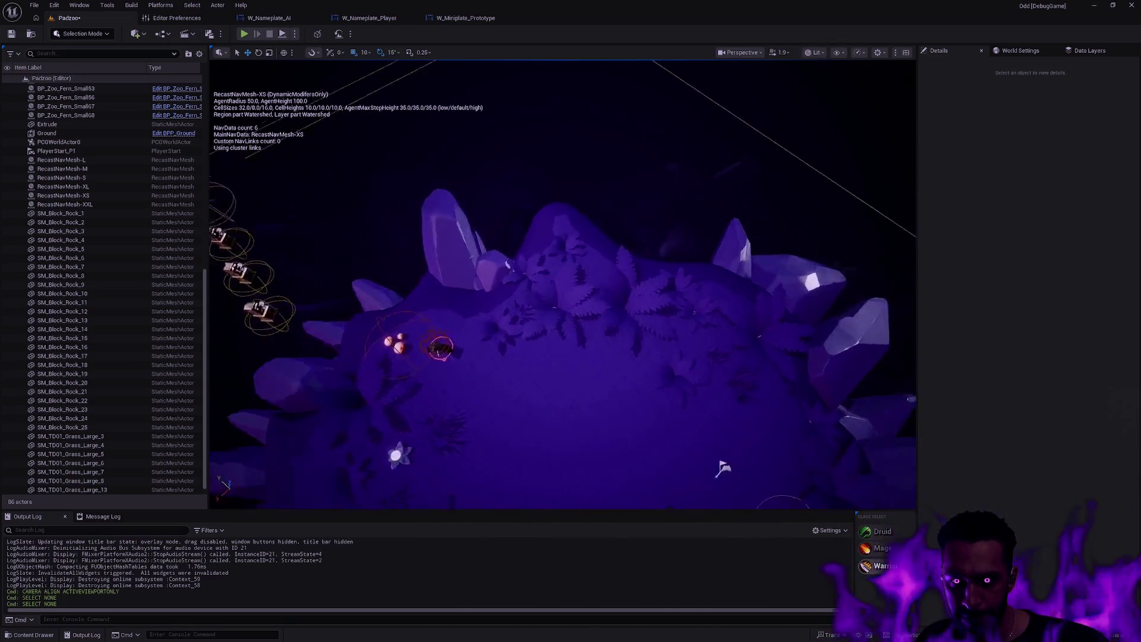
mouse_move(556, 299)
left_mouse_down()
mouse_move(556, 309)
mouse_move(557, 299)
left_mouse_up()
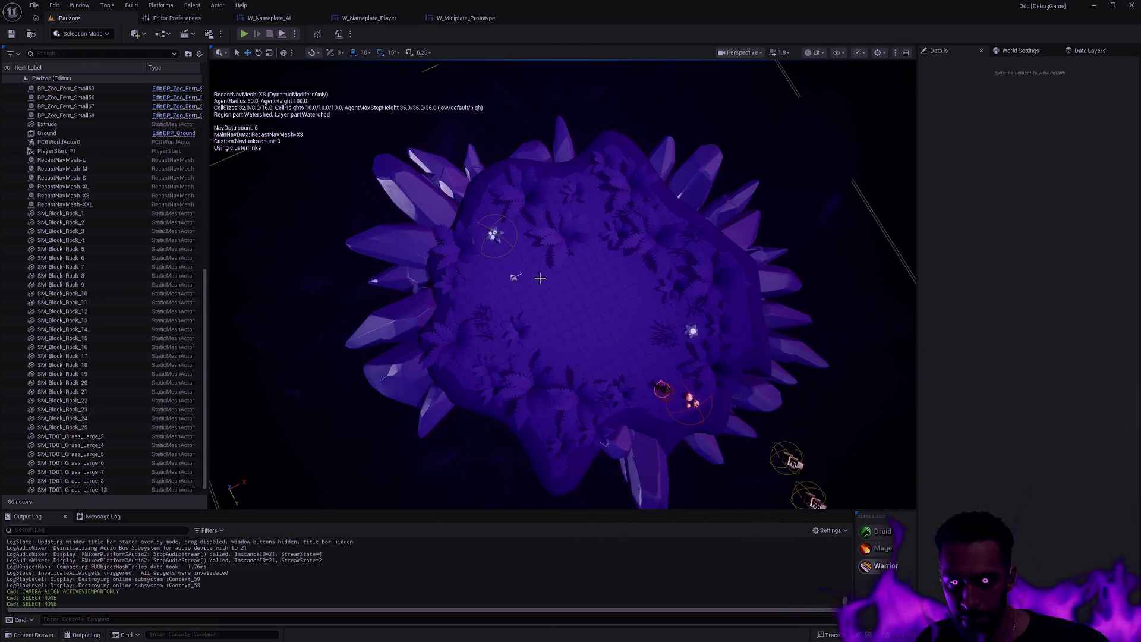
left_click(437, 207)
Select five top-left rim crystals, duplicate them, and move the copies down to the bottom rim.
left_click(488, 158, "ctrl")
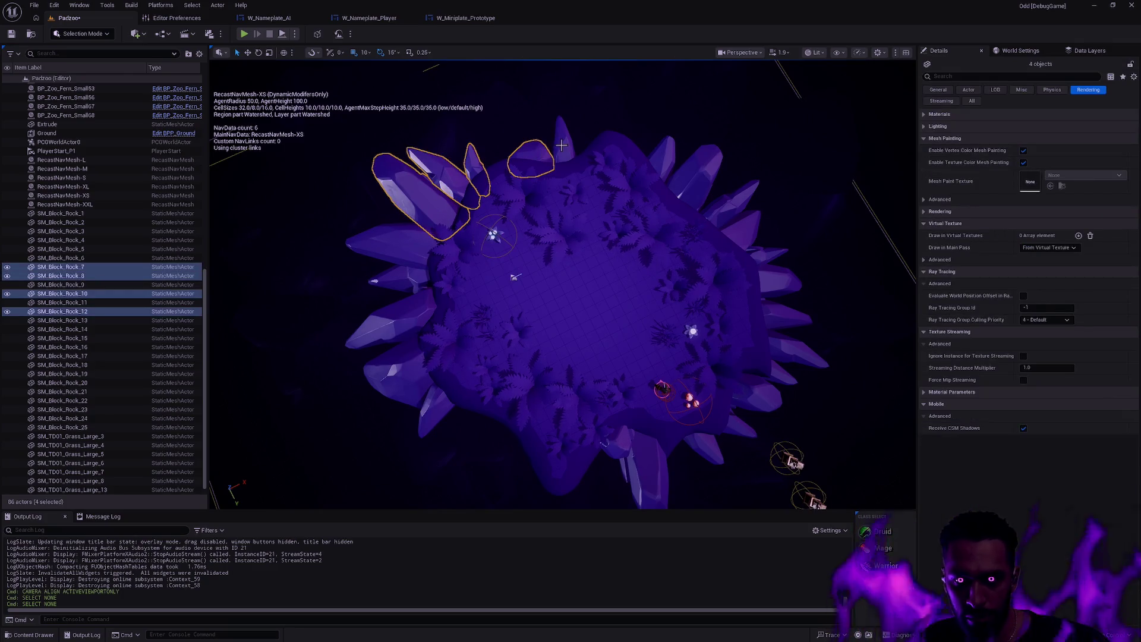
left_click(561, 145, "ctrl")
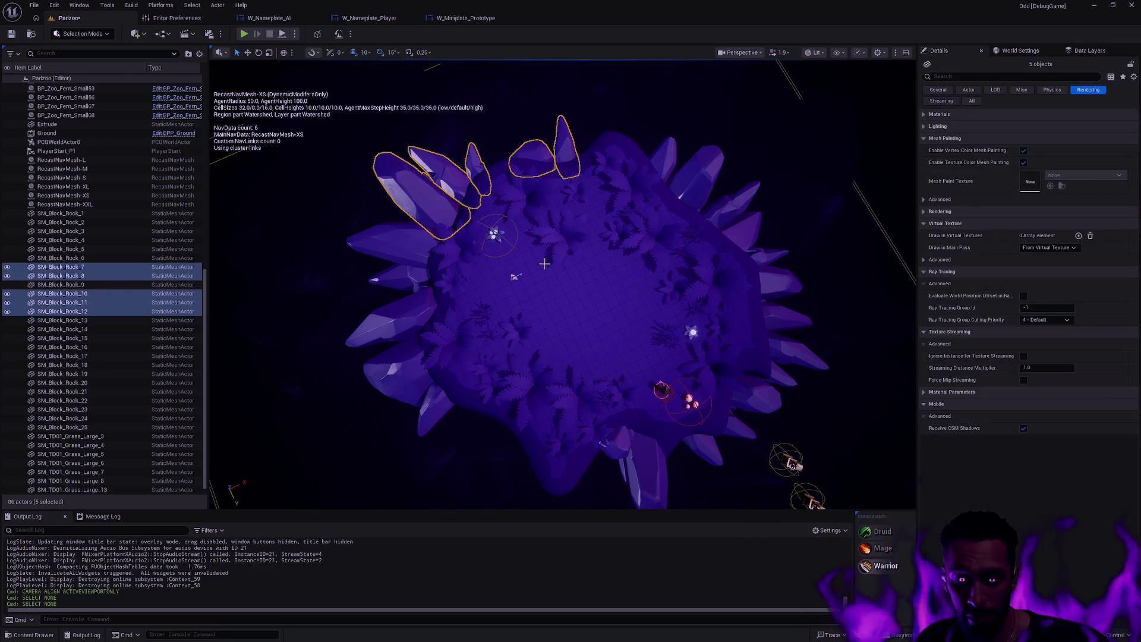
key("e")
key("ctrl+d")
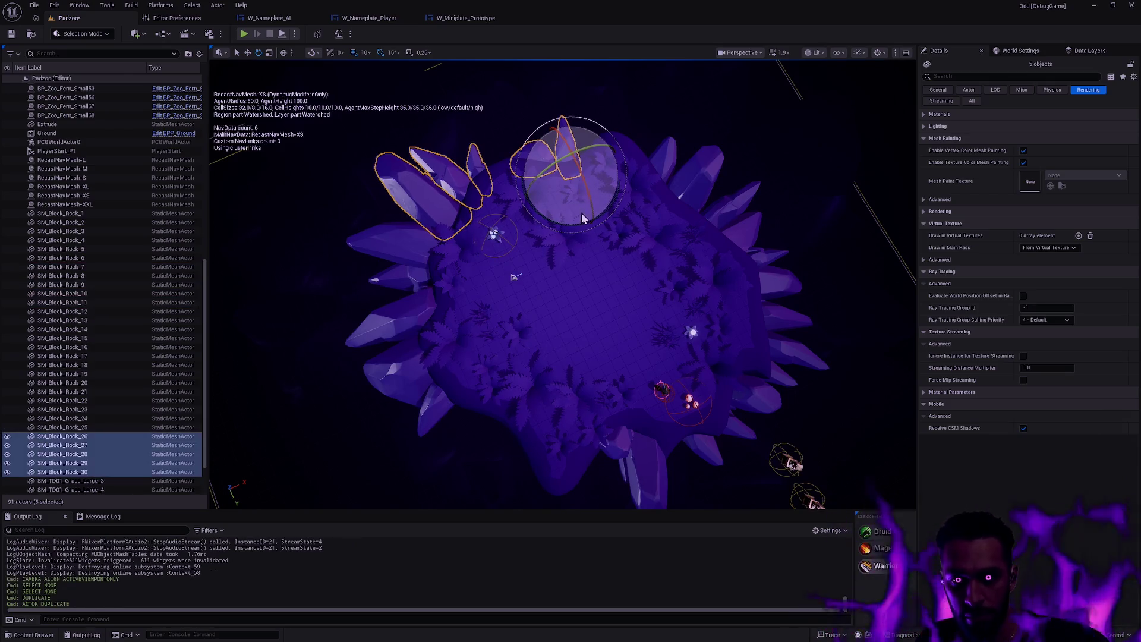
key("w")
mouse_move(605, 197)
left_mouse_down()
mouse_move(693, 429)
mouse_move(766, 433)
left_mouse_up()
Rotate the copied crystals round to the island's left edge and frame them.
left_click_drag(613, 389, 612, 389)
key("e")
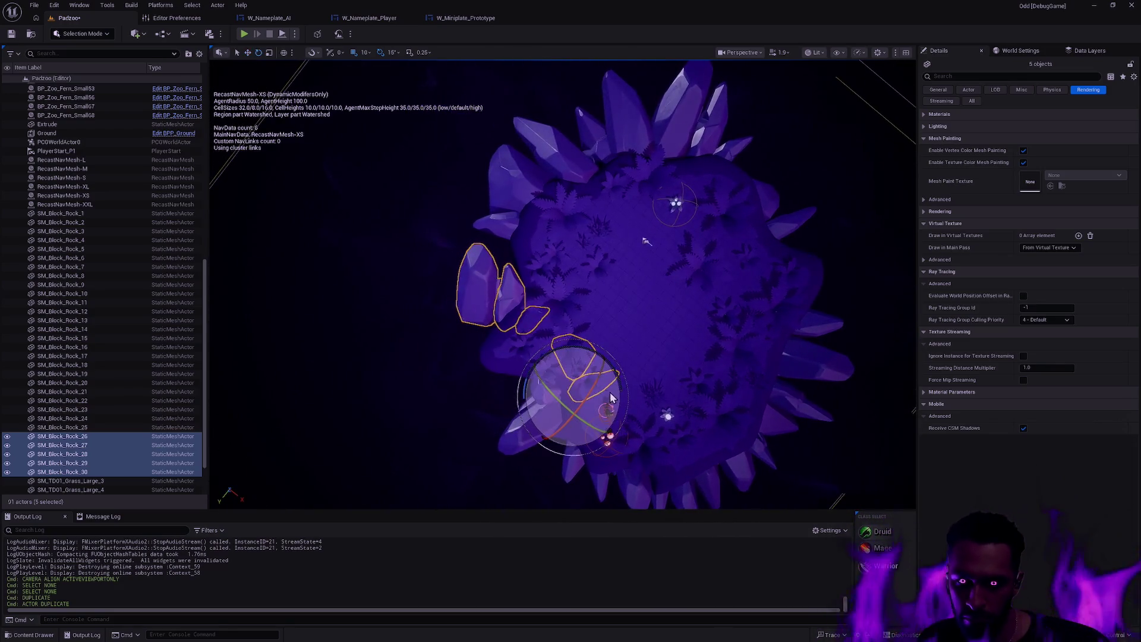
mouse_move(538, 392)
left_mouse_down()
mouse_move(547, 480)
mouse_move(643, 552)
mouse_move(662, 467)
left_mouse_up()
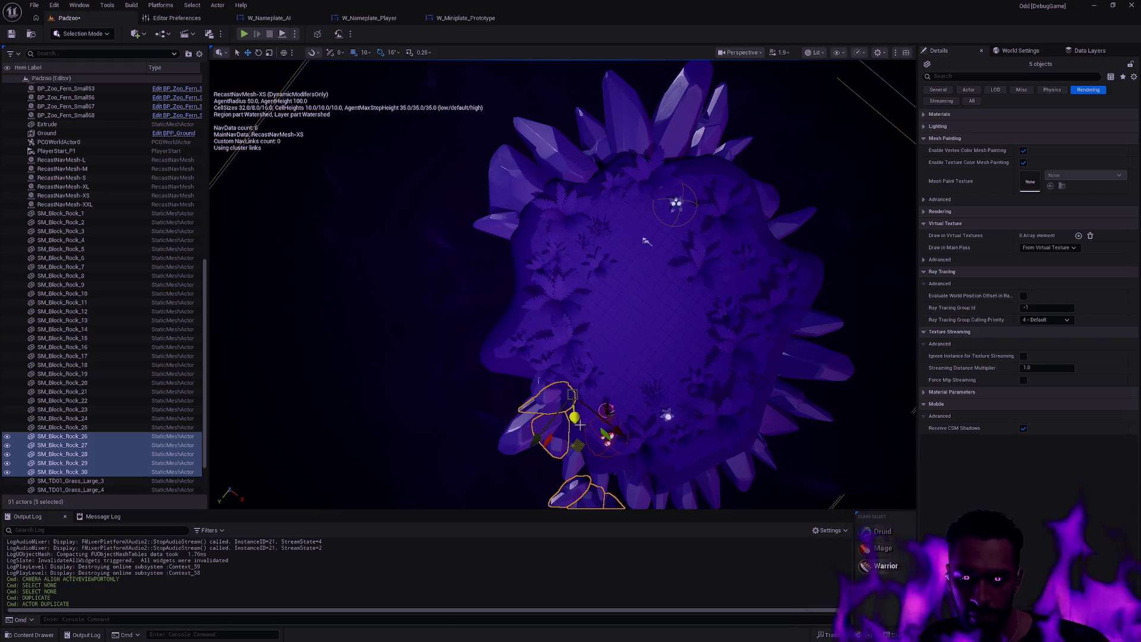
left_click_drag(581, 452, 532, 324)
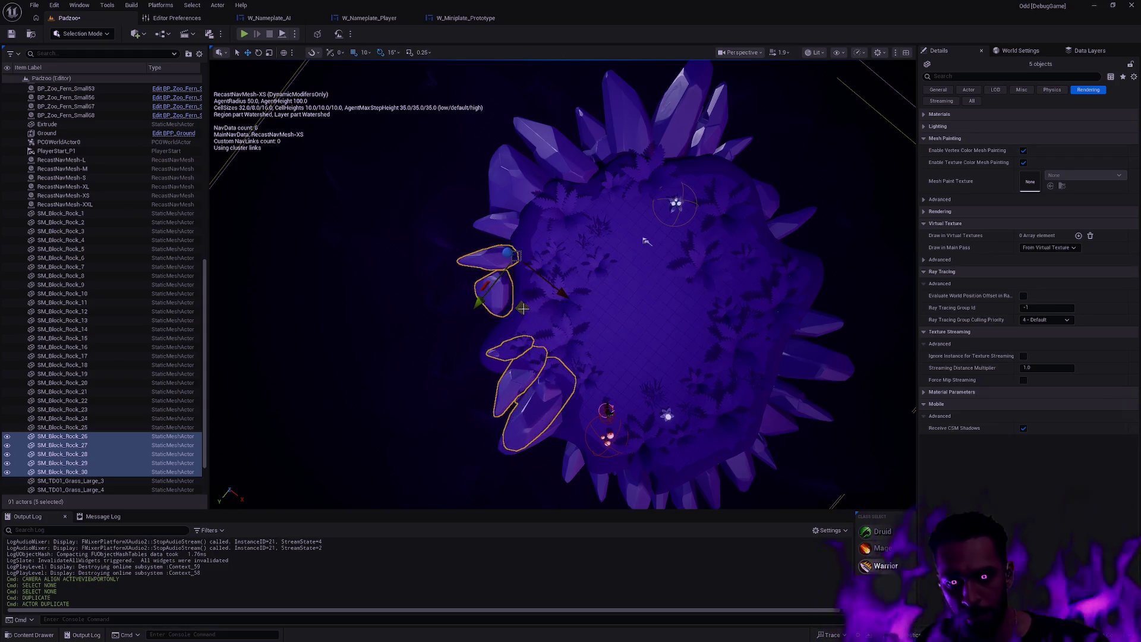
key("w")
left_click_drag(684, 387, 639, 338)
key("e")
left_click_drag(528, 308, 511, 332)
key("f")
Narrow the selection to two copied crystals, check them from a low side angle, then deselect.
mouse_move(578, 289)
left_mouse_down()
mouse_move(580, 261)
mouse_move(578, 289)
left_mouse_up()
left_click(577, 290)
left_click(572, 296, "ctrl")
mouse_move(657, 329)
left_mouse_down()
mouse_move(547, 297)
mouse_move(588, 310)
mouse_move(588, 333)
mouse_move(567, 336)
mouse_move(581, 337)
mouse_move(589, 315)
mouse_move(256, 281)
left_mouse_up()
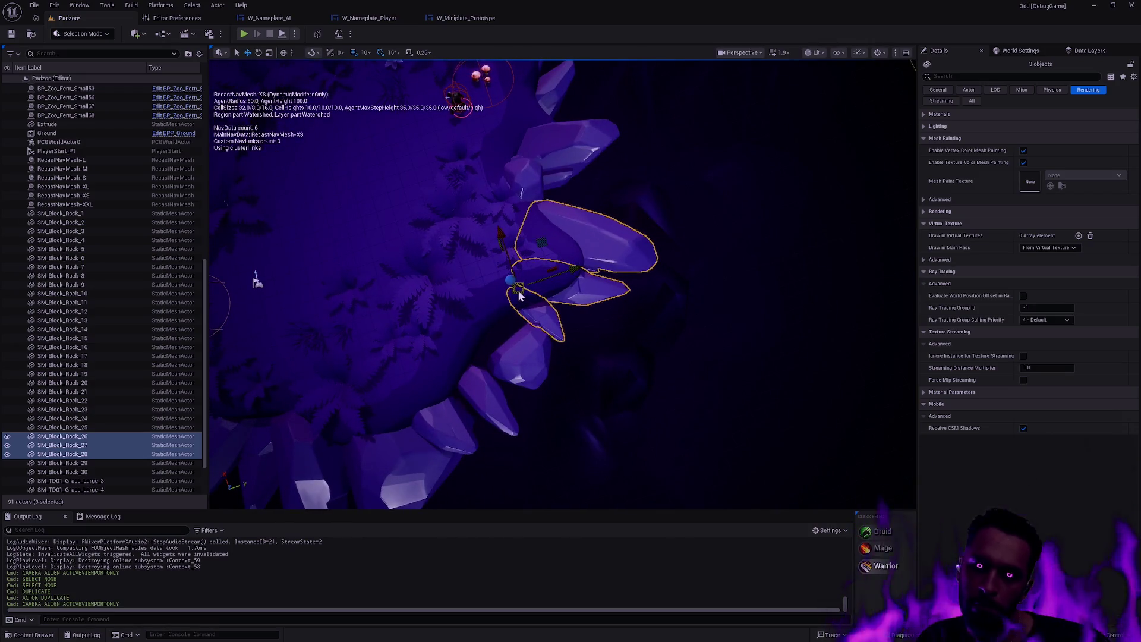
key("Escape")
mouse_move(518, 290)
left_mouse_down()
mouse_move(452, 249)
mouse_move(452, 172)
left_mouse_up()
Delete a surplus crystal rock and select crystal SM_Block_Rock_23.
left_click(630, 293)
key("Delete")
mouse_move(696, 265)
left_mouse_down()
mouse_move(347, 445)
mouse_move(711, 258)
mouse_move(670, 364)
mouse_move(613, 339)
mouse_move(640, 222)
left_mouse_up()
left_click(640, 221)
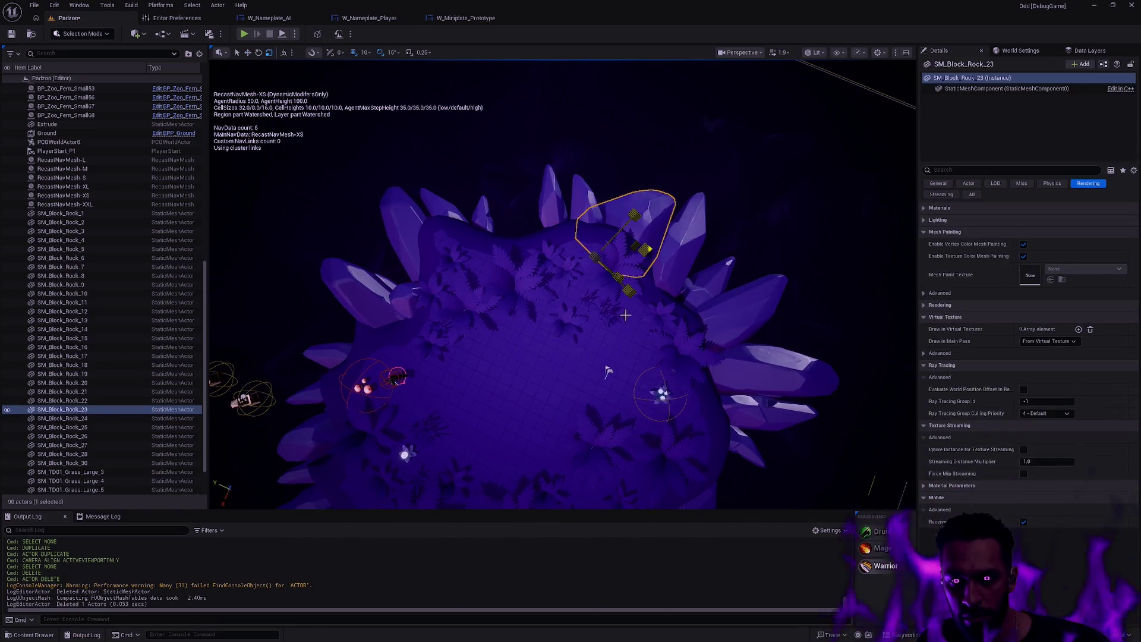
Duplicate the selected crystal, move the copy left, and rotate it to a new angle.
key("e")
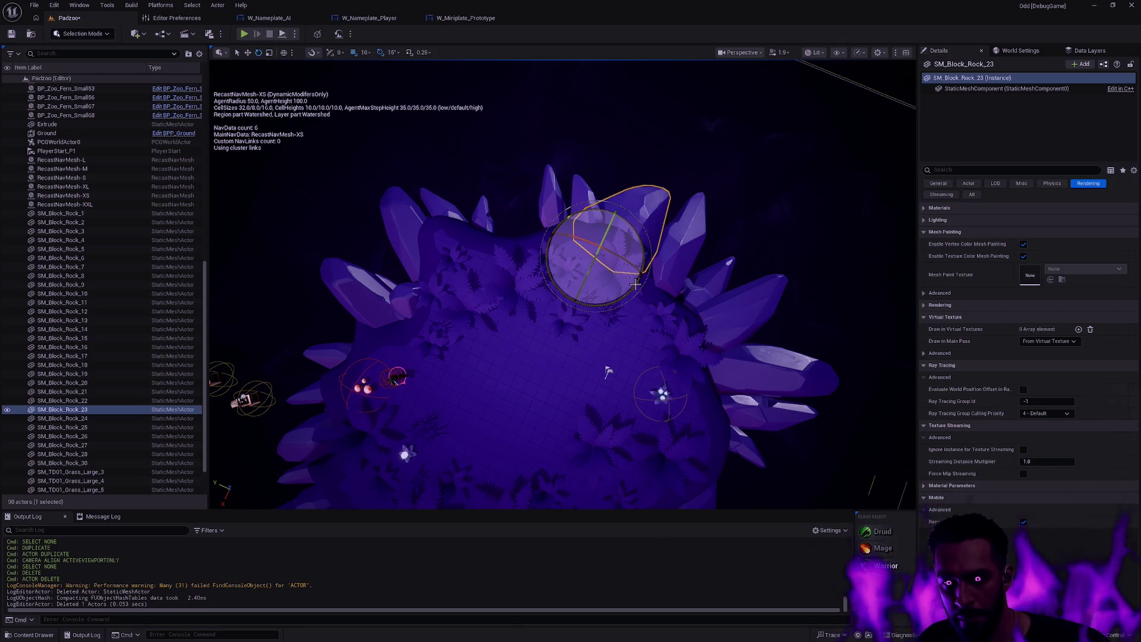
key("ctrl+d")
key("w")
left_click_drag(594, 268, 501, 271)
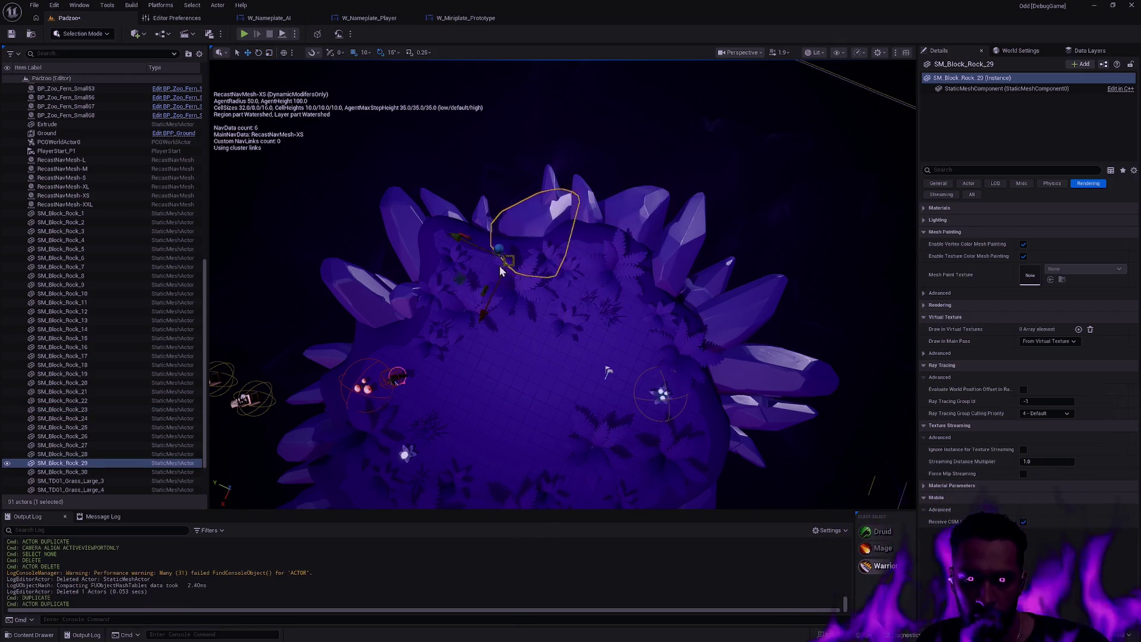
key("e")
key("w")
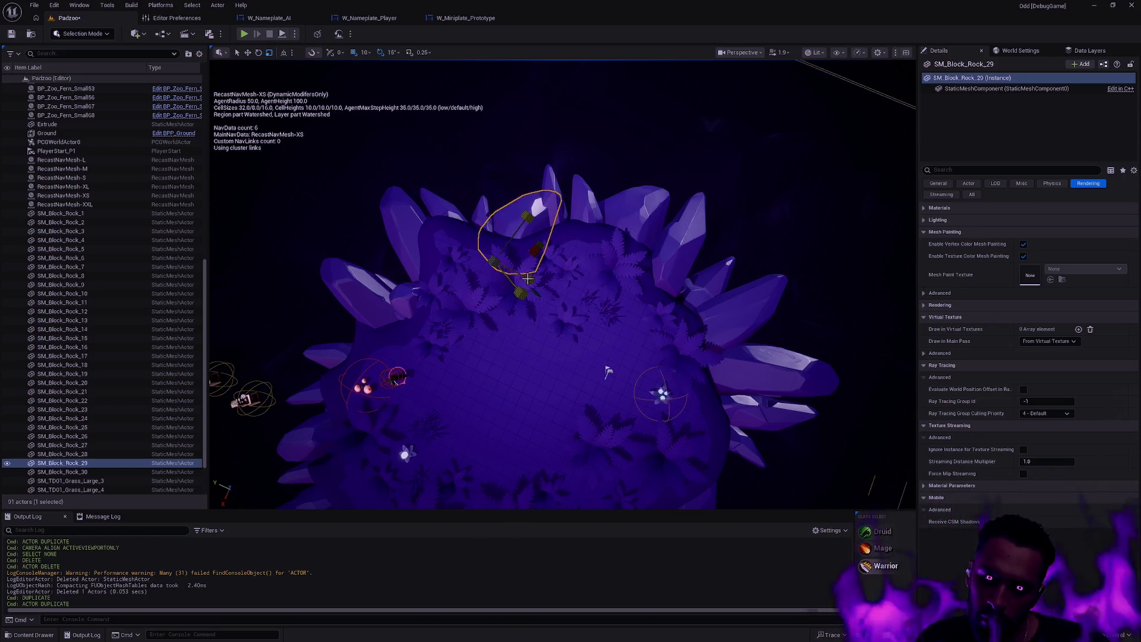
key("e")
mouse_move(526, 279)
left_mouse_down()
mouse_move(535, 291)
mouse_move(530, 252)
mouse_move(525, 281)
left_mouse_up()
key("w")
key("Escape")
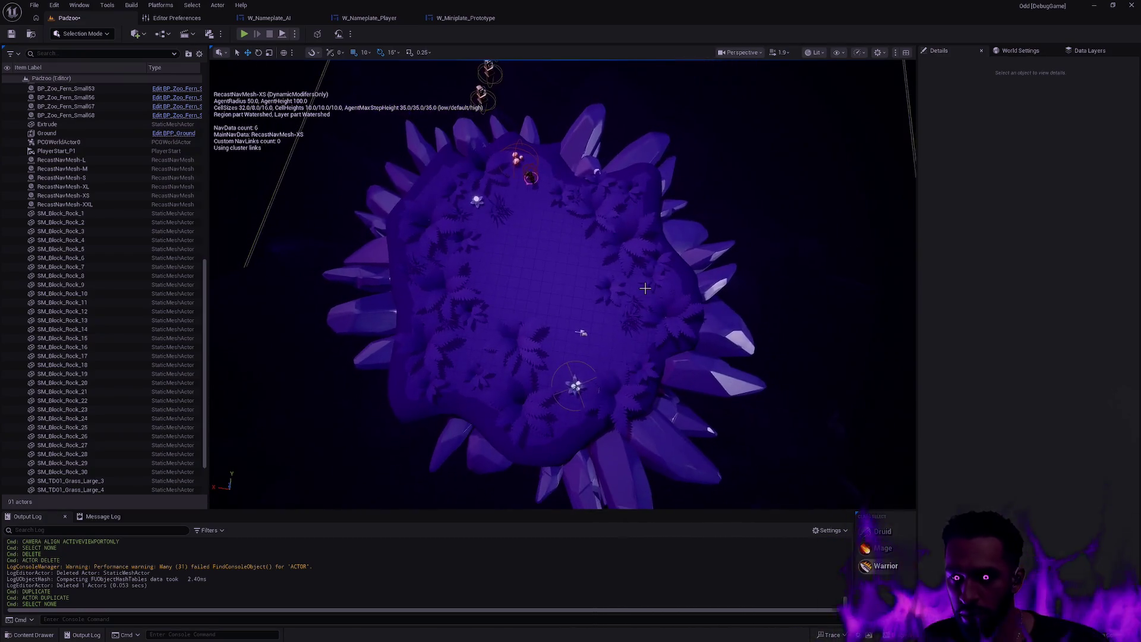
Reselect SM_Block_Rock_29, duplicate it, and sink the new crystal into the island ground.
key("ctrl+z")
key("ctrl+d")
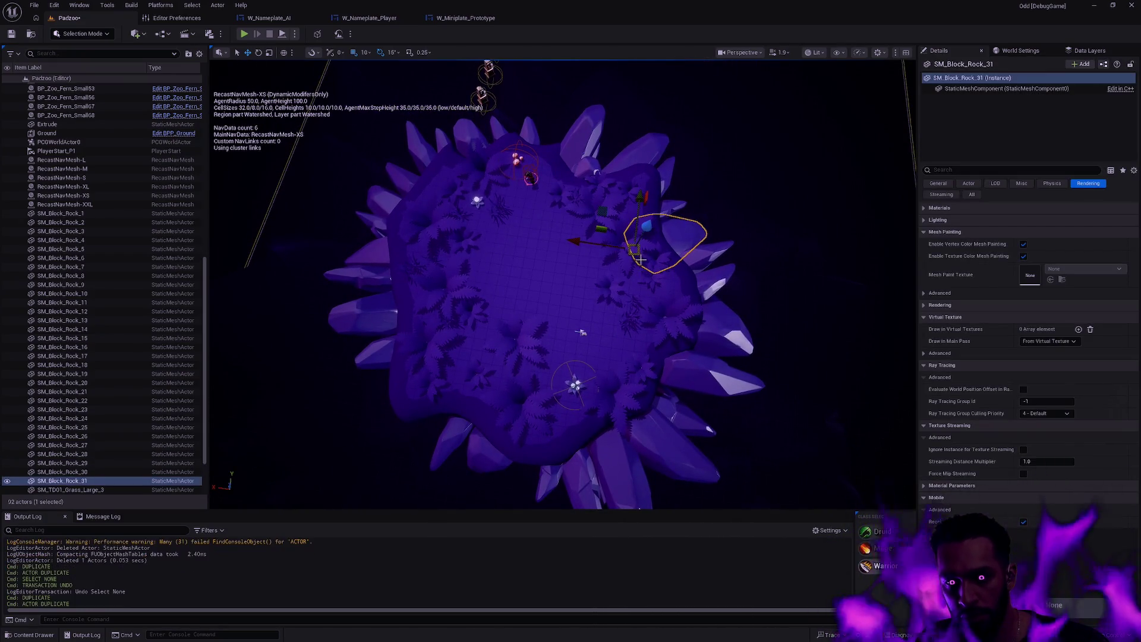
mouse_move(443, 409)
left_mouse_down()
mouse_move(329, 425)
mouse_move(323, 453)
mouse_move(375, 435)
left_mouse_up()
key("e")
left_click_drag(471, 370, 579, 257)
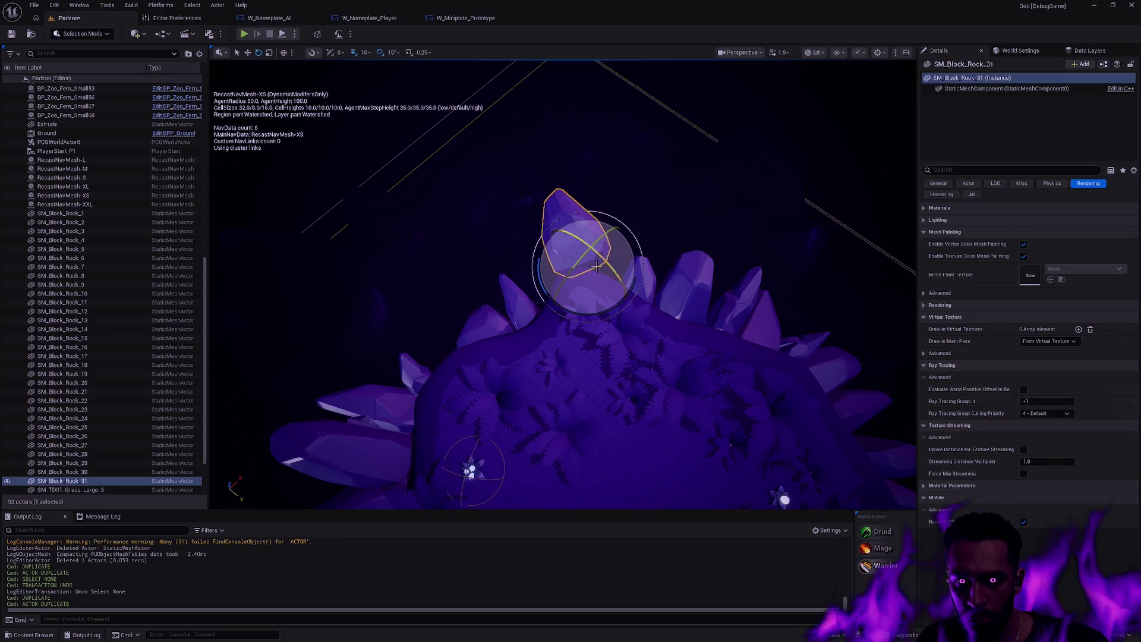
key("w")
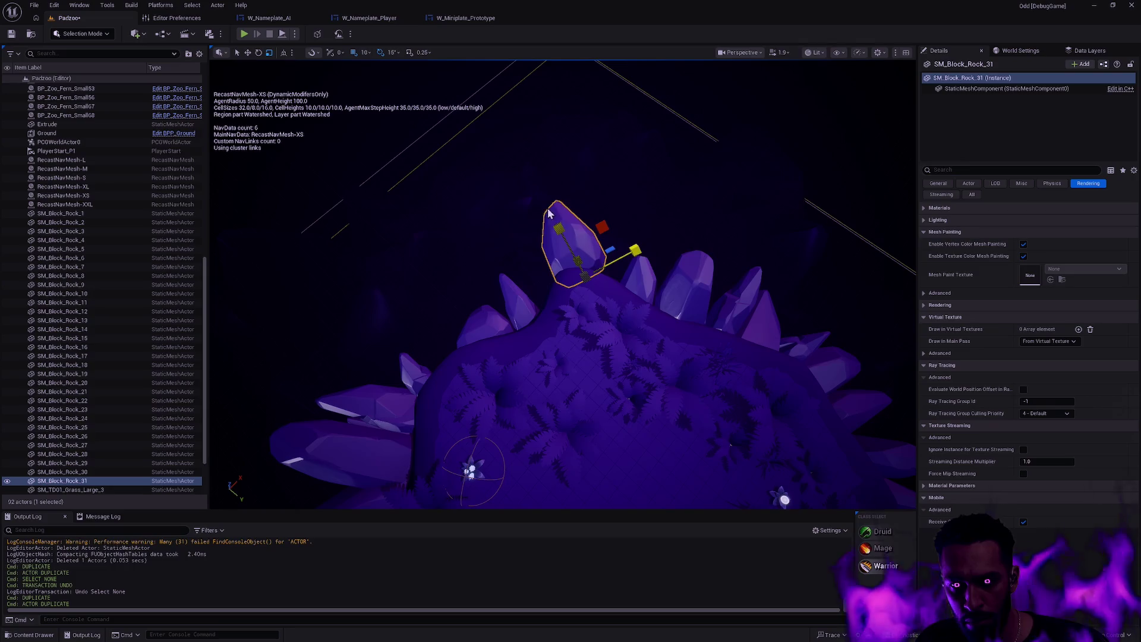
left_click_drag(588, 296, 590, 326)
key("e")
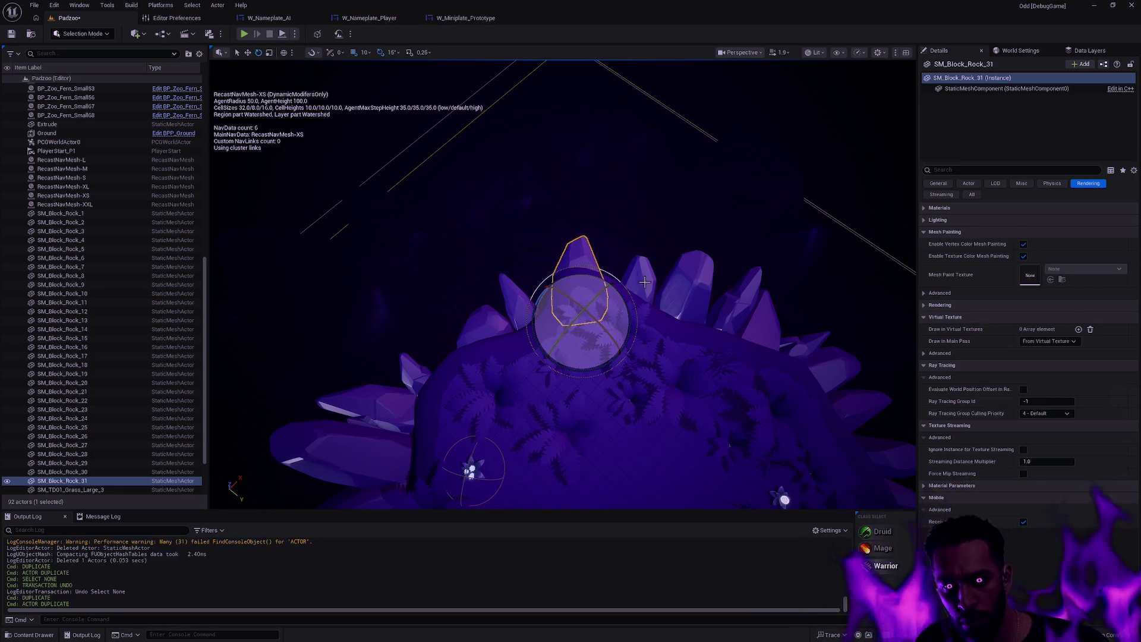
key("Escape")
Raise crystal SM_Block_Rock_31 beneath the island up against the mound's underside, then deselect.
mouse_move(644, 282)
left_mouse_down()
mouse_move(589, 430)
mouse_move(650, 321)
mouse_move(650, 344)
mouse_move(535, 467)
left_mouse_up()
left_click(588, 429)
key("Escape")
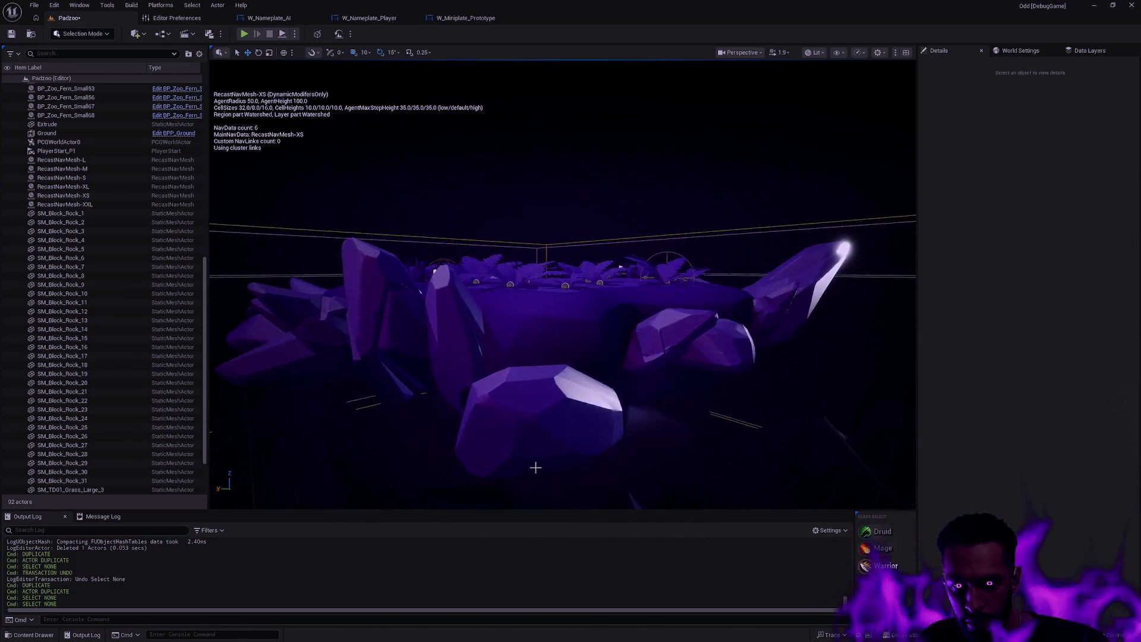
left_click(535, 467)
key("f")
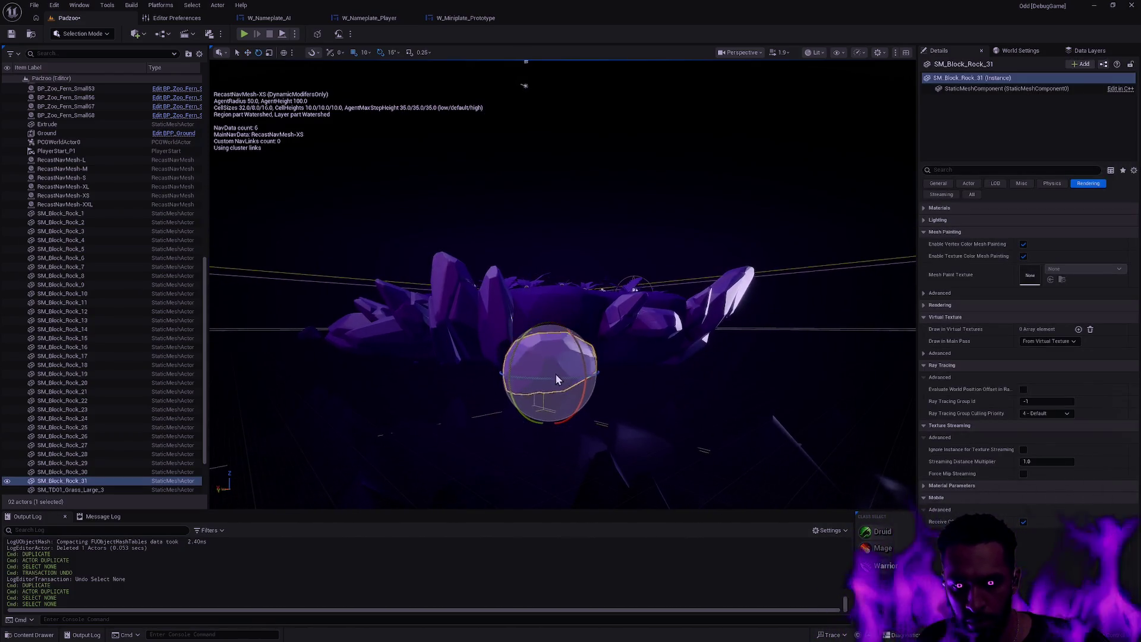
key("w")
left_click_drag(549, 348, 550, 301)
left_click_drag(563, 340, 587, 319)
scroll(623, 343, "down", 5)
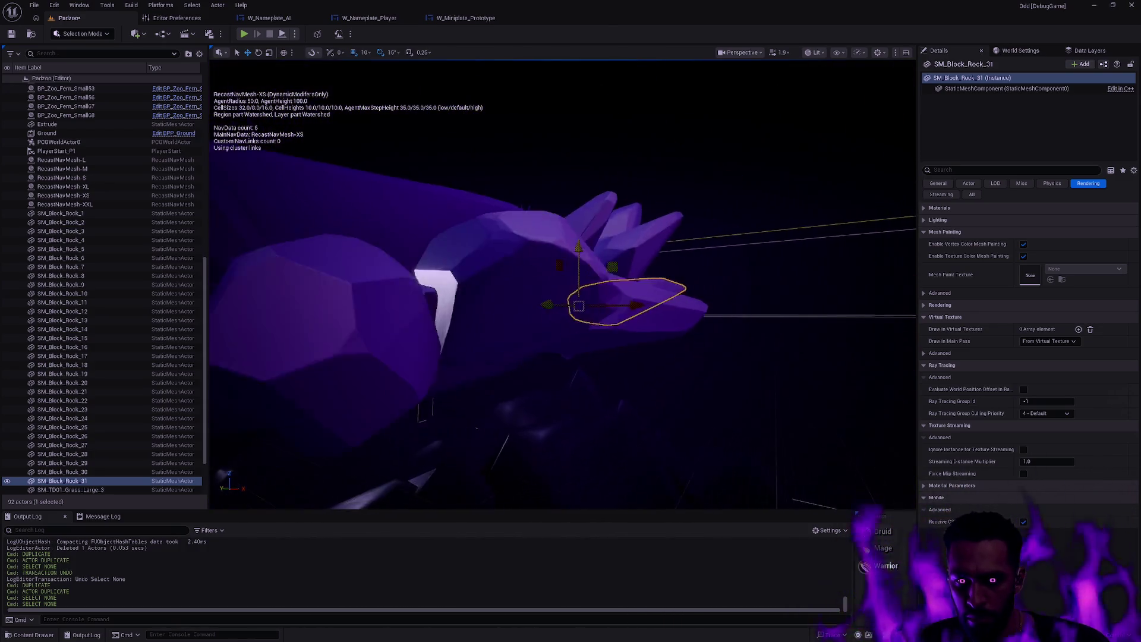
key("e")
key("f")
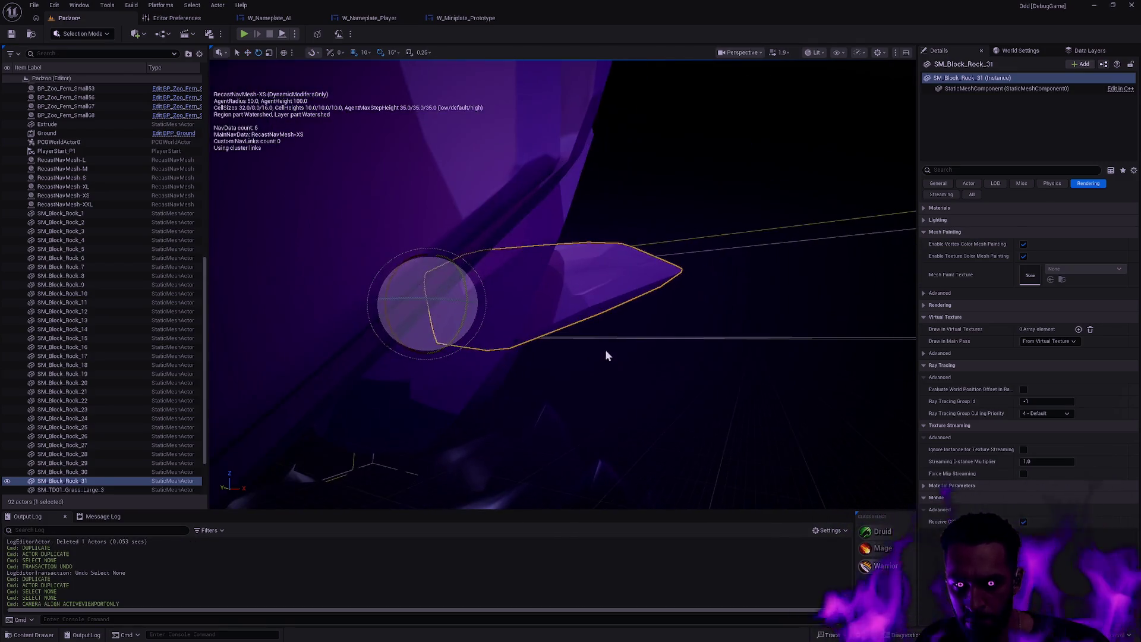
key("Escape")
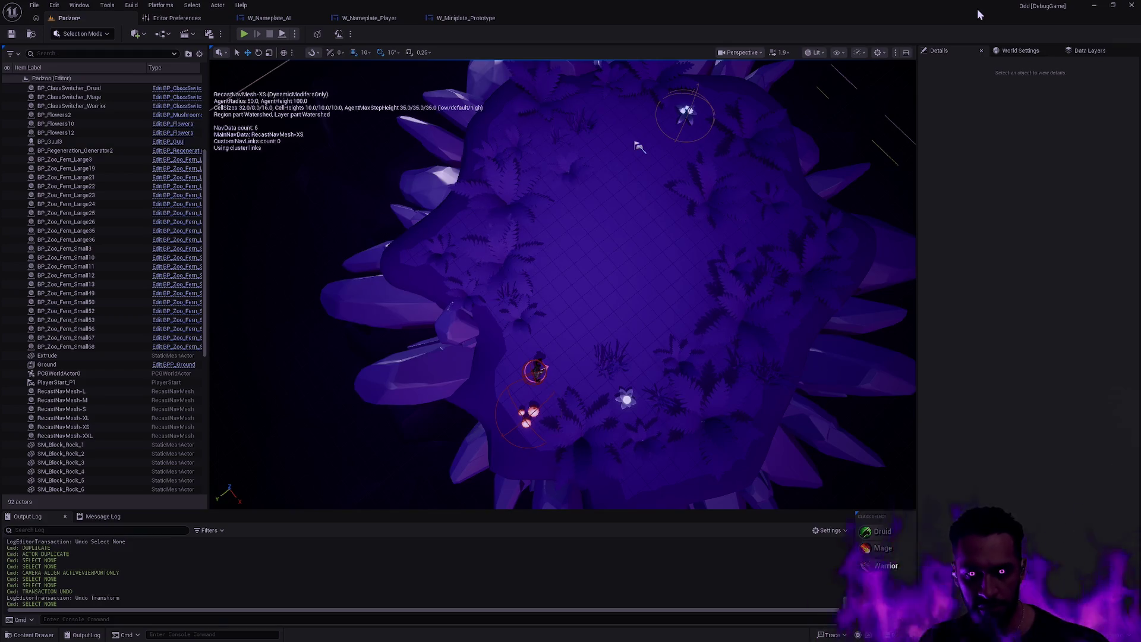
Hide the navigation display with P, then Save Selected for Padzoo and both Extrude meshes.
left_click(691, 211)
key("p")
key("Escape")
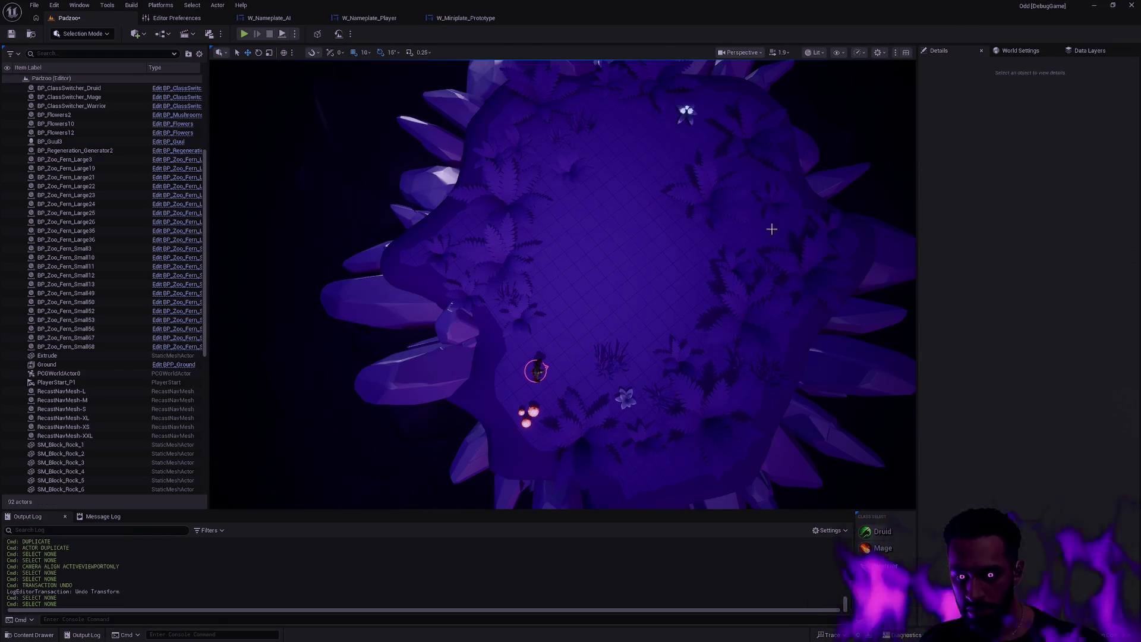
key("ctrl+s")
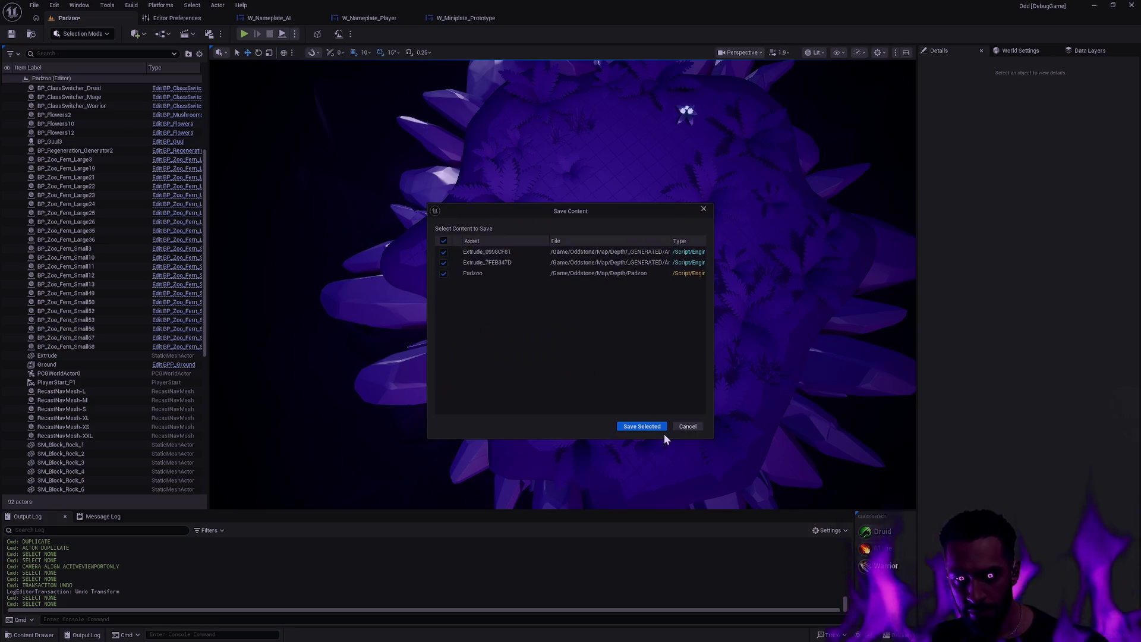
left_click(658, 426)
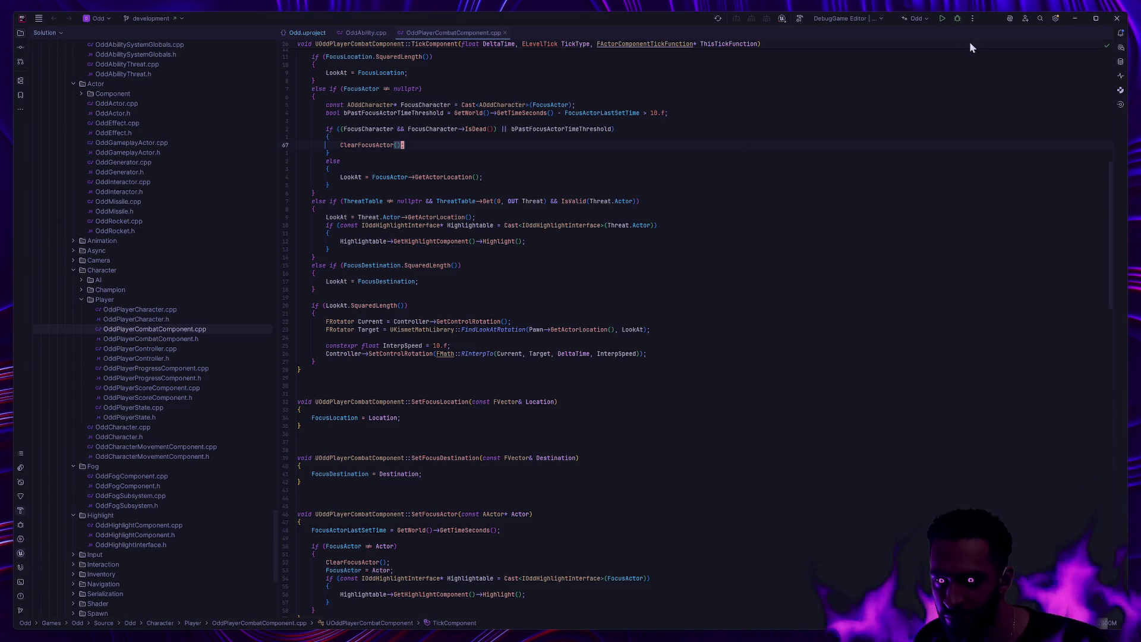
Compile Odd.vcxproj in Rider with Ctrl+Shift+B.
key("ctrl+shift+b")
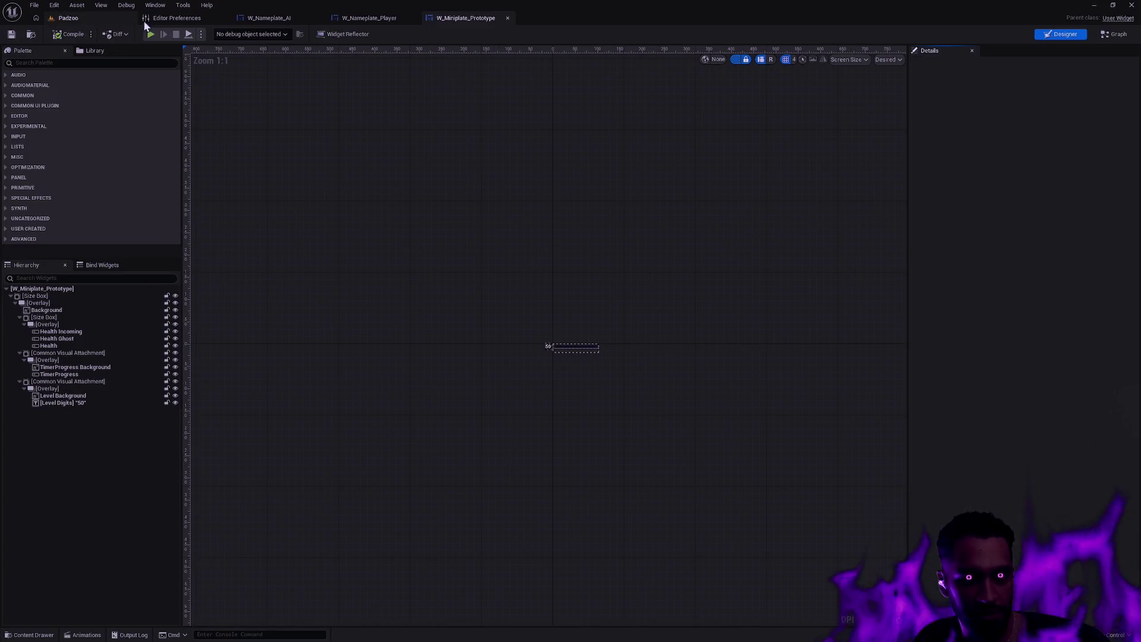
Back on the Padzoo tab, orbit to a low view of the mound and run a brief Alt+P play test.
left_click(80, 18)
left_click(624, 267)
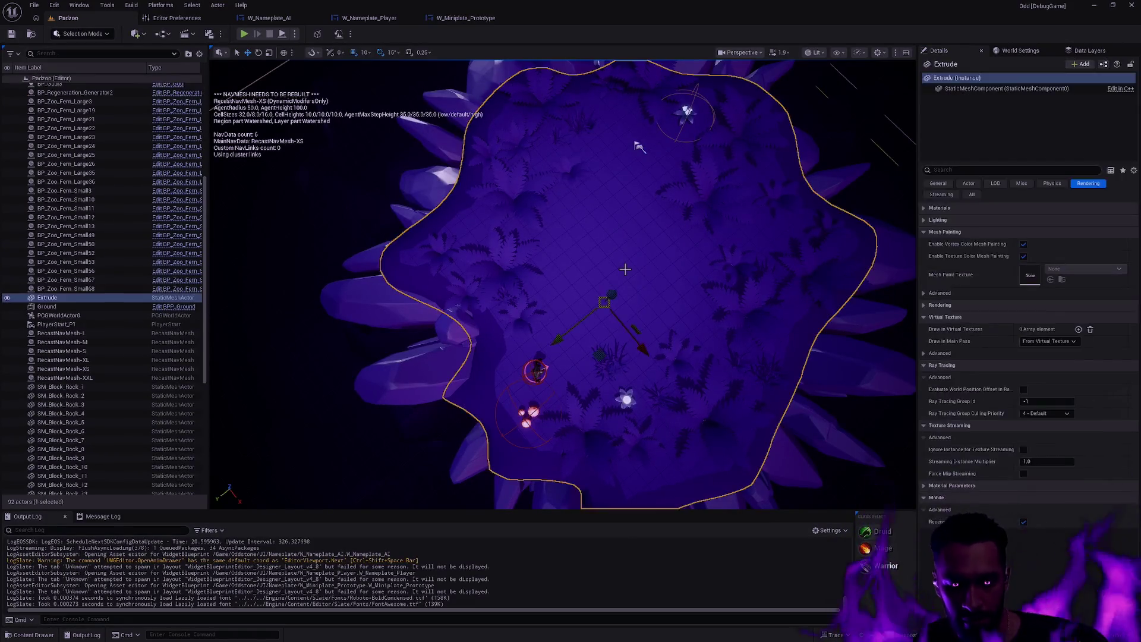
key("Escape")
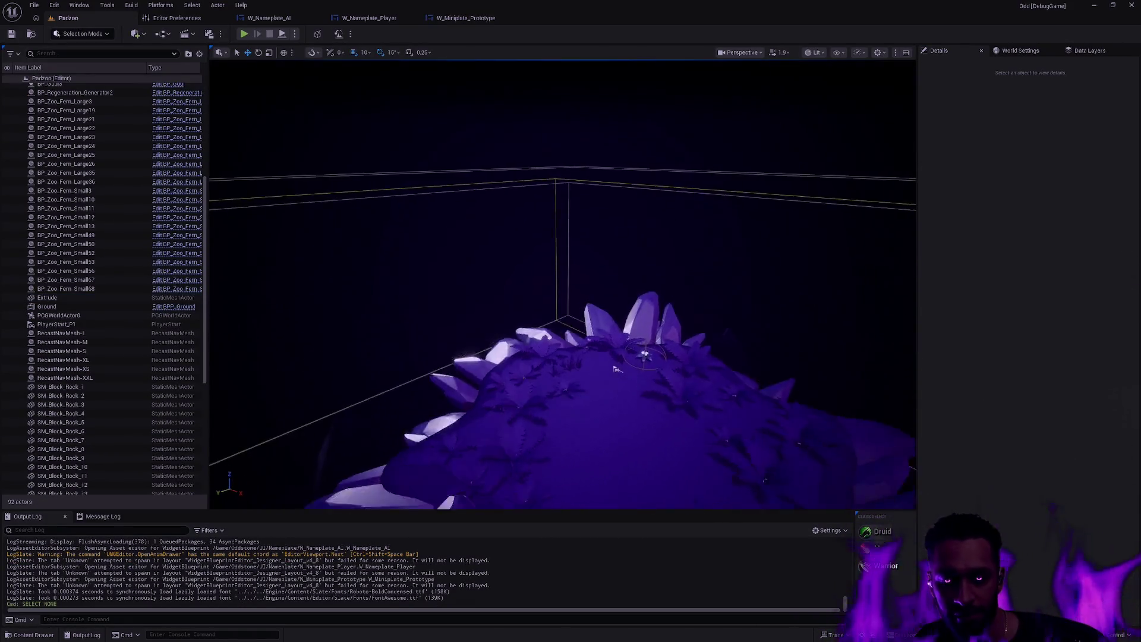
left_click(601, 352)
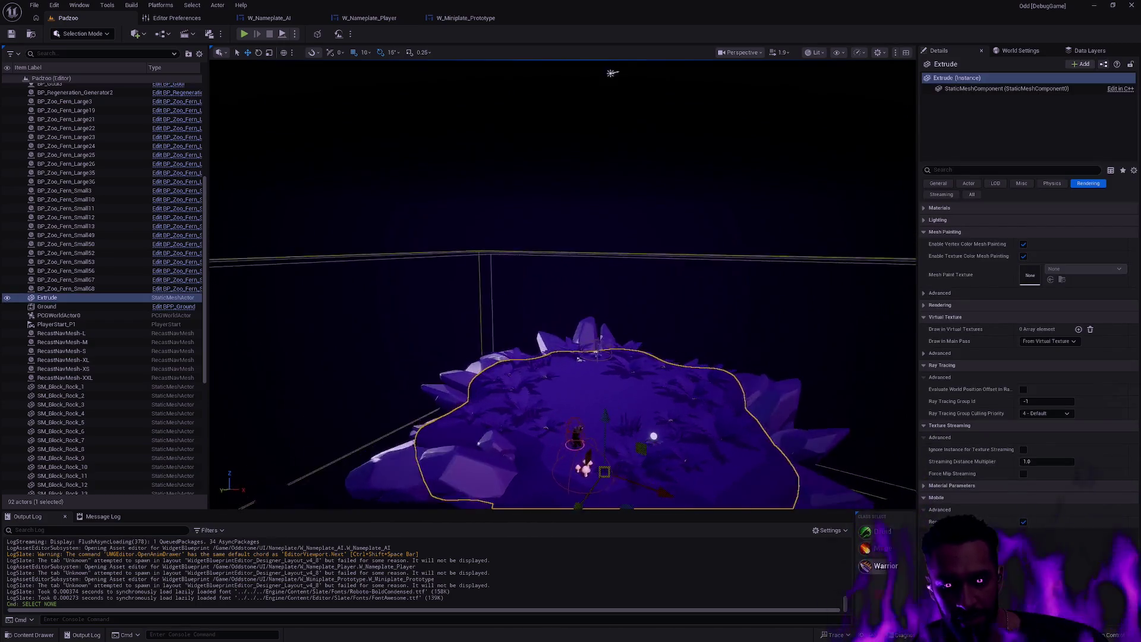
key("Escape")
left_click_drag(620, 353, 620, 353)
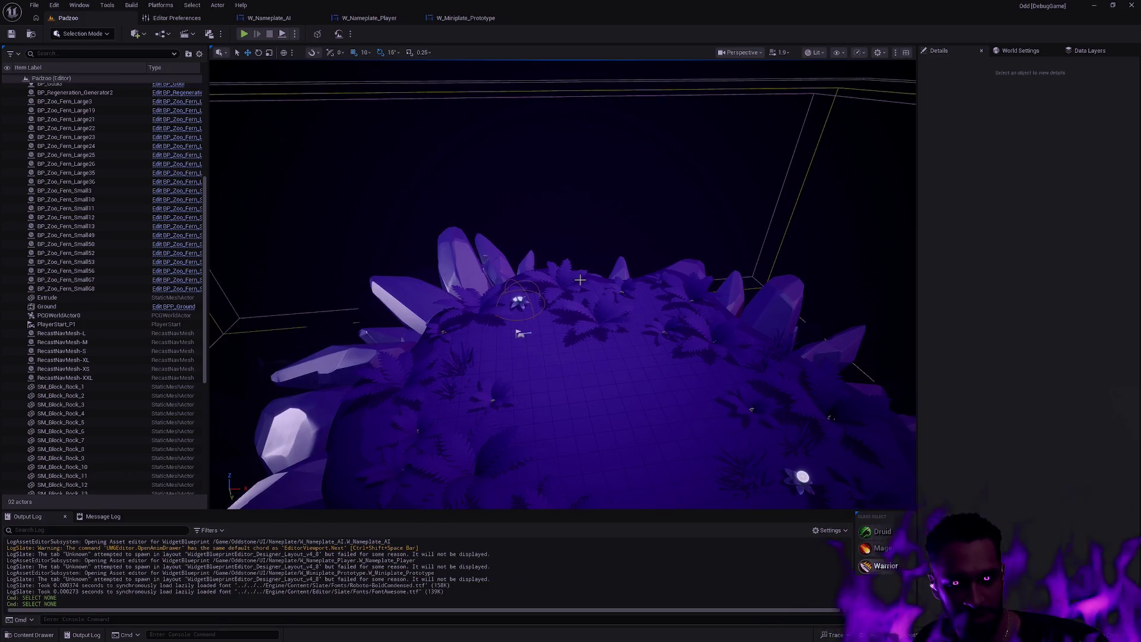
key("alt+p")
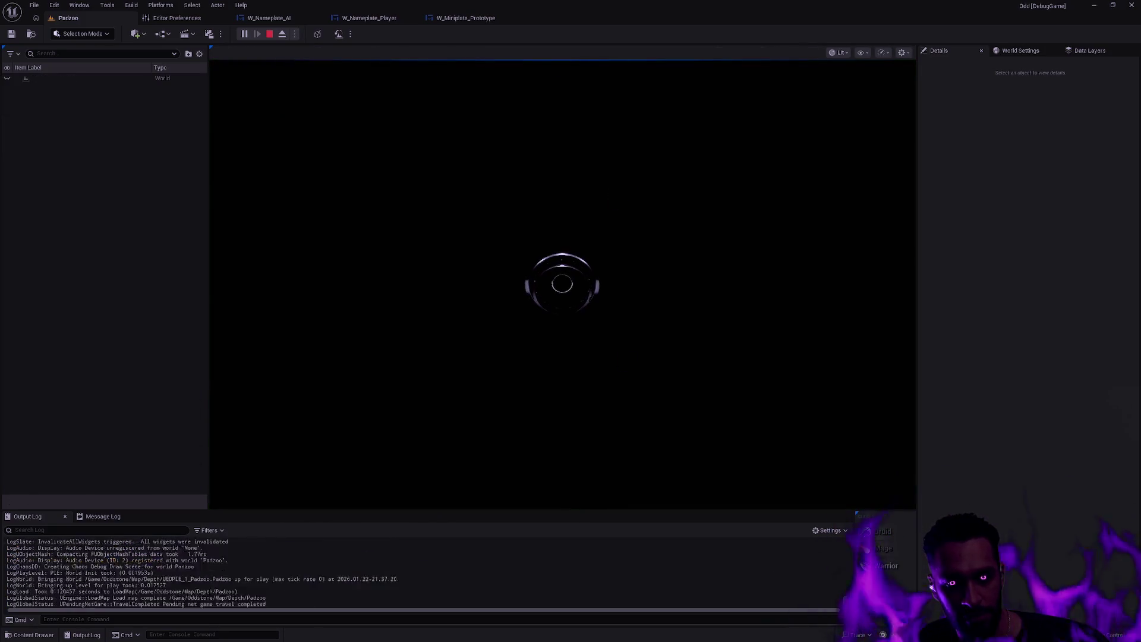
key("Escape")
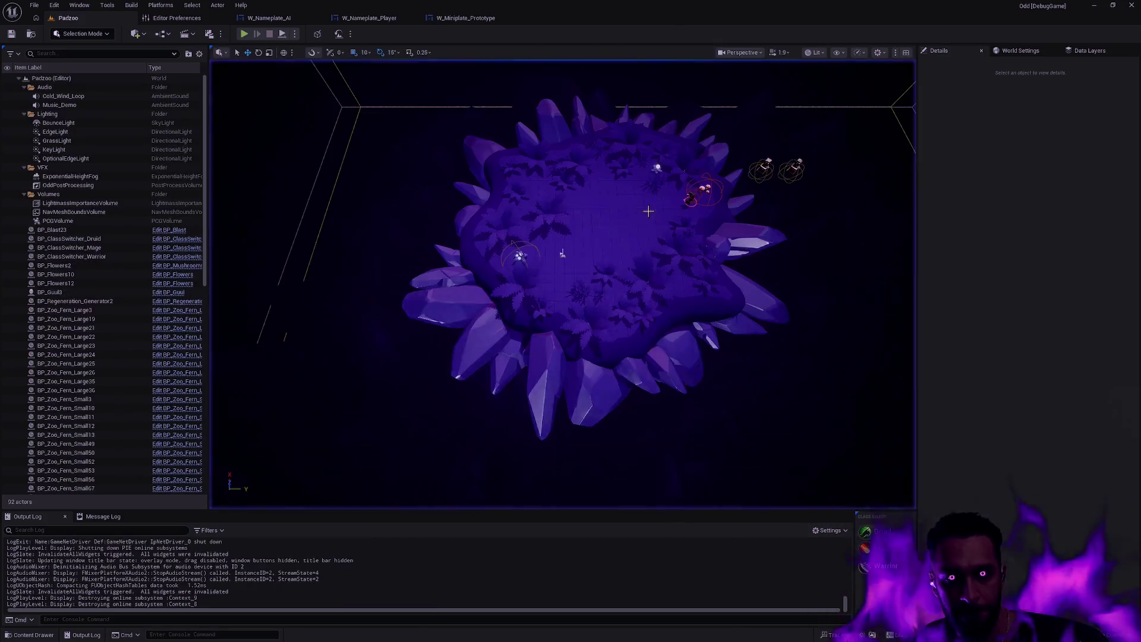
Open the Extrude_0998CF81 static mesh asset from the selected ground actor.
left_click(612, 224)
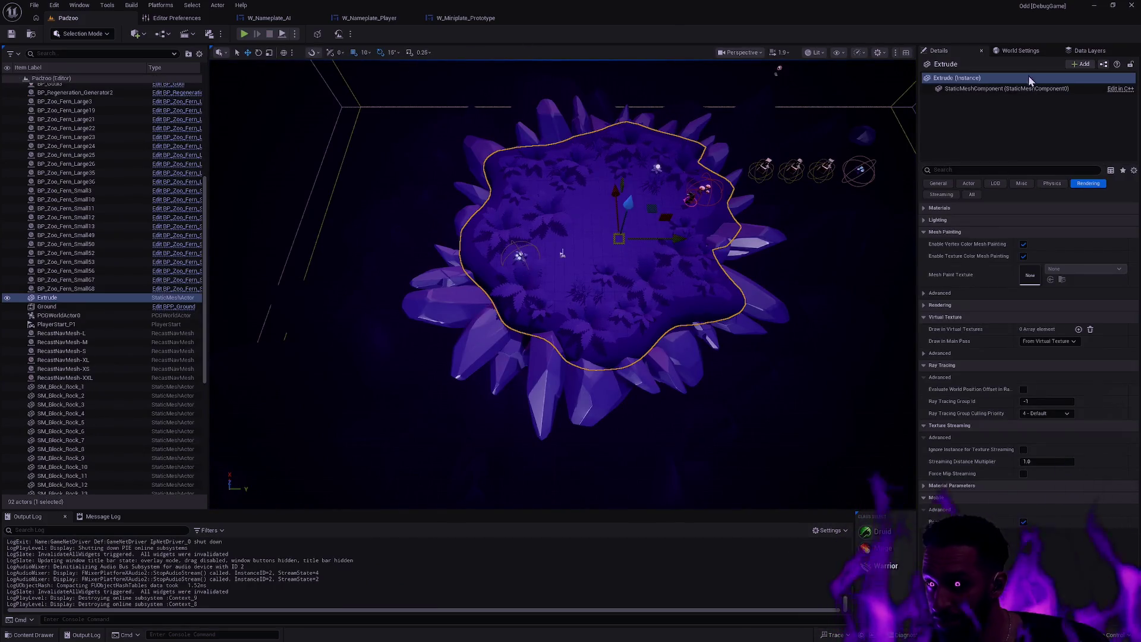
left_click(1002, 90)
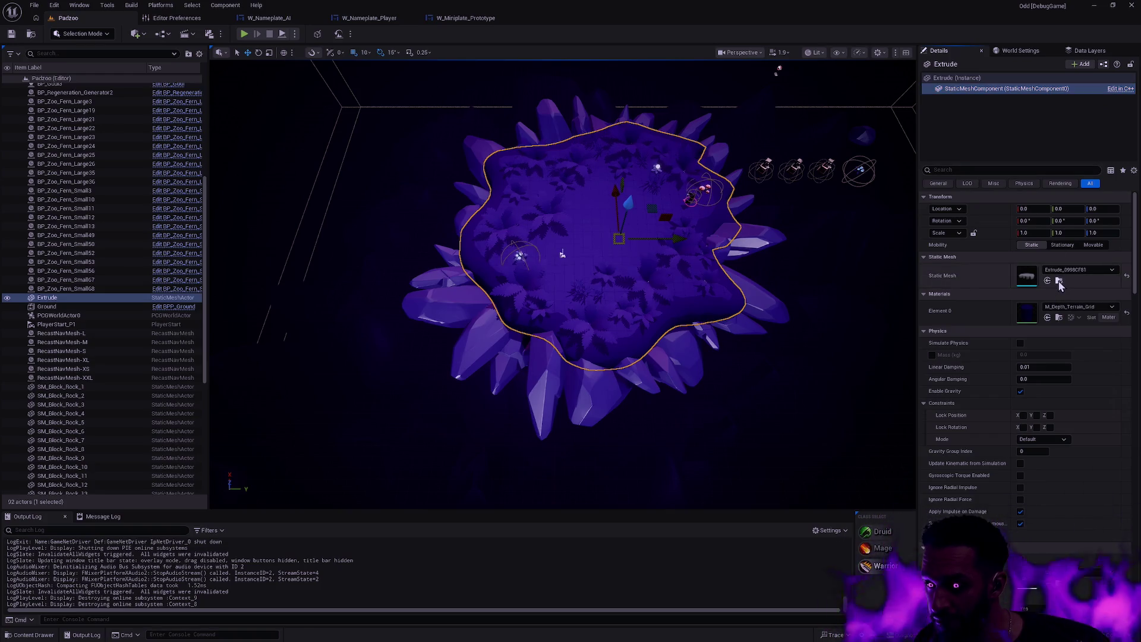
key("ctrl+b")
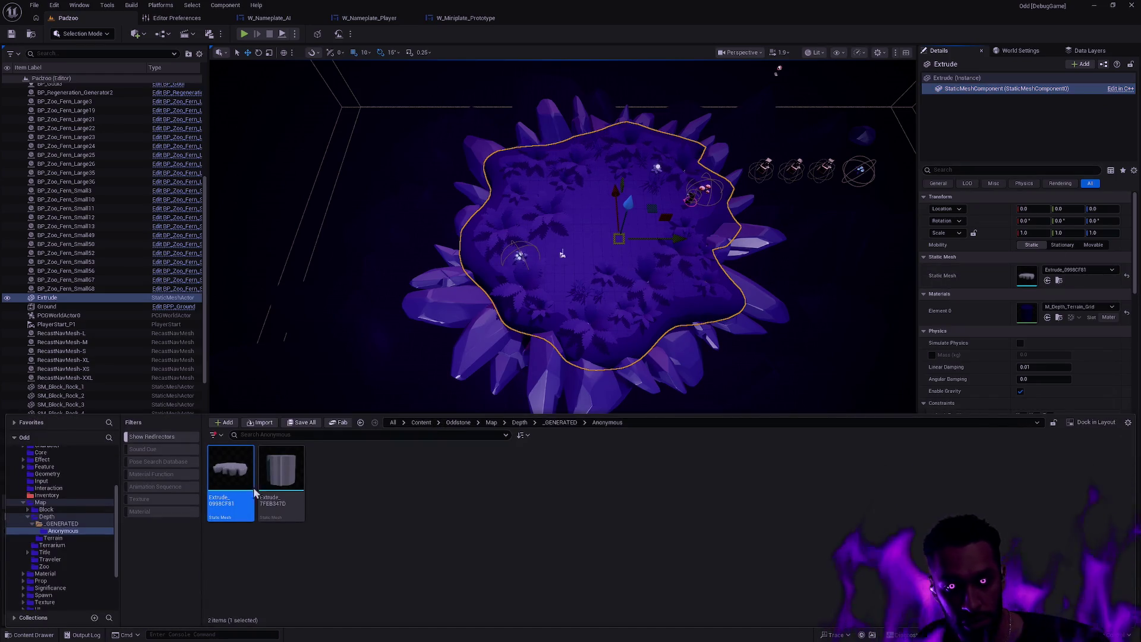
key("ctrl+e")
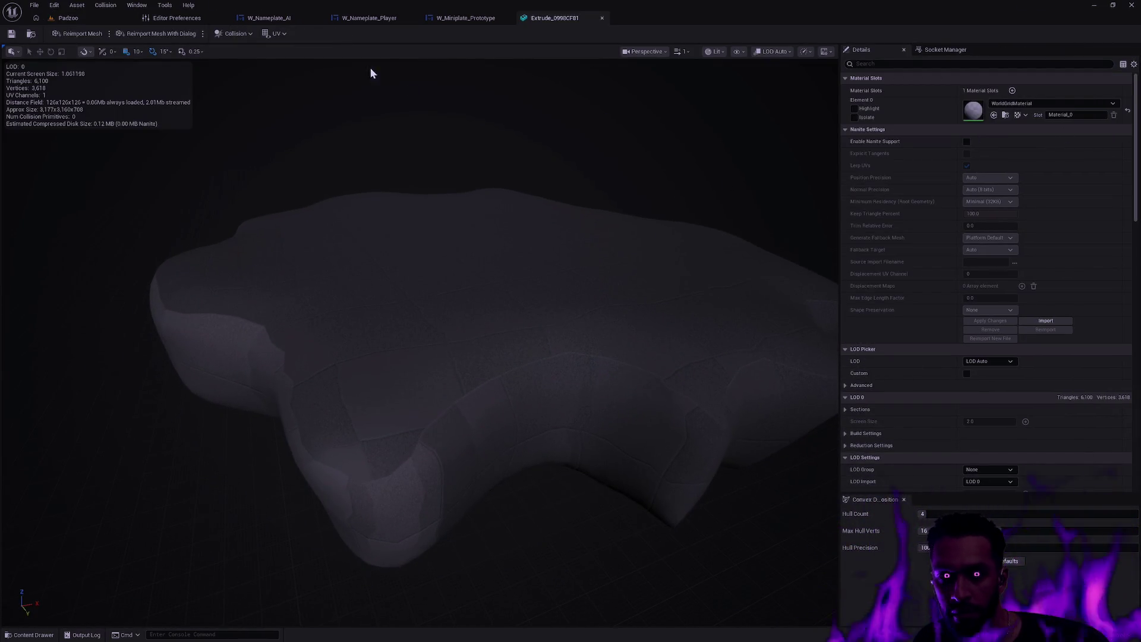
Generate Auto Convex Collision for the mesh, save it, and return to Padzoo.
left_click(230, 34)
left_click(251, 205)
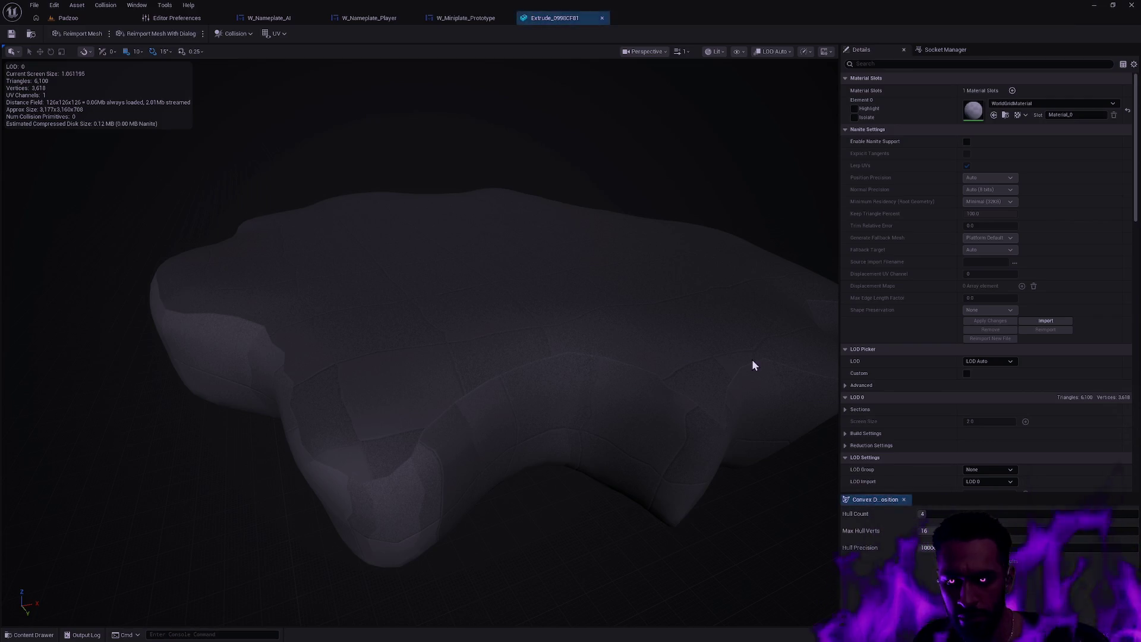
left_click(945, 561)
mouse_move(671, 393)
left_mouse_down()
mouse_move(701, 416)
mouse_move(668, 392)
left_mouse_up()
key("ctrl+s")
left_click(67, 17)
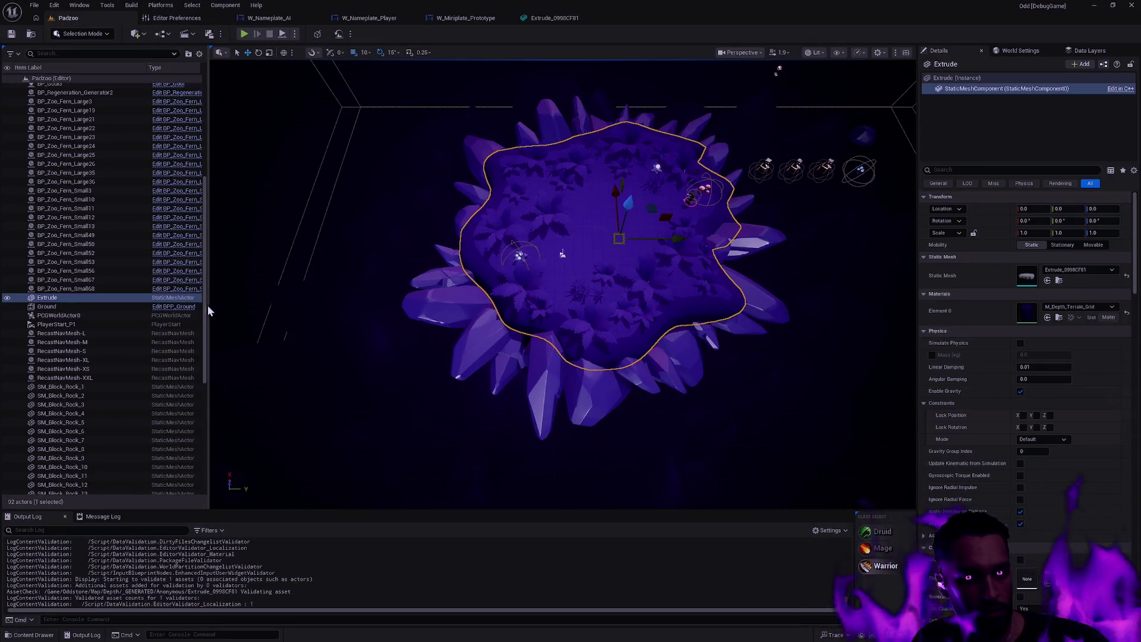
Delete RecastNavMesh-L through RecastNavMesh-XXL from the Outliner and save the level.
left_click_drag(206, 300, 197, 502)
scroll(124, 454, "up", 7)
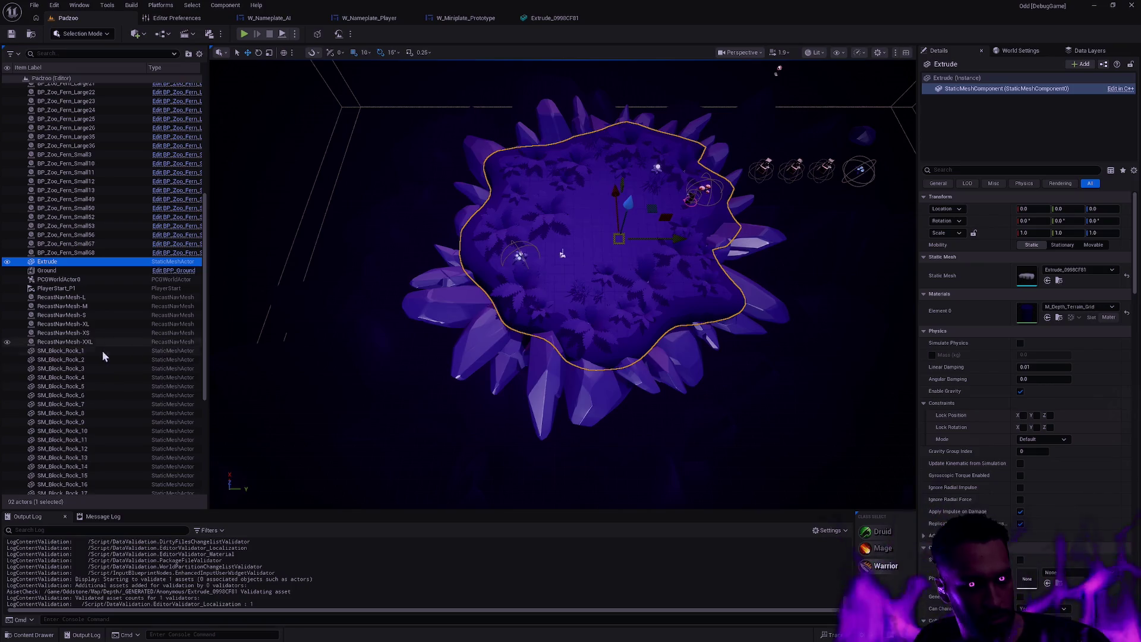
left_click(98, 342)
left_click(62, 297, "shift")
key("Delete")
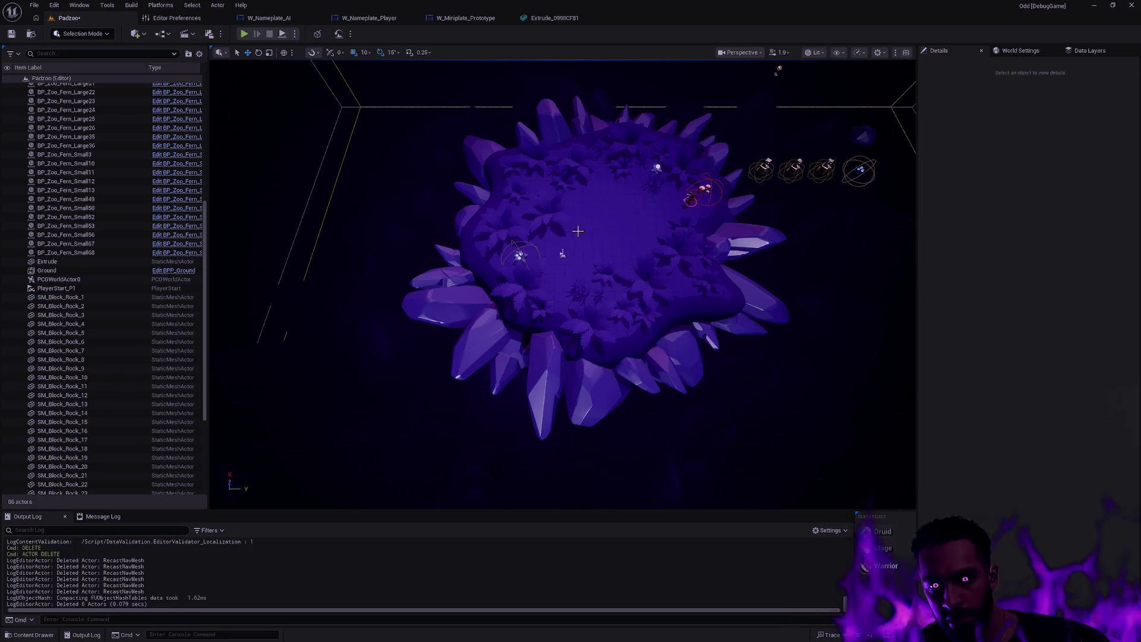
key("ctrl+s")
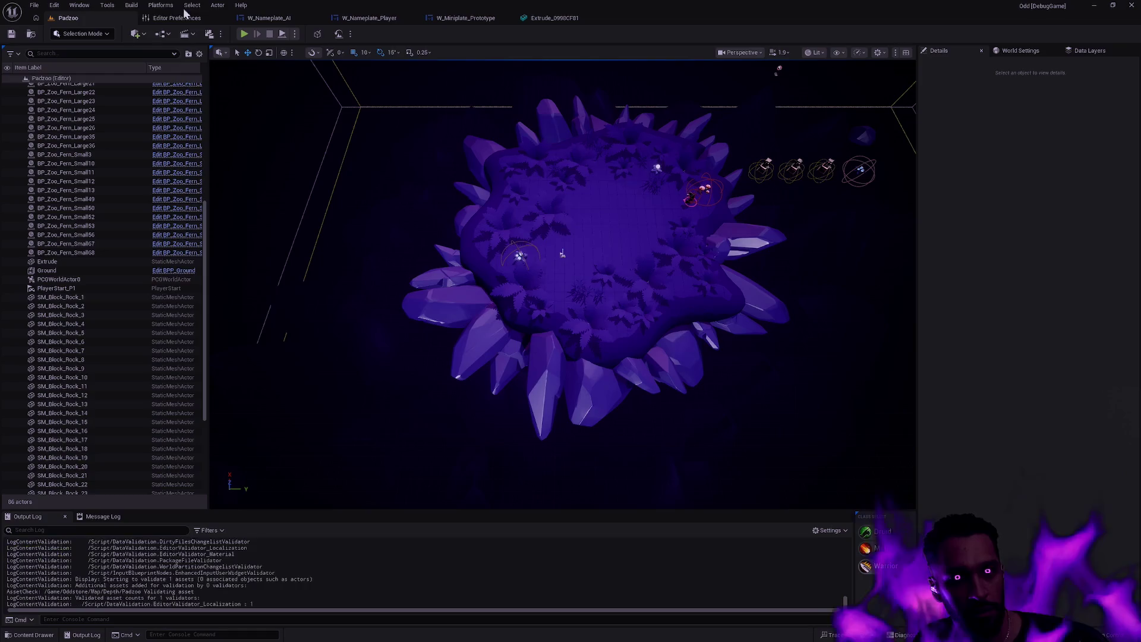
left_click(131, 5)
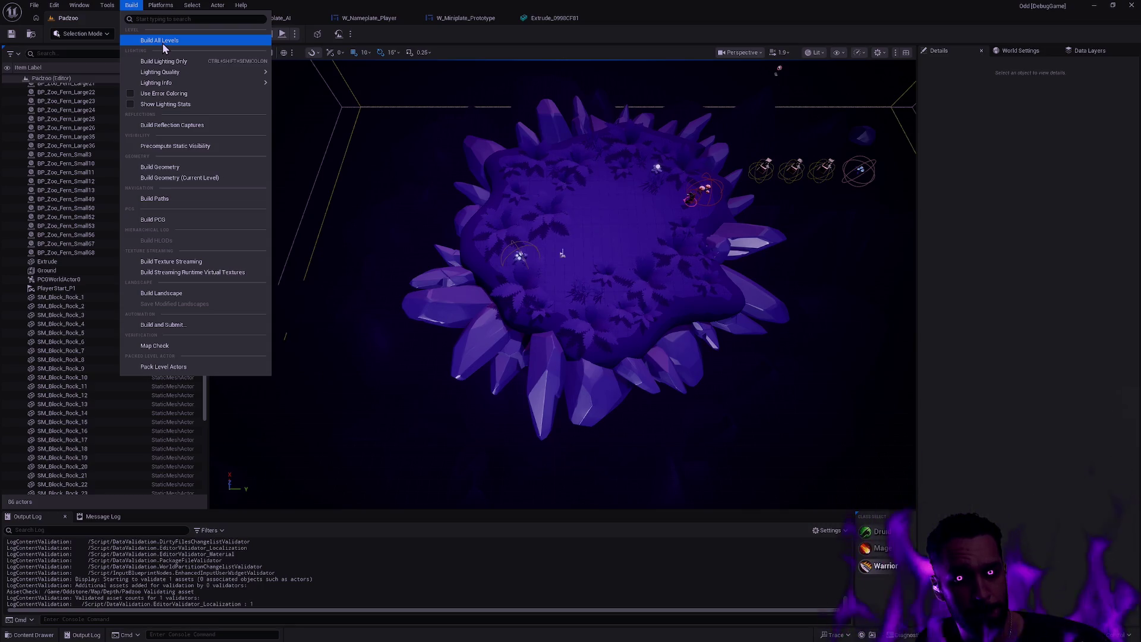
Run Build All Levels, check the rebuilt Extrude ground, and save the Padzoo level.
left_click(162, 40)
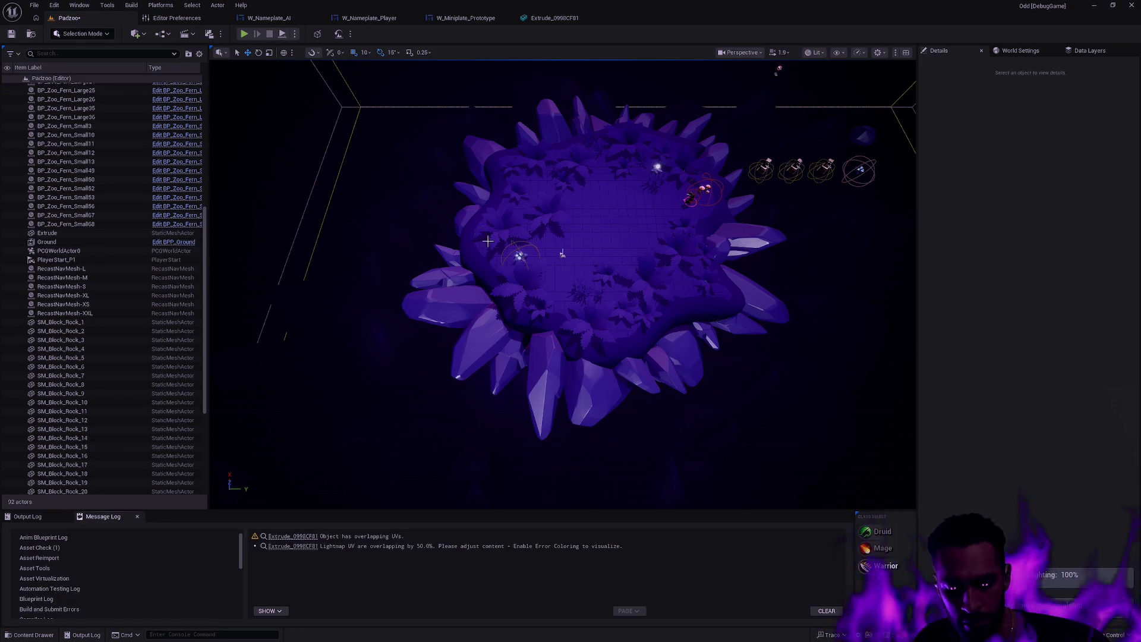
left_click(622, 233)
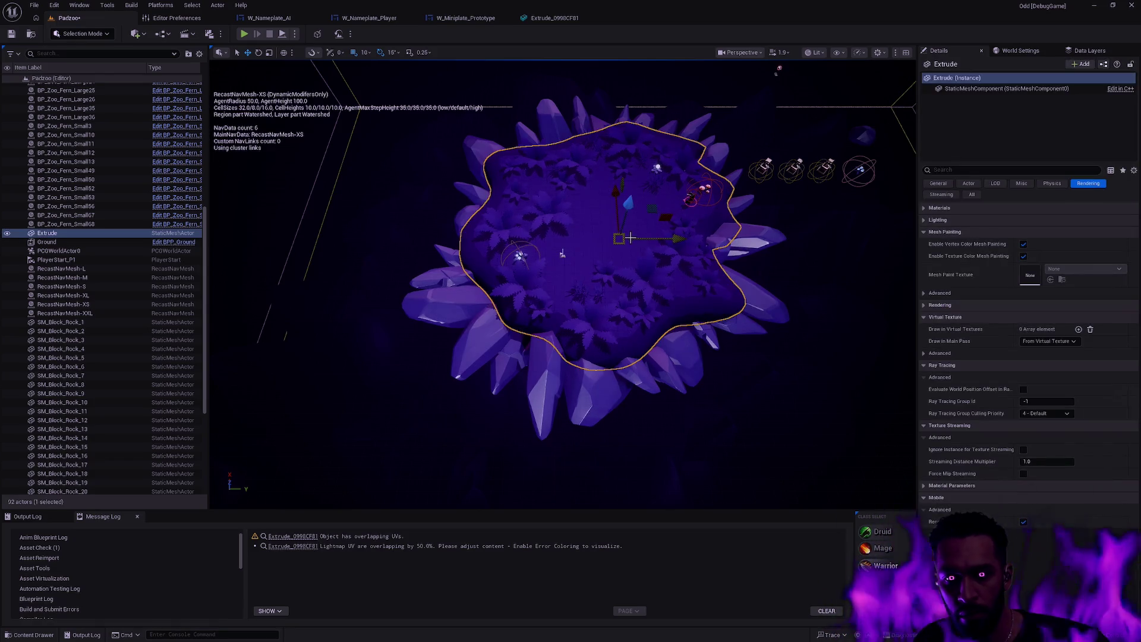
scroll(633, 274, "up", 8)
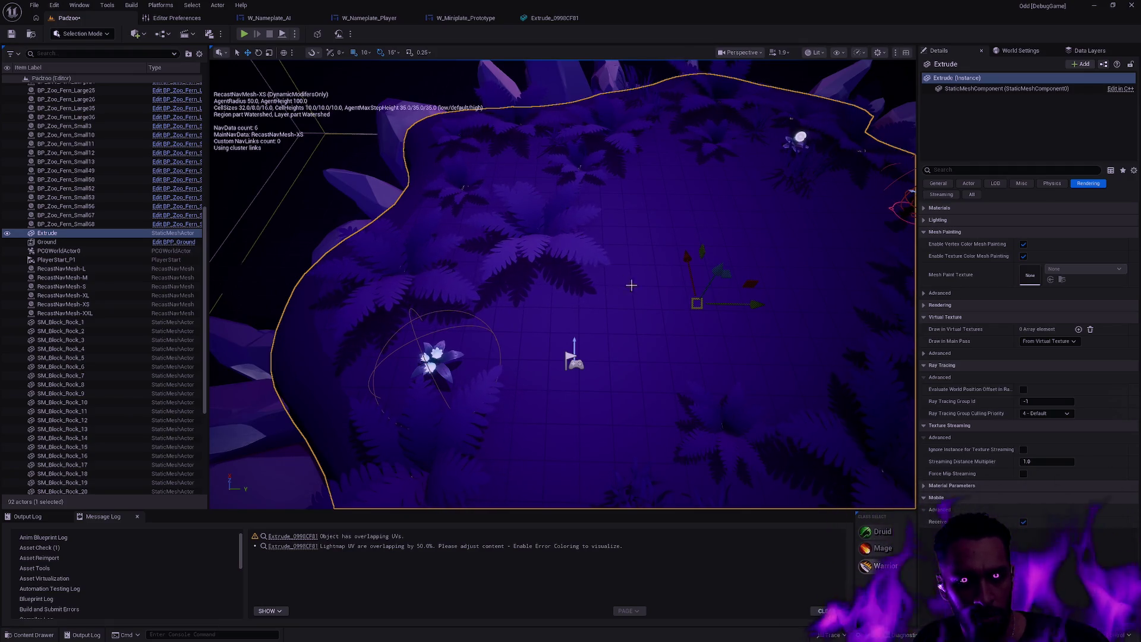
key("Escape")
scroll(662, 287, "down", 10)
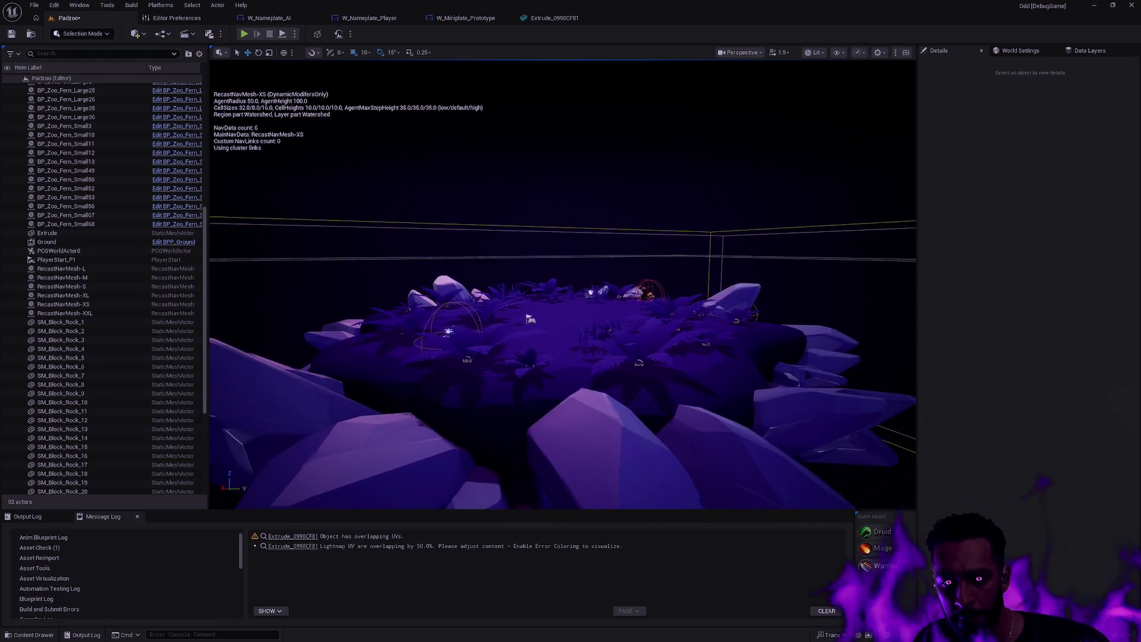
key("ctrl+z")
key("Escape")
left_click(13, 33)
left_click(135, 35)
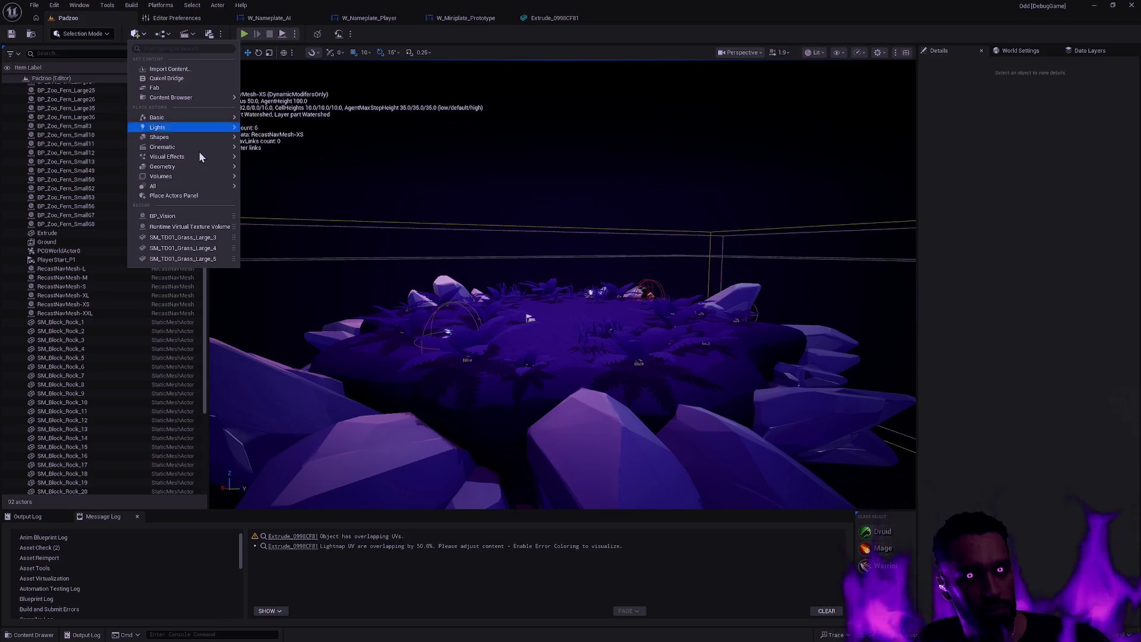
Add a Cube from Quick Add > Shapes, reset its Location to 0,0,0, and frame it.
mouse_move(198, 117)
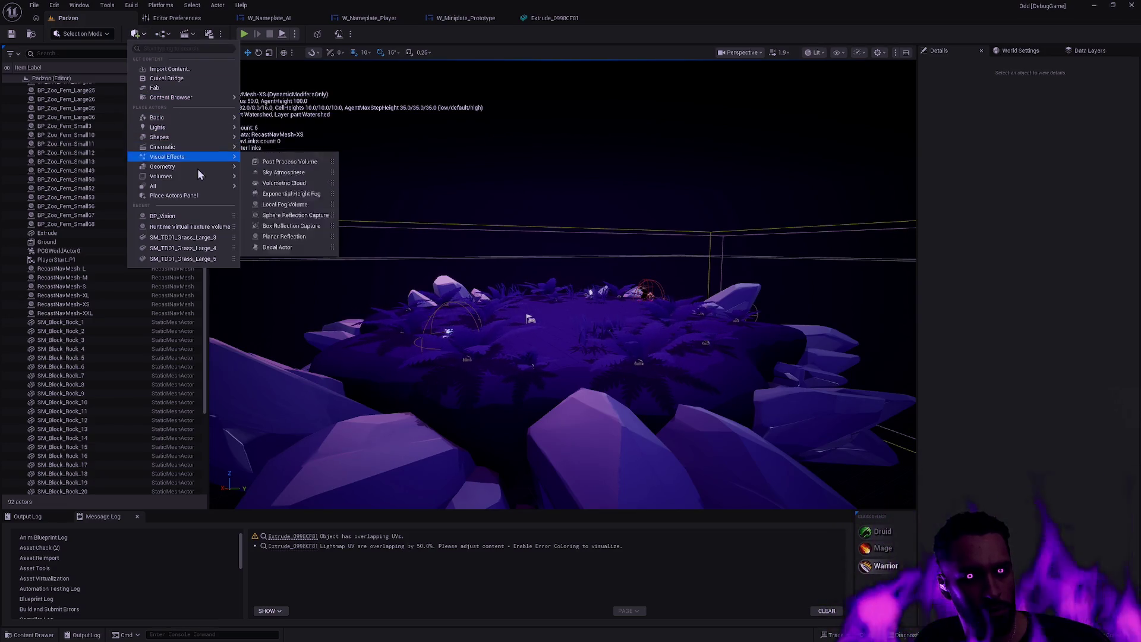
mouse_move(200, 140)
left_click(268, 140)
left_click(1005, 88)
left_click(1126, 208)
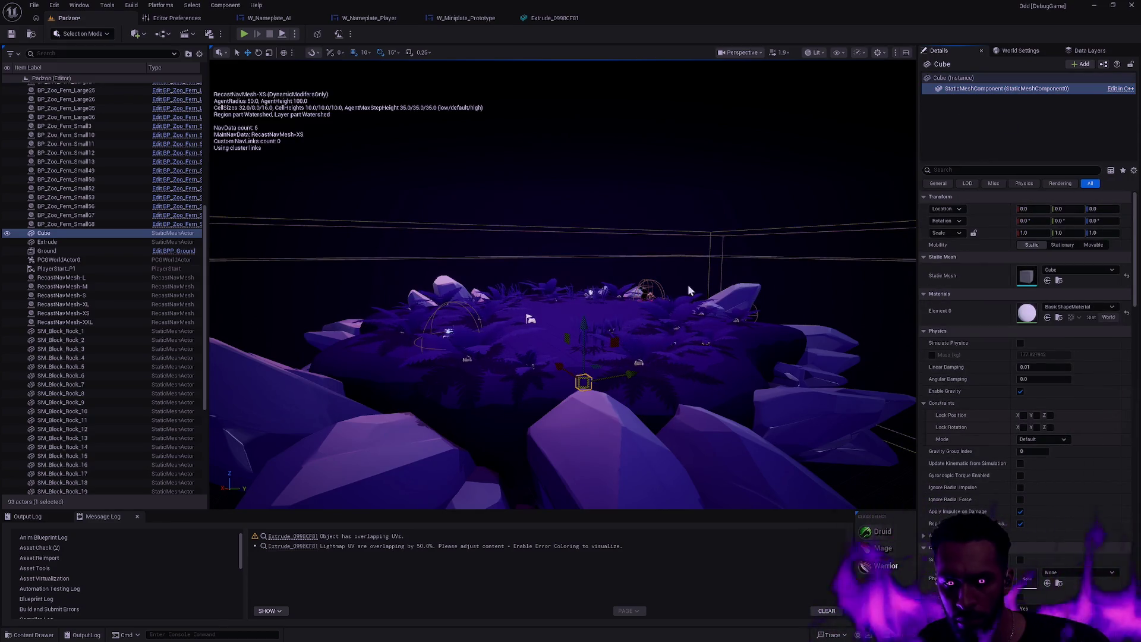
key("f")
mouse_move(565, 285)
left_mouse_down()
mouse_move(535, 279)
mouse_move(523, 309)
mouse_move(547, 333)
mouse_move(568, 316)
mouse_move(552, 351)
mouse_move(570, 357)
mouse_move(586, 334)
mouse_move(588, 374)
mouse_move(585, 352)
mouse_move(563, 401)
left_mouse_up()
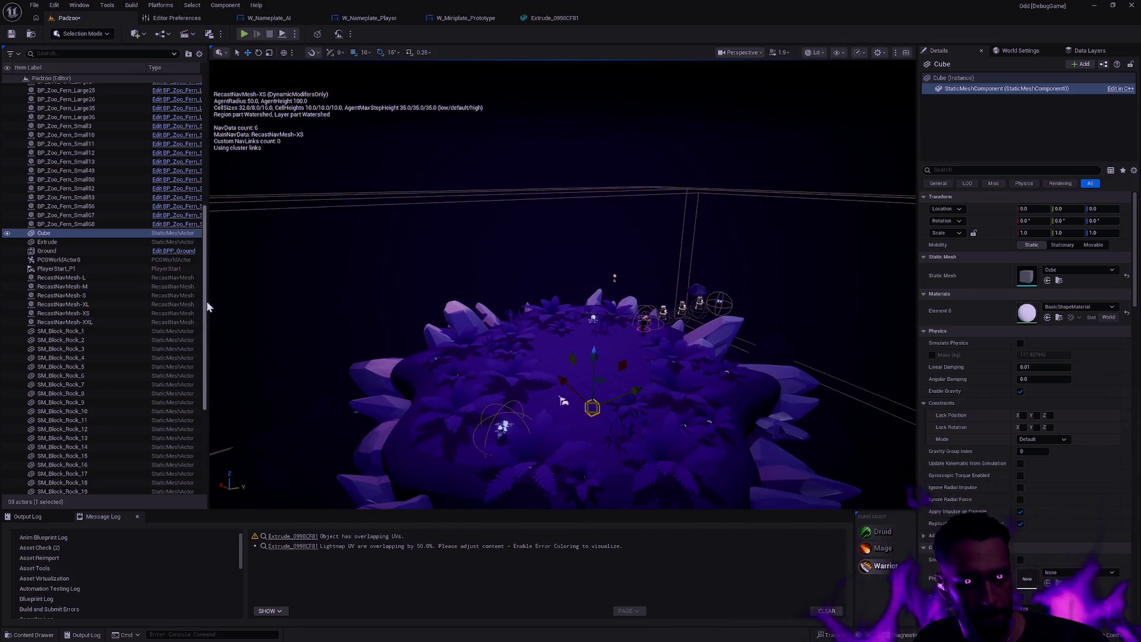
Check the BP_Blast23 actor, then clear the selection and reframe the crystal island.
scroll(101, 261, "up", 6)
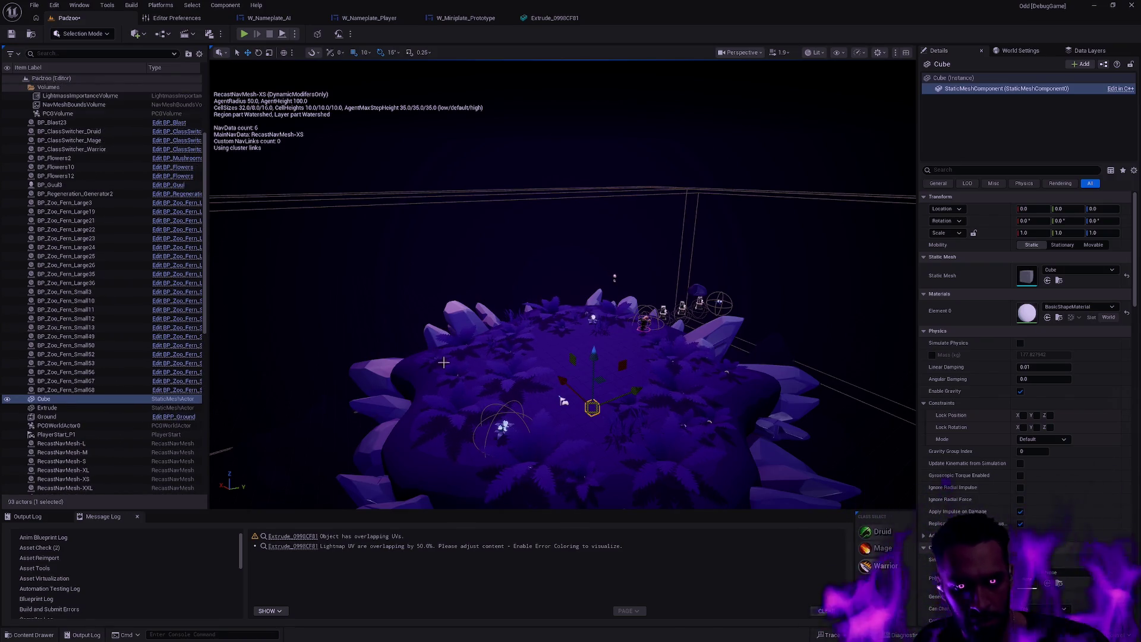
scroll(123, 320, "up", 3)
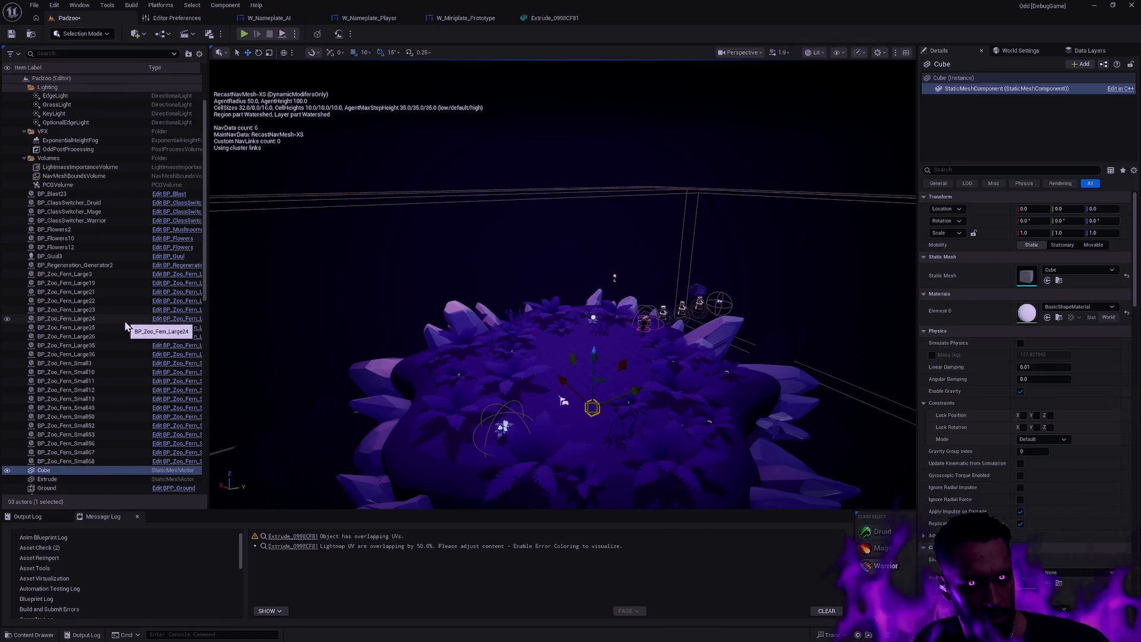
left_click(79, 195)
scroll(97, 255, "down", 12)
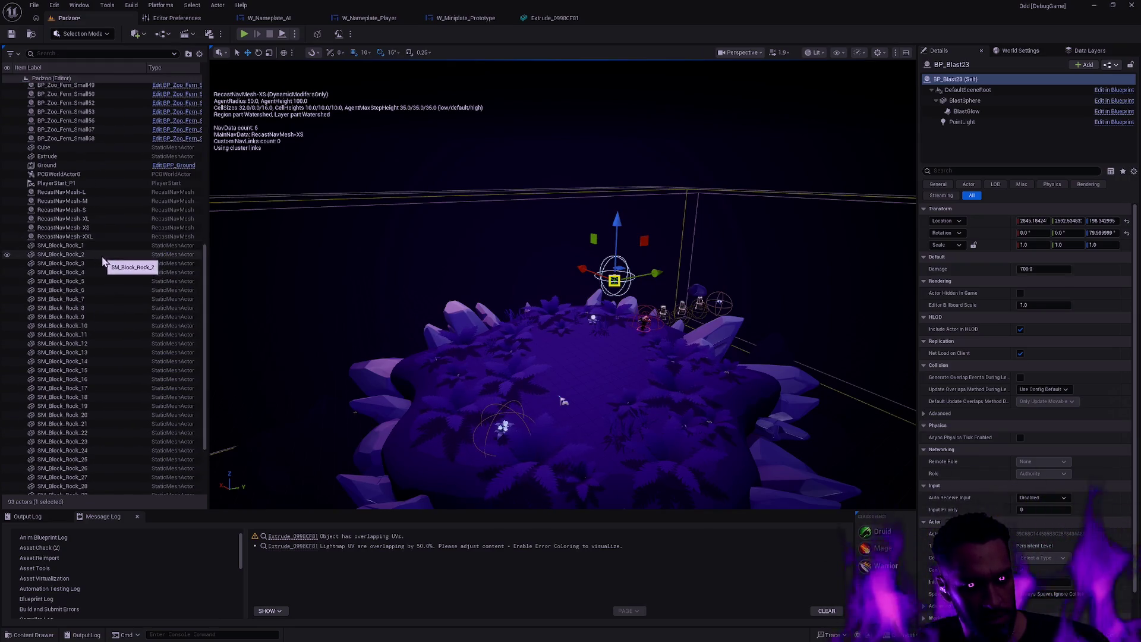
scroll(101, 259, "up", 1)
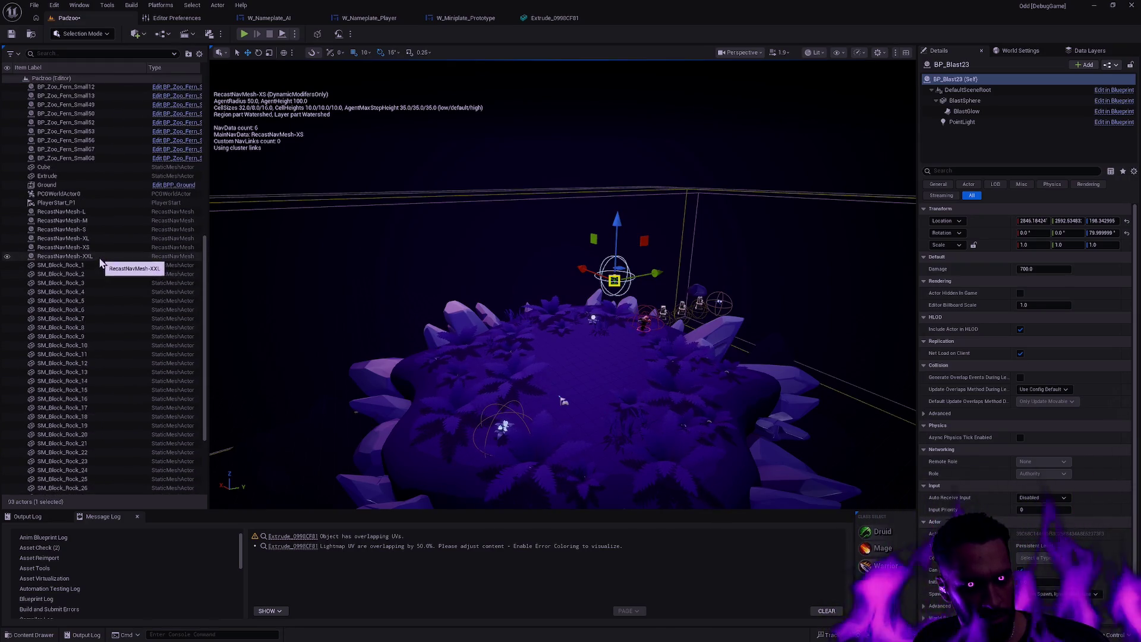
scroll(563, 400, "down", 5)
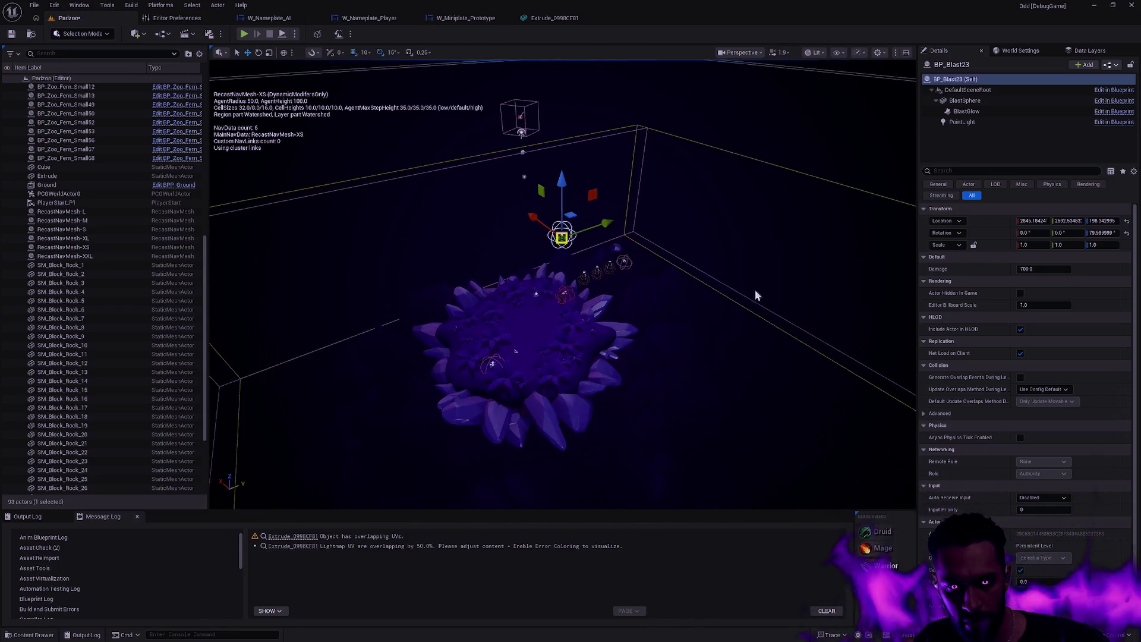
left_click(753, 298)
scroll(562, 351, "down", 5)
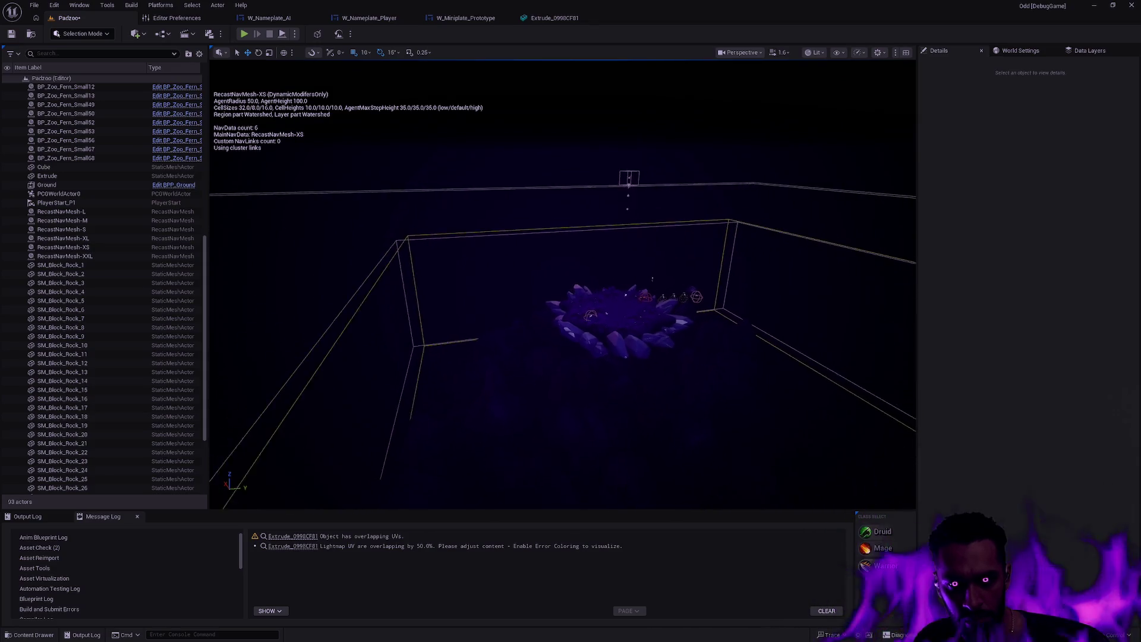
left_click_drag(754, 328, 754, 328)
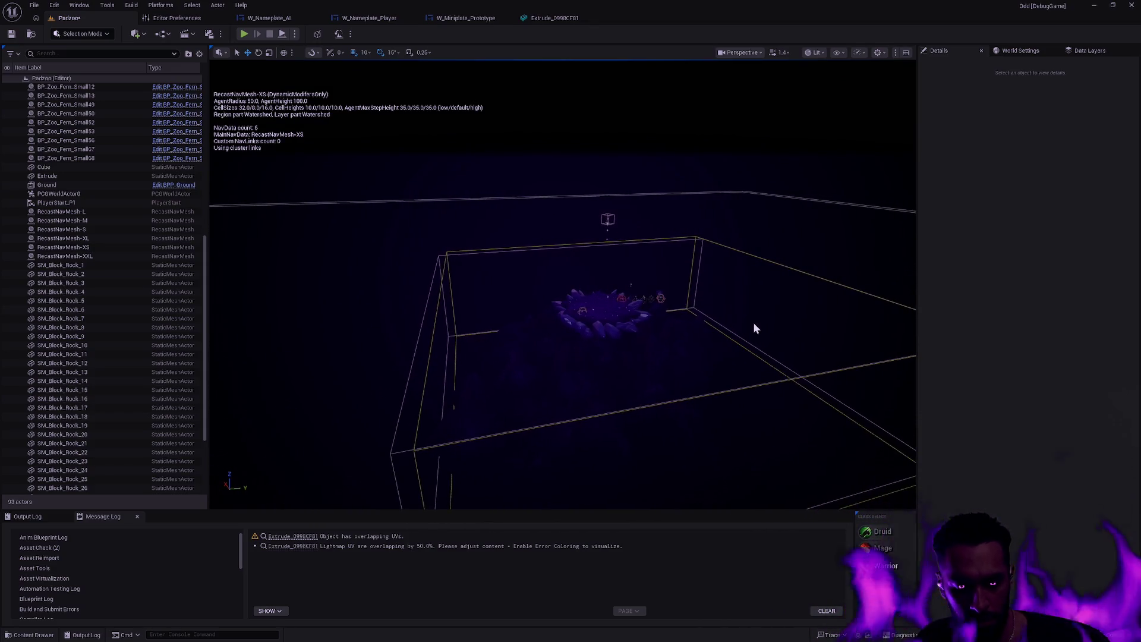
Select every actor in Padzoo except the Cube.
key("ctrl+a")
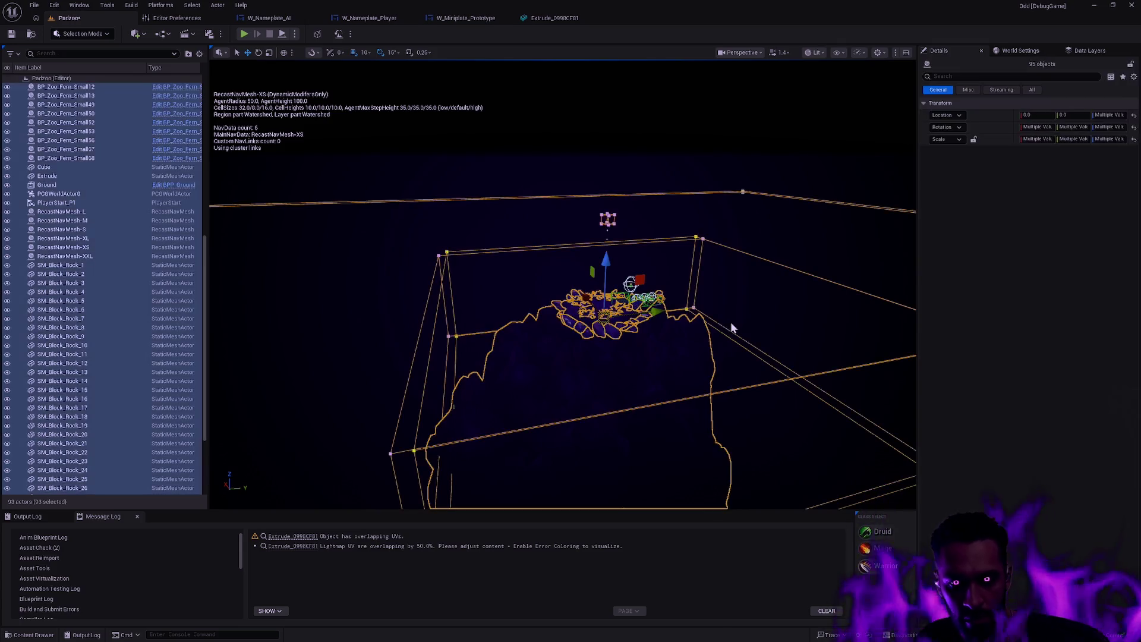
scroll(563, 284, "up", 5)
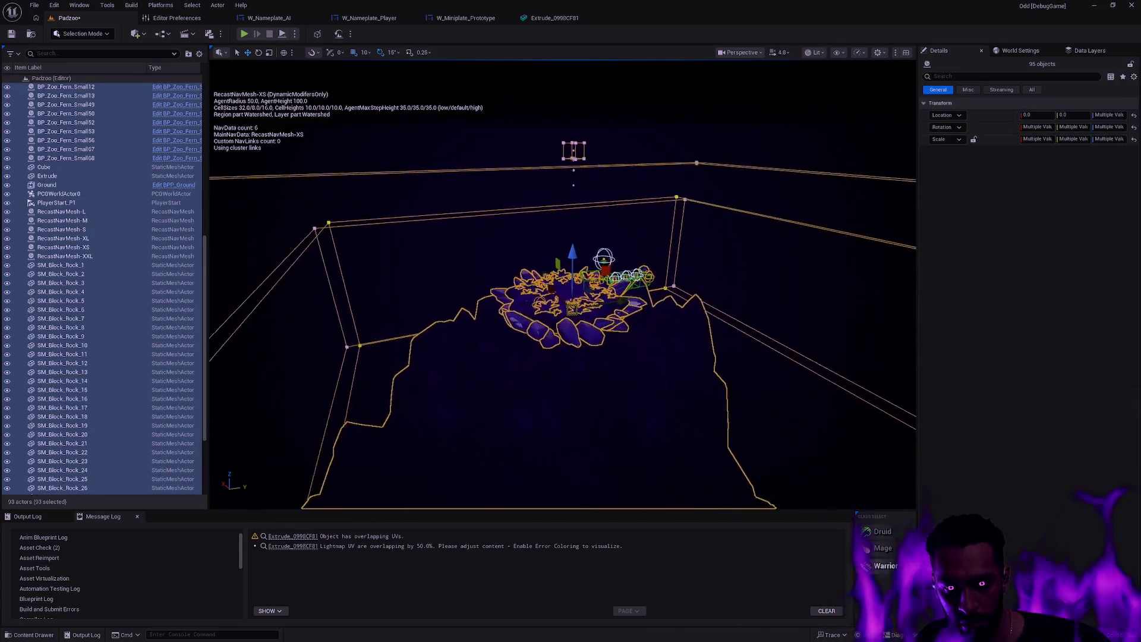
scroll(563, 324, "down", 2)
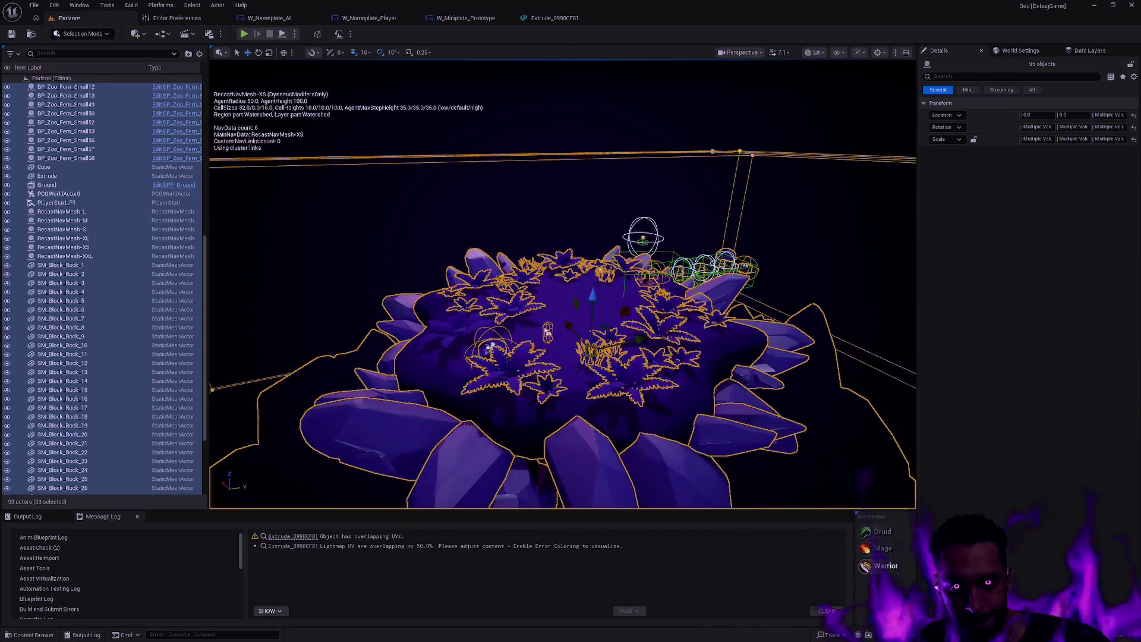
scroll(563, 284, "down", 3)
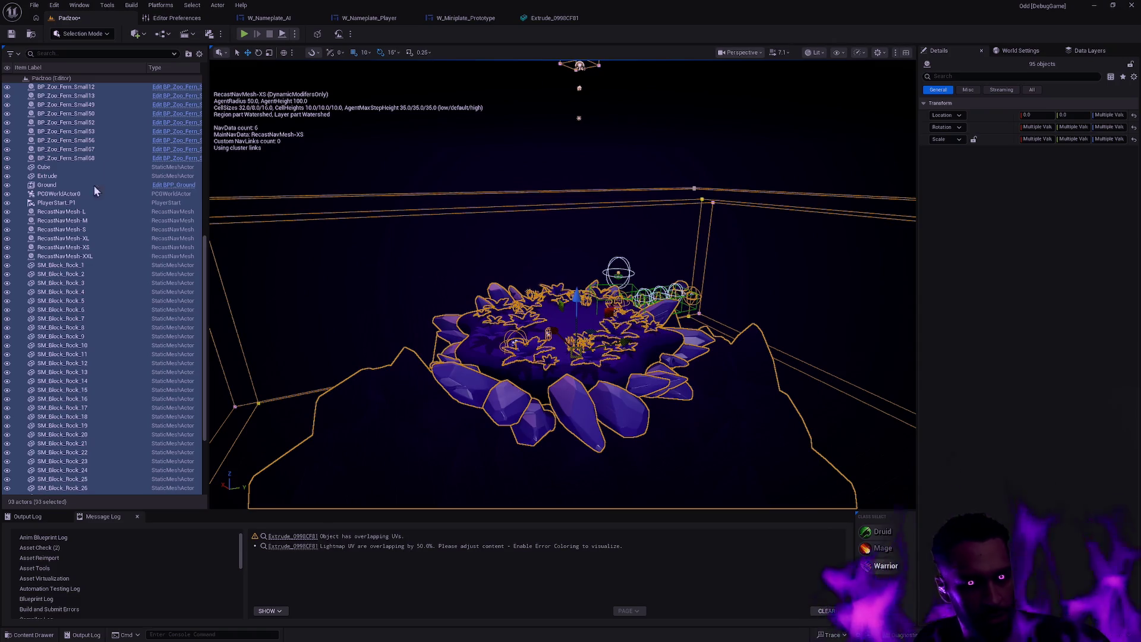
left_click(54, 169, "ctrl")
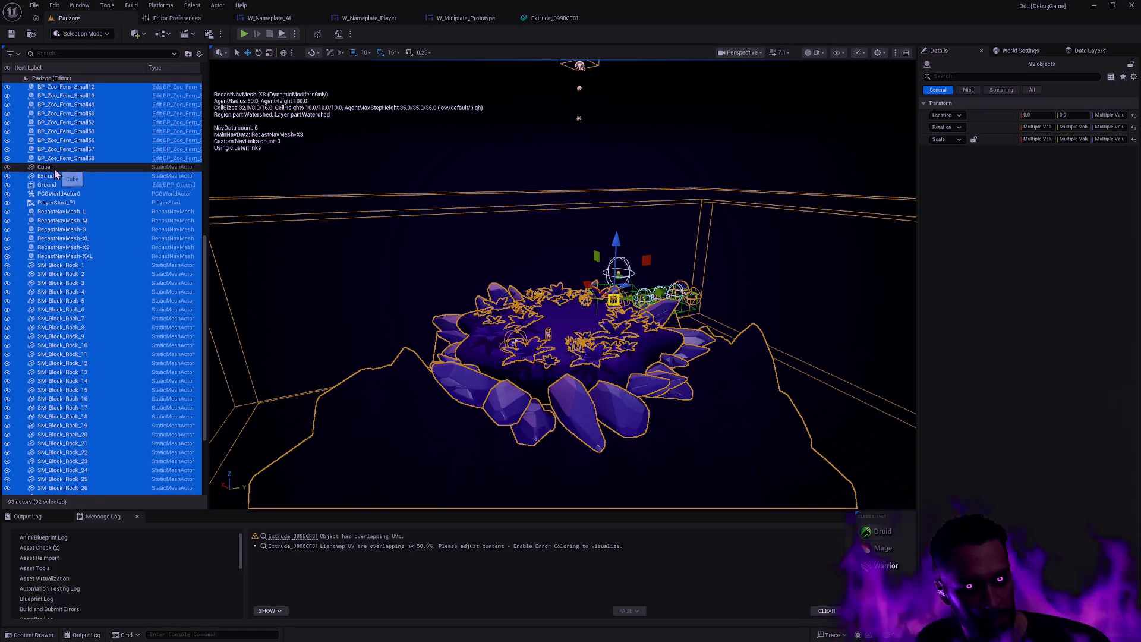
scroll(633, 287, "up", 5)
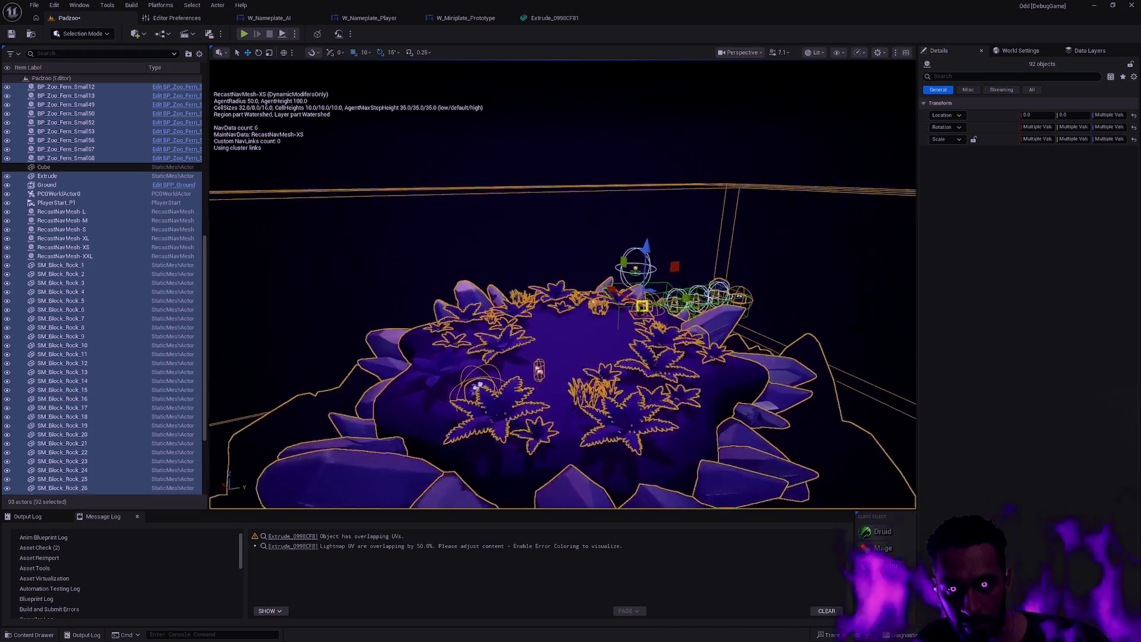
Move the 92 selected actors along Z until the island ground meets the Cube's top.
mouse_move(645, 223)
left_mouse_down()
mouse_move(634, 333)
mouse_move(632, 194)
left_mouse_up()
left_click_drag(600, 158, 603, 141)
scroll(603, 141, "up", 5)
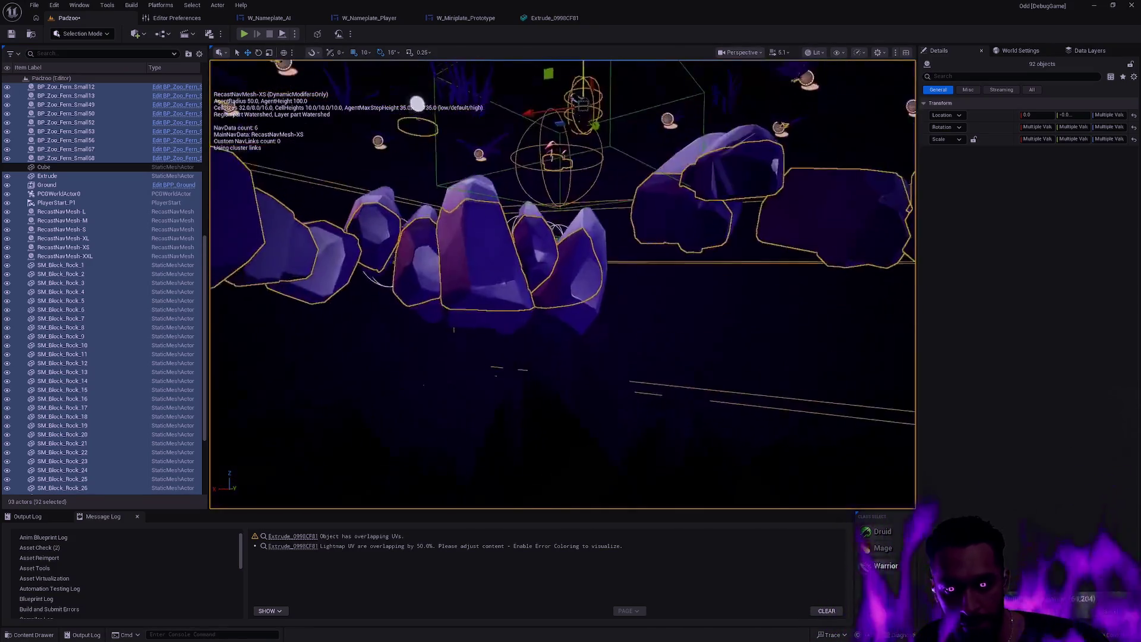
scroll(562, 284, "down", 5)
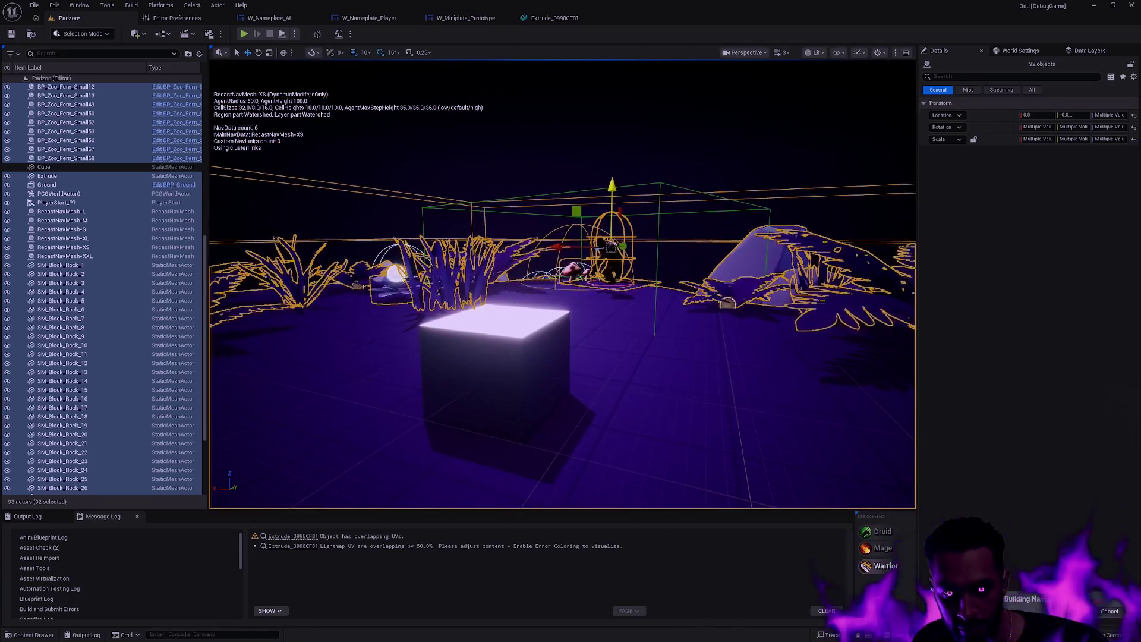
scroll(563, 284, "up", 5)
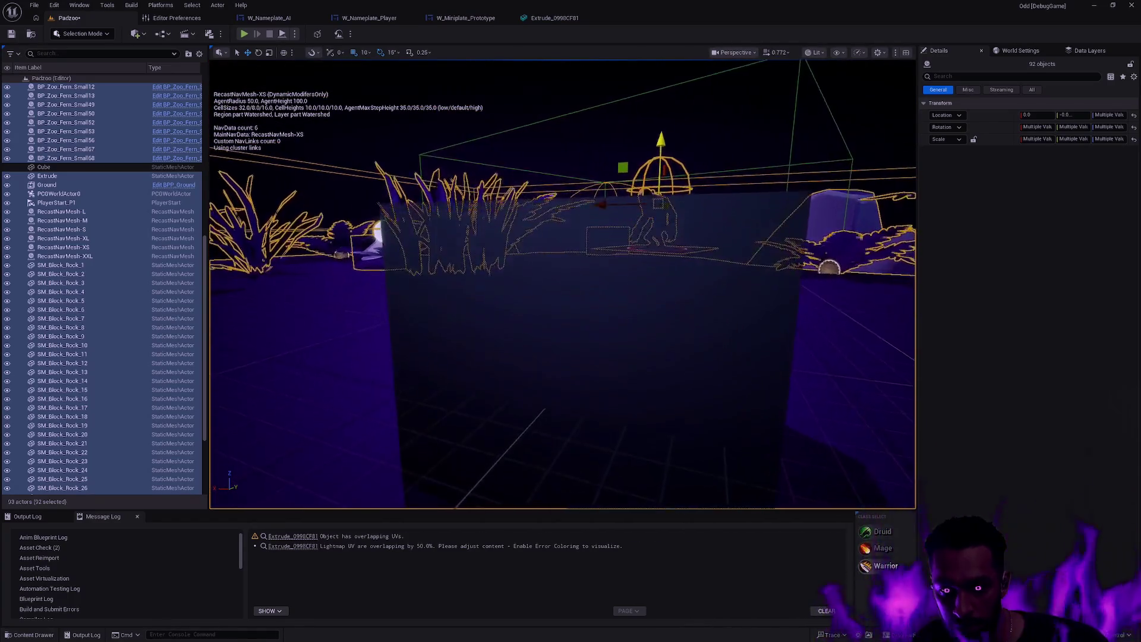
left_click_drag(653, 153, 654, 158)
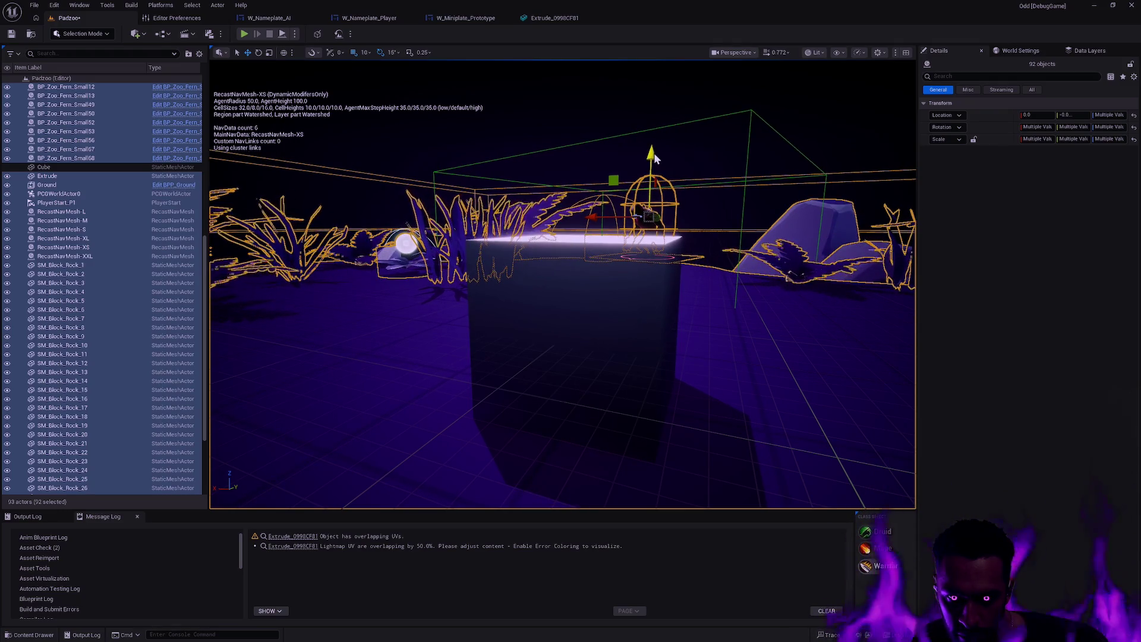
scroll(654, 152, "down", 5)
mouse_move(559, 261)
left_mouse_down()
mouse_move(566, 273)
mouse_move(533, 352)
left_mouse_up()
key("Escape")
left_click(533, 352)
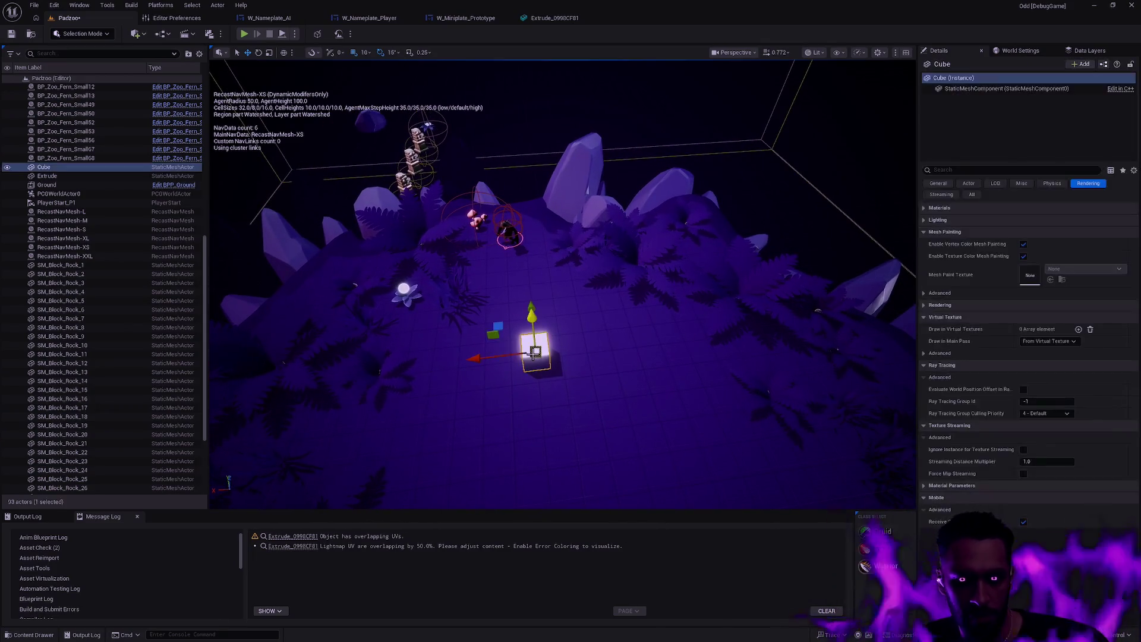
key("Delete")
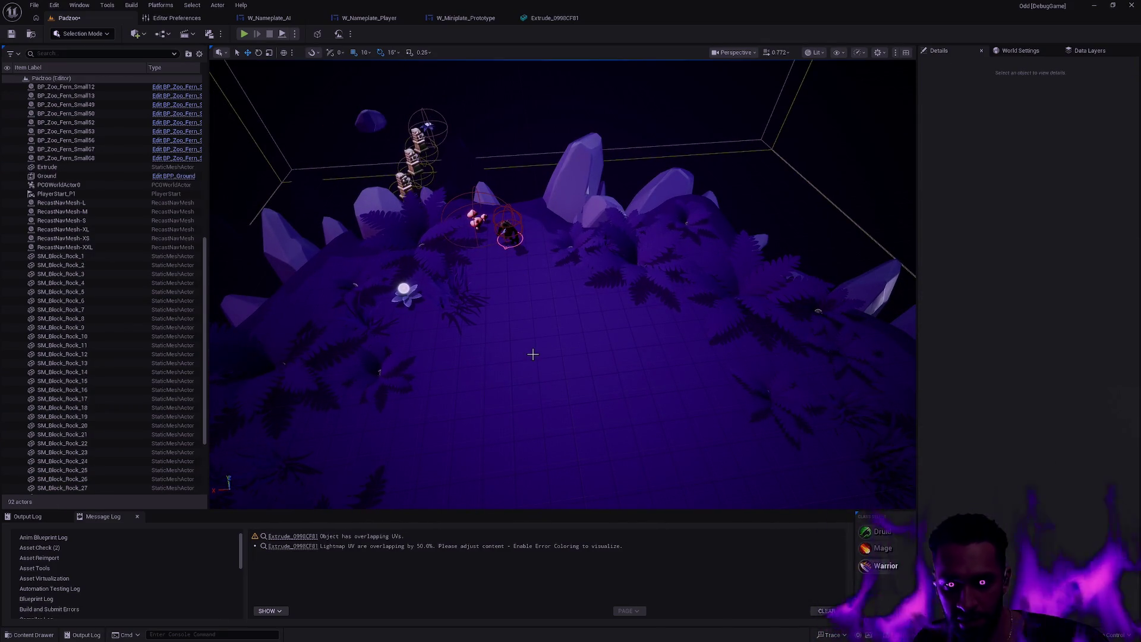
left_click_drag(533, 354, 544, 350)
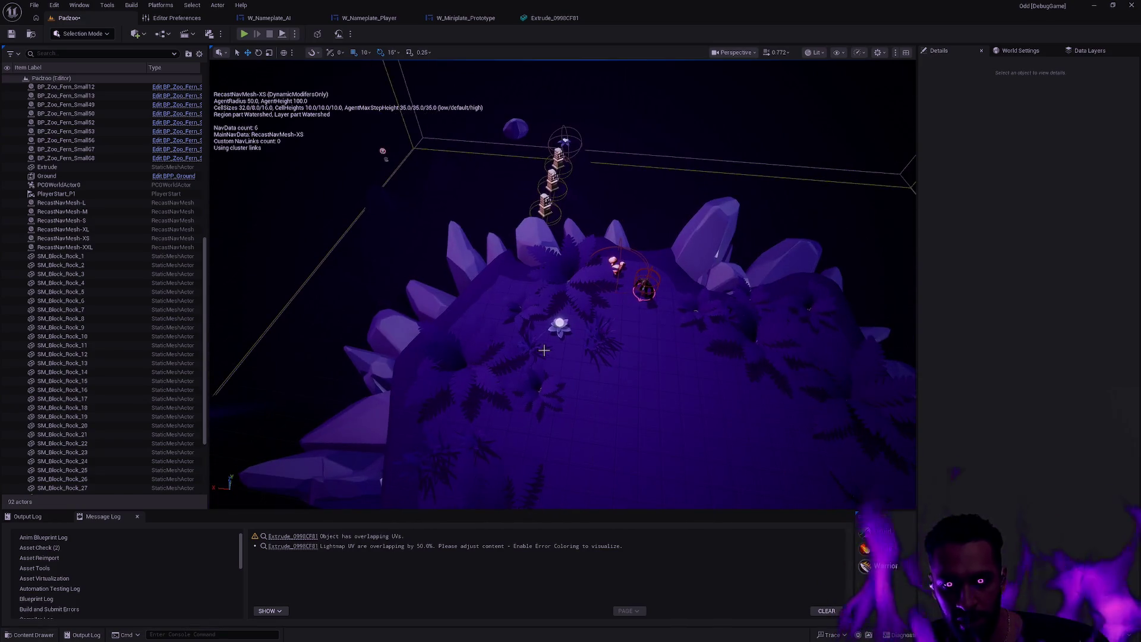
key("ctrl+z")
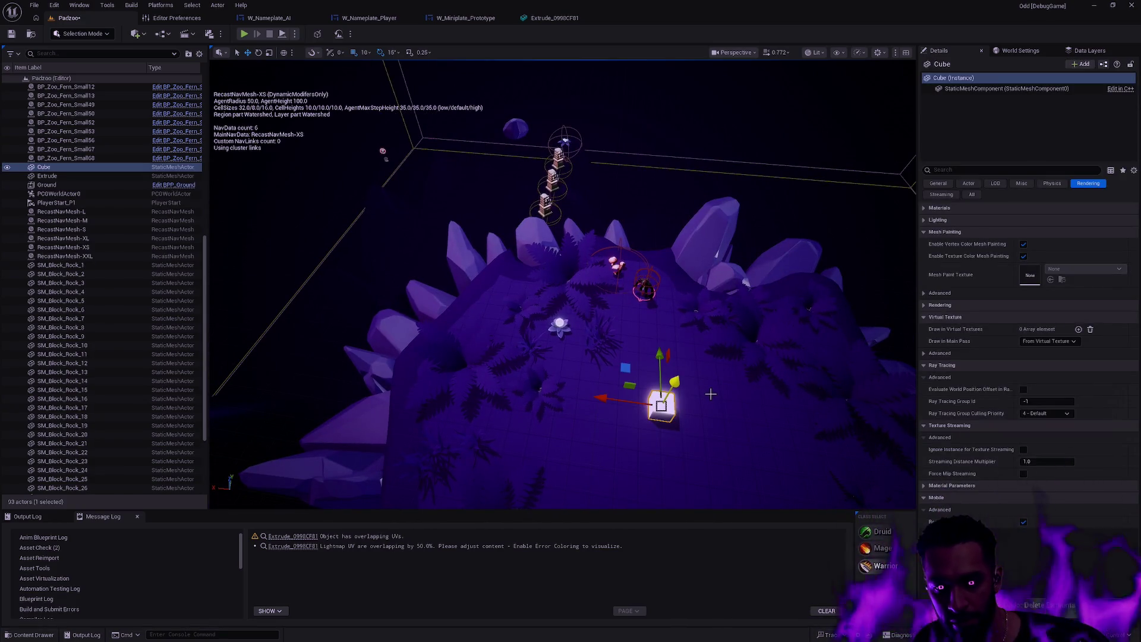
left_click(696, 397)
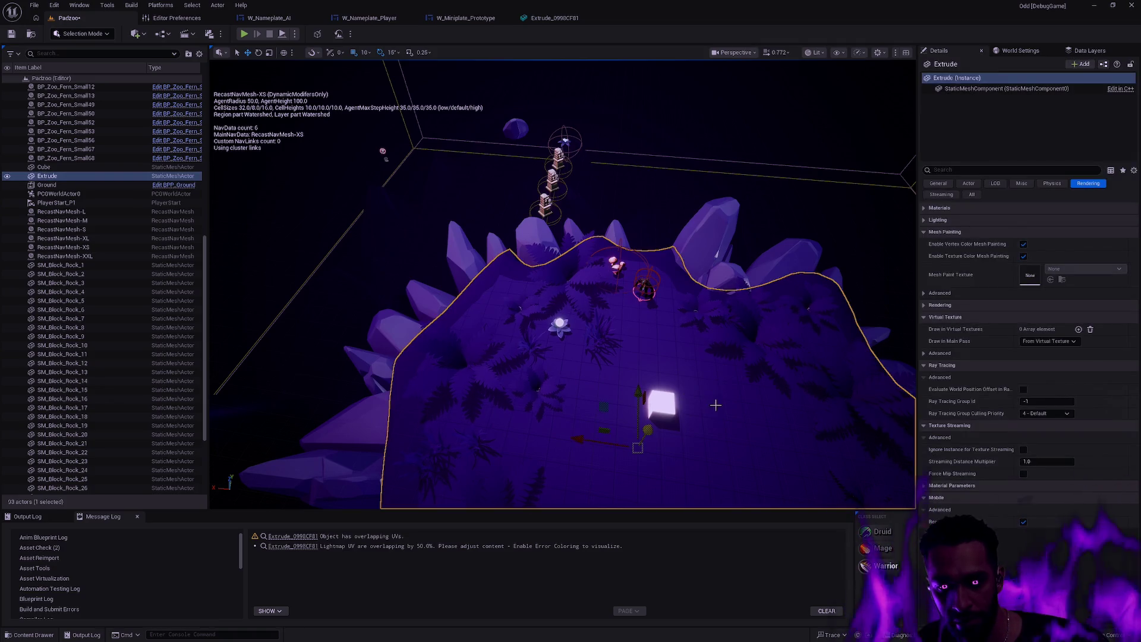
scroll(713, 405, "up", 5)
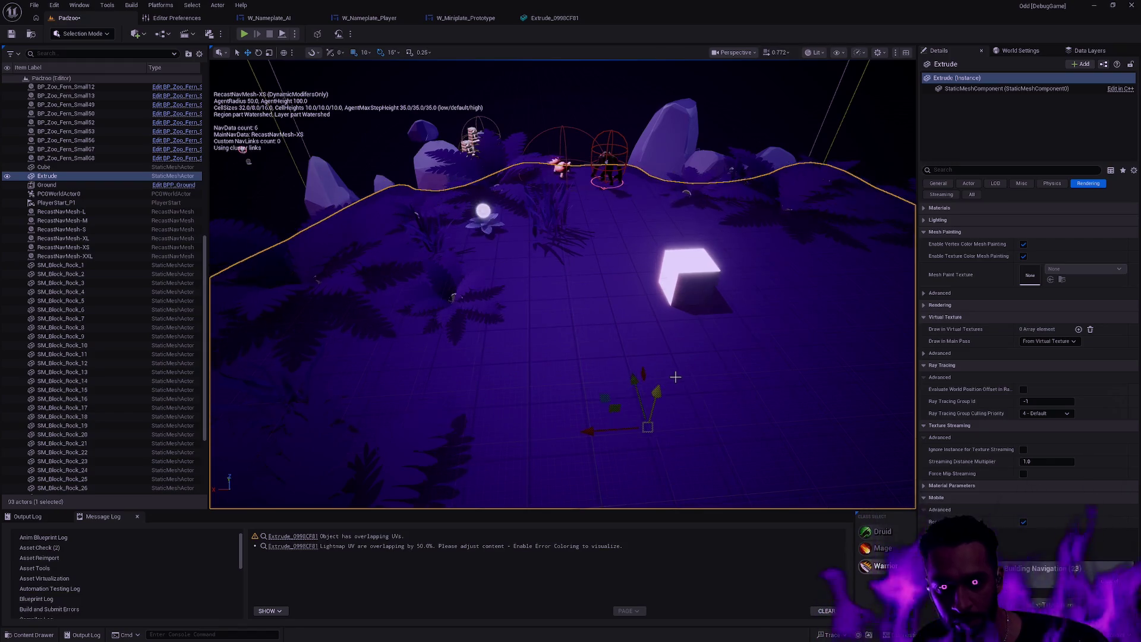
key("ctrl+i")
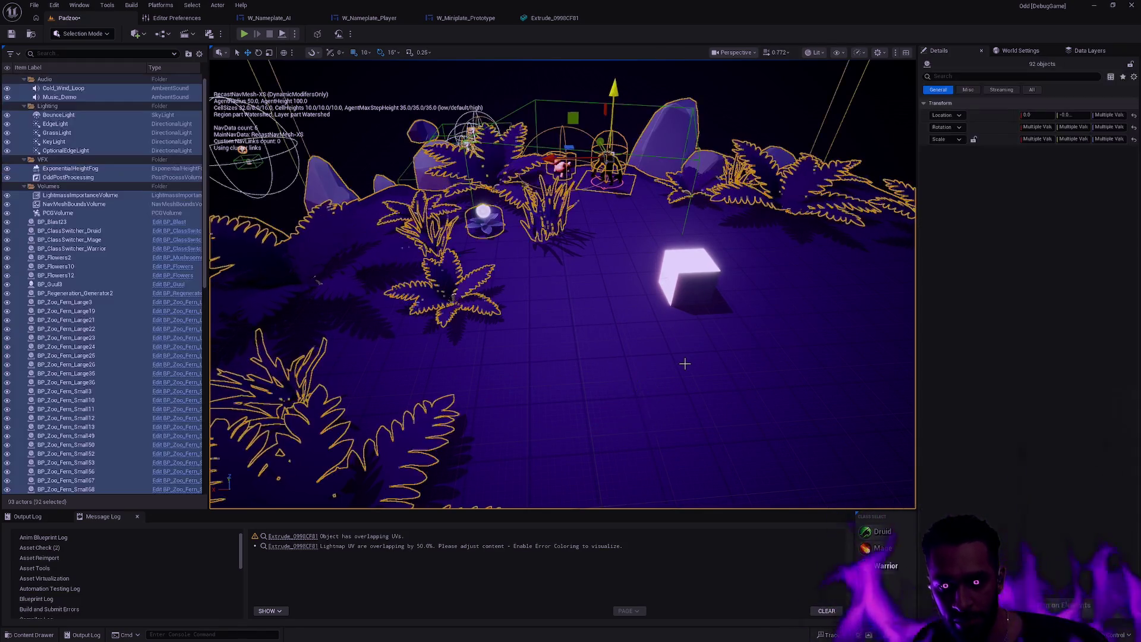
key("ctrl+z")
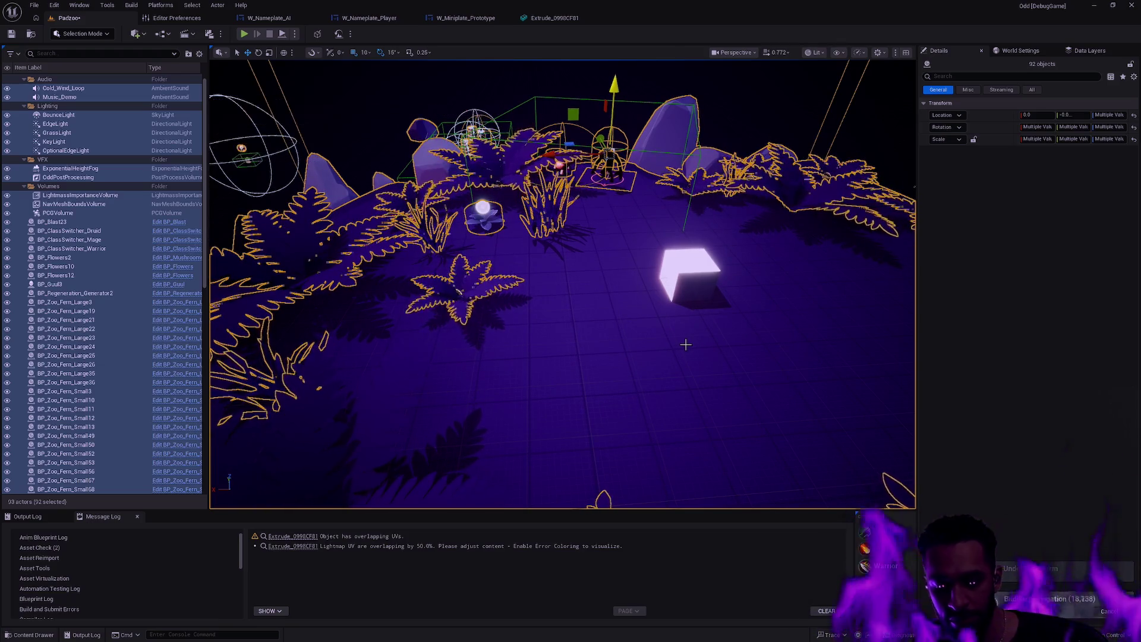
mouse_move(616, 94)
left_mouse_down()
mouse_move(608, 149)
mouse_move(632, 63)
left_mouse_up()
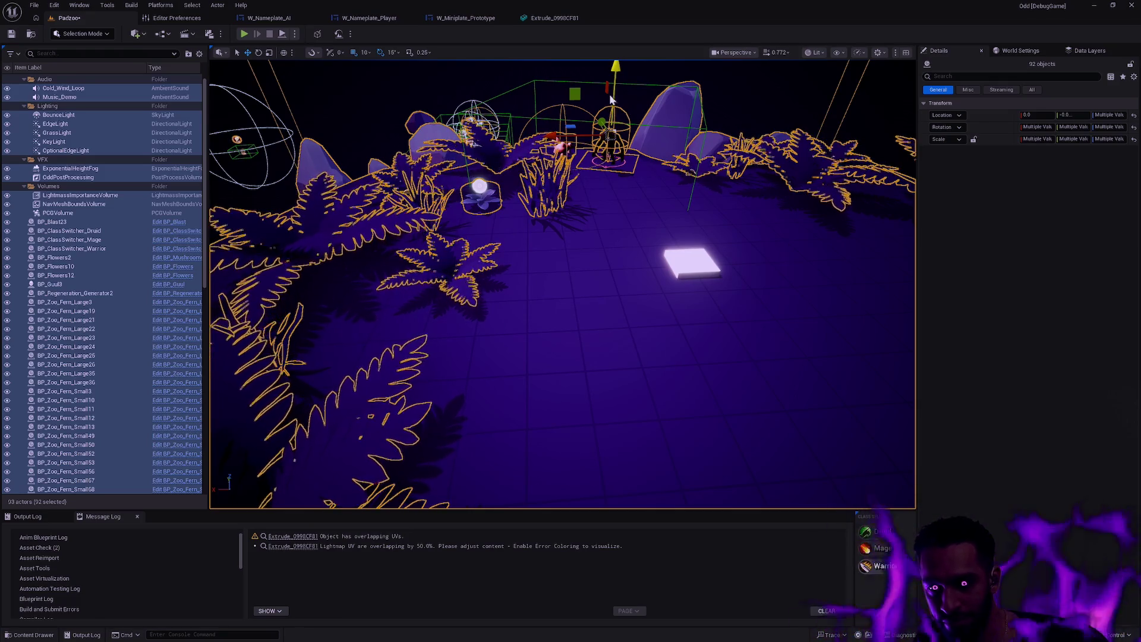
mouse_move(617, 70)
left_mouse_down()
mouse_move(611, 143)
mouse_move(707, 343)
mouse_move(801, 260)
left_mouse_up()
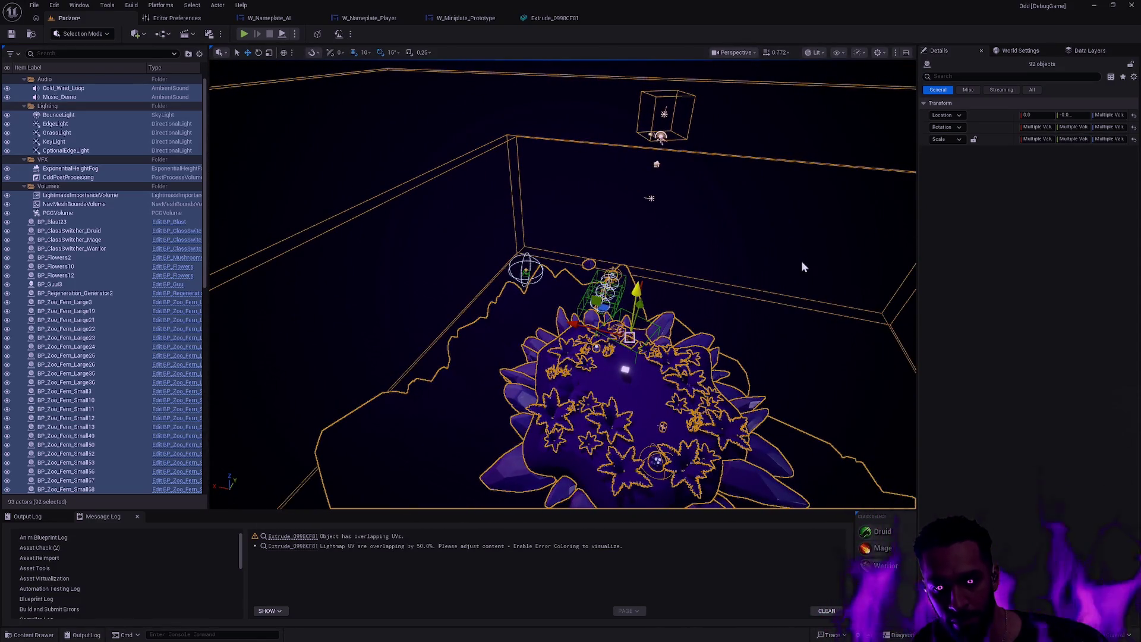
scroll(679, 317, "up", 1)
key("ctrl+z")
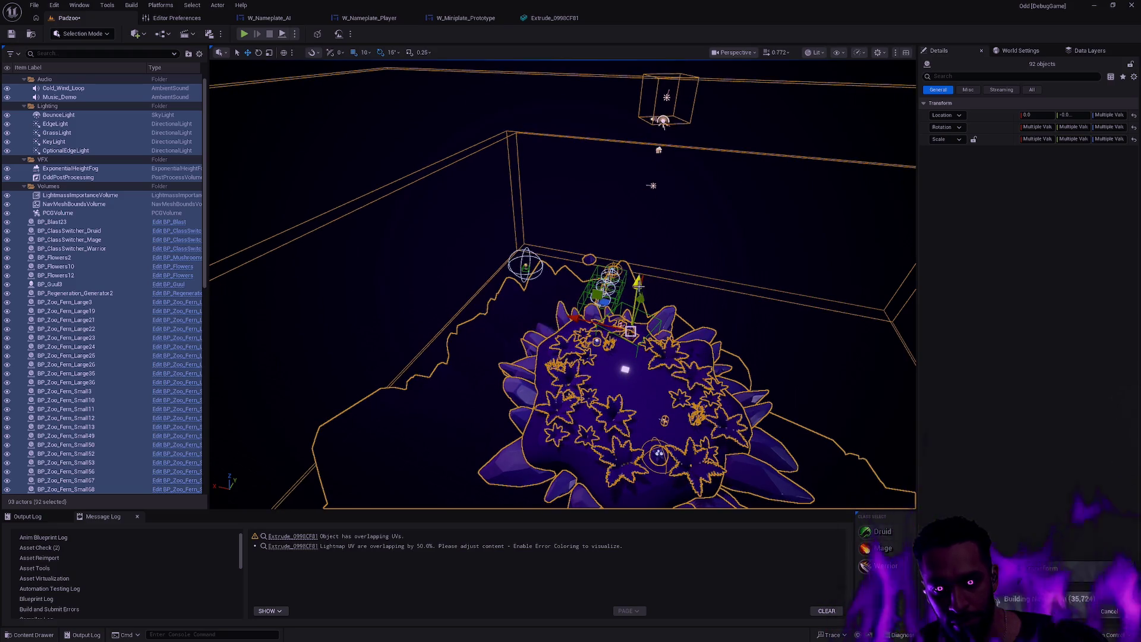
mouse_move(632, 323)
left_mouse_down()
mouse_move(657, 249)
mouse_move(719, 262)
left_mouse_up()
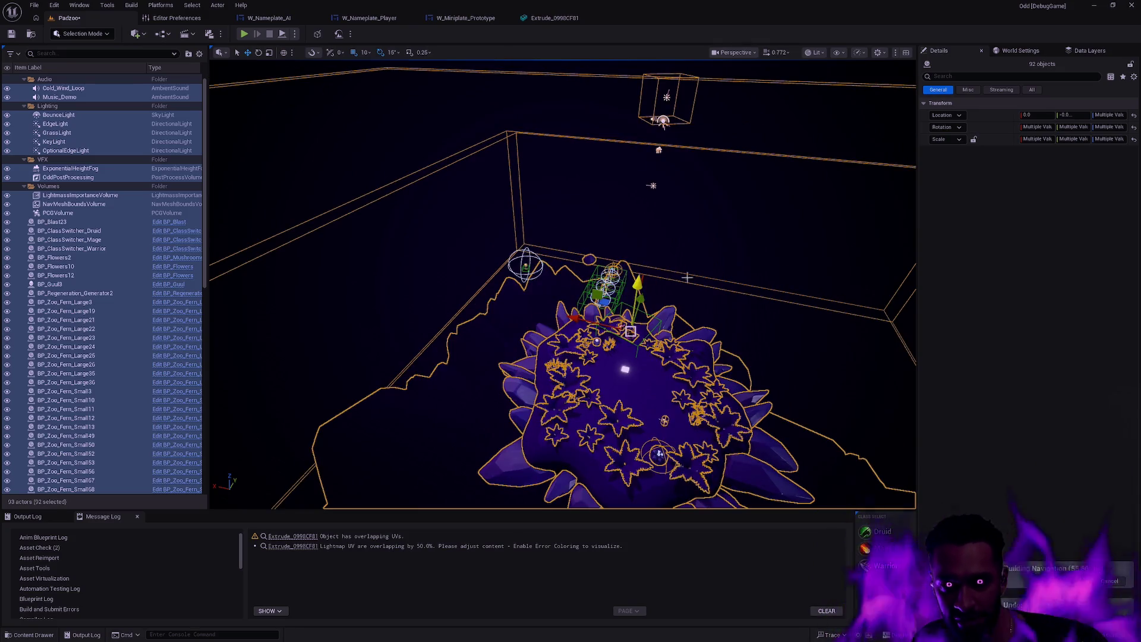
mouse_move(722, 299)
left_mouse_down()
mouse_move(722, 261)
mouse_move(742, 275)
left_mouse_up()
left_click_drag(204, 268, 193, 456)
scroll(134, 387, "up", 10)
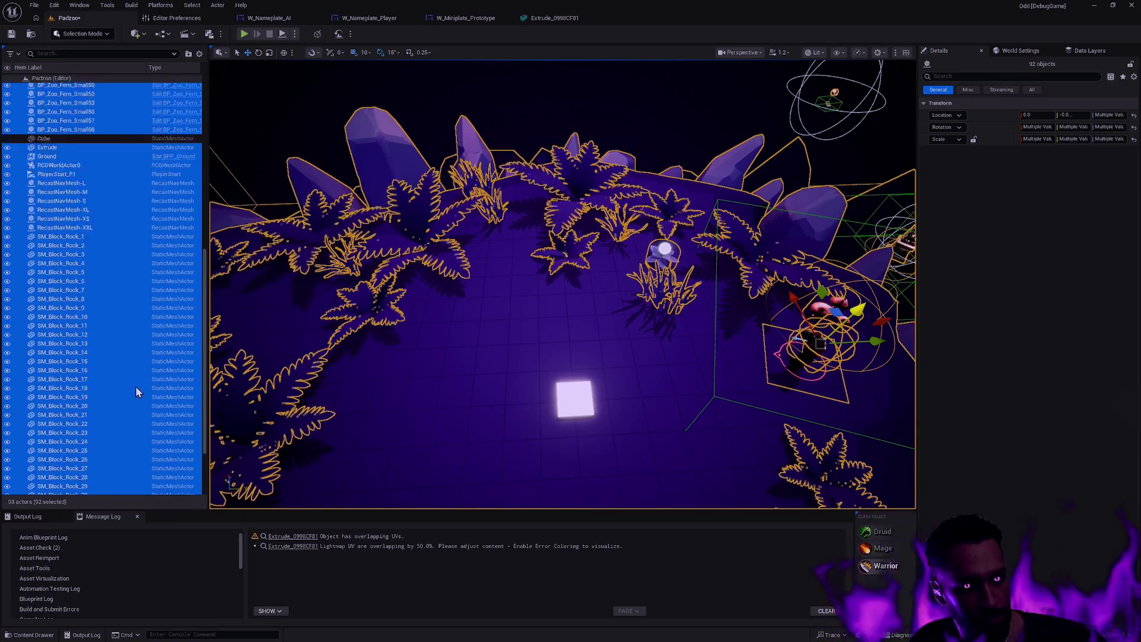
scroll(133, 365, "down", 1)
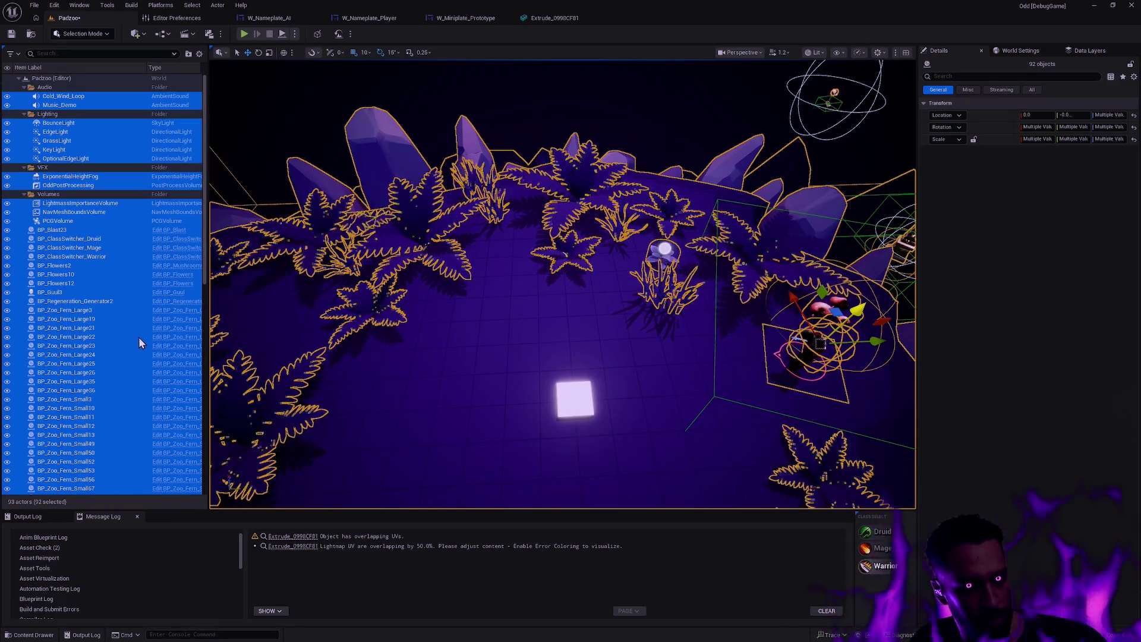
scroll(133, 324, "down", 3)
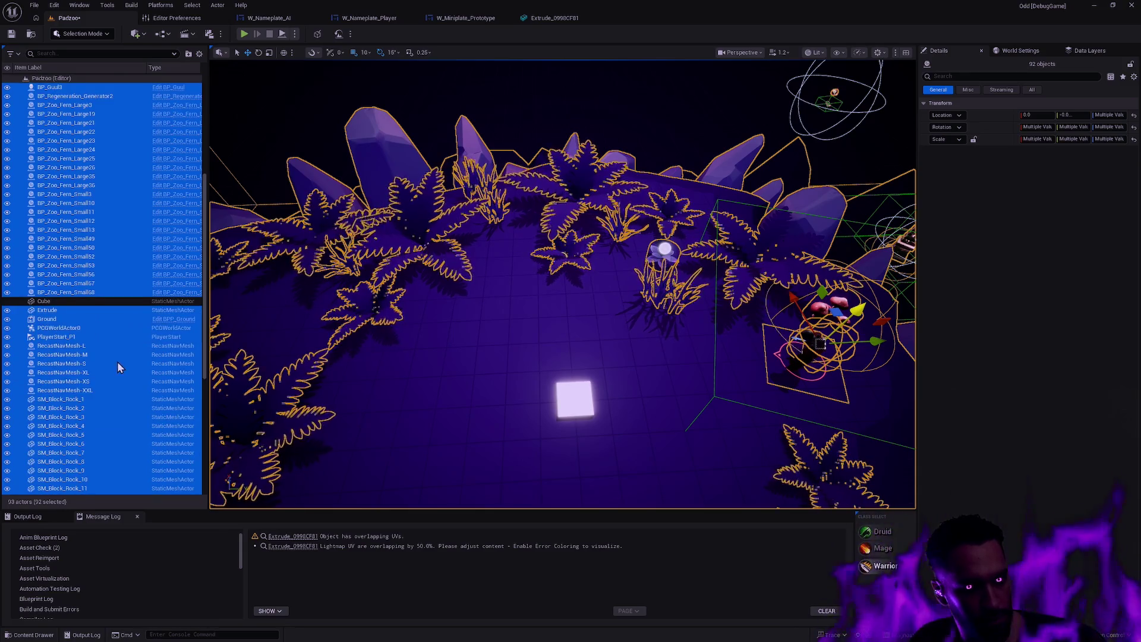
left_click(98, 346)
left_click(101, 392, "shift")
left_click(441, 323)
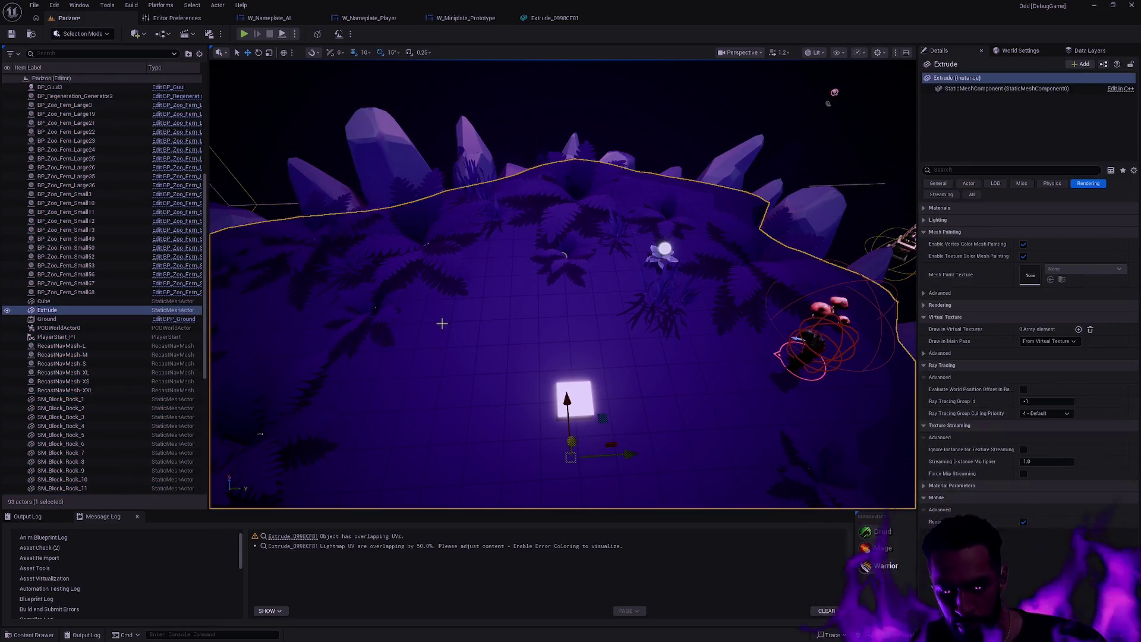
Select all actors but one and lower them together along Z, fine-tuning the height.
key("Escape")
scroll(594, 324, "down", 6)
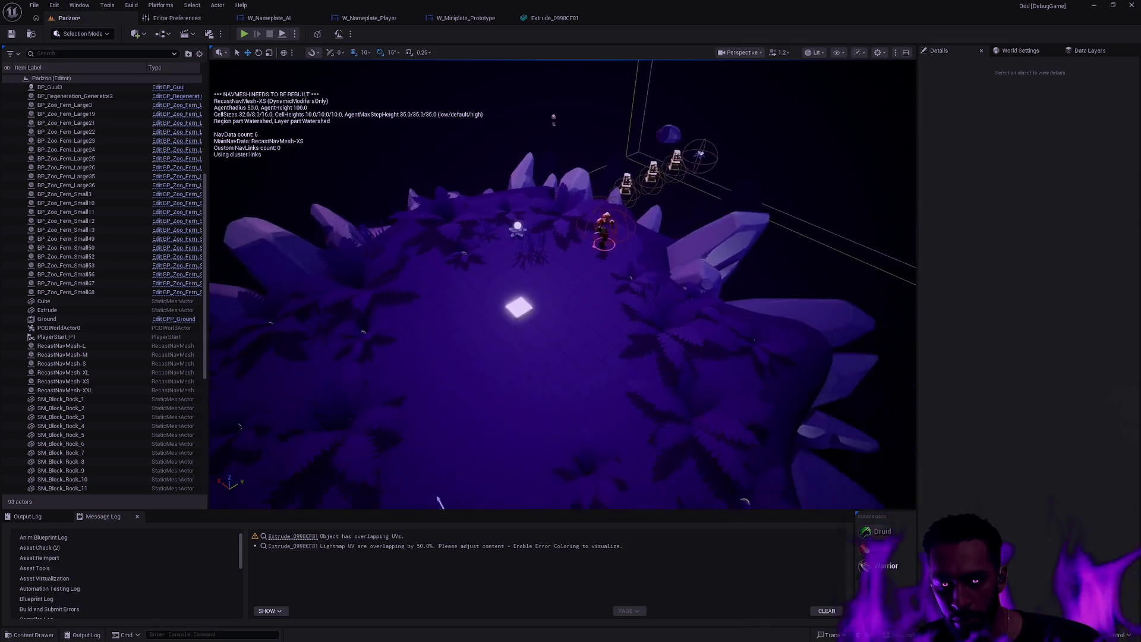
key("ctrl+a")
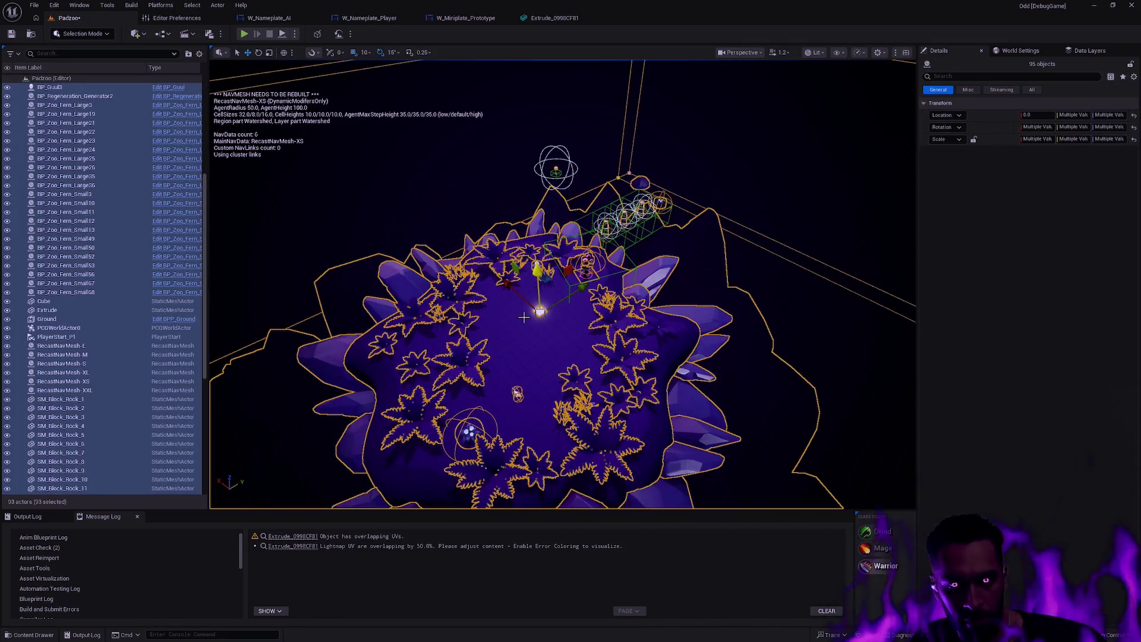
left_click(631, 317, "ctrl")
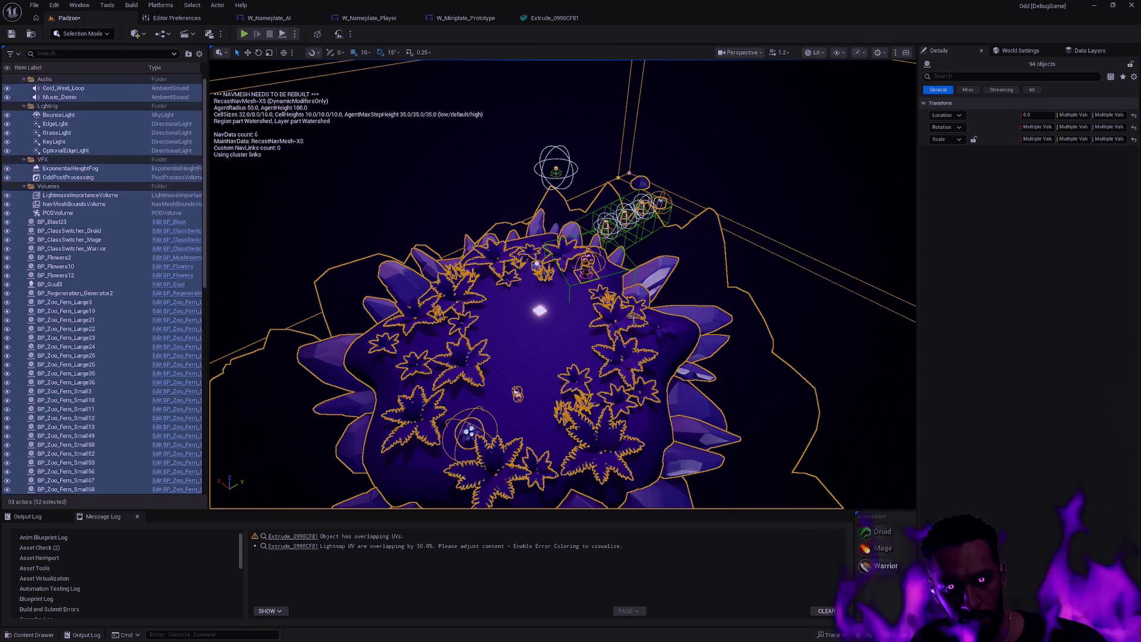
mouse_move(602, 242)
left_mouse_down()
mouse_move(591, 287)
mouse_move(602, 266)
left_mouse_up()
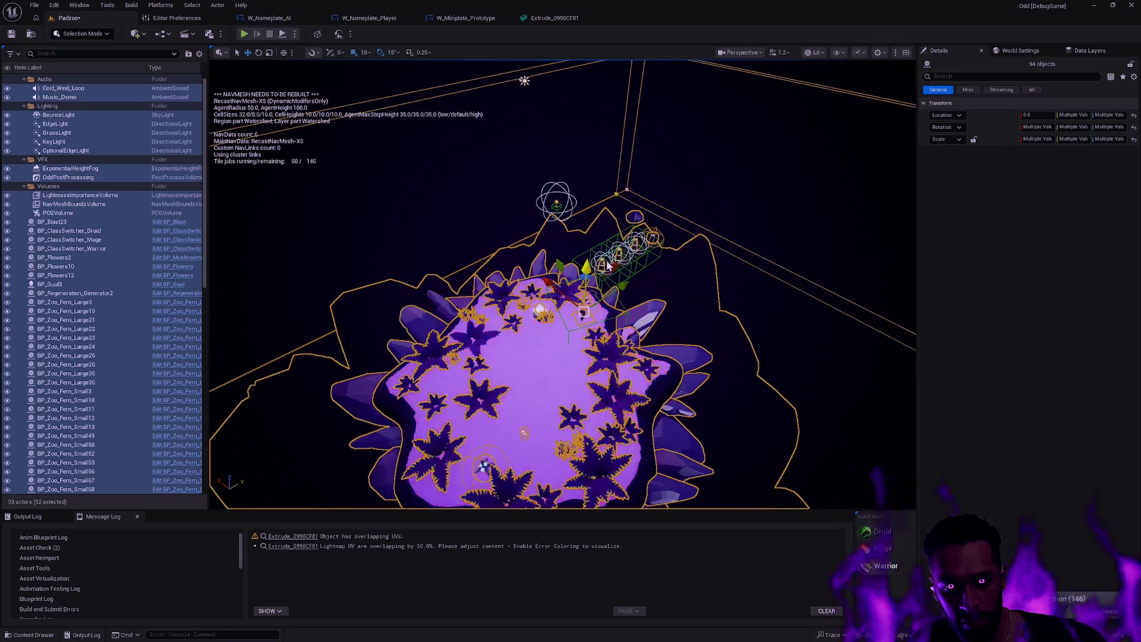
mouse_move(612, 259)
left_mouse_down()
mouse_move(613, 247)
mouse_move(603, 257)
left_mouse_up()
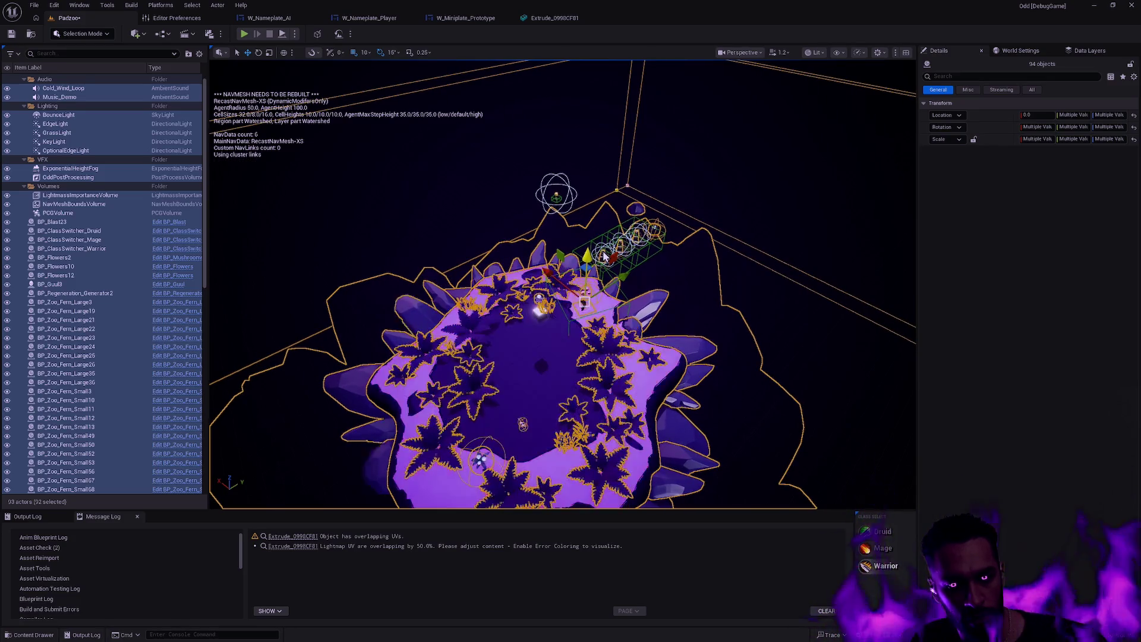
left_click_drag(602, 257, 630, 308)
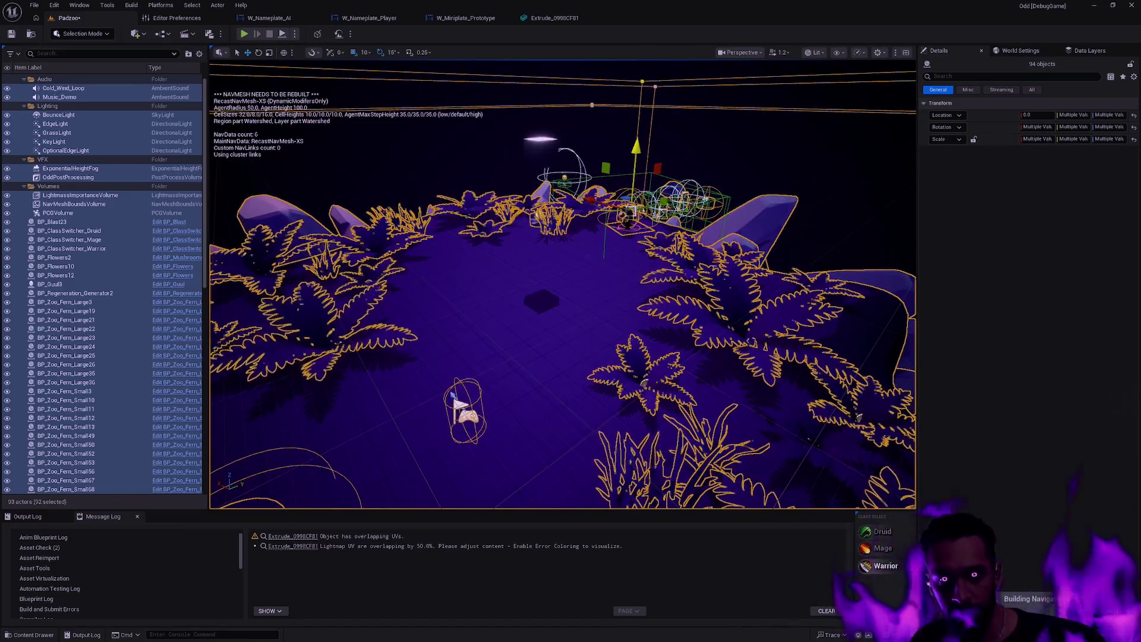
Inspect the Cube, the BP_Zoo_Fern_Large24 fern and the Extrude ground from several angles.
left_click(541, 152)
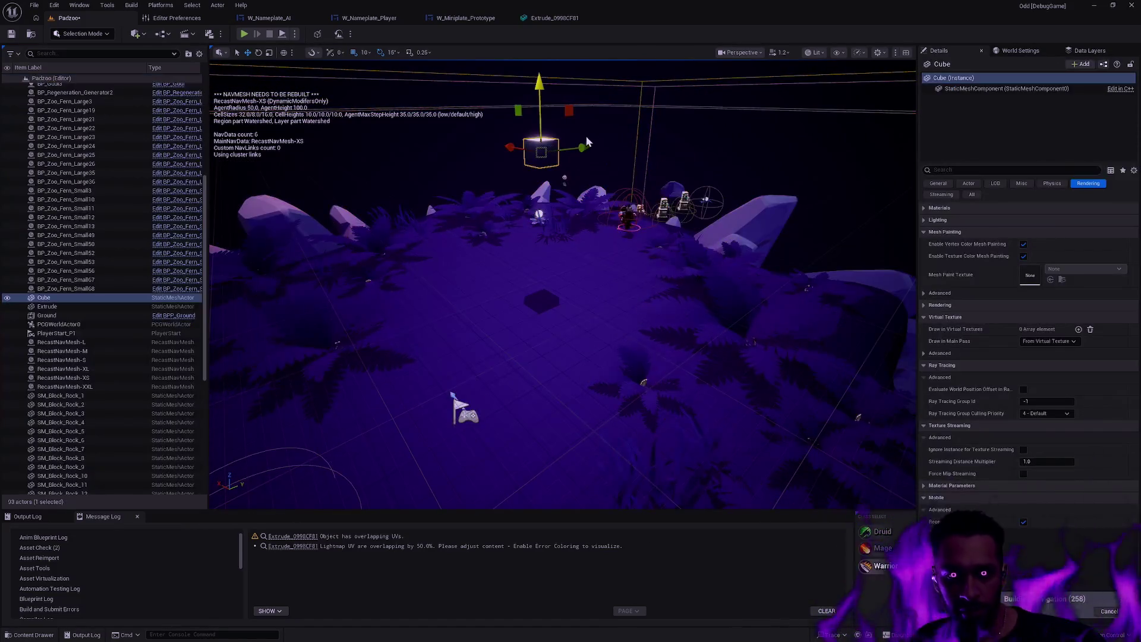
left_click(967, 91)
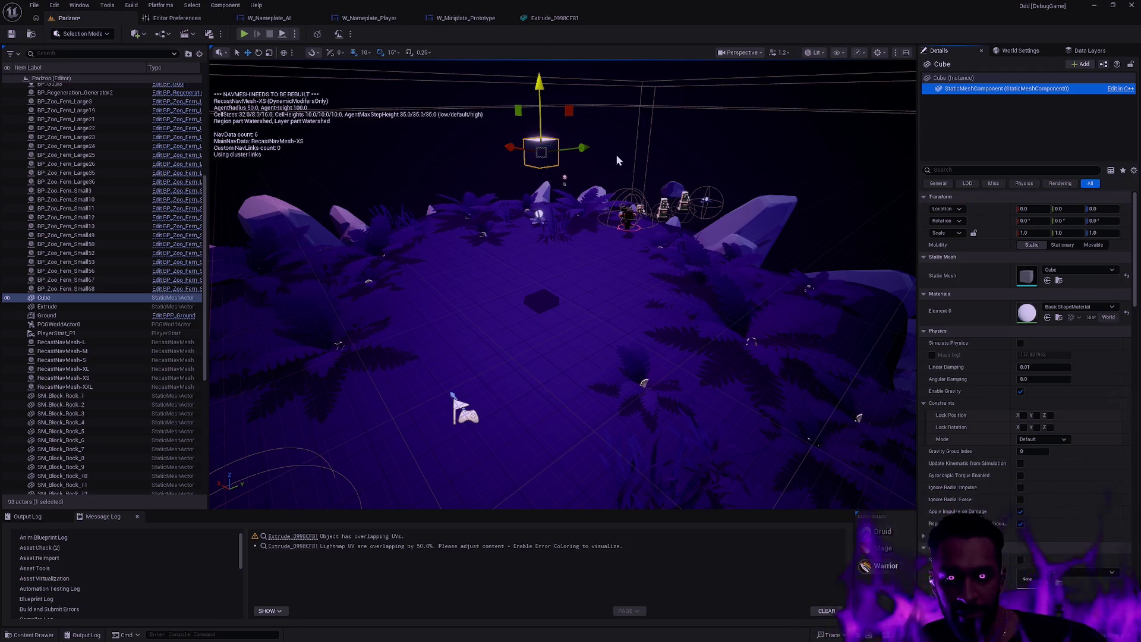
left_click(598, 199)
left_click_drag(599, 208, 654, 291)
left_click(659, 299)
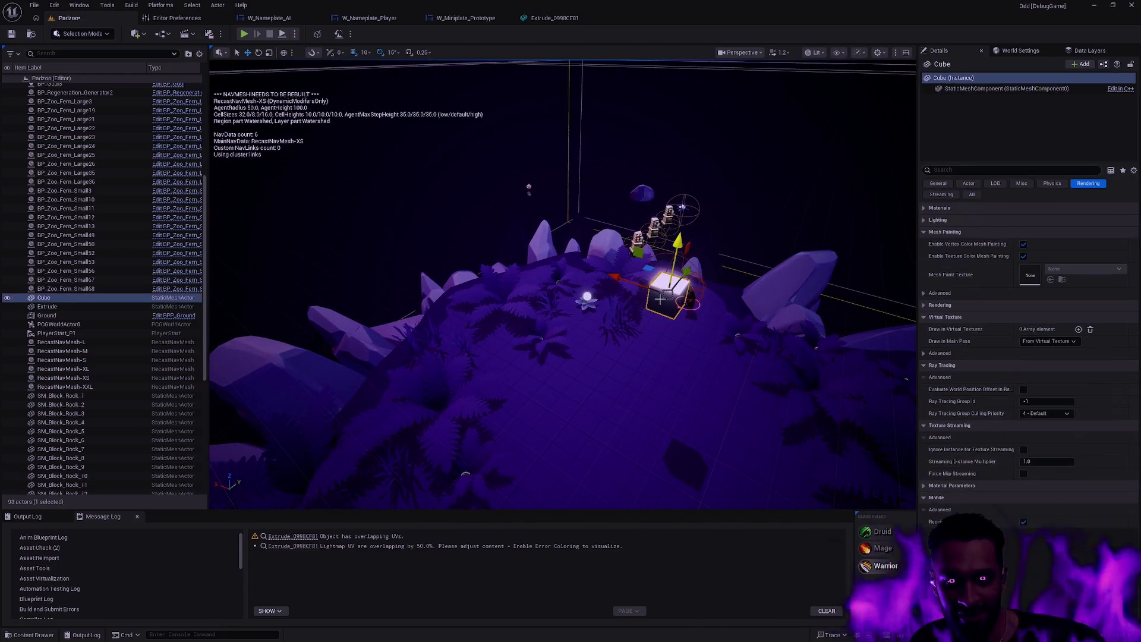
mouse_move(695, 380)
left_mouse_down()
mouse_move(731, 386)
mouse_move(678, 416)
mouse_move(677, 488)
left_mouse_up()
left_click(678, 387)
left_click_drag(690, 333, 658, 328)
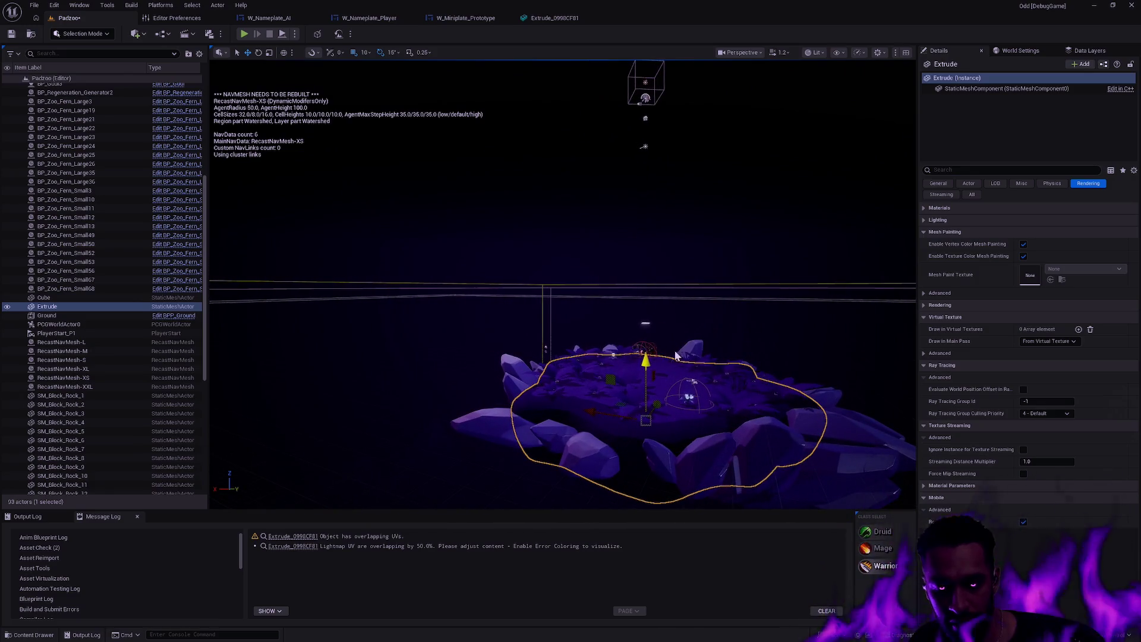
left_click(674, 348)
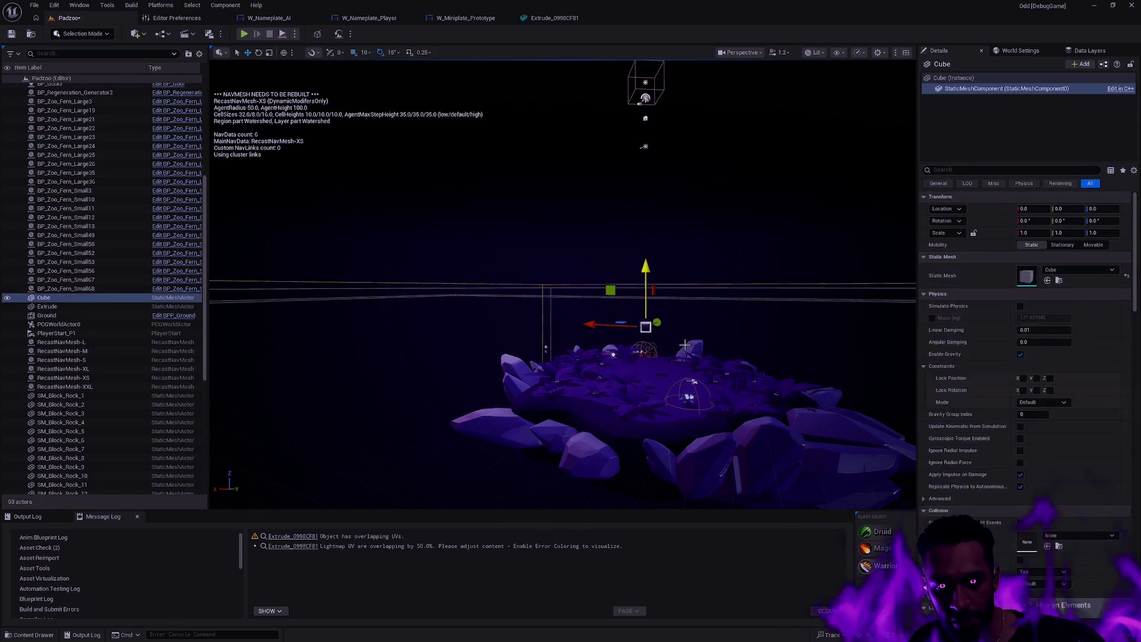
Select all actors except NavMeshBoundsVolume, move them down along Z, and deselect.
key("ctrl+a")
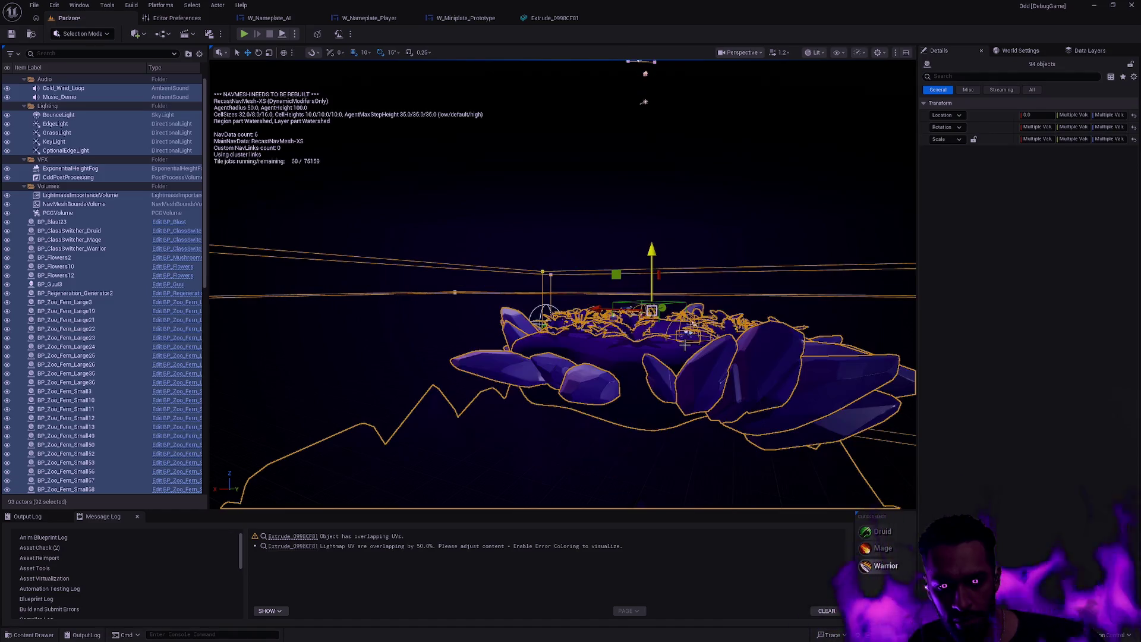
key("f")
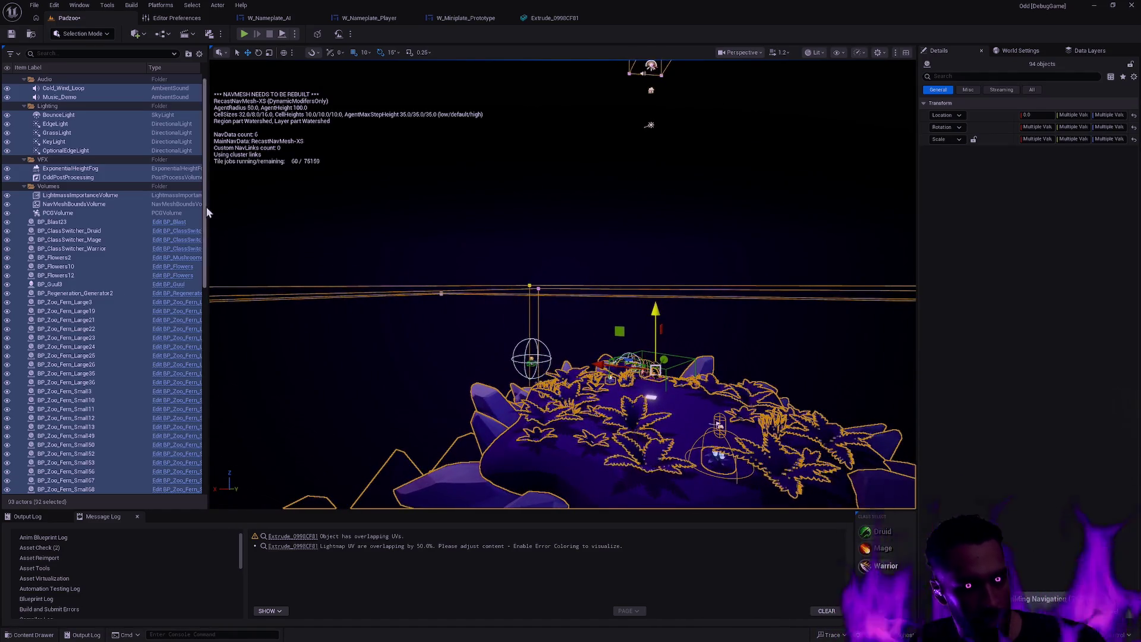
left_click(74, 205, "ctrl")
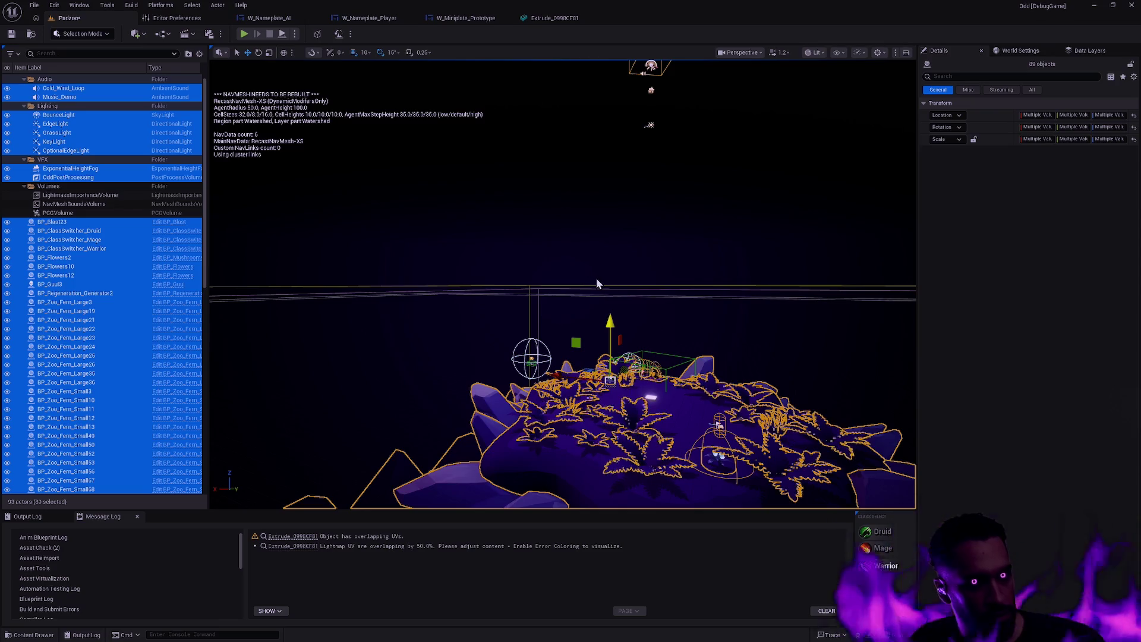
scroll(121, 288, "down", 10)
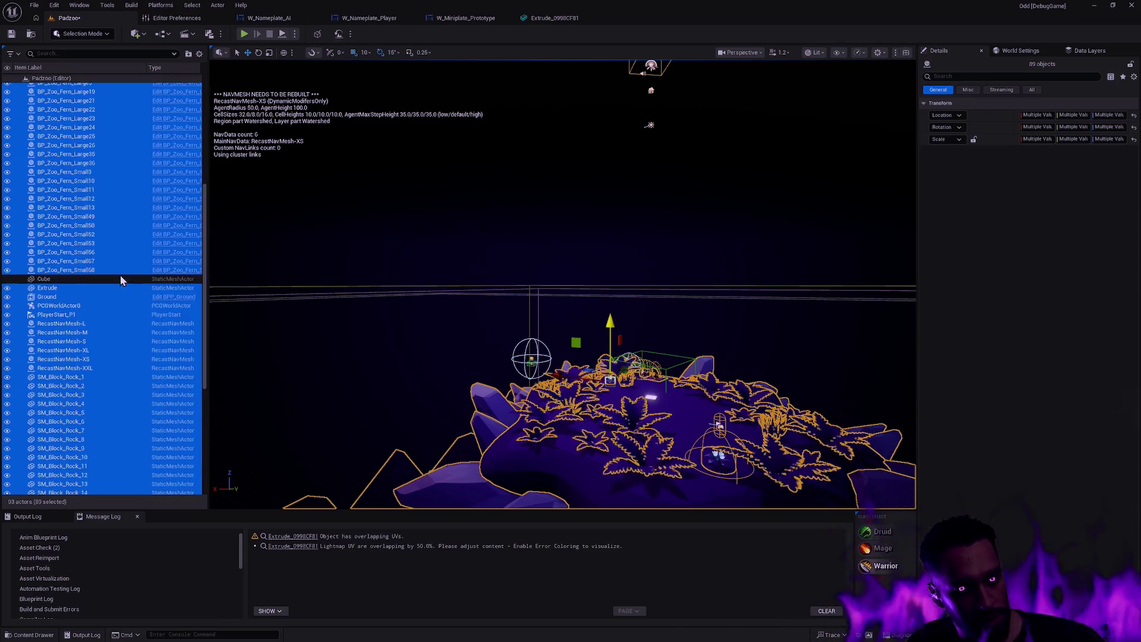
mouse_move(613, 325)
left_mouse_down()
mouse_move(610, 380)
mouse_move(614, 260)
mouse_move(632, 191)
mouse_move(650, 408)
mouse_move(656, 337)
mouse_move(651, 376)
mouse_move(644, 318)
mouse_move(649, 379)
left_mouse_up()
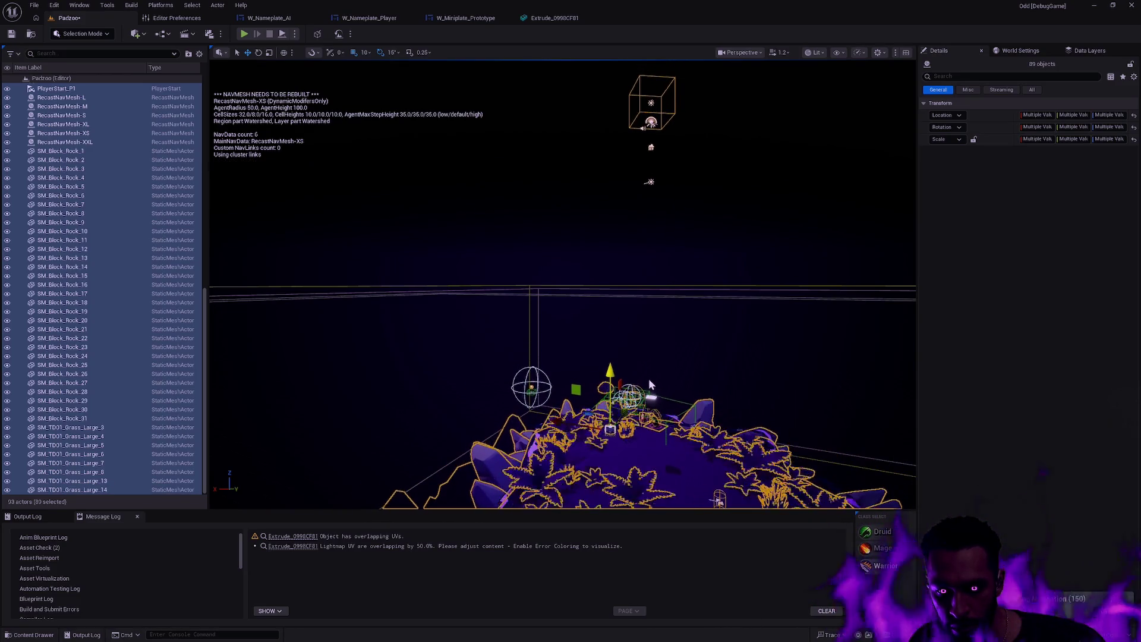
mouse_move(649, 379)
left_mouse_down()
mouse_move(649, 297)
mouse_move(559, 195)
left_mouse_up()
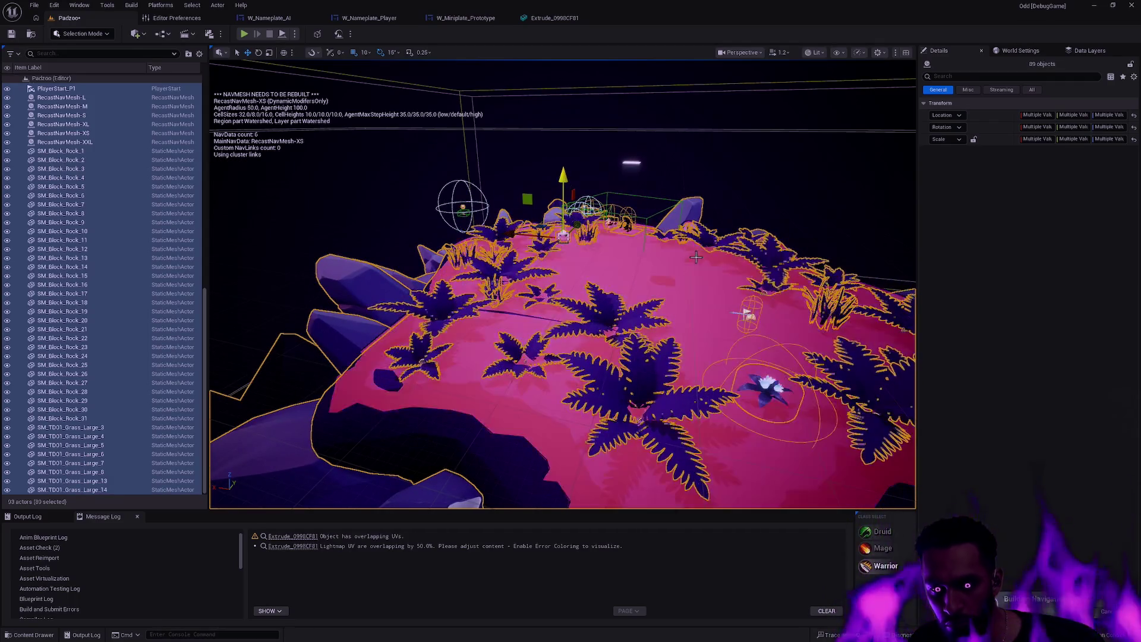
left_click(350, 223)
mouse_move(746, 287)
left_mouse_down()
mouse_move(829, 328)
mouse_move(713, 282)
mouse_move(749, 289)
left_mouse_up()
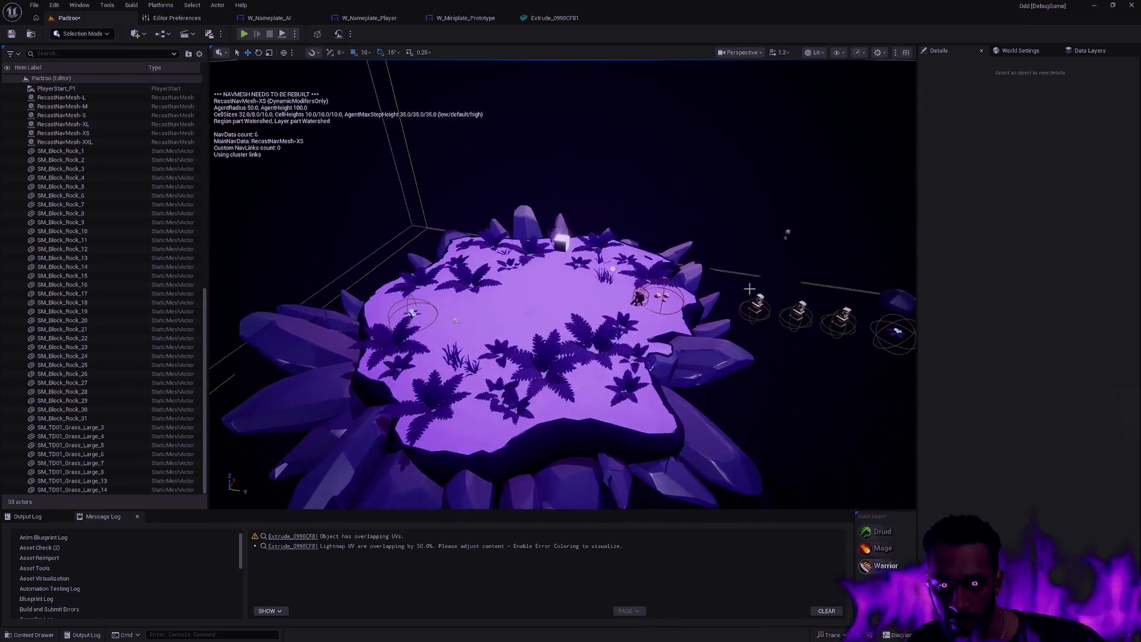
key("alt+p")
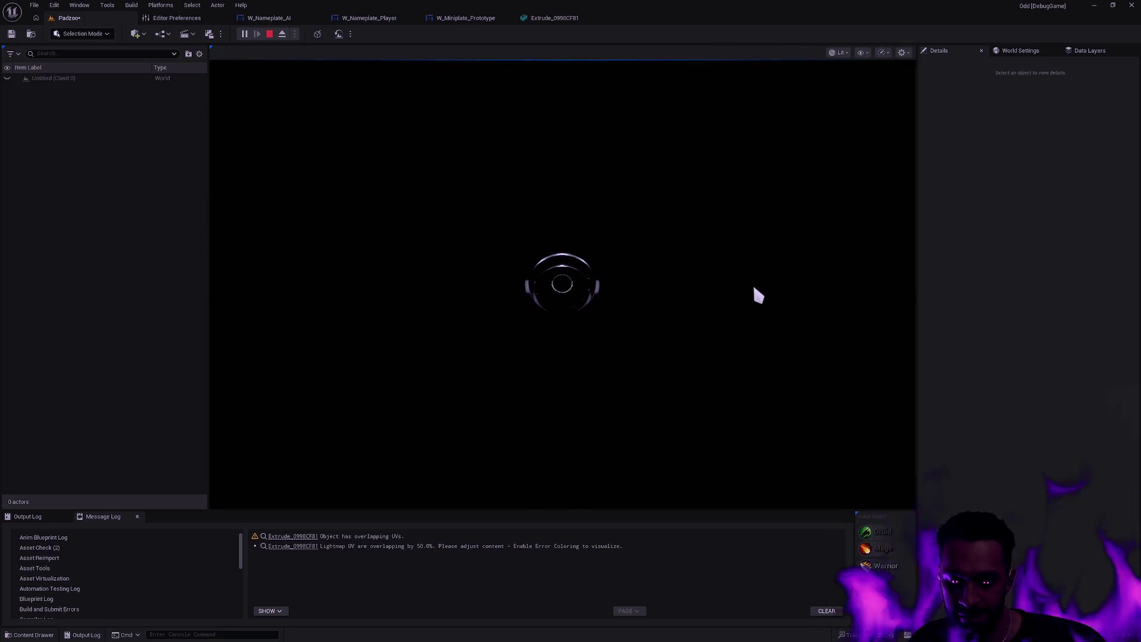
Play-test Padzoo full-screen, stop, hide the navmesh display, and restore the editor layout.
key("F11")
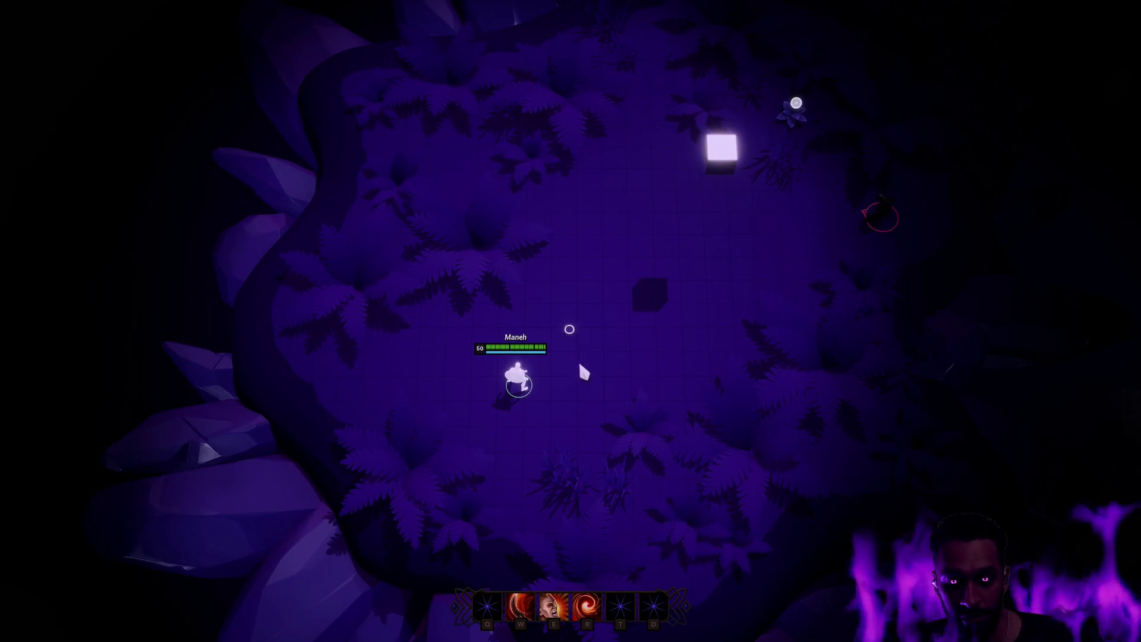
key("Escape")
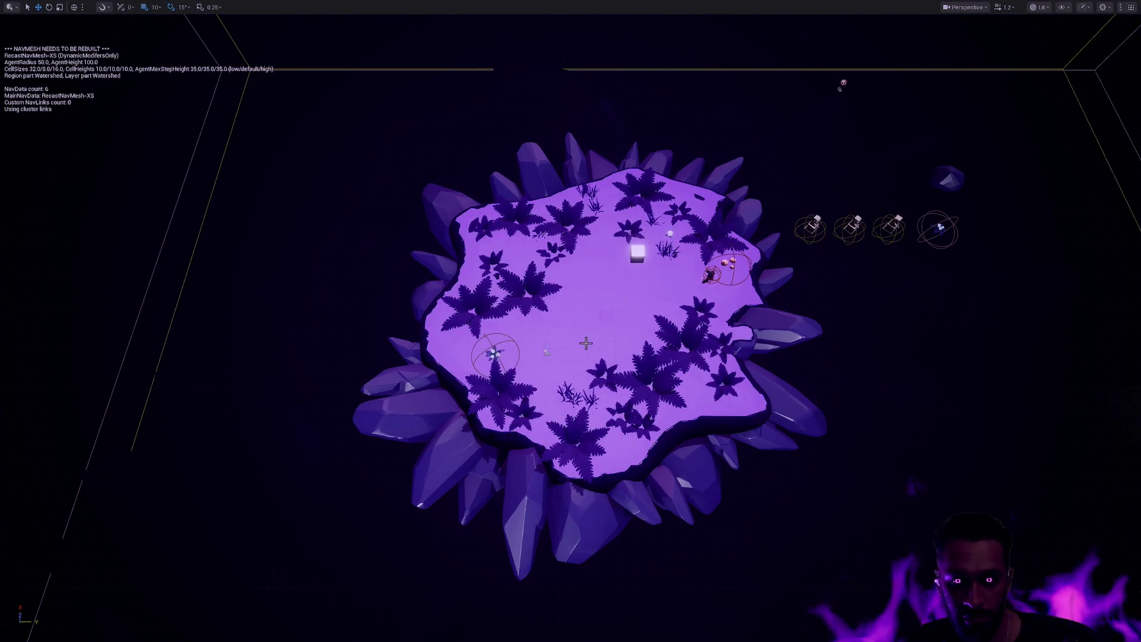
scroll(586, 343, "up", 10)
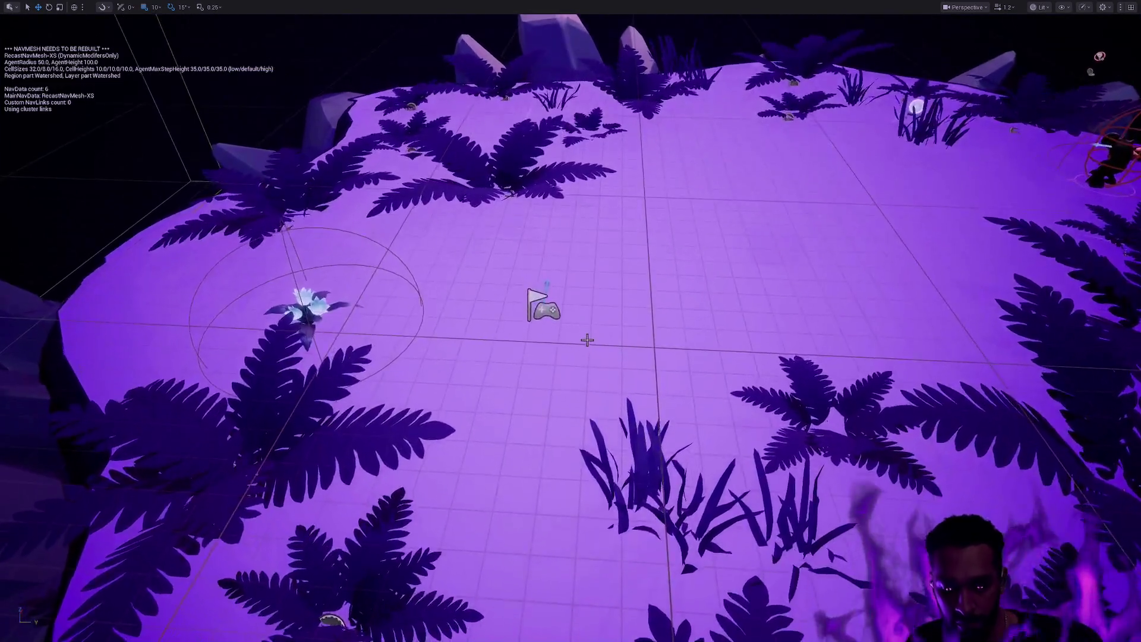
key("p")
left_click_drag(588, 340, 580, 381)
key("p")
key("p")
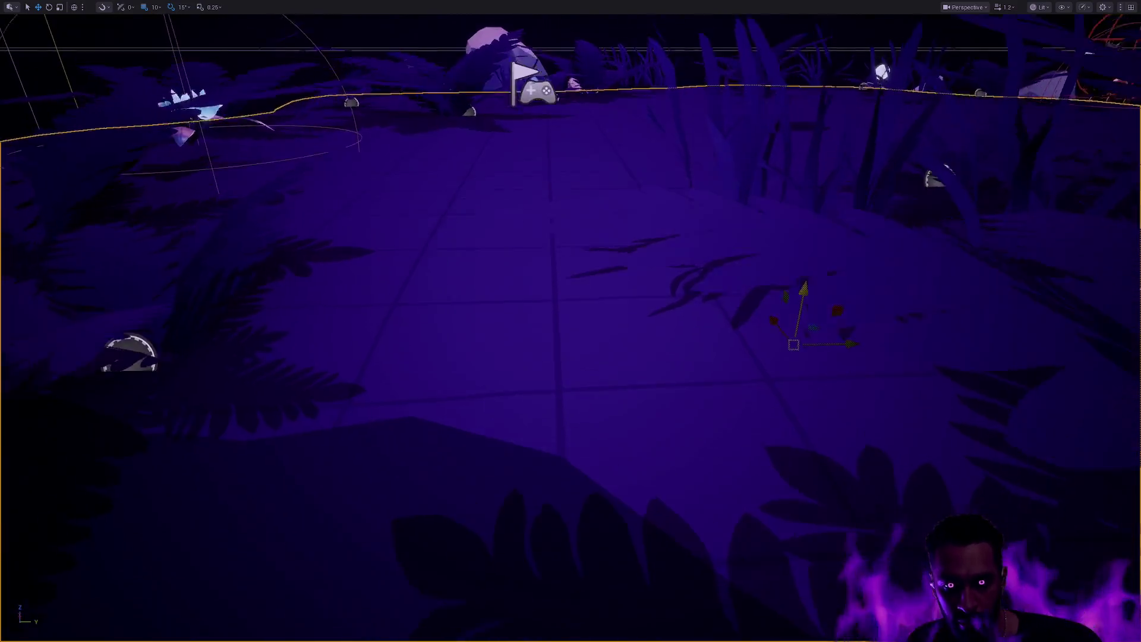
scroll(580, 380, "down", 10)
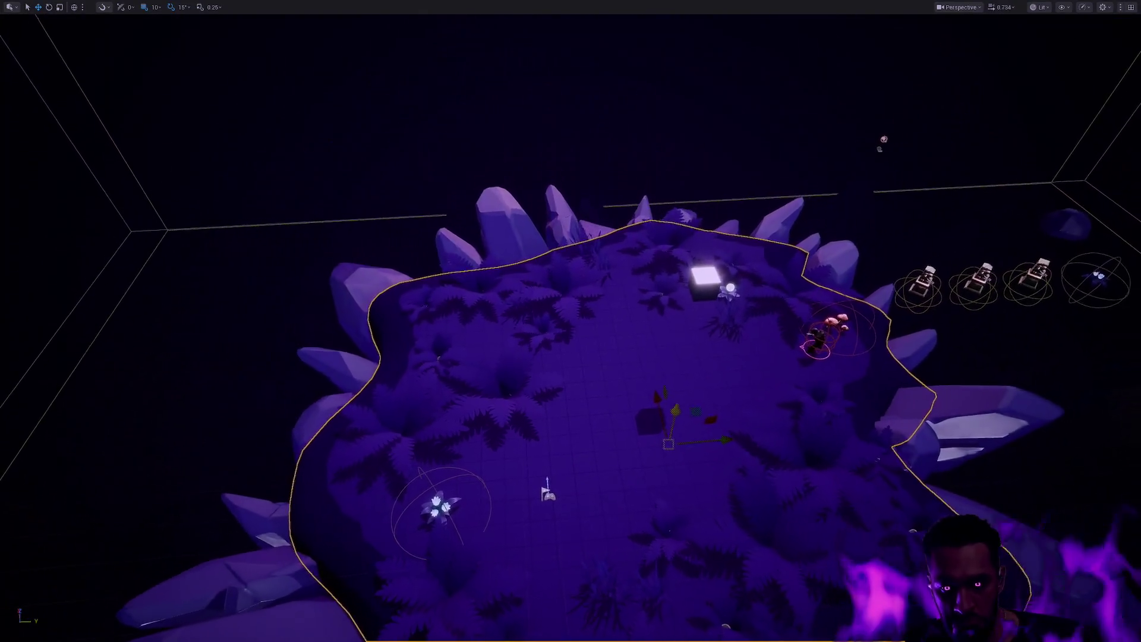
scroll(712, 327, "down", 3)
scroll(712, 327, "up", 2)
key("F11")
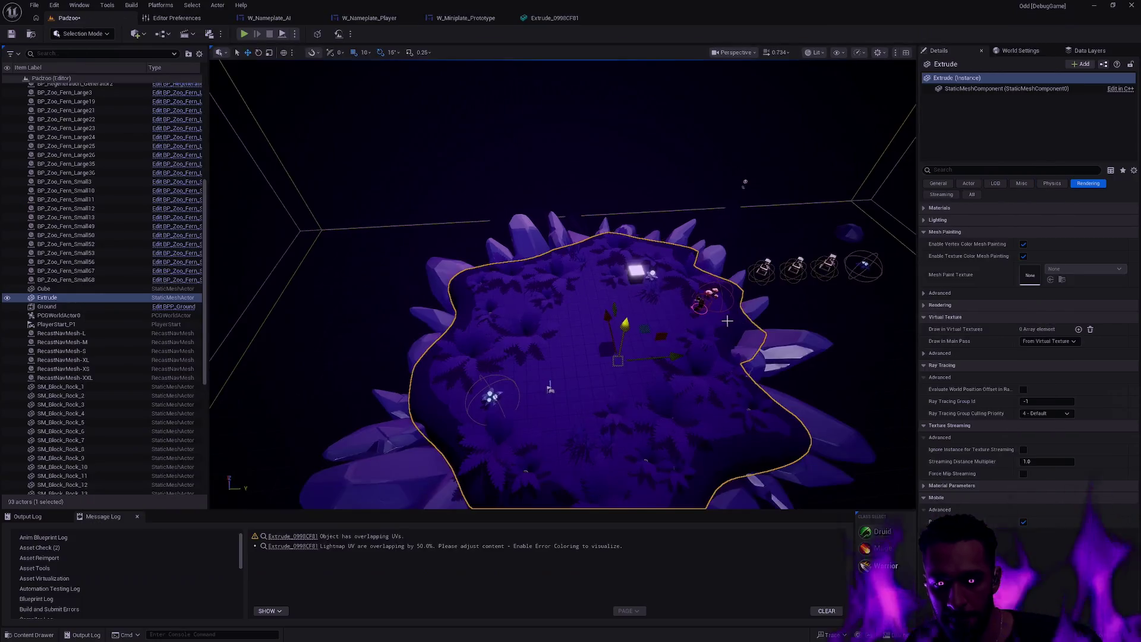
Change the Extrude component's collision Object Type from WorldDynamic to WorldStatic.
left_click(999, 89)
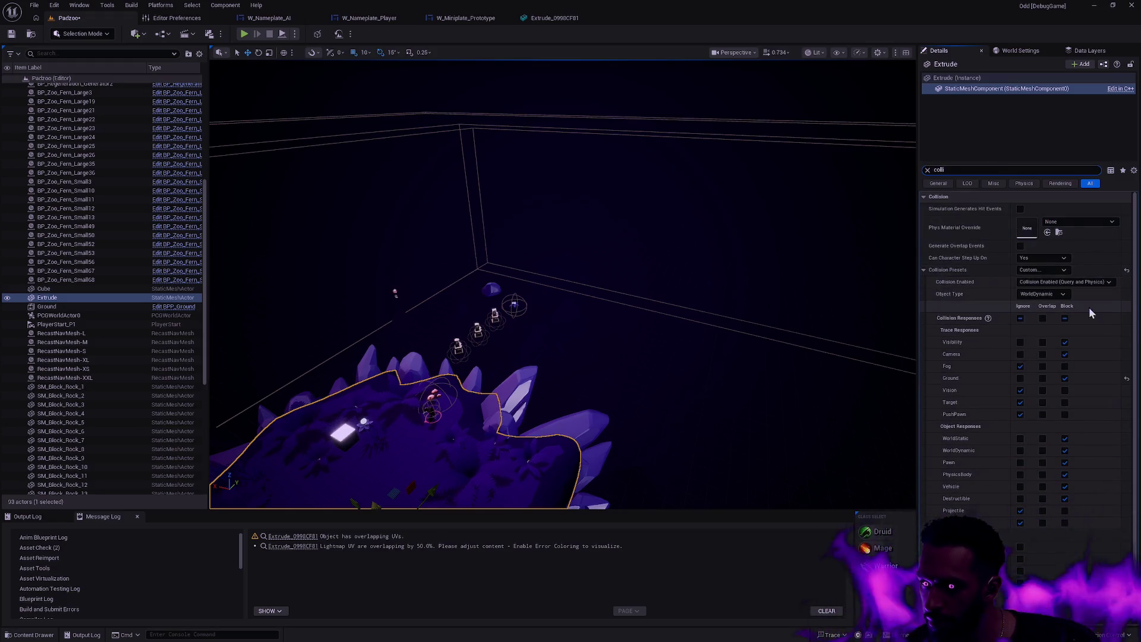
left_click(1063, 294)
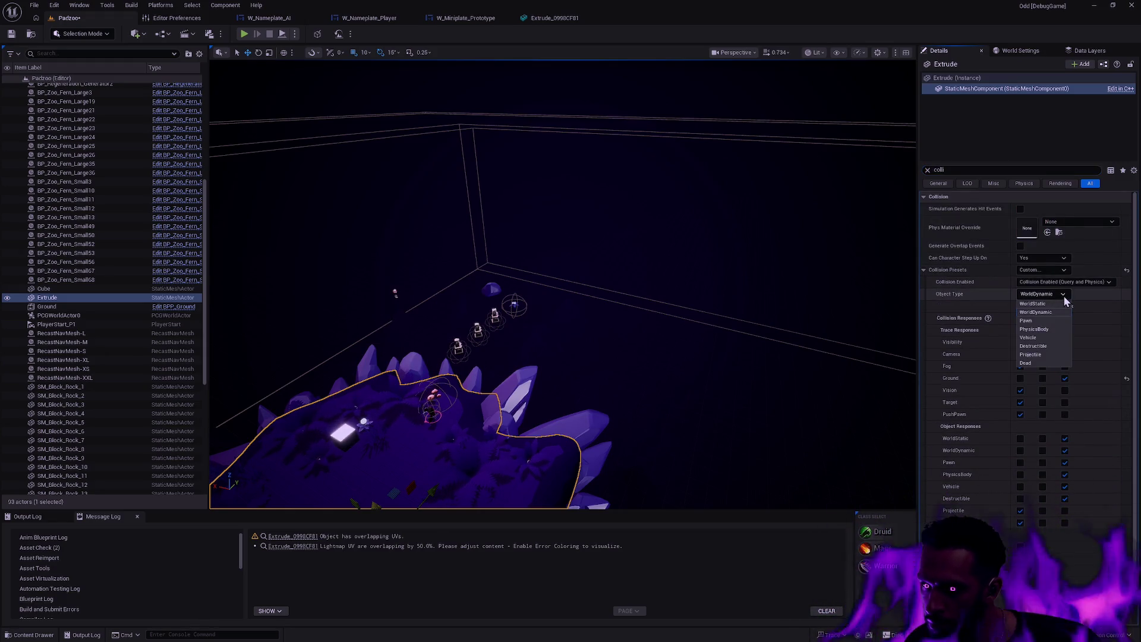
left_click(1056, 303)
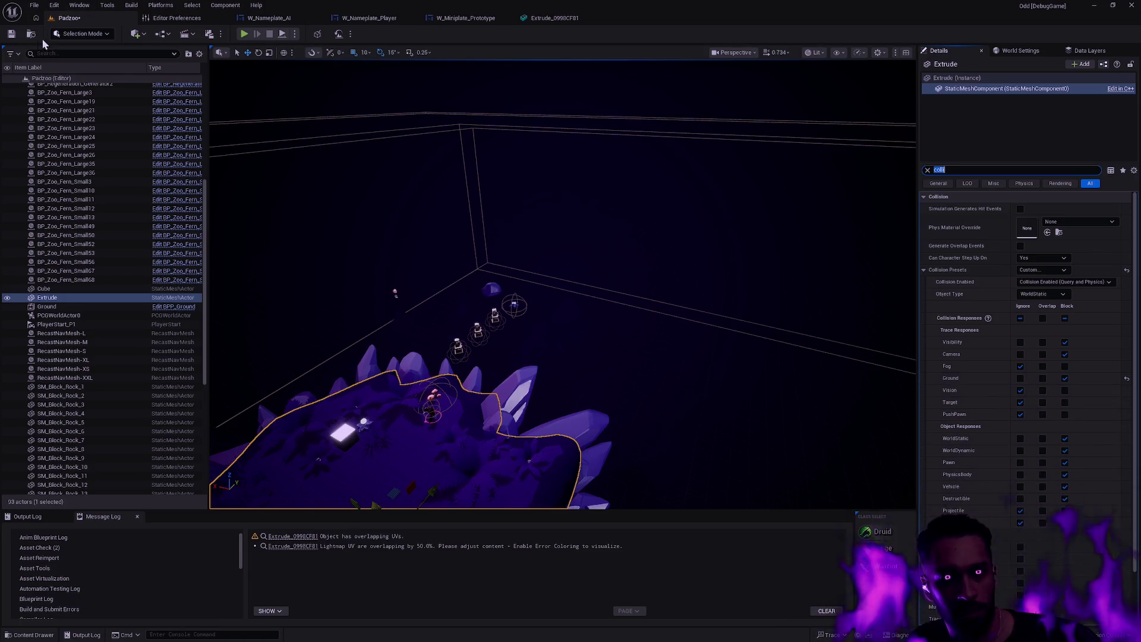
left_click(244, 35)
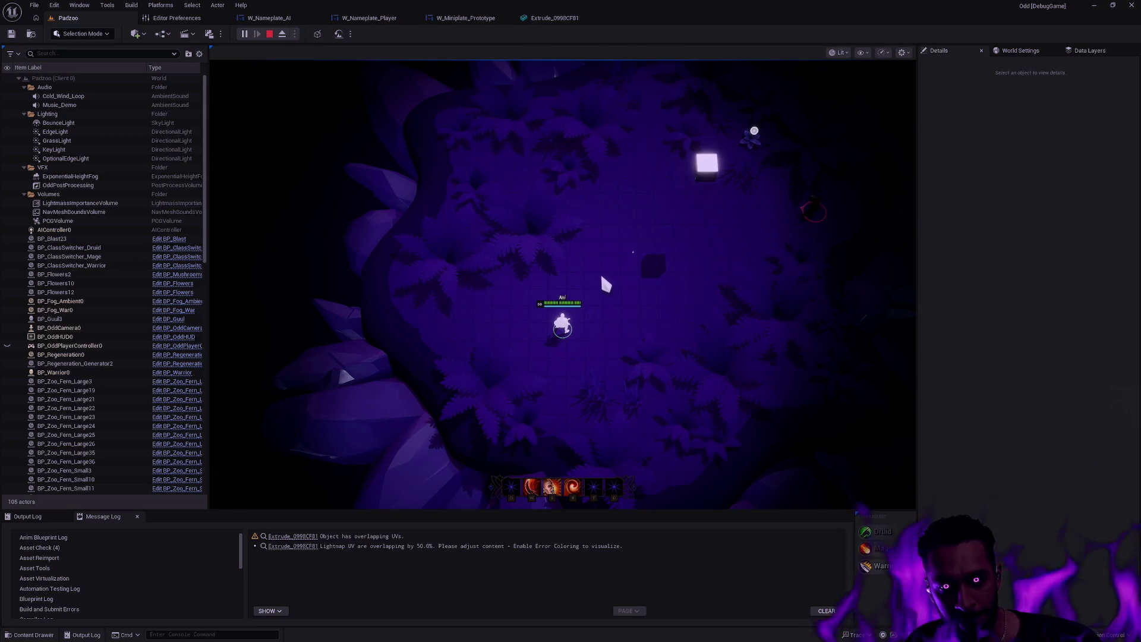
Walk the character to two spots on the island, then stop play and restore the editor layout.
left_click(608, 233)
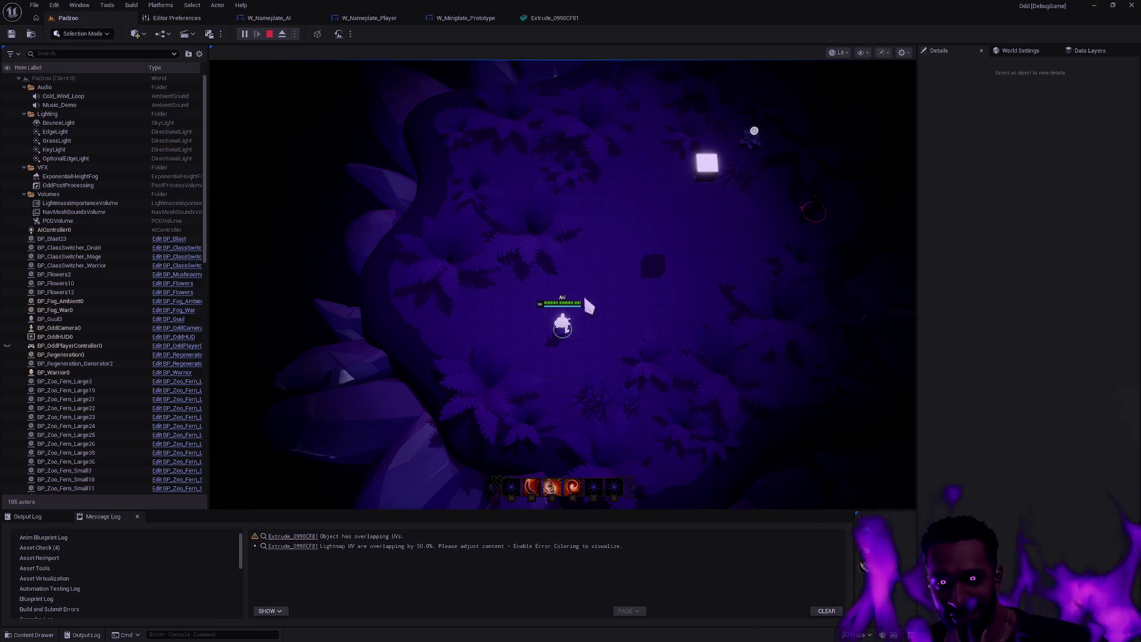
left_click(533, 255)
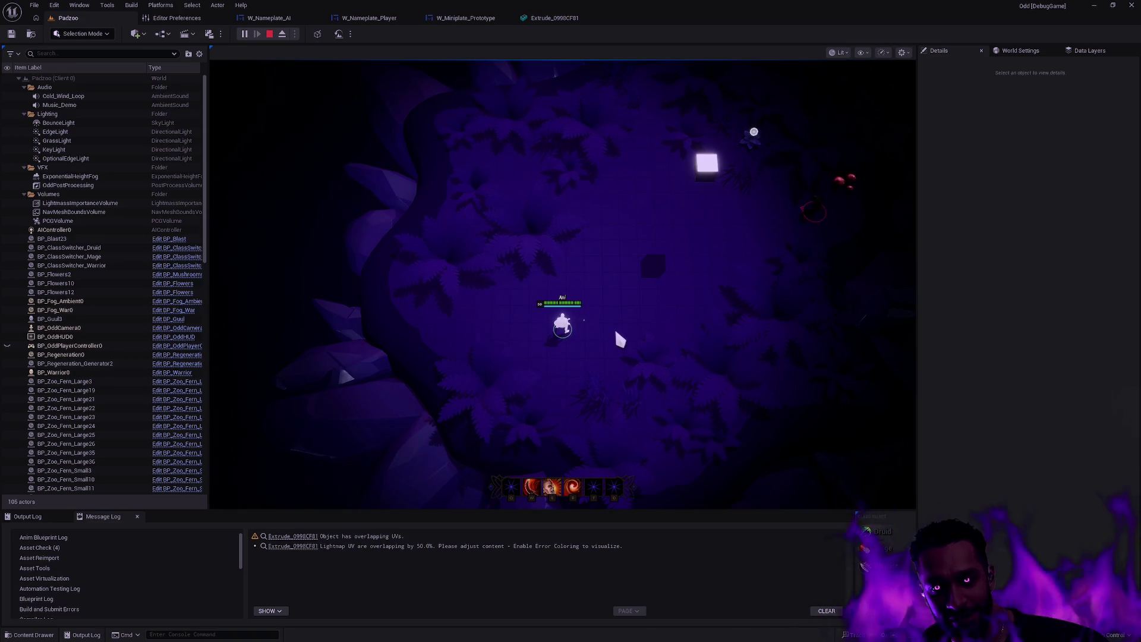
key("F11")
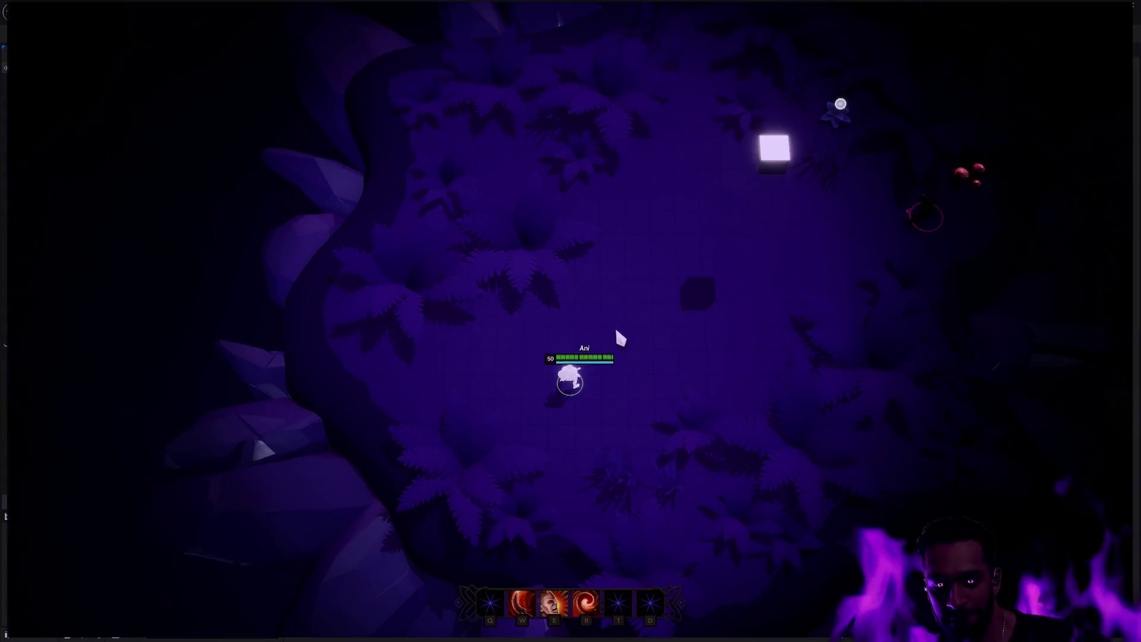
key("F8")
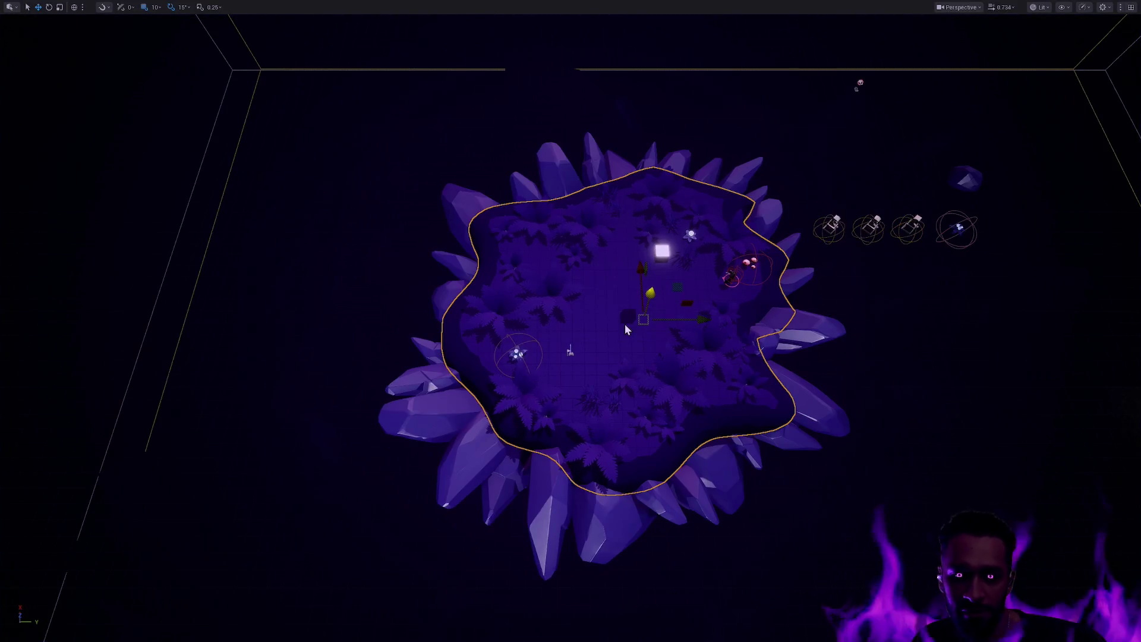
key("F11")
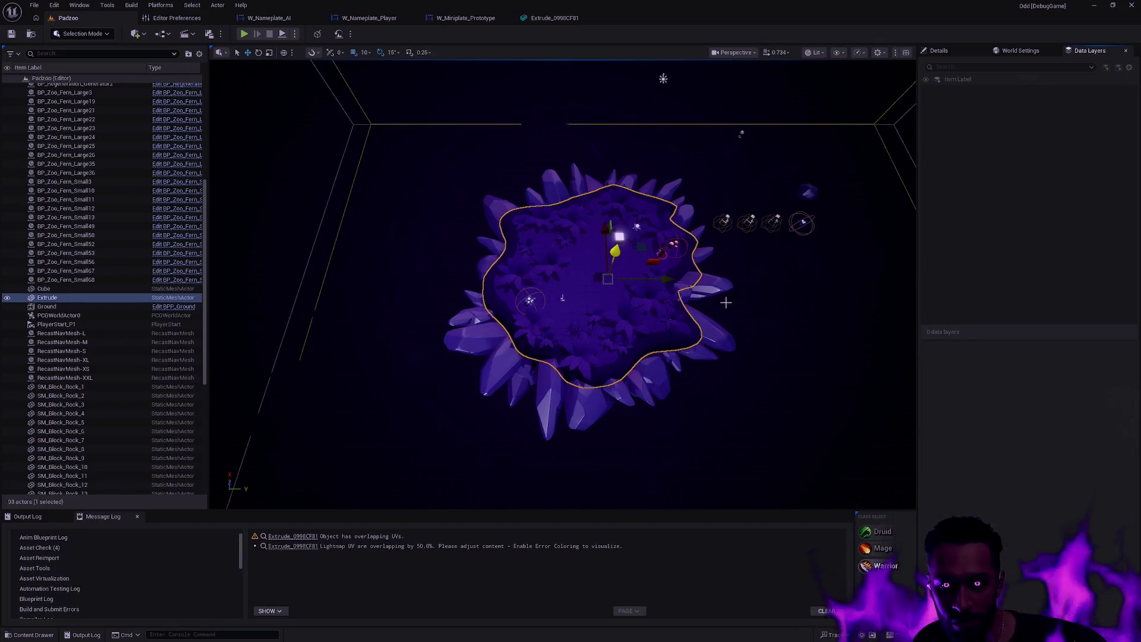
Select all 92 actors in the Padzoo level.
left_click_drag(726, 302, 726, 304)
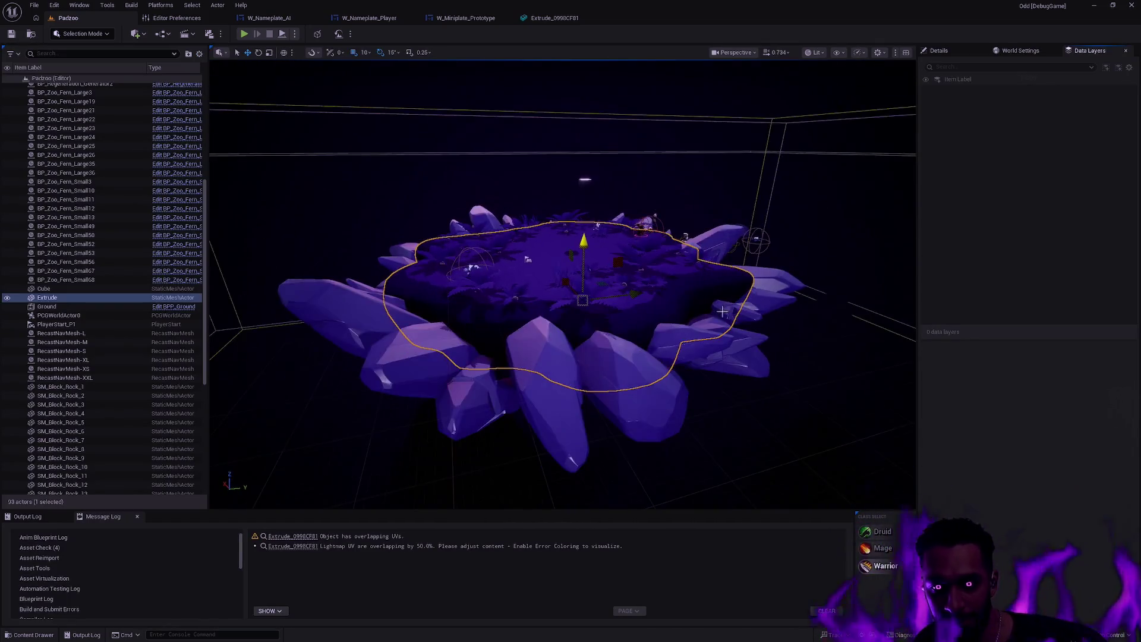
key("Escape")
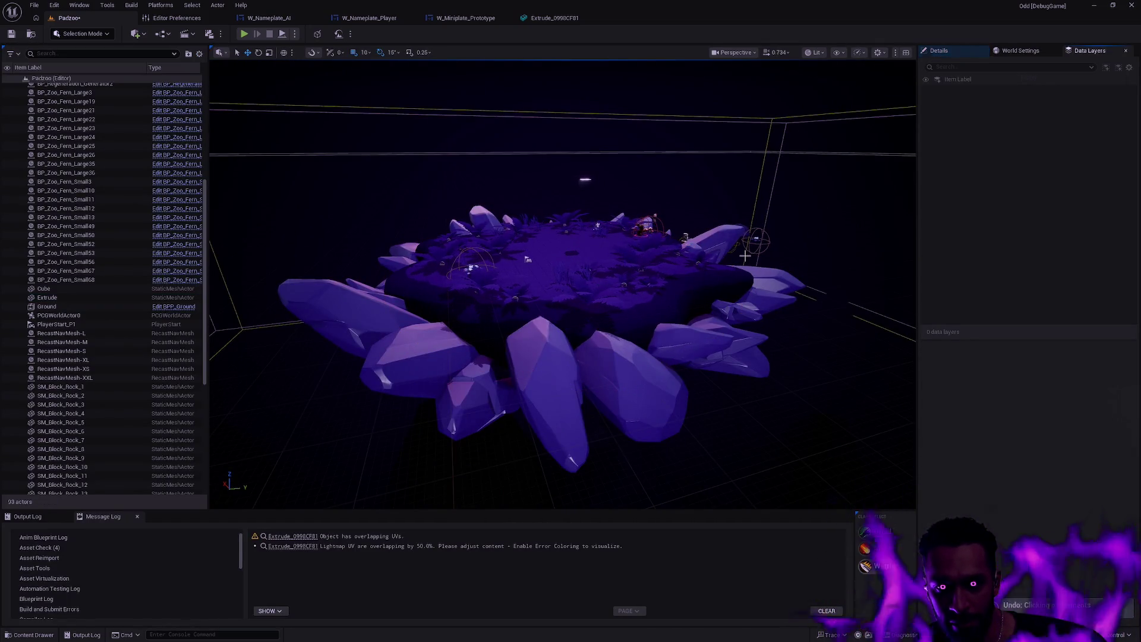
key("ctrl+a")
mouse_move(743, 253)
left_mouse_down()
mouse_move(734, 267)
mouse_move(707, 224)
left_mouse_up()
key("ctrl+a")
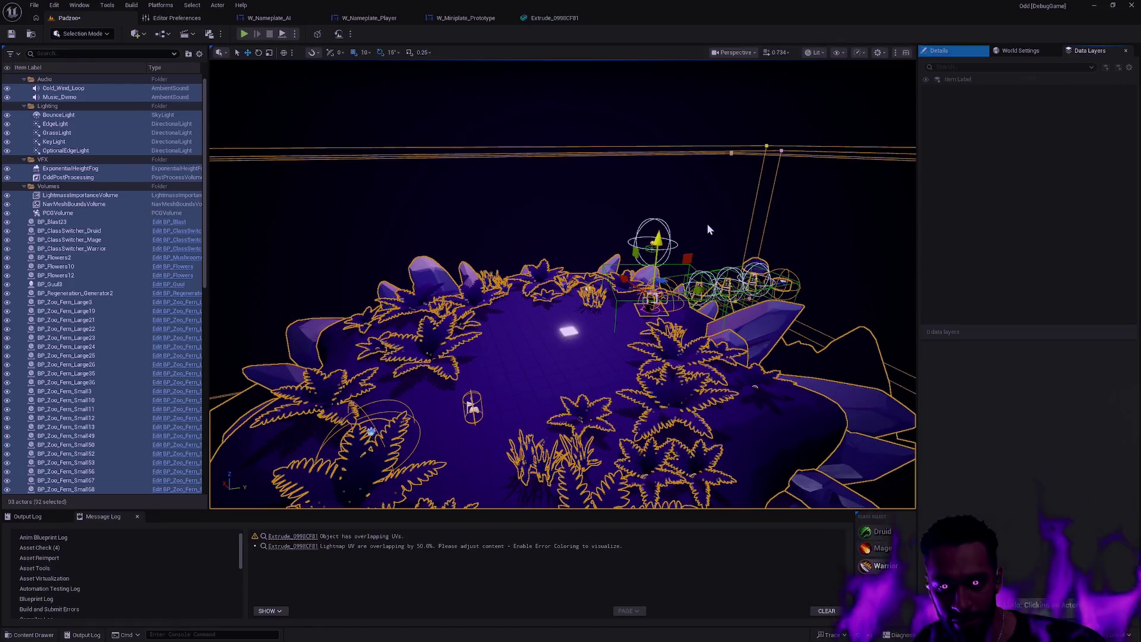
key("Escape")
key("ctrl+z")
key("ctrl+z")
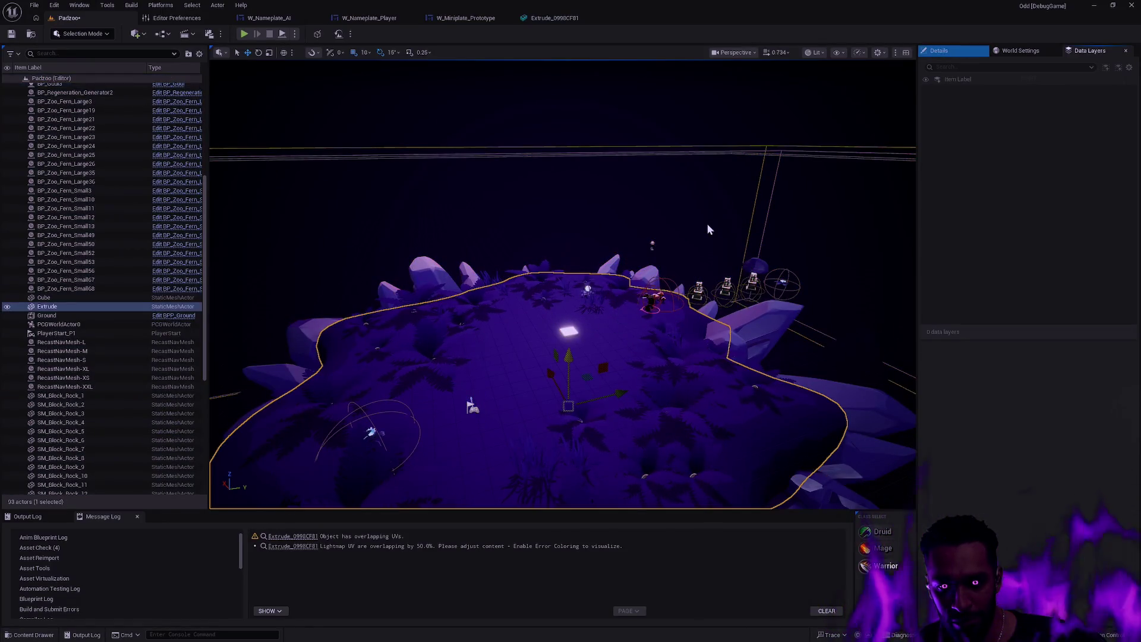
key("ctrl+z")
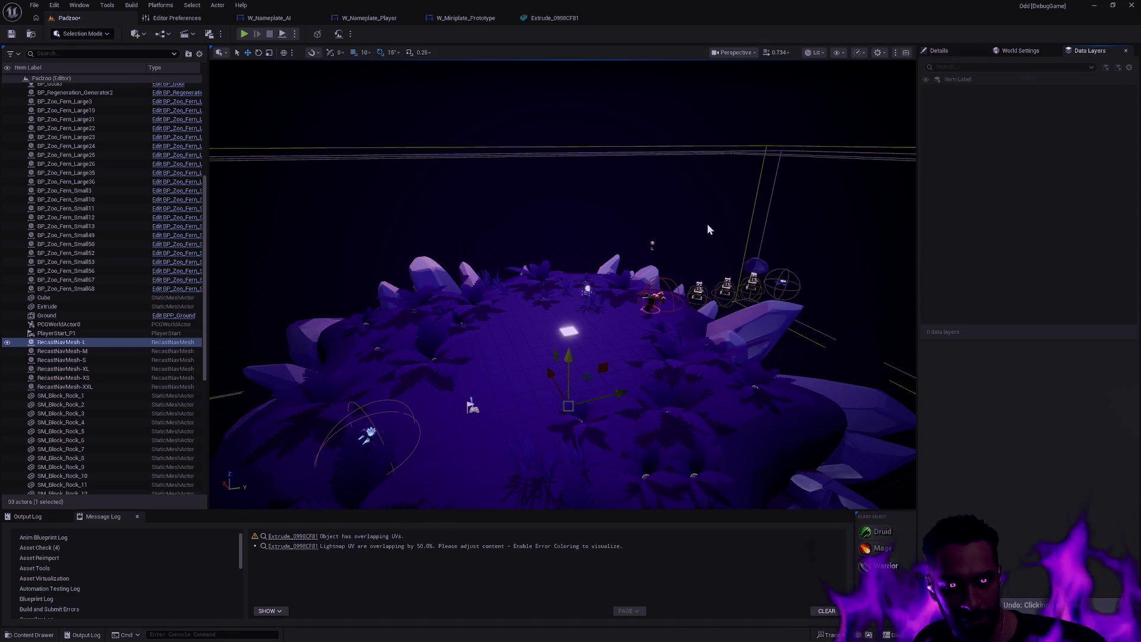
key("ctrl+z")
key("ctrl+z")
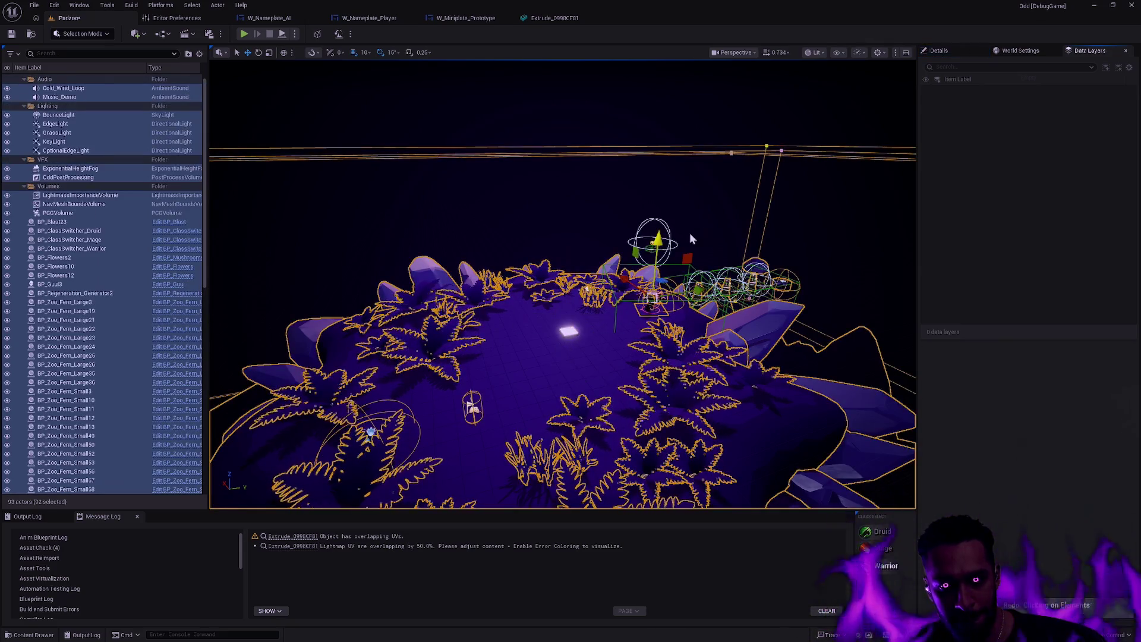
Lower the selected ferns and other actors onto the extruded ground.
mouse_move(690, 233)
left_mouse_down()
mouse_move(690, 268)
mouse_move(689, 179)
mouse_move(928, 159)
left_mouse_up()
mouse_move(886, 99)
left_mouse_down()
mouse_move(874, 160)
mouse_move(890, 127)
mouse_move(884, 150)
mouse_move(883, 139)
mouse_move(731, 201)
left_mouse_up()
left_click_drag(701, 116, 705, 115)
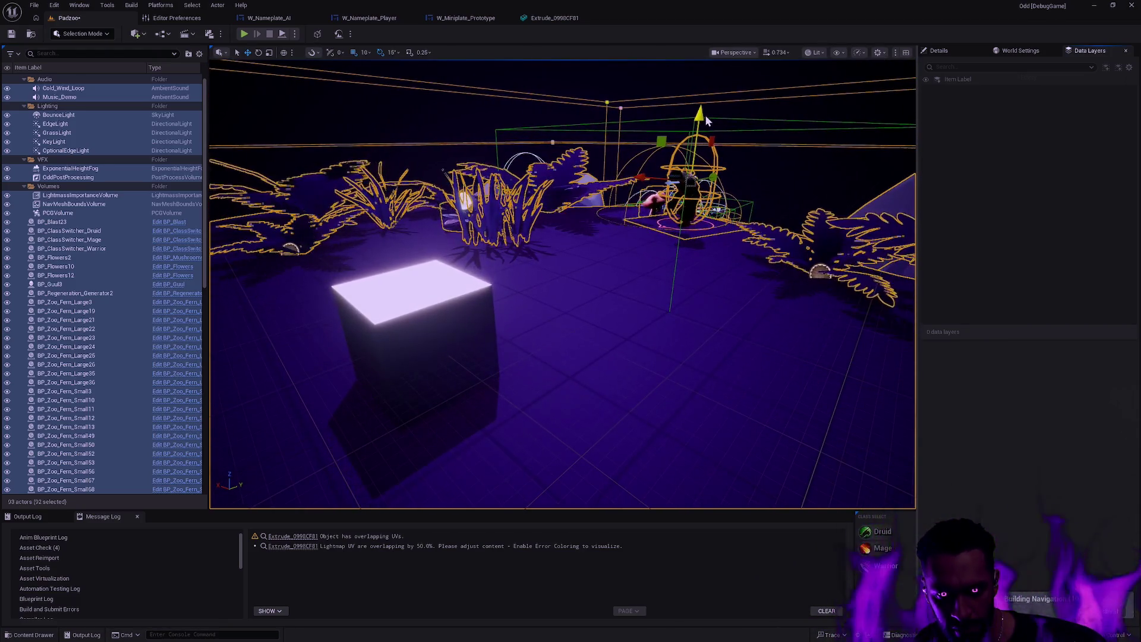
mouse_move(613, 216)
left_mouse_down()
mouse_move(618, 148)
mouse_move(618, 176)
mouse_move(682, 280)
mouse_move(618, 249)
left_mouse_up()
Deselect everything, delete the glowing Cube, and turn on the navmesh debug display.
key("Escape")
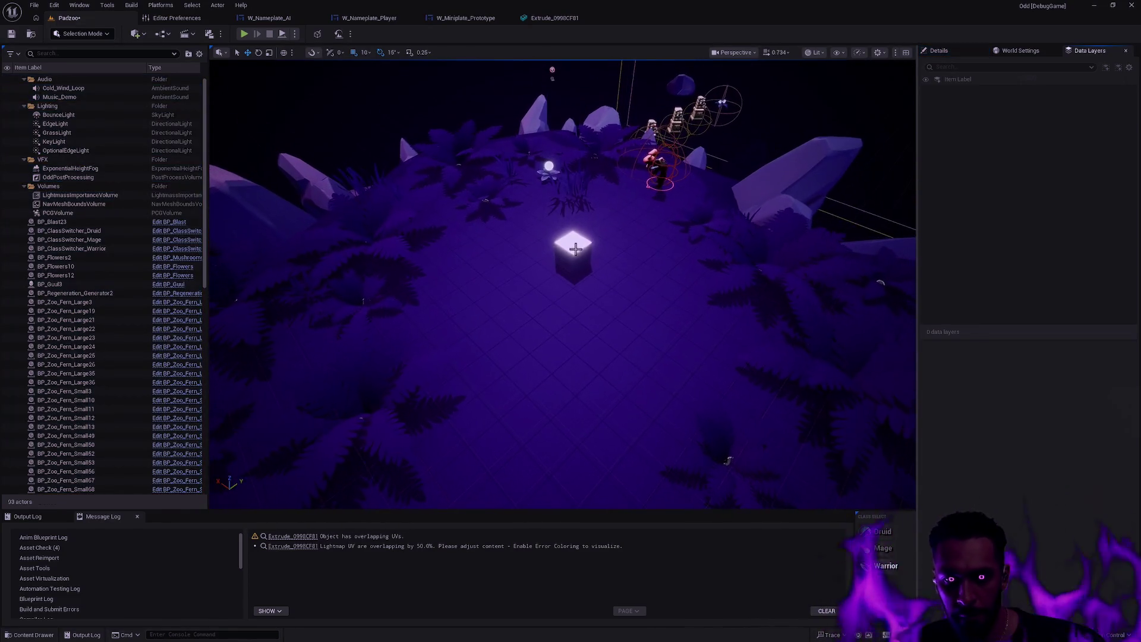
key("ctrl+z")
key("p")
scroll(618, 234, "down", 5)
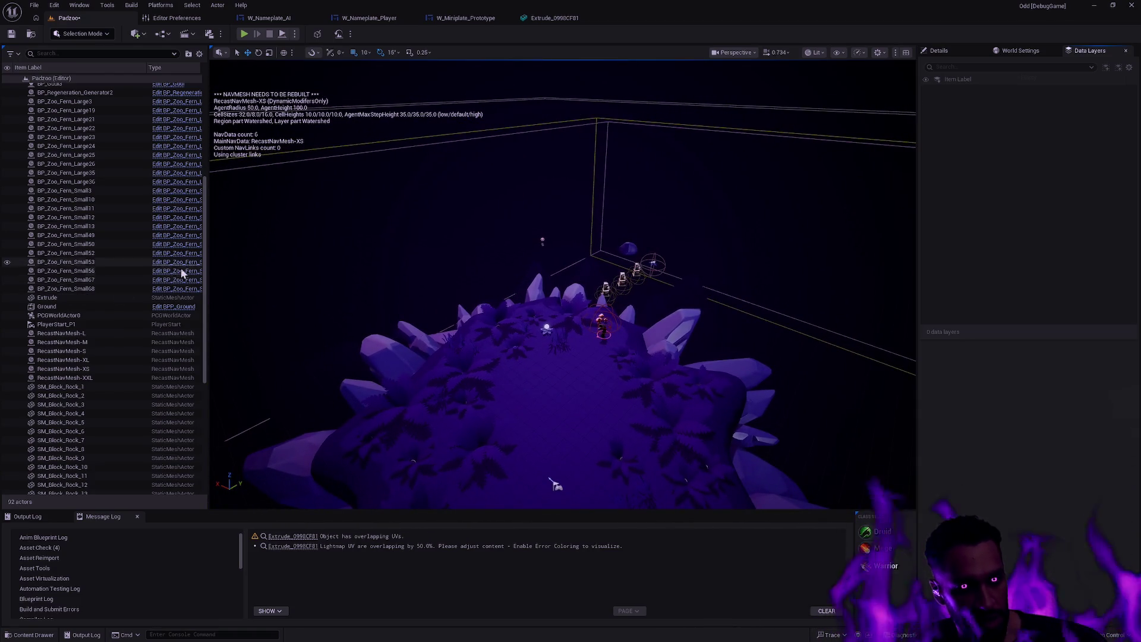
Select the NavMeshBoundsVolume and view its brush component details, undoing an accidental raise.
left_click(445, 136)
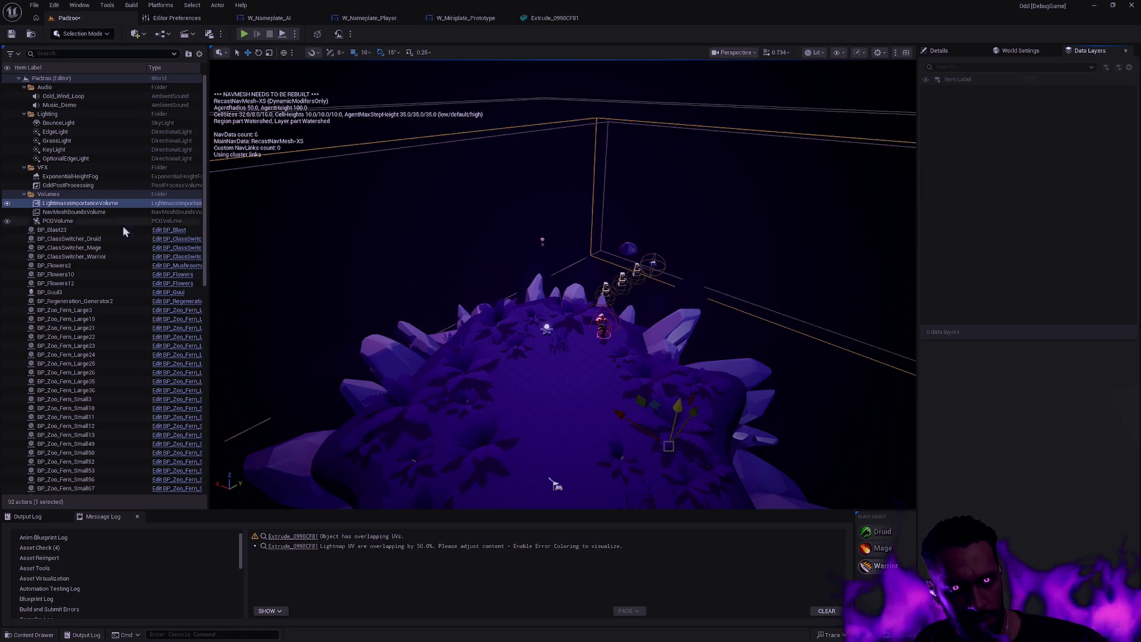
left_click(102, 212)
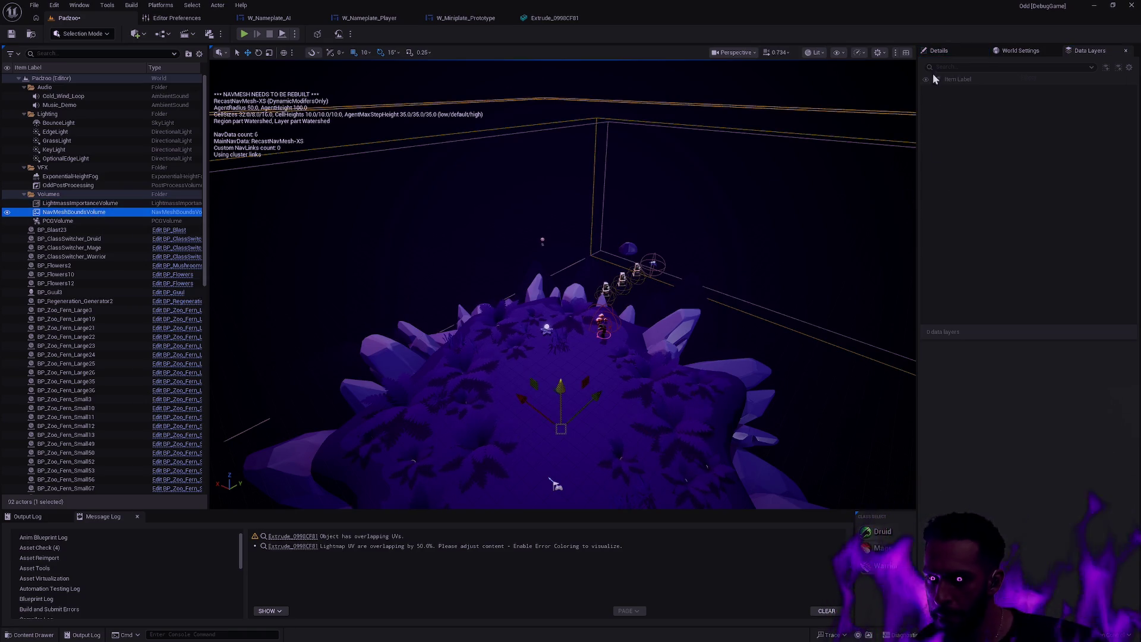
left_click(944, 52)
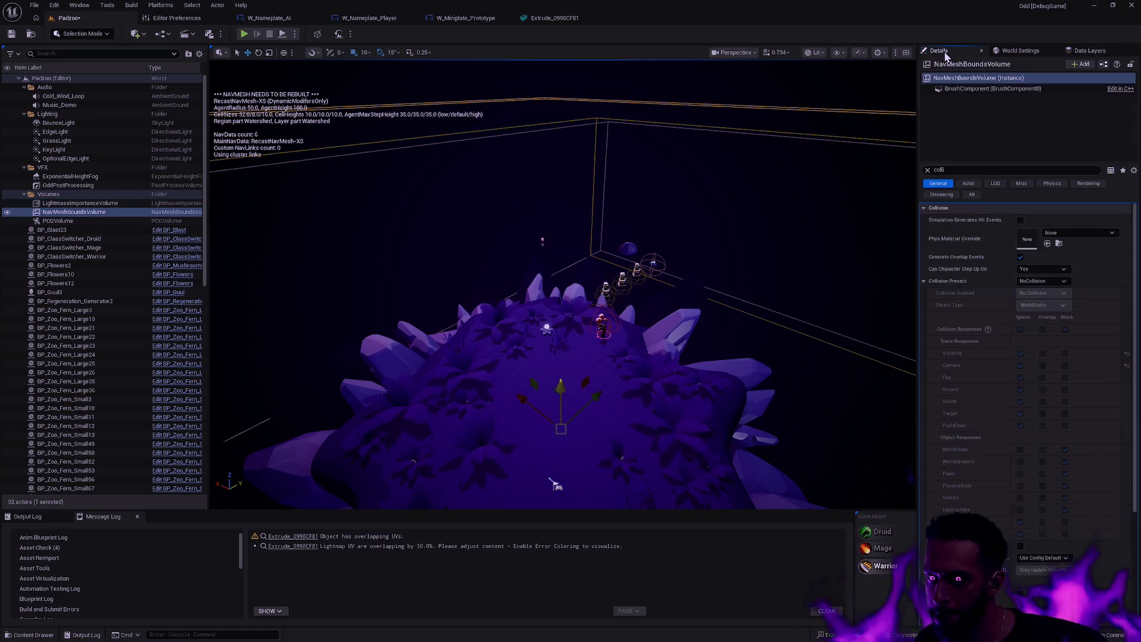
left_click(983, 90)
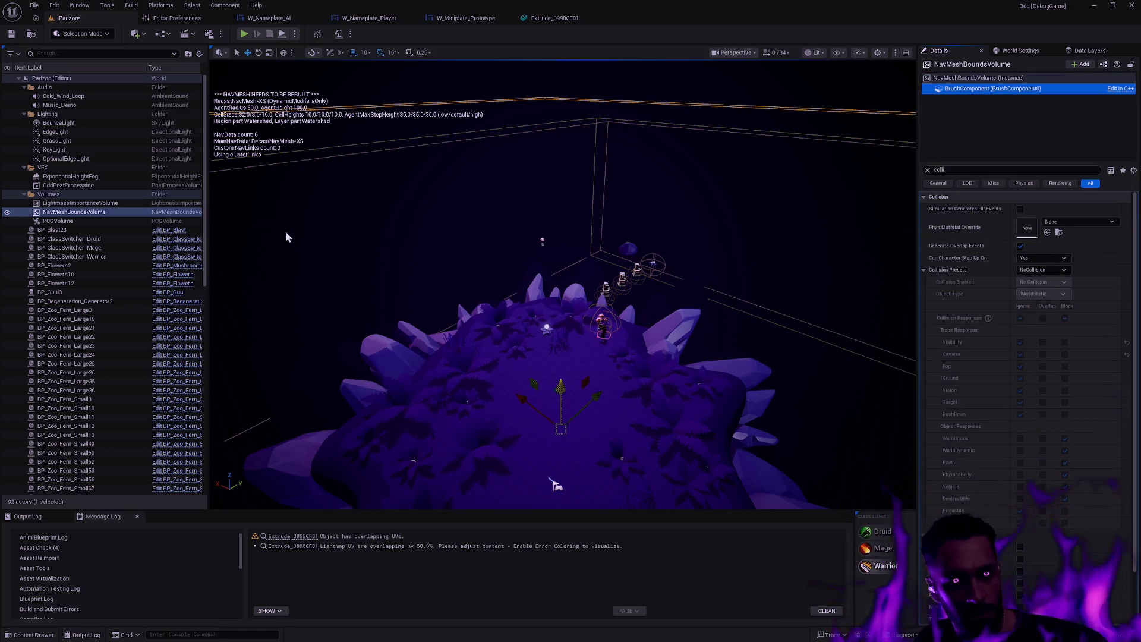
left_click_drag(562, 388, 593, 173)
key("ctrl+z")
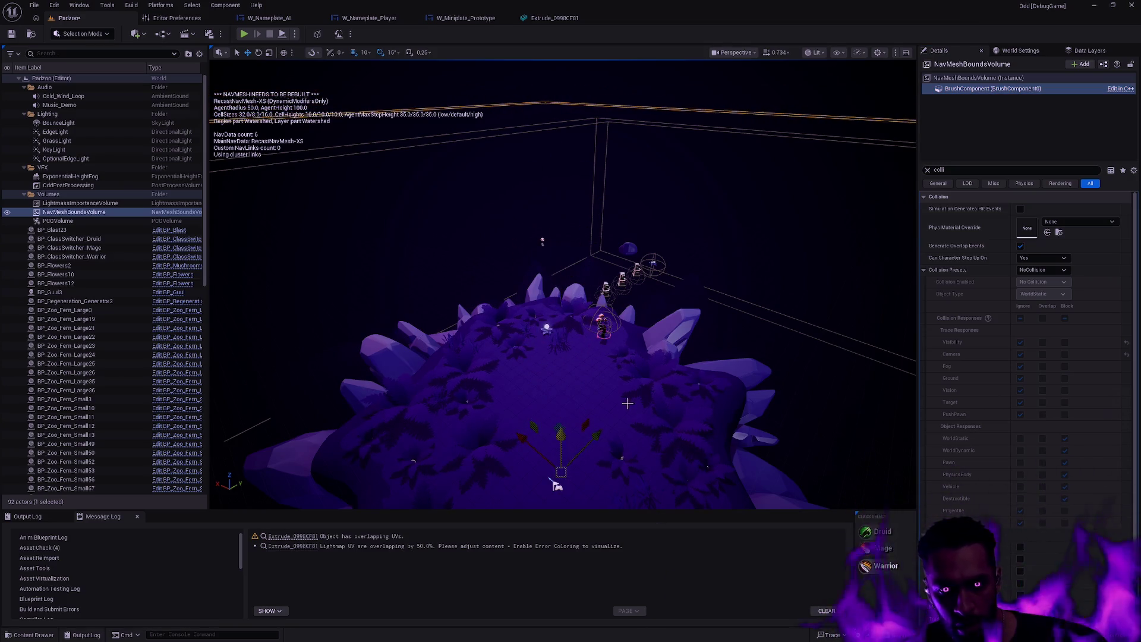
Show the volume's Transform and Brush Settings: scale 500 × 500 × 1, brush size 200.
scroll(570, 321, "down", 2)
mouse_move(457, 300)
left_mouse_down()
mouse_move(457, 254)
mouse_move(529, 254)
left_mouse_up()
mouse_move(528, 387)
left_mouse_down()
mouse_move(529, 375)
mouse_move(529, 387)
left_mouse_up()
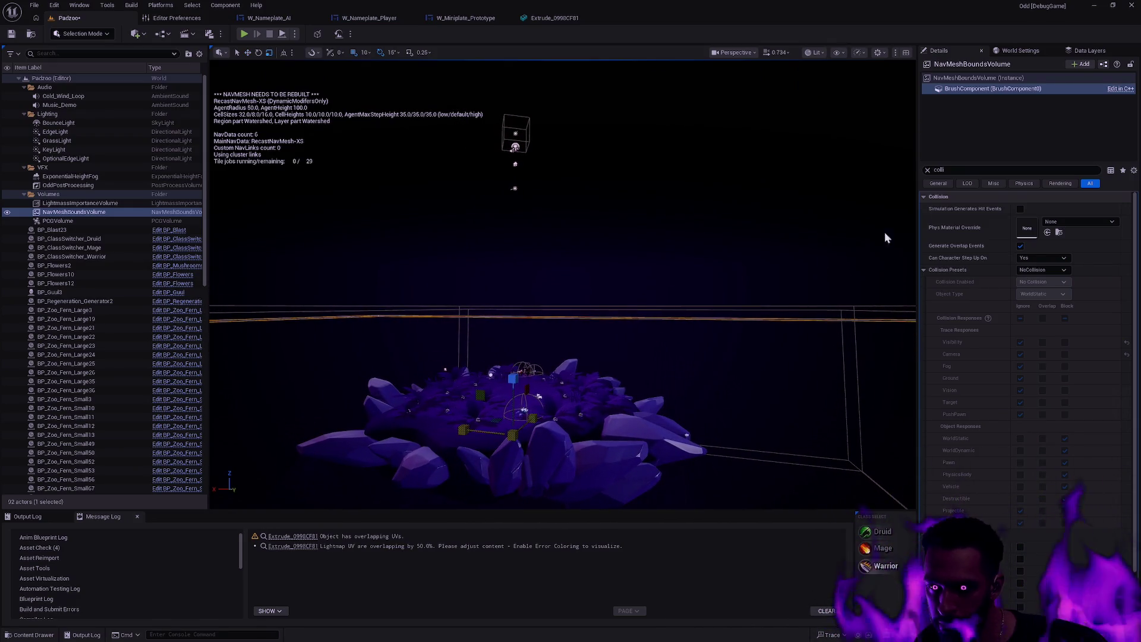
left_click(979, 78)
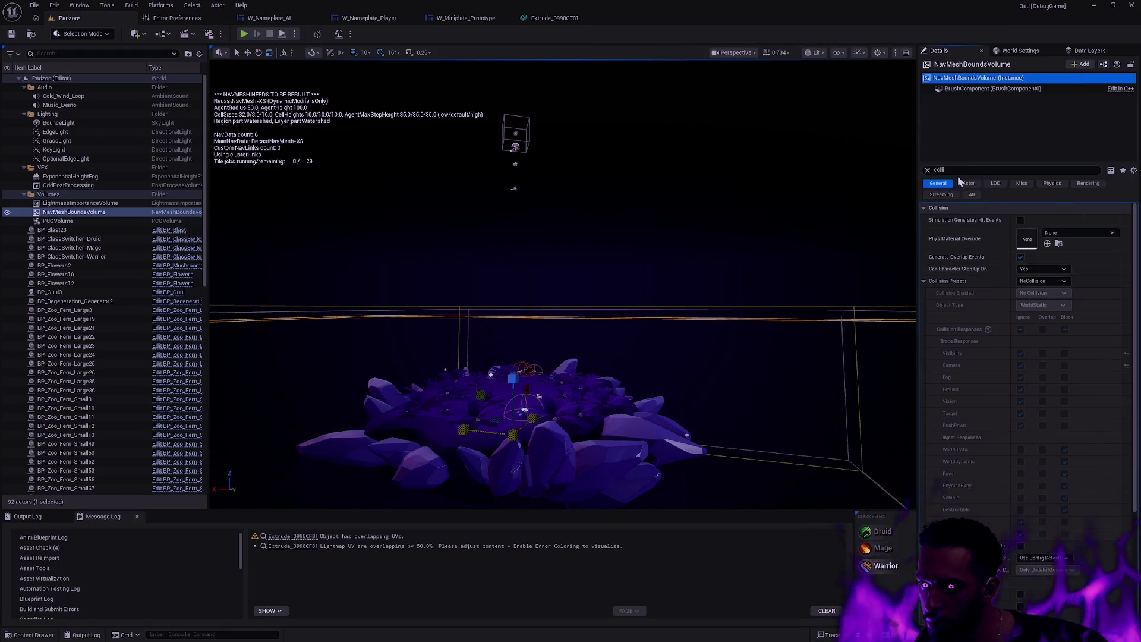
left_click(928, 171)
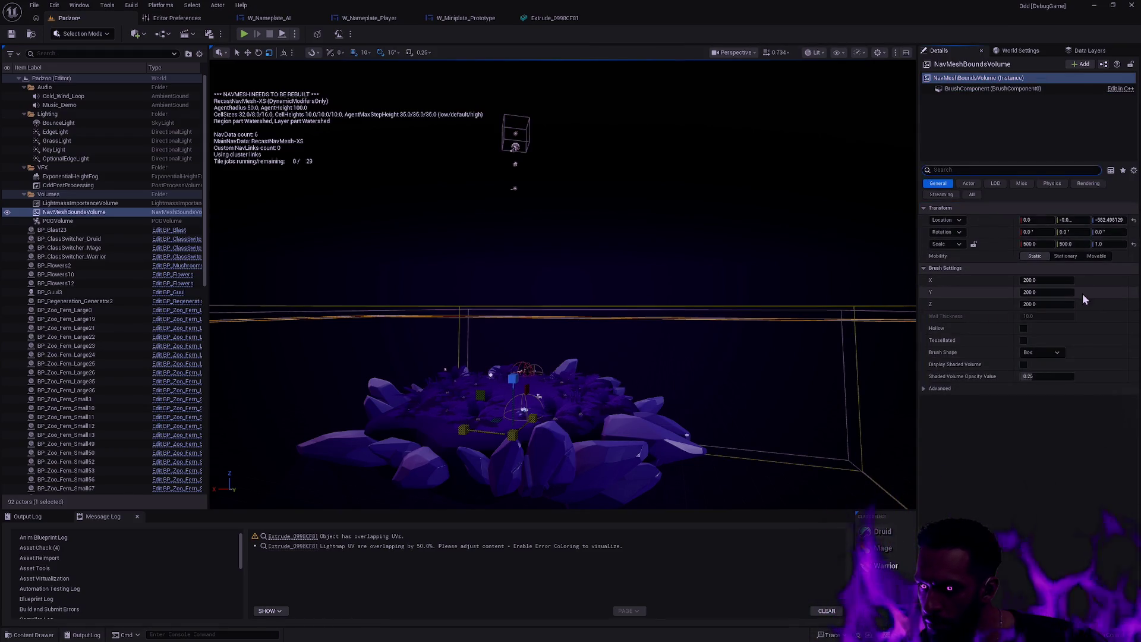
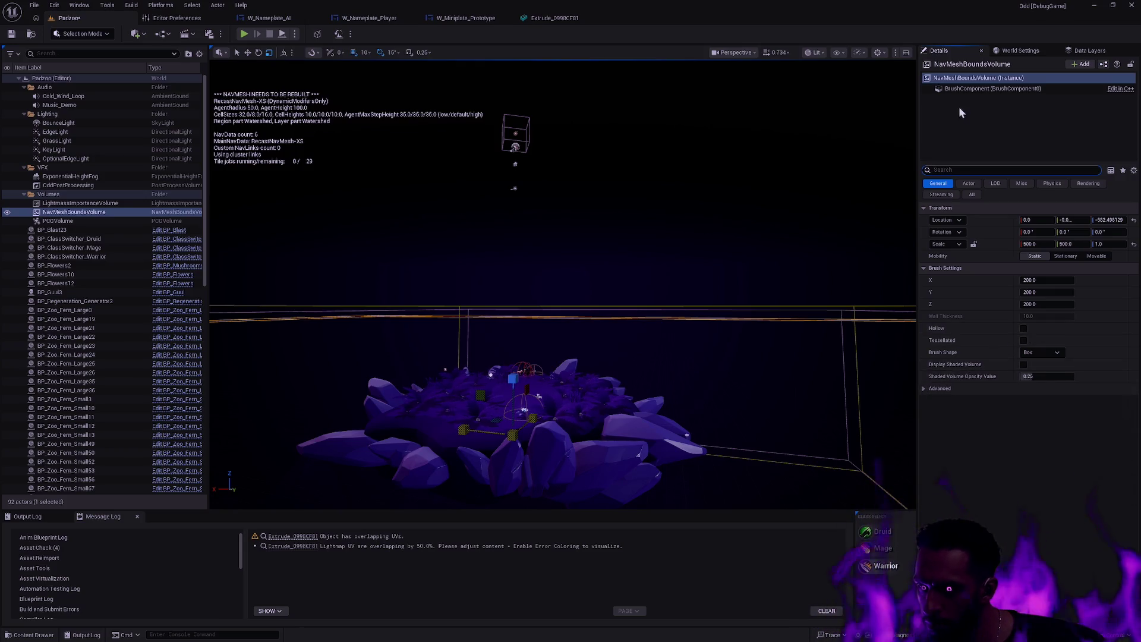
Undo the accidental scale change on the brush component, restoring Scale 500, 500, 1.0.
left_click(969, 88)
left_click(924, 281)
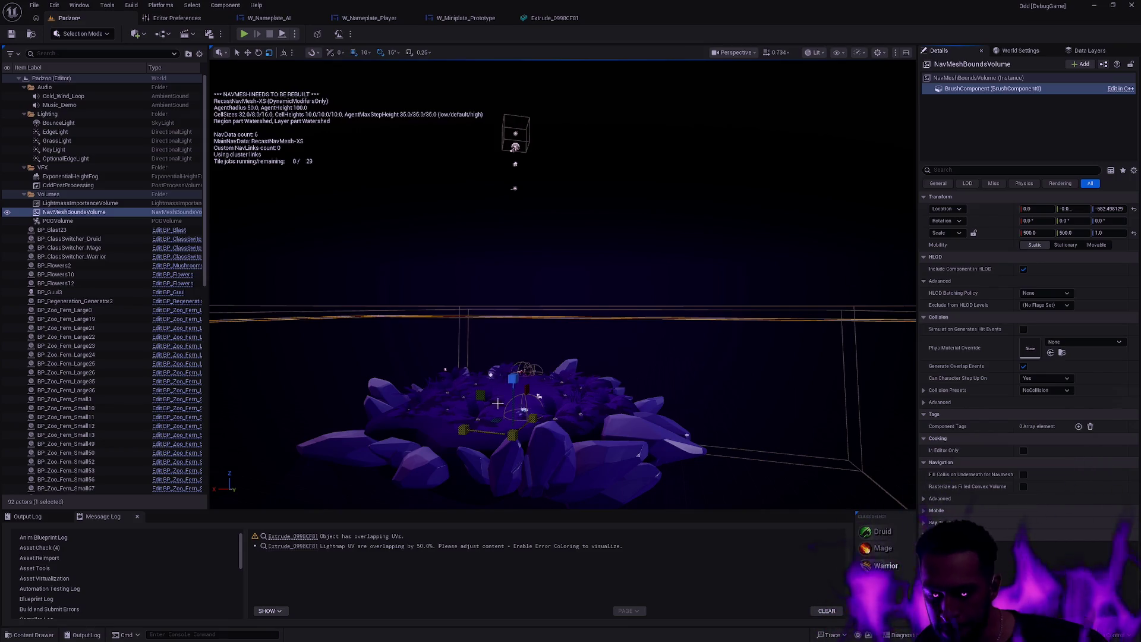
key("ctrl+z")
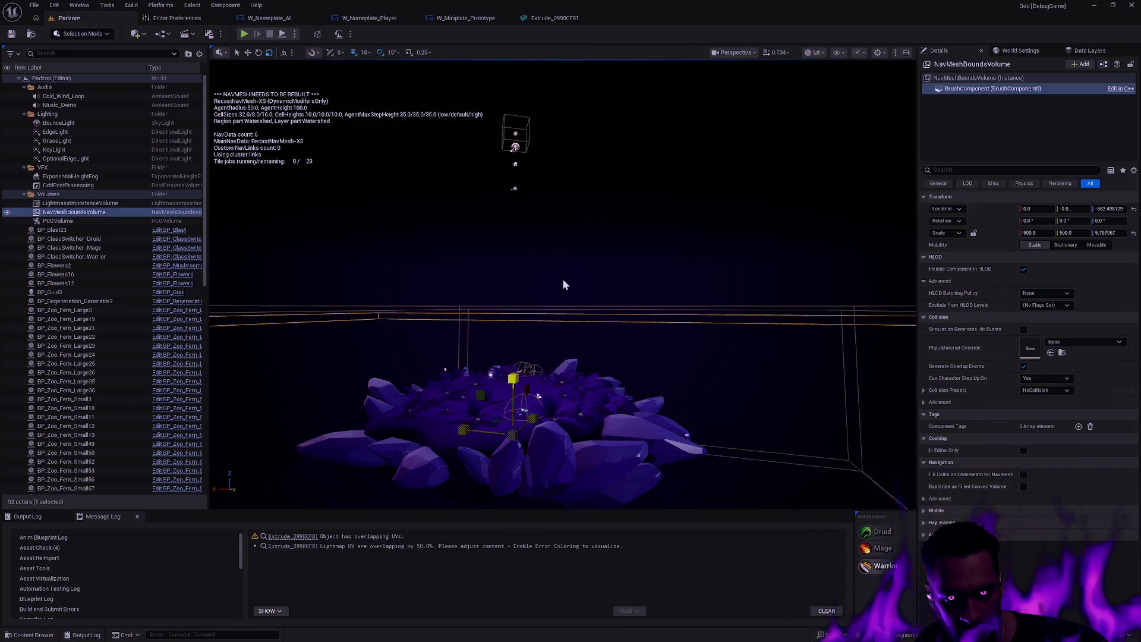
Fly the view down over the nav mesh bounds volume and rocky level.
left_click_drag(579, 337, 622, 336)
scroll(621, 336, "up", 2)
scroll(622, 337, "up", 3)
scroll(622, 336, "up", 2)
left_click_drag(707, 218, 707, 218)
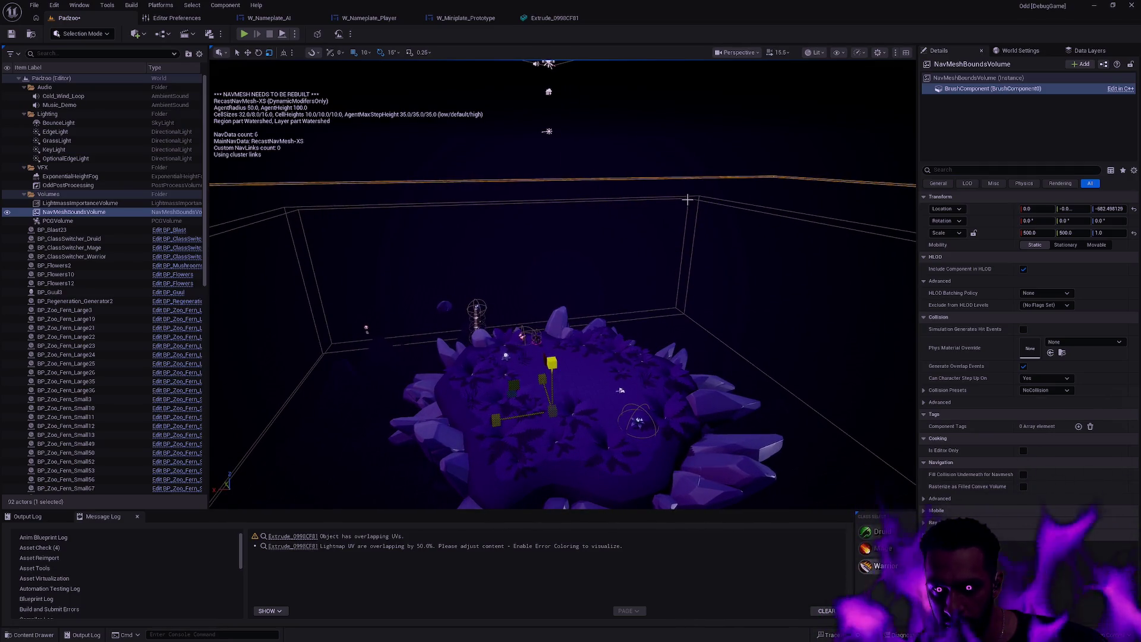
Paste the PCG volume's scale, 68.25 × 79.67 × 23.68, onto the NavMeshBoundsVolume.
left_click(688, 199)
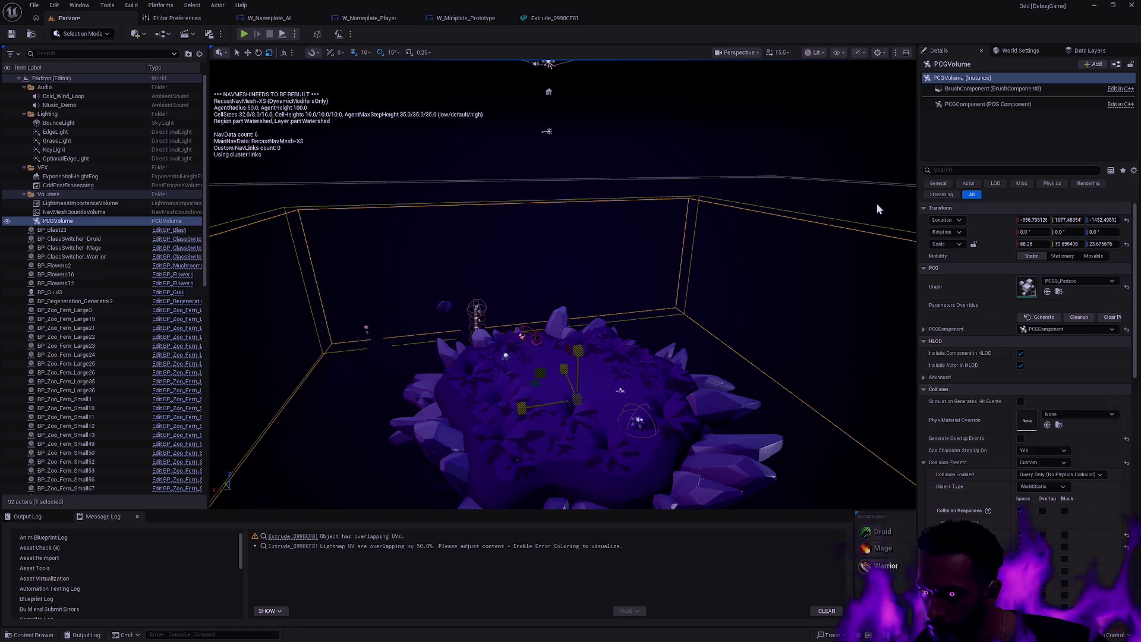
left_click(714, 186)
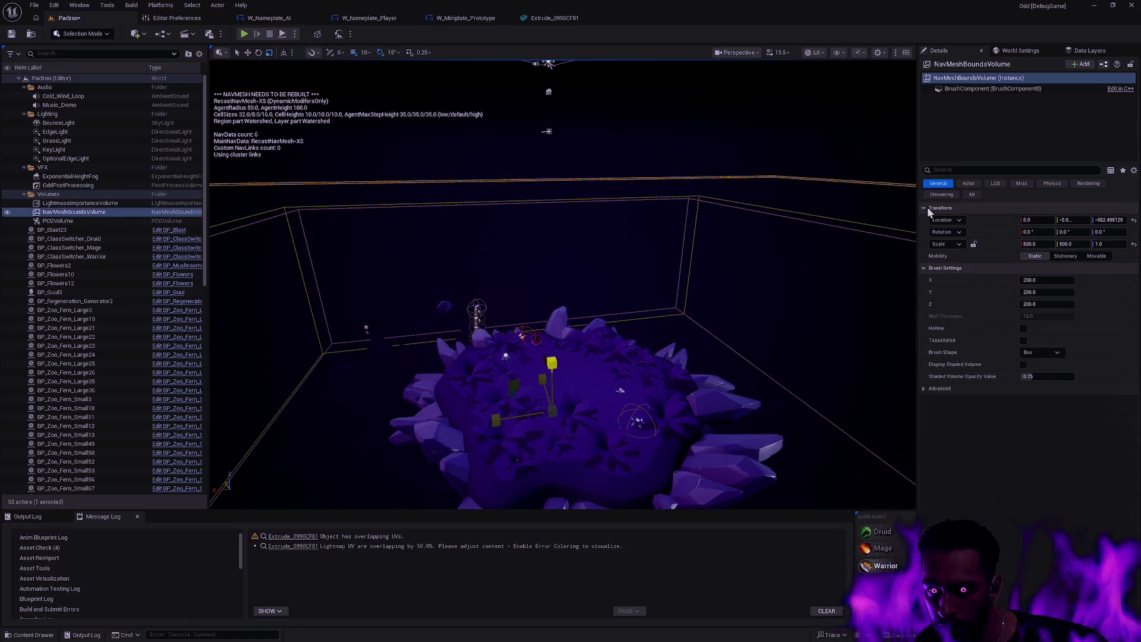
key("ctrl+v")
Raise the nav bounds volume to about Z 719 so it encloses the island.
mouse_move(745, 301)
left_mouse_down()
mouse_move(720, 217)
mouse_move(578, 227)
mouse_move(589, 541)
mouse_move(580, 559)
left_mouse_up()
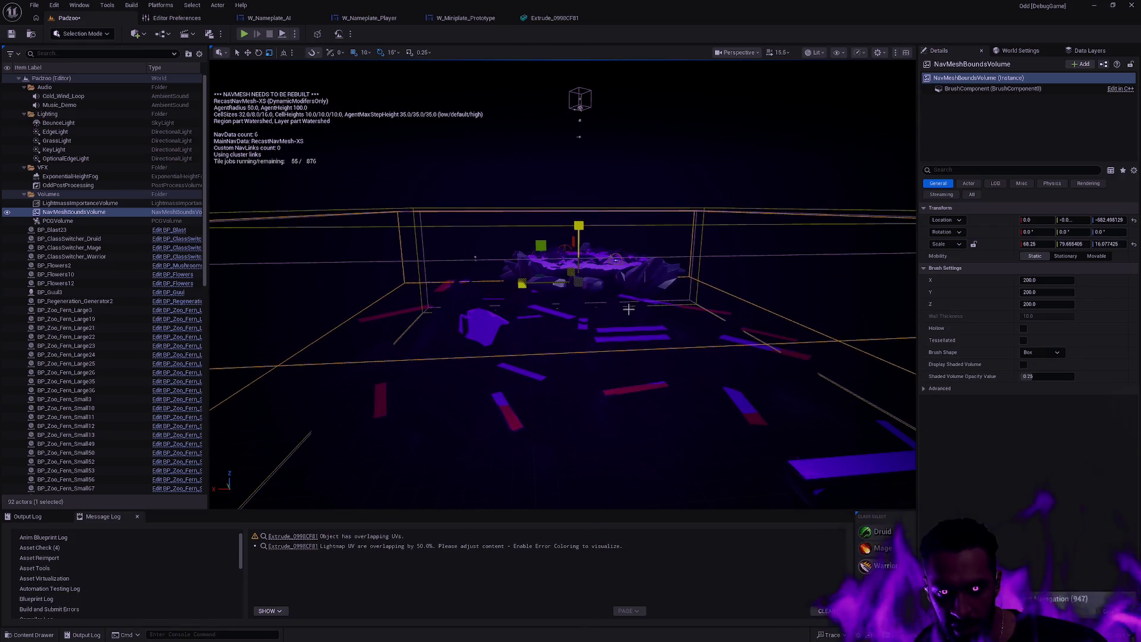
left_click_drag(579, 231, 589, 156)
scroll(659, 169, "up", 10)
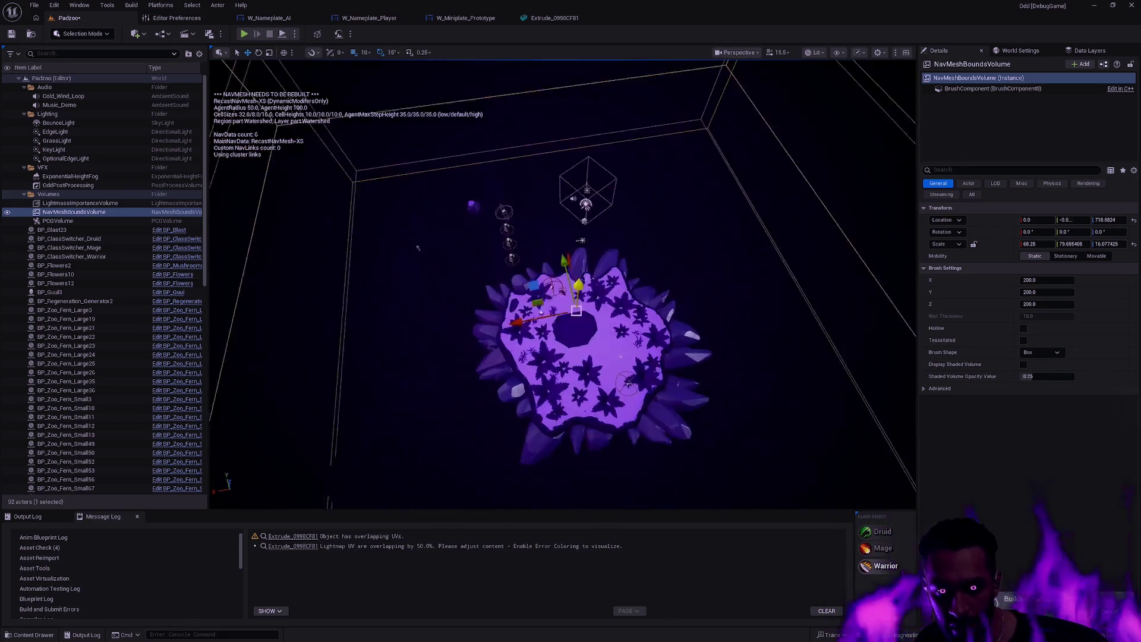
scroll(598, 107, "down", 6)
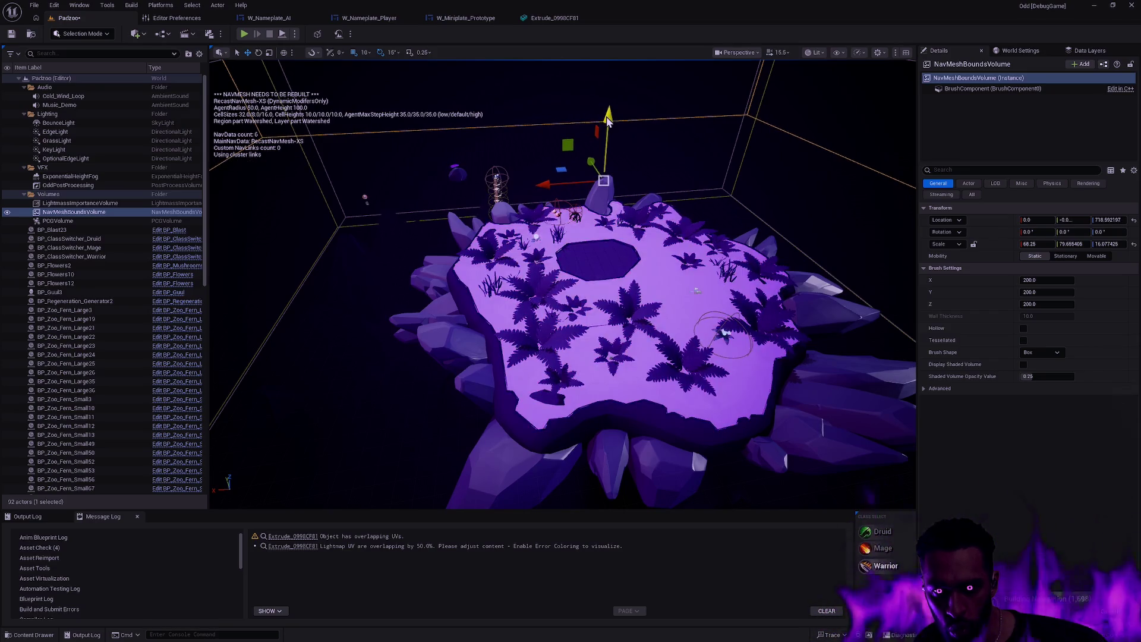
key("Escape")
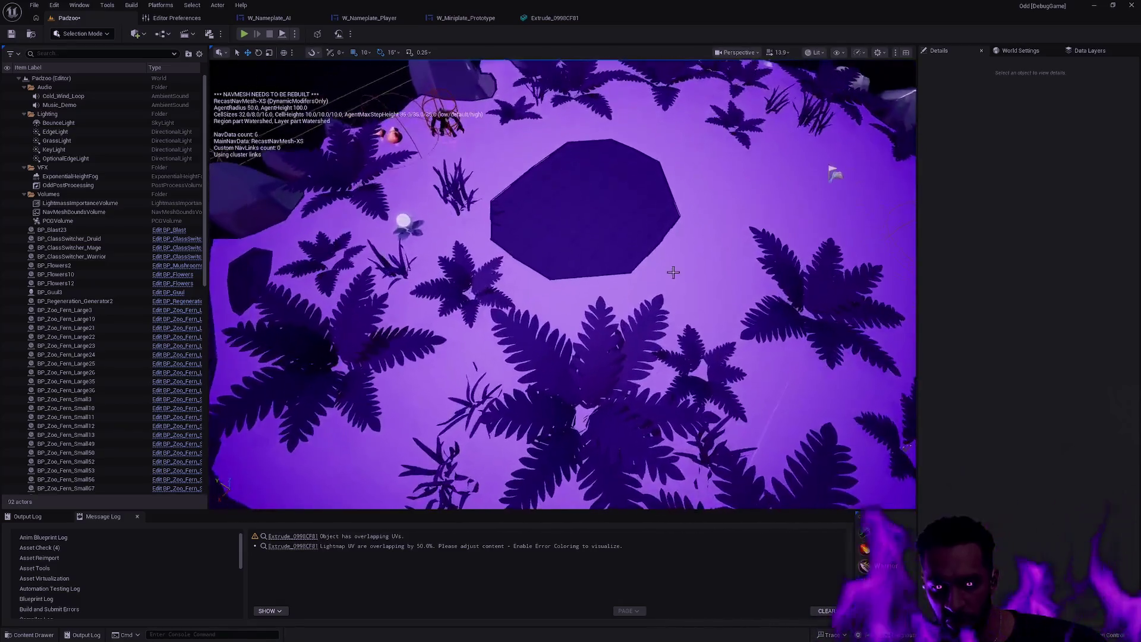
Frame the island and delete the six old RecastNavMesh actors.
left_click(672, 270)
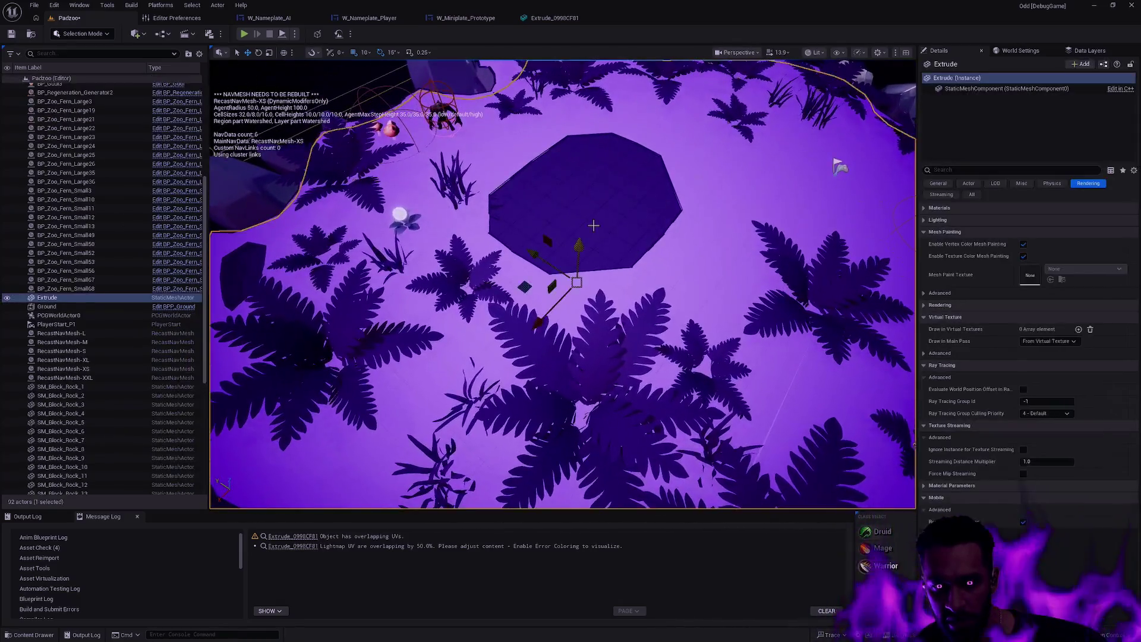
key("f")
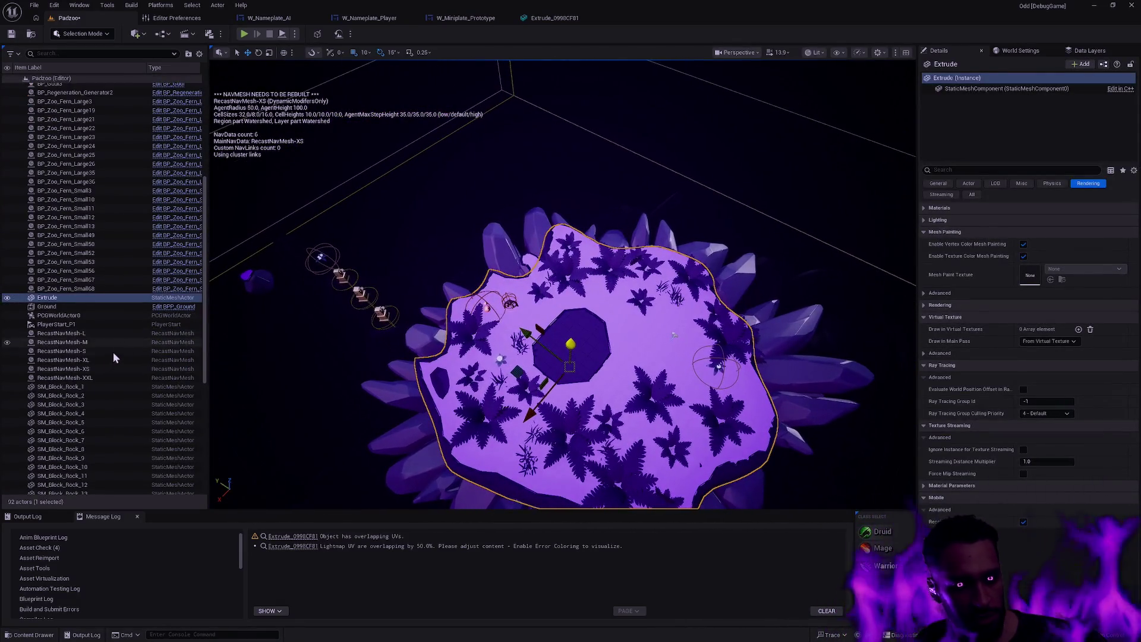
left_click(101, 377, "shift")
key("Delete")
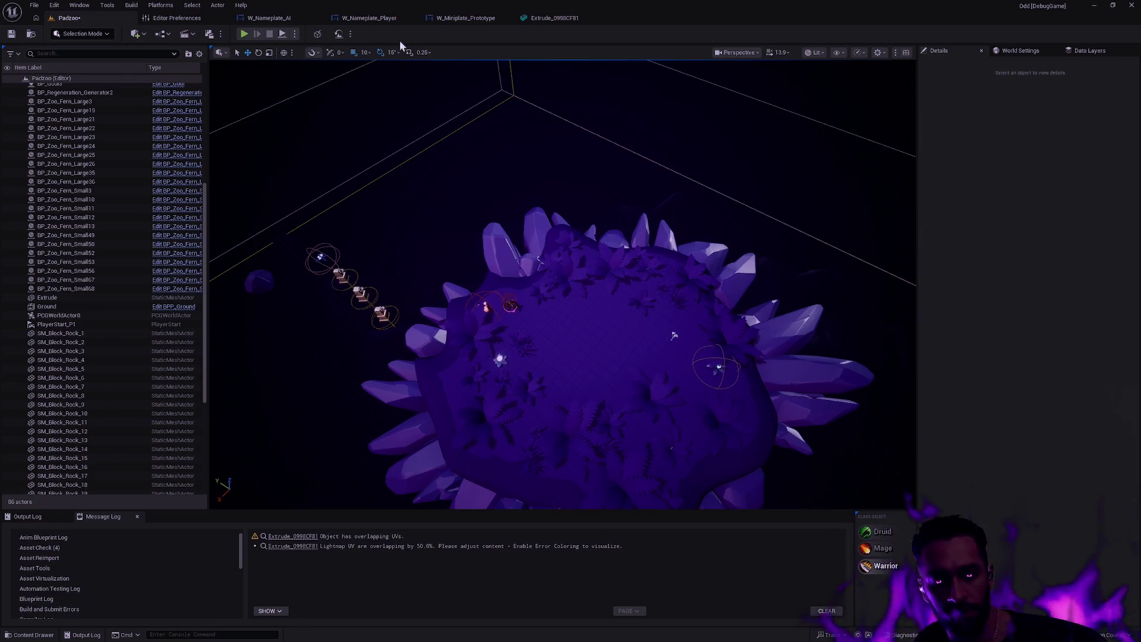
Rebuild navigation with Build Paths and save the Padzoo level.
left_click(131, 6)
left_click(179, 199)
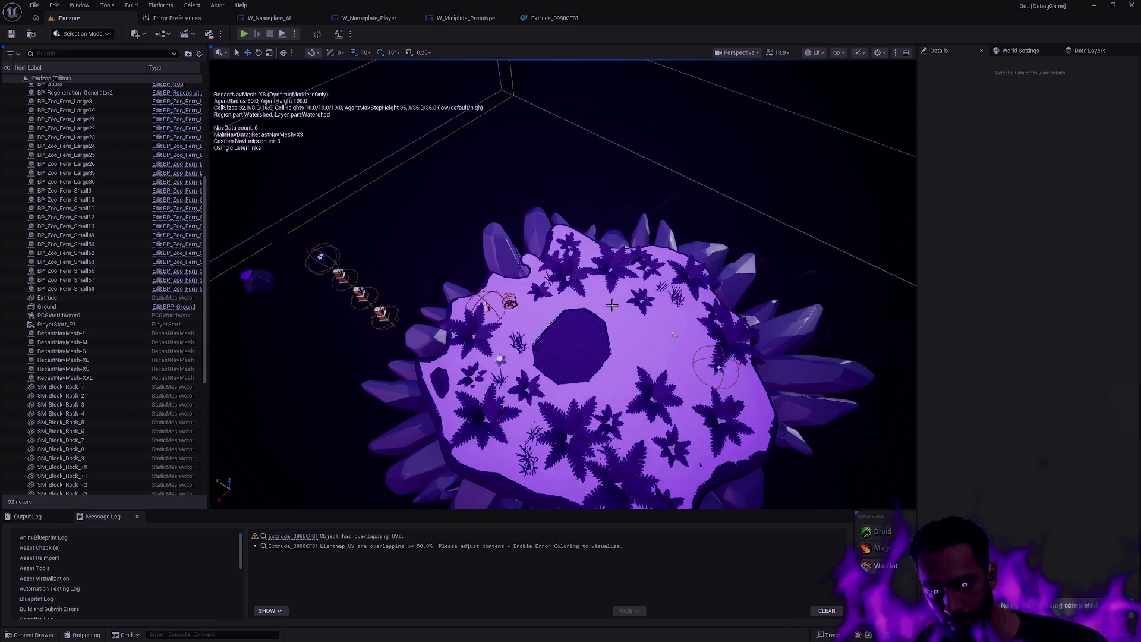
left_click(11, 34)
Open the Frame level from the Map > Depth folder and make its view full-screen.
left_click(264, 536)
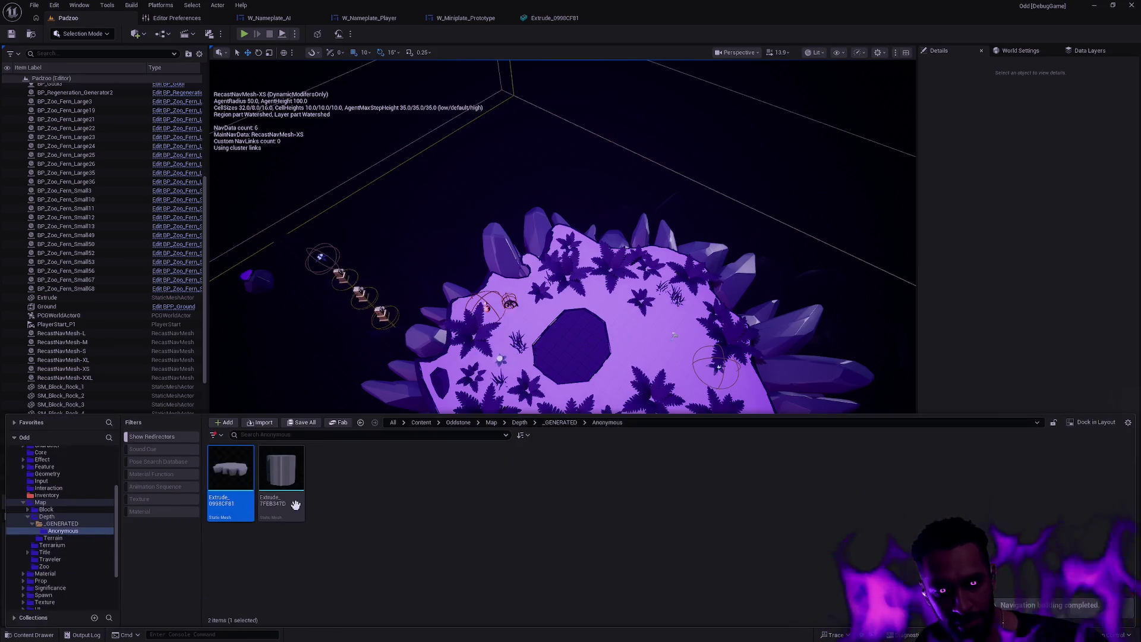
left_click(52, 504)
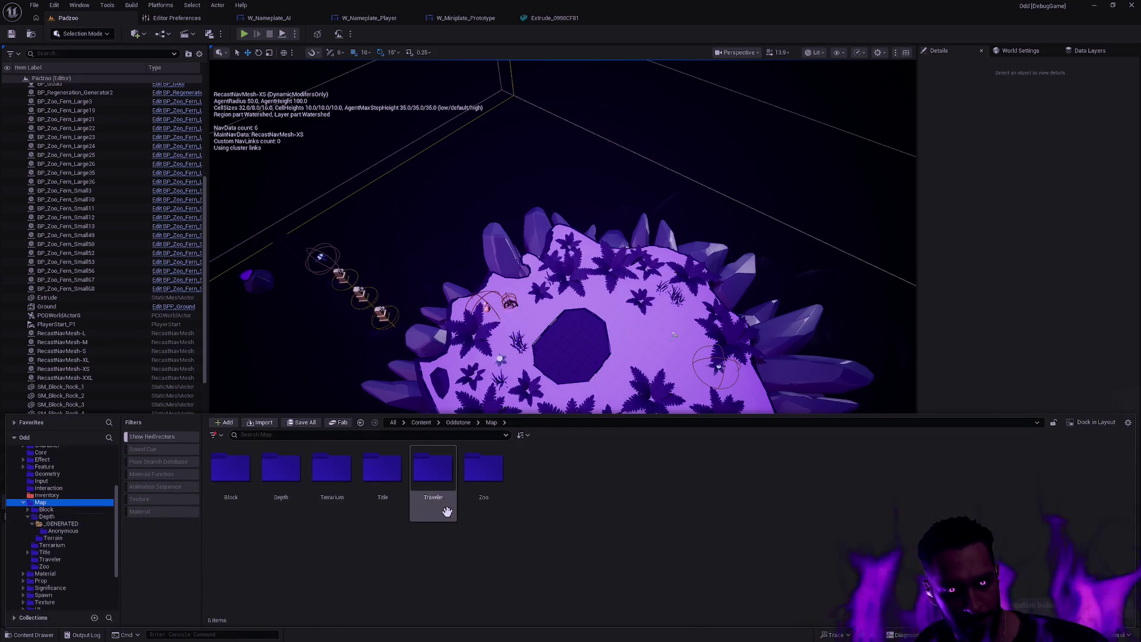
double_click(273, 474)
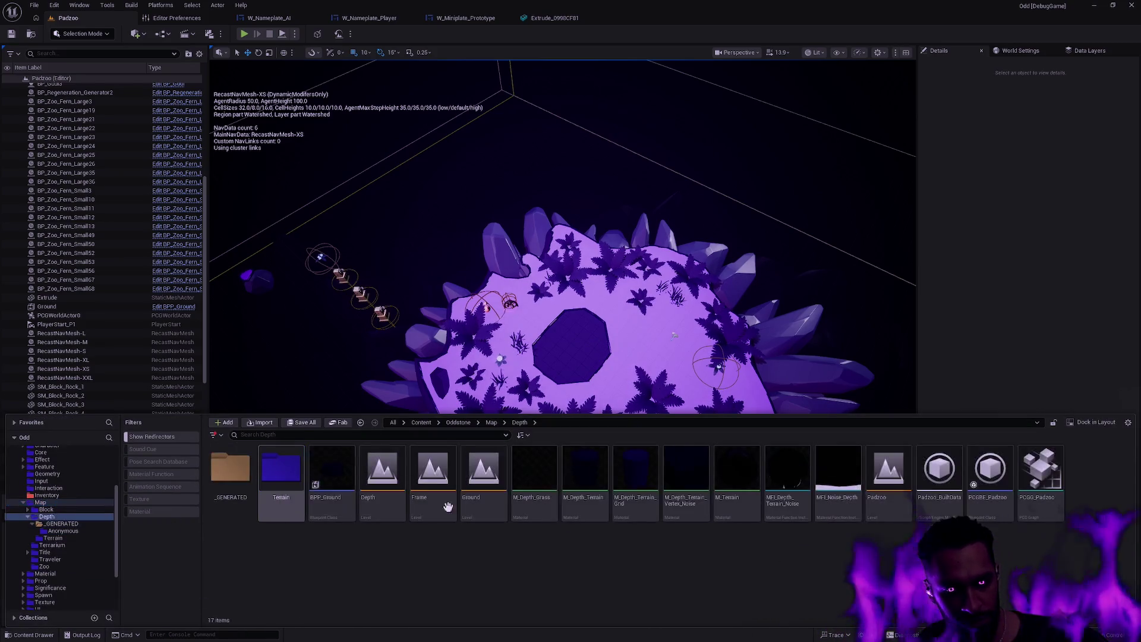
left_click(382, 513)
double_click(433, 502)
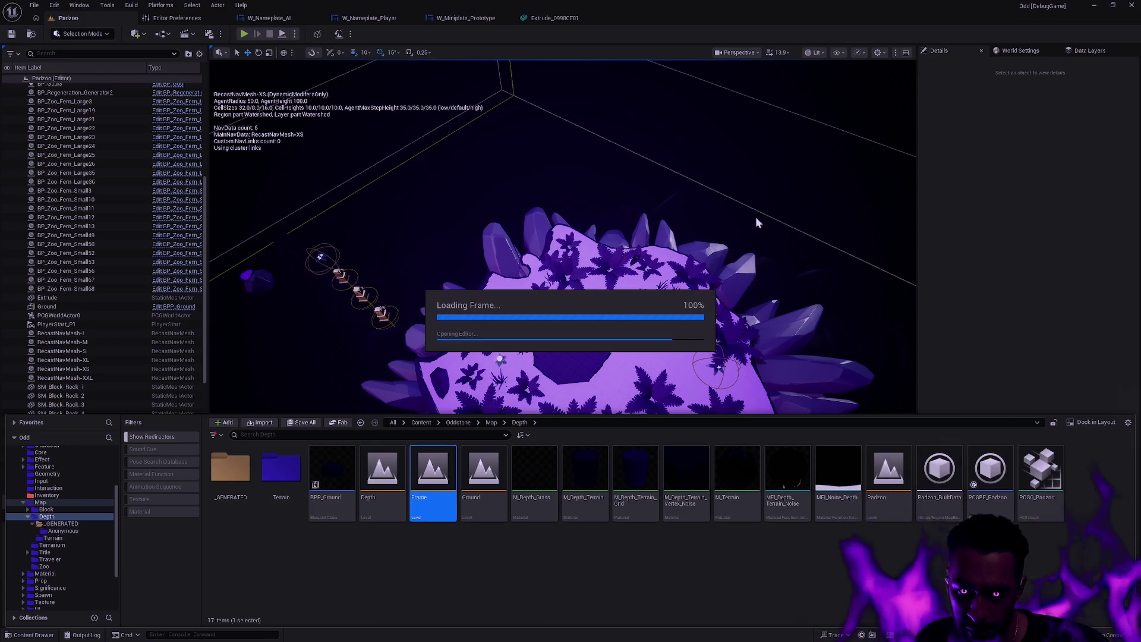
key("F11")
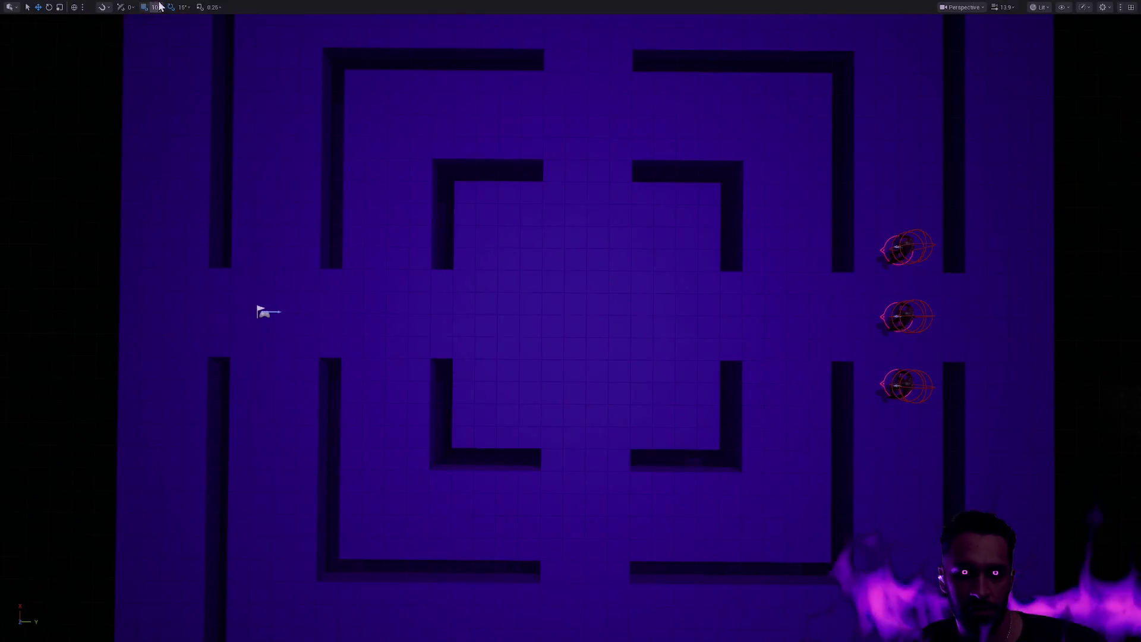
Start the play-test and lead Noira into the ghouls, casting ring burst and the W ability.
key("alt+p")
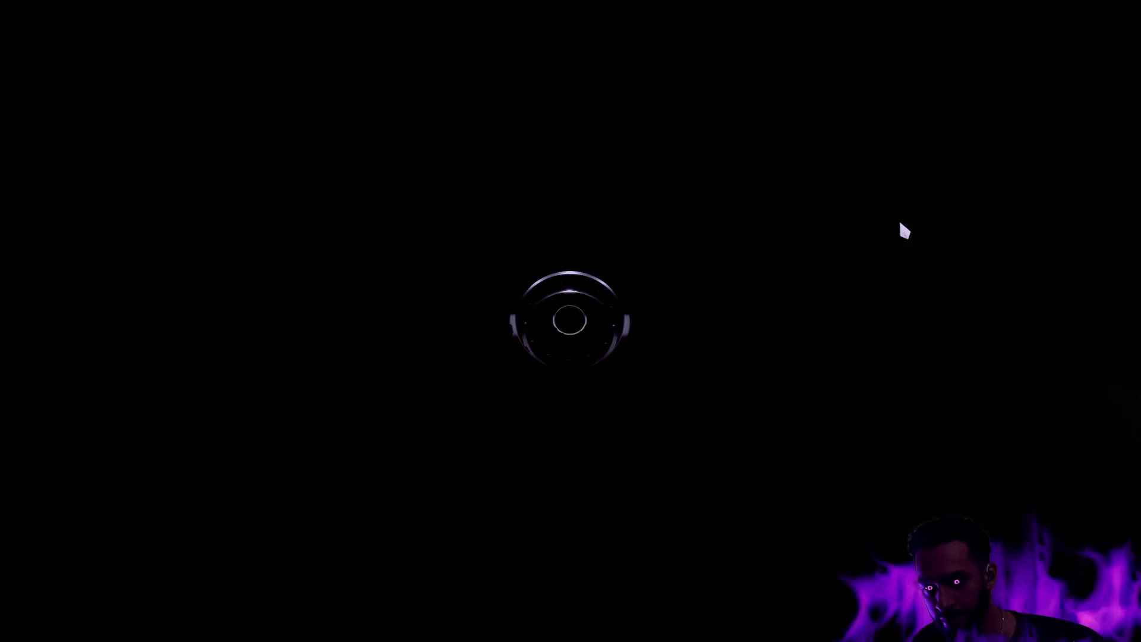
key("a")
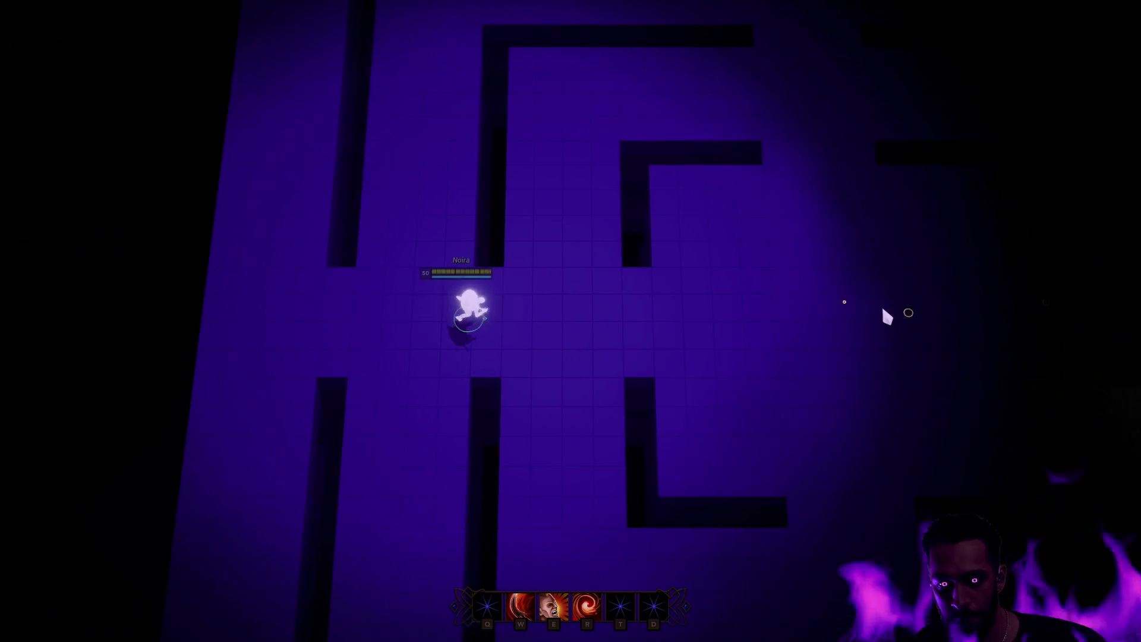
key("a")
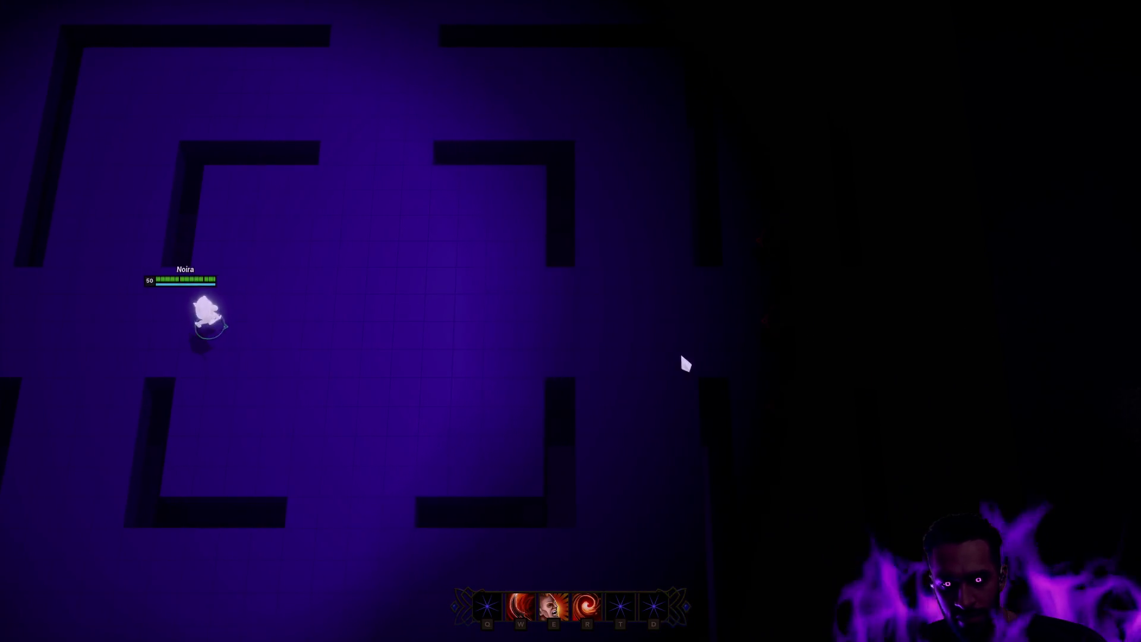
right_click(665, 347)
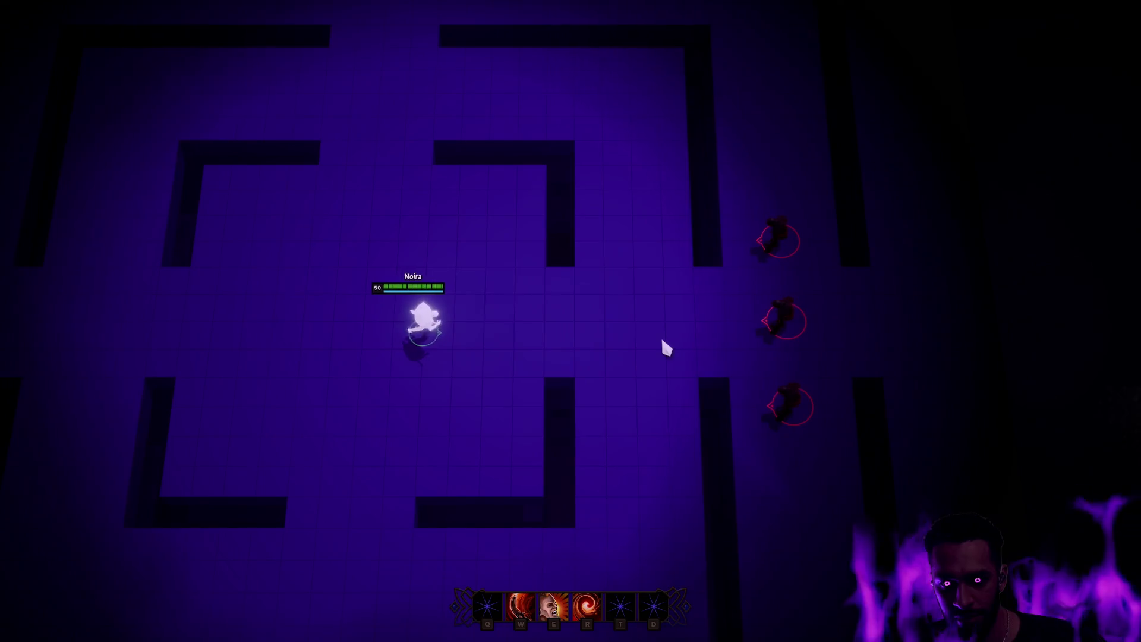
key("e")
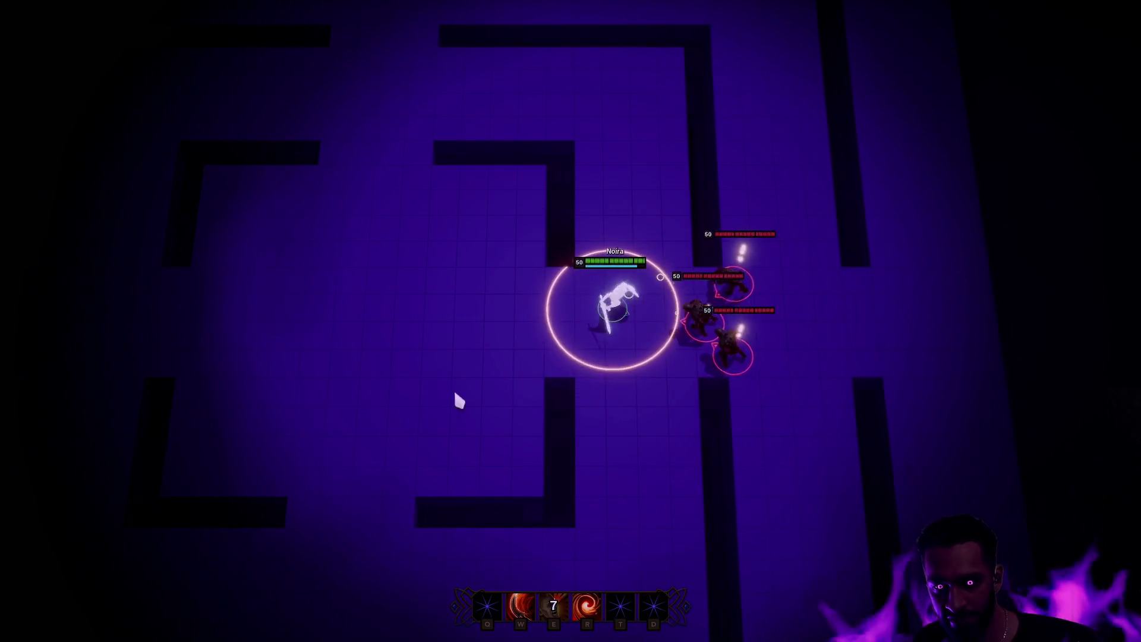
right_click(545, 347)
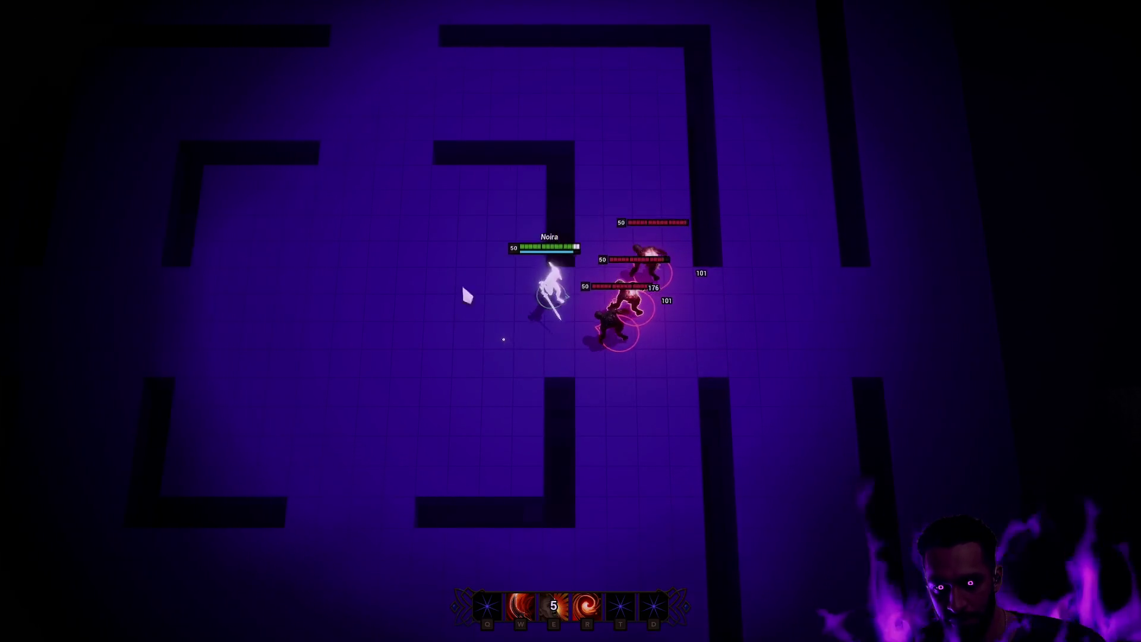
right_click(412, 395)
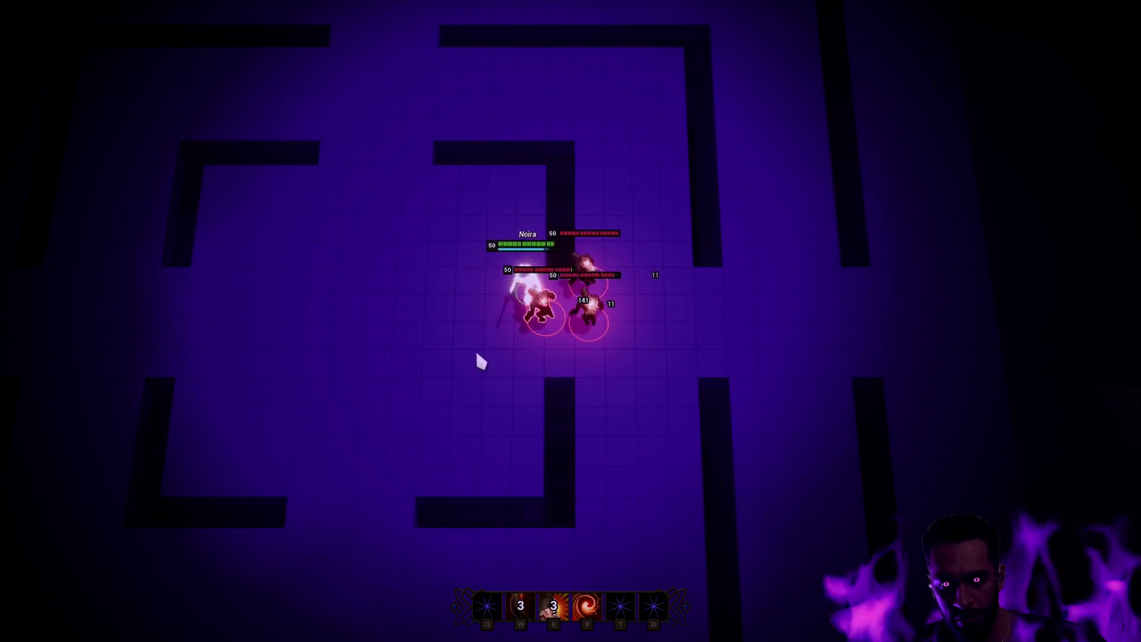
key("w")
right_click(483, 398)
right_click(550, 410)
right_click(581, 220)
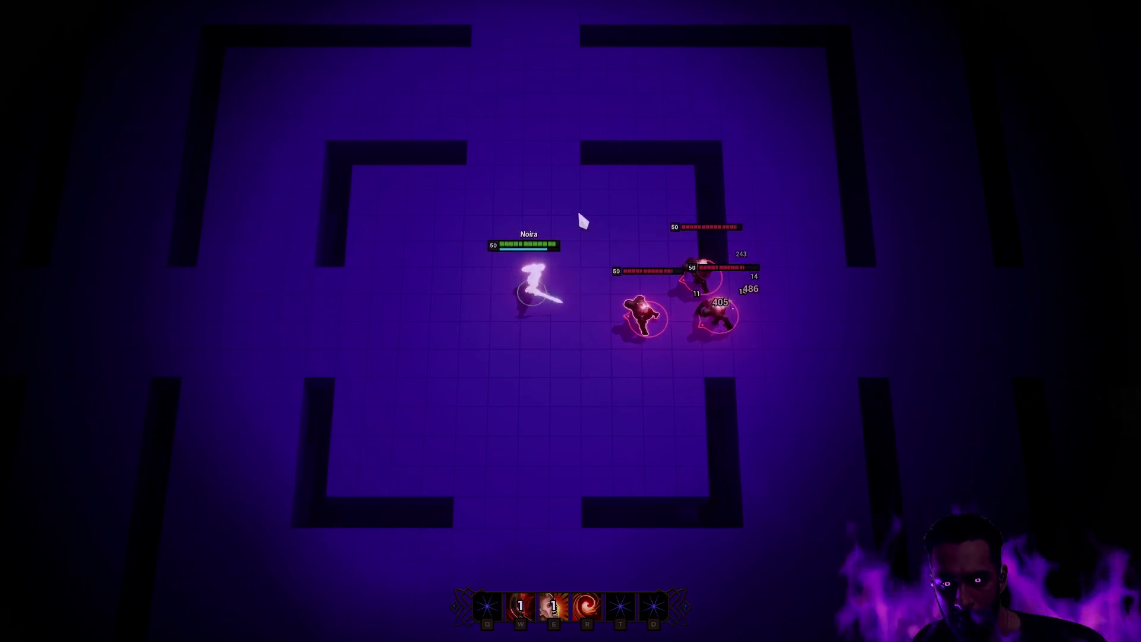
key("e")
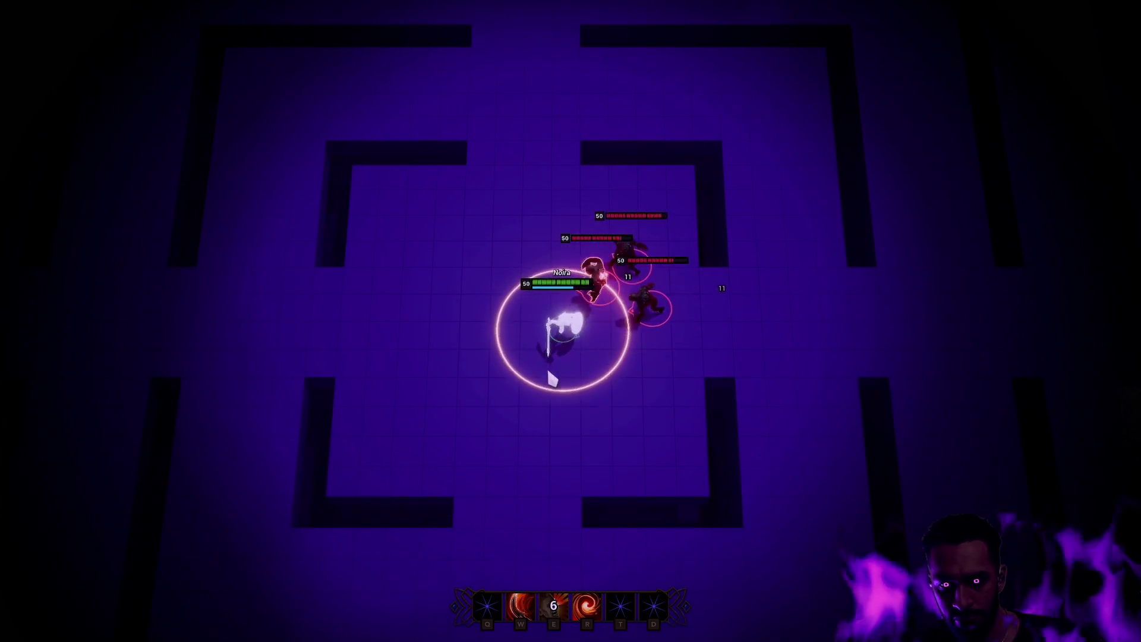
key("w")
Kite the three ghouls around the maze, alternating ring burst, arc slash and bright burst.
right_click(429, 366)
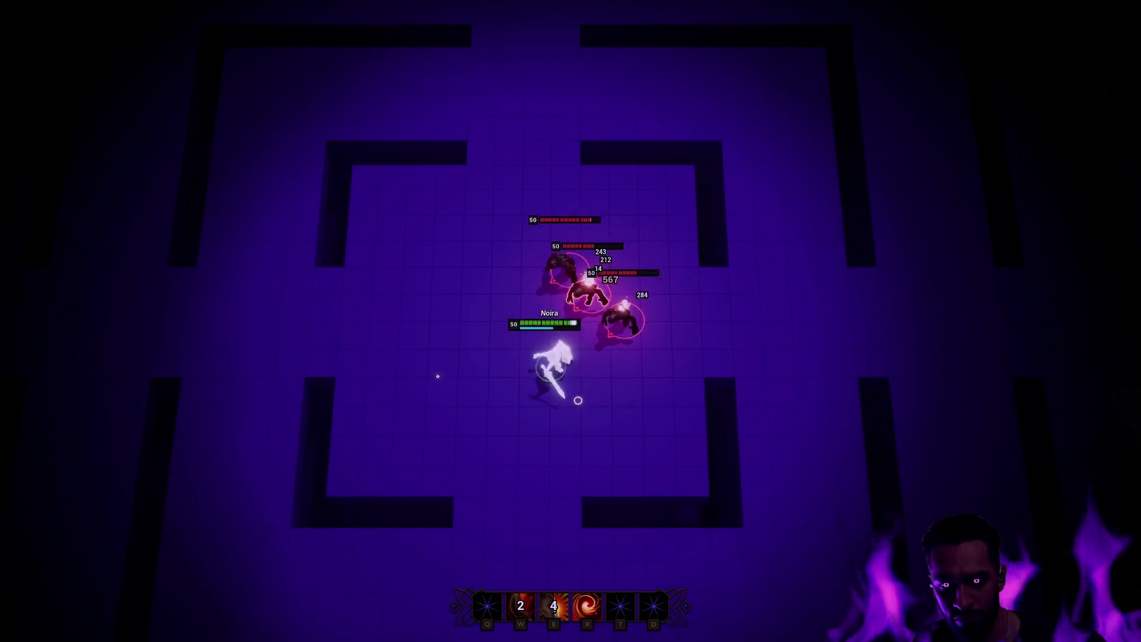
right_click(418, 248)
right_click(479, 153)
right_click(563, 158)
right_click(282, 428)
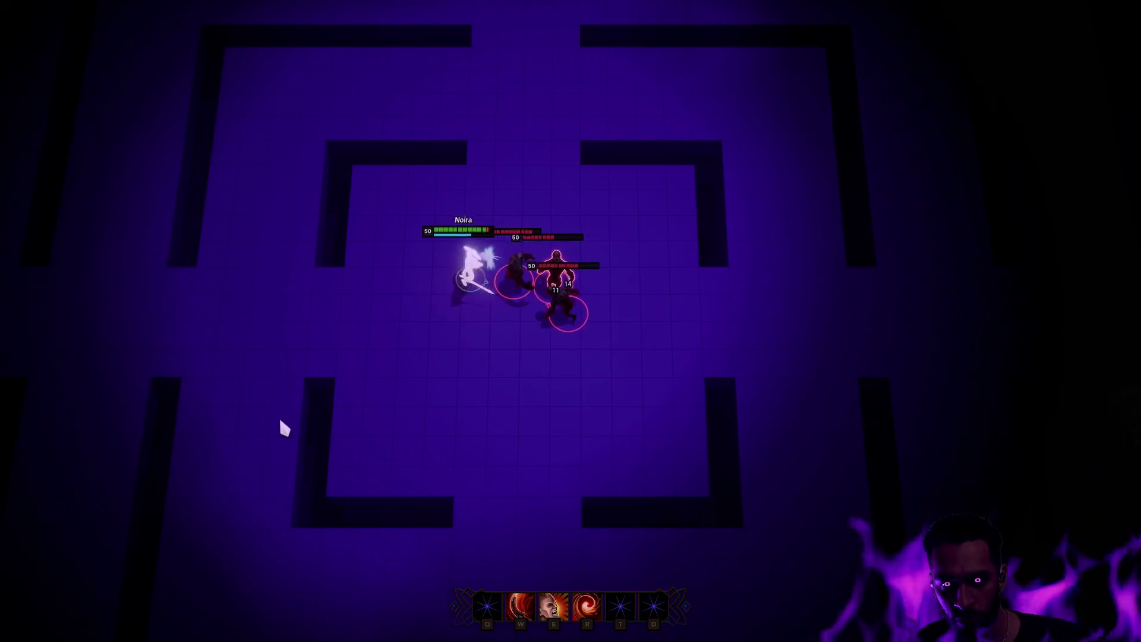
key("e")
right_click(617, 280)
right_click(672, 306)
key("w")
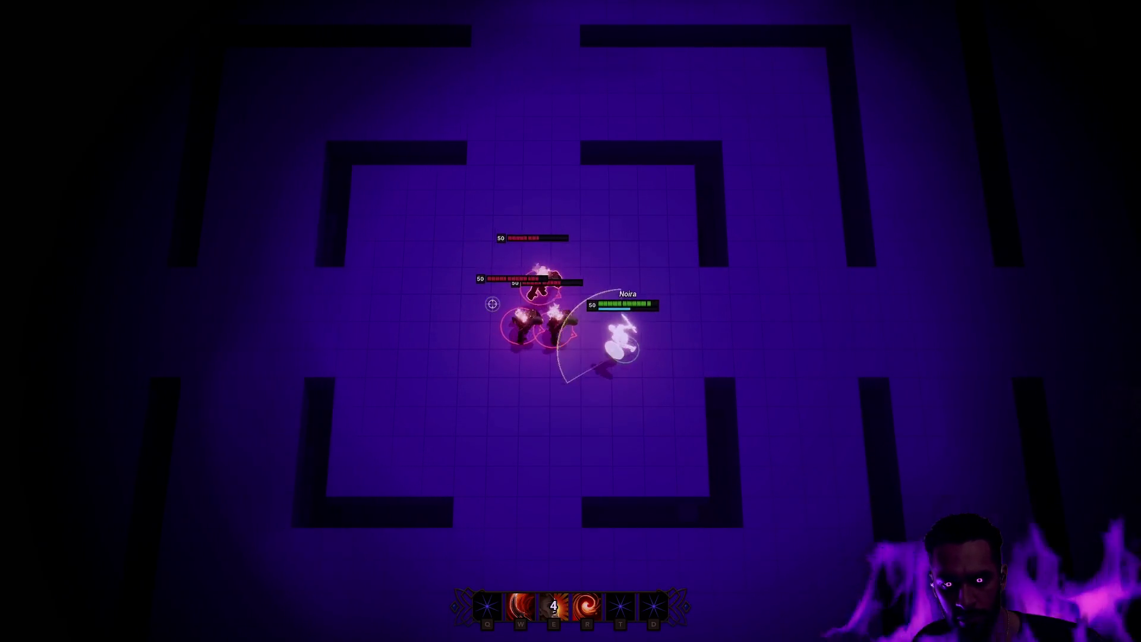
right_click(682, 254)
right_click(622, 188)
right_click(409, 281)
right_click(366, 325)
right_click(357, 356)
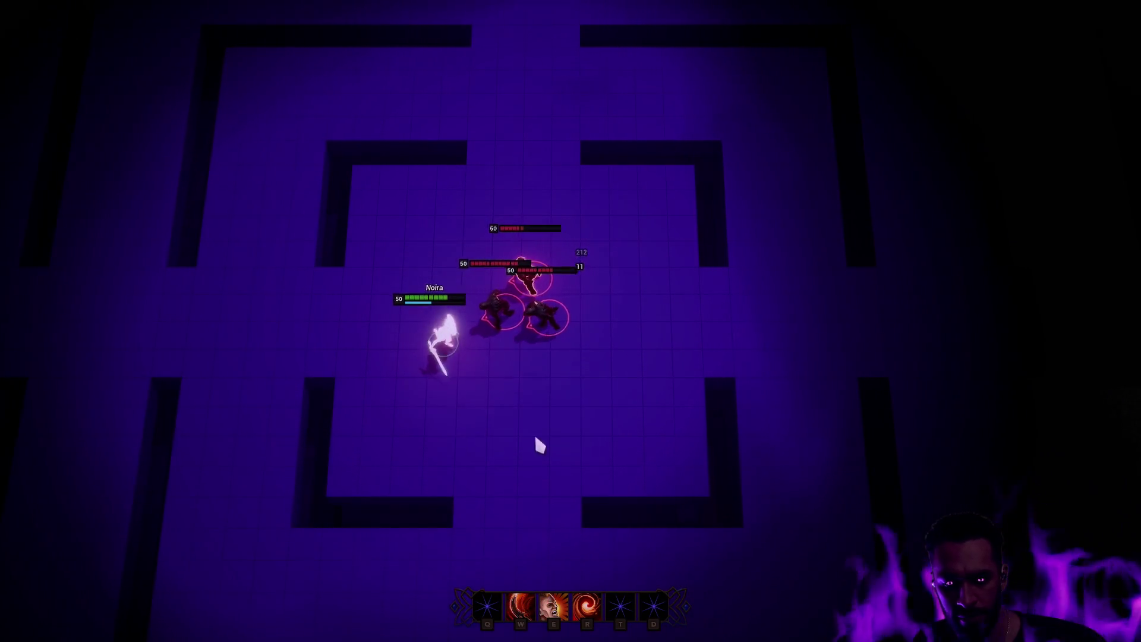
right_click(282, 328)
key("r")
Finish the fight with more slashes, rings and bursts, then stop playing and restore the editor panels.
right_click(588, 361)
key("w")
right_click(602, 263)
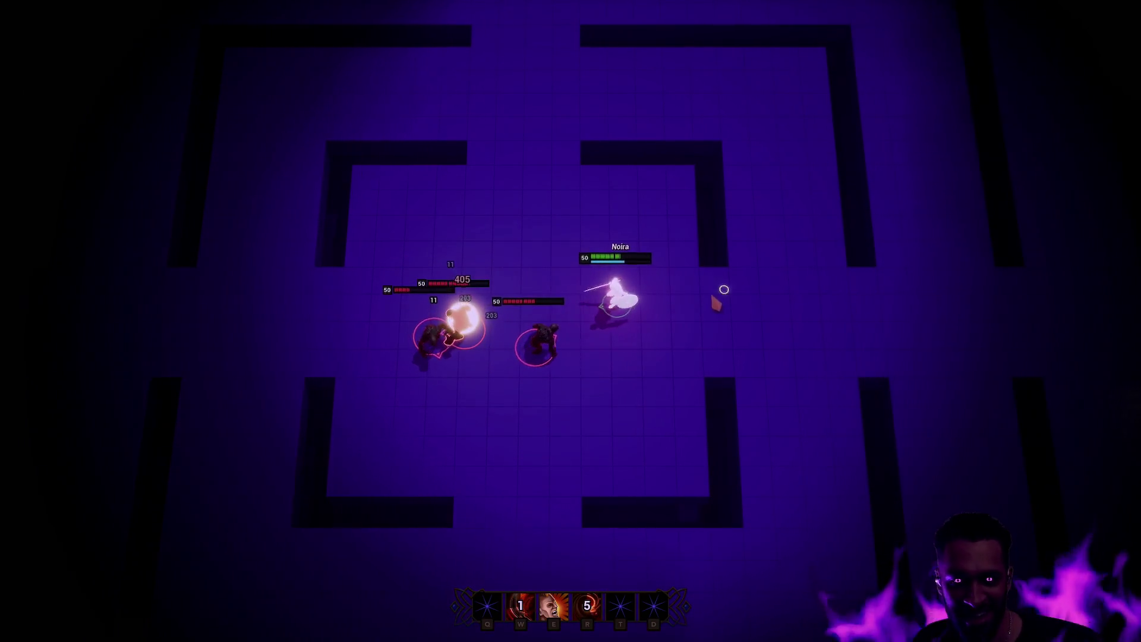
right_click(516, 195)
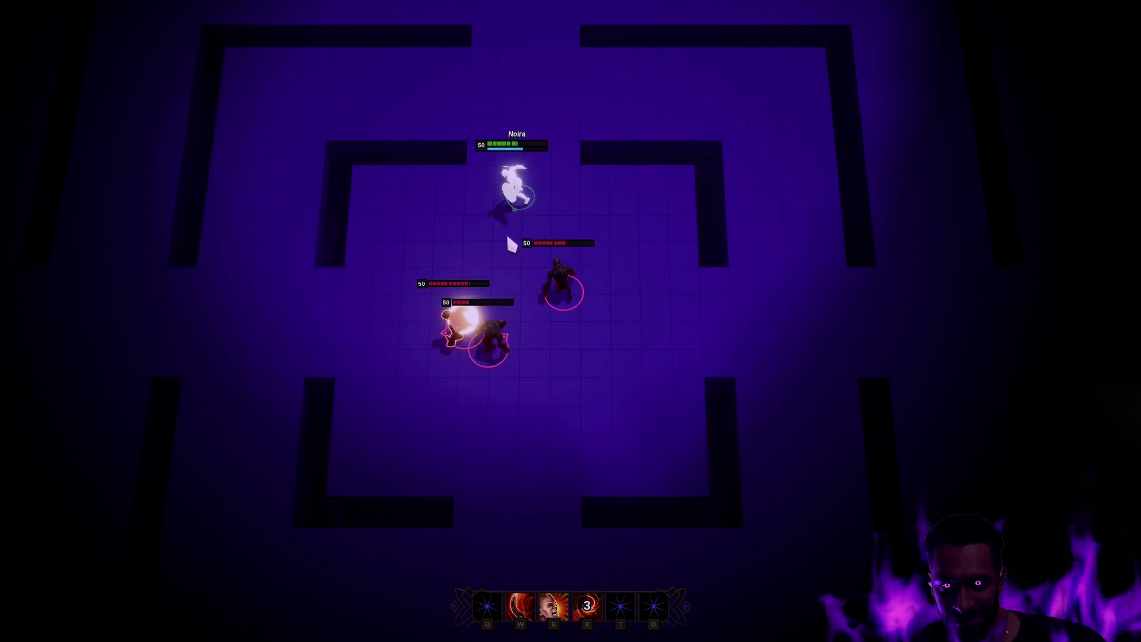
right_click(439, 270)
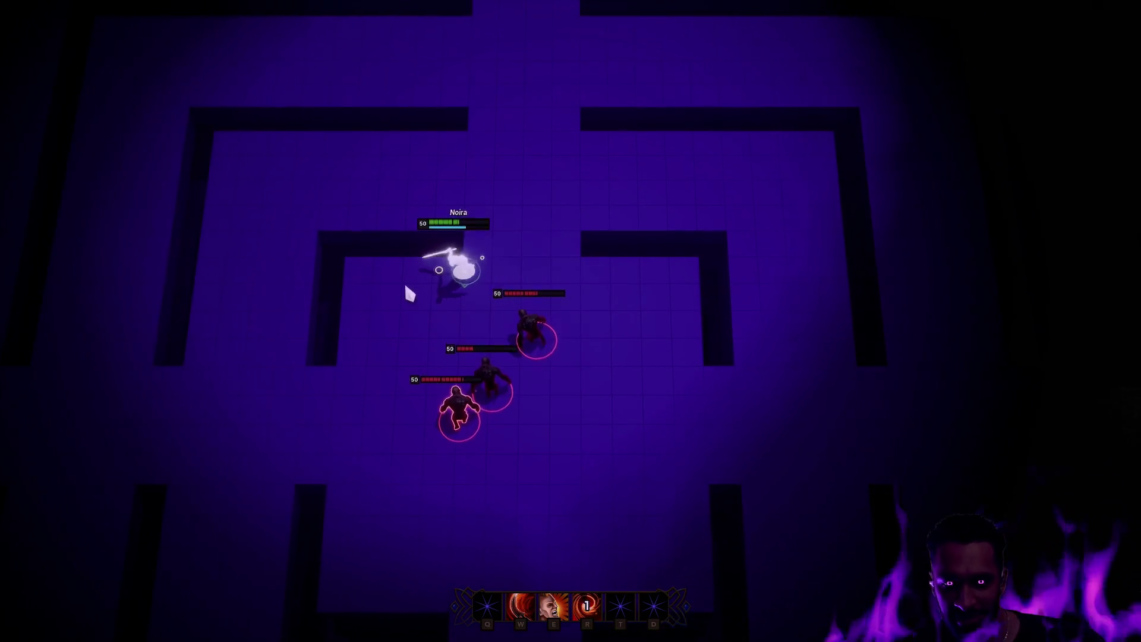
key("e")
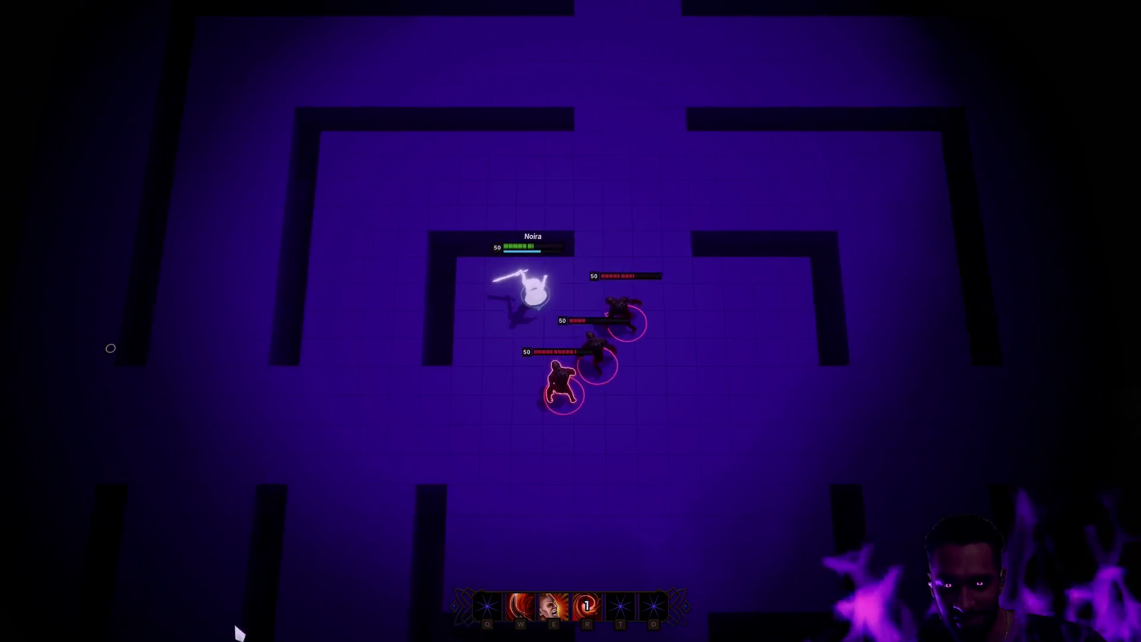
right_click(608, 460)
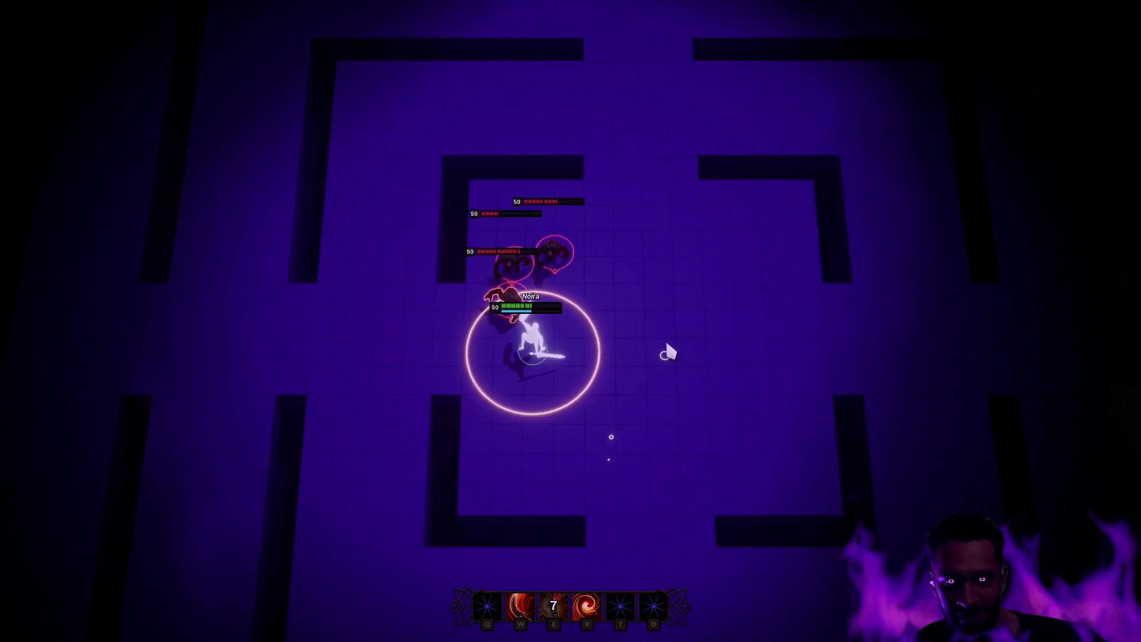
right_click(618, 383)
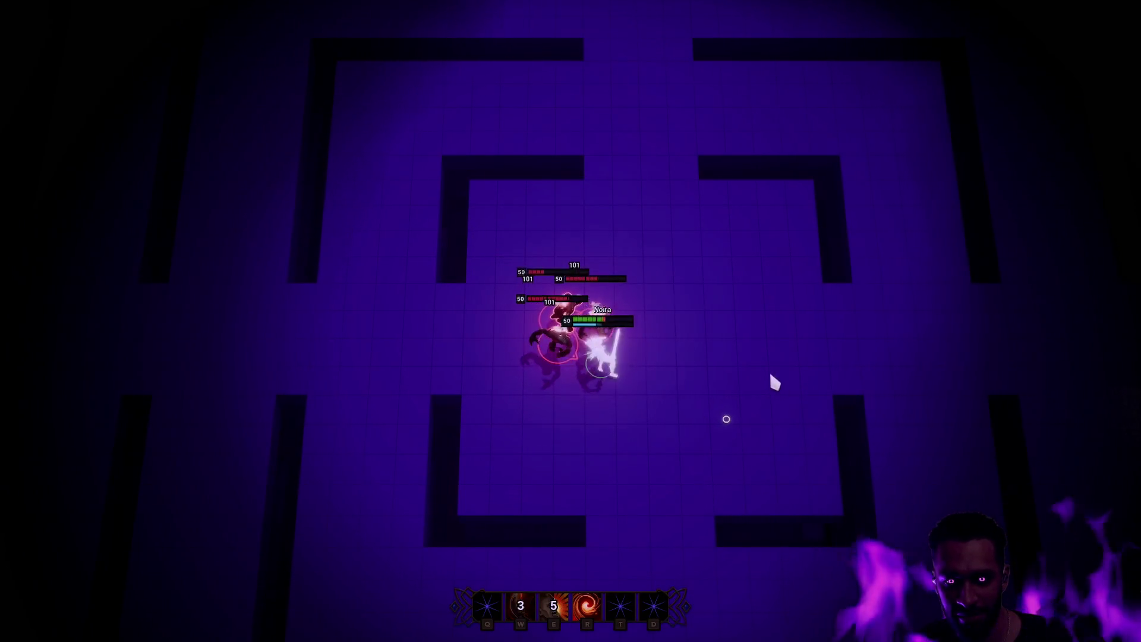
key("r")
right_click(789, 380)
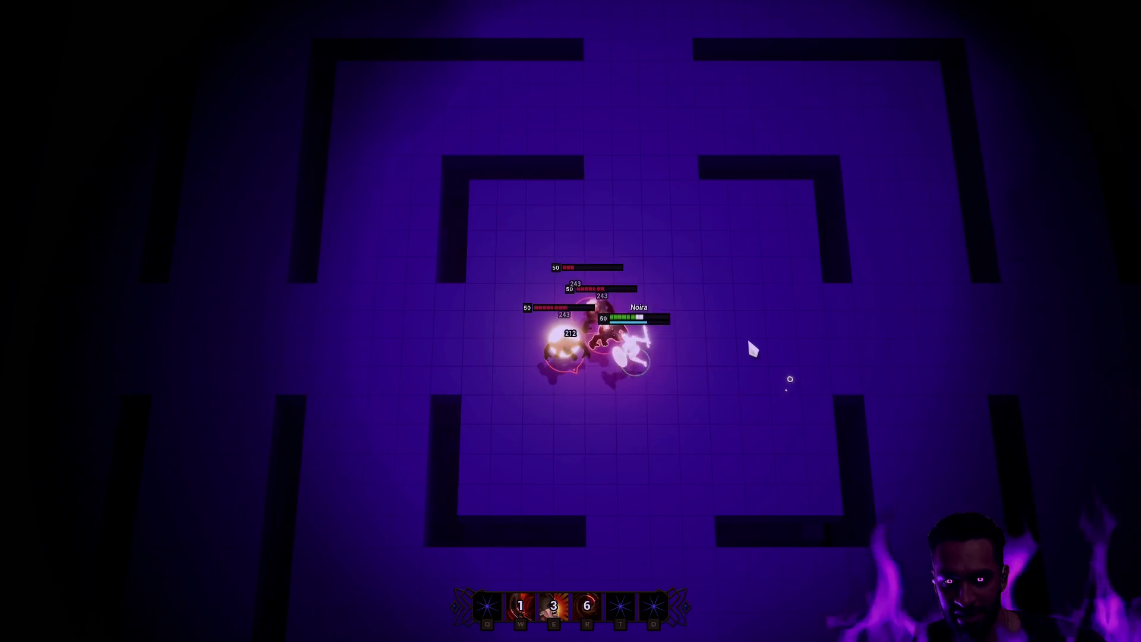
right_click(784, 322)
right_click(773, 237)
key("w")
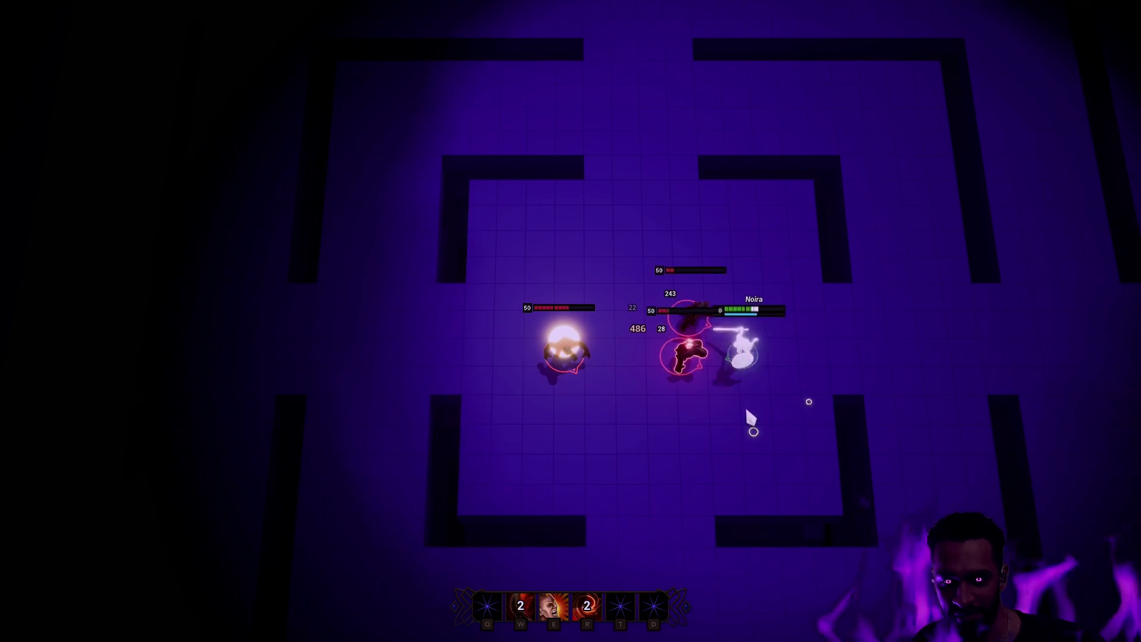
key("e")
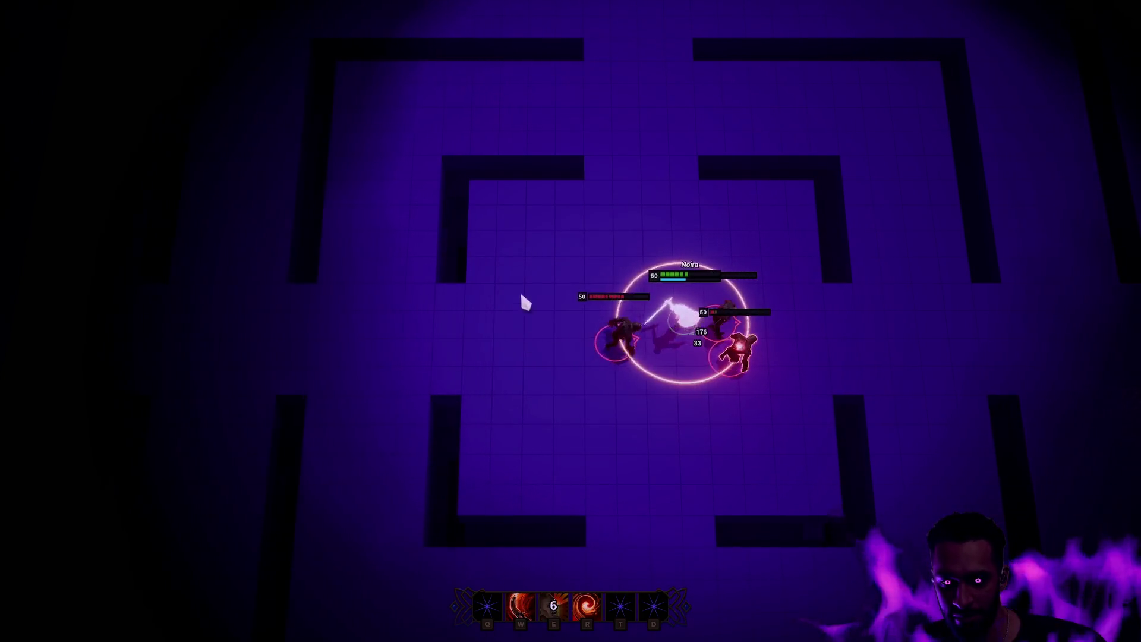
right_click(559, 224)
right_click(473, 402)
right_click(553, 479)
key("Escape")
key("ctrl+space")
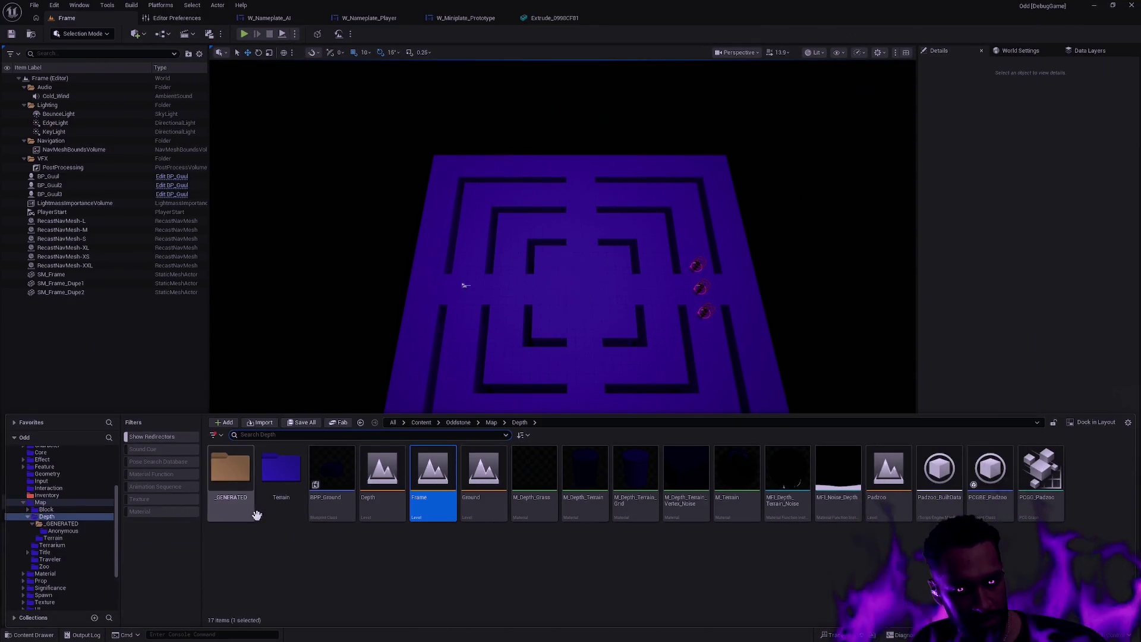
Reopen the Padzoo level from the Content Drawer and close the drawer.
double_click(886, 507)
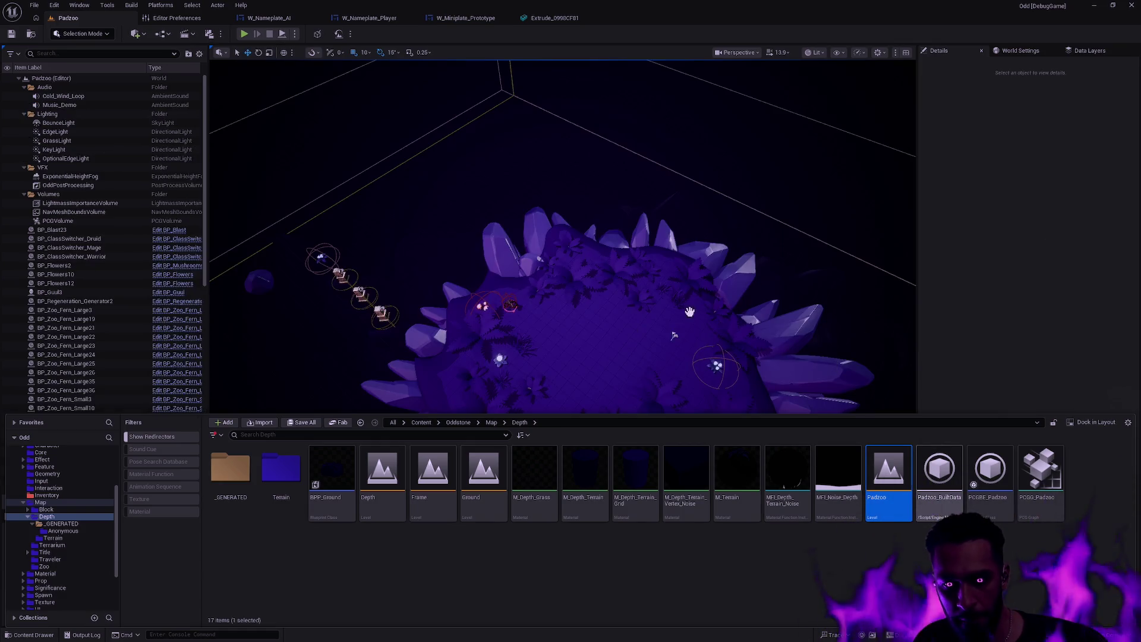
left_click(934, 457)
Show the navmesh overlay and delete the six RecastNavMesh actors.
key("p")
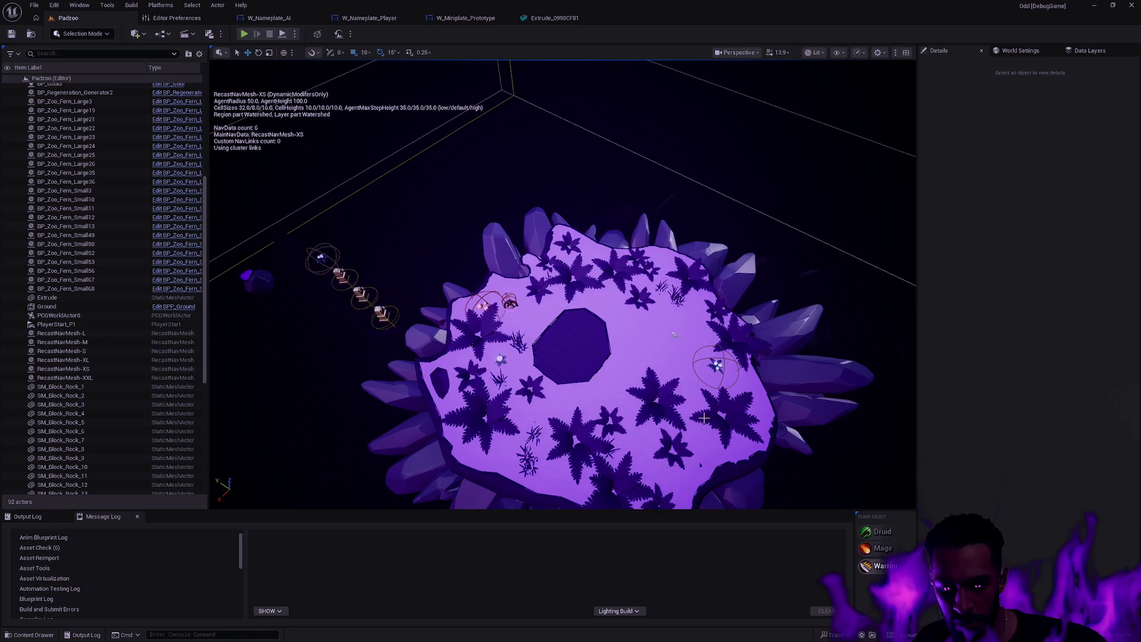
left_click(582, 330)
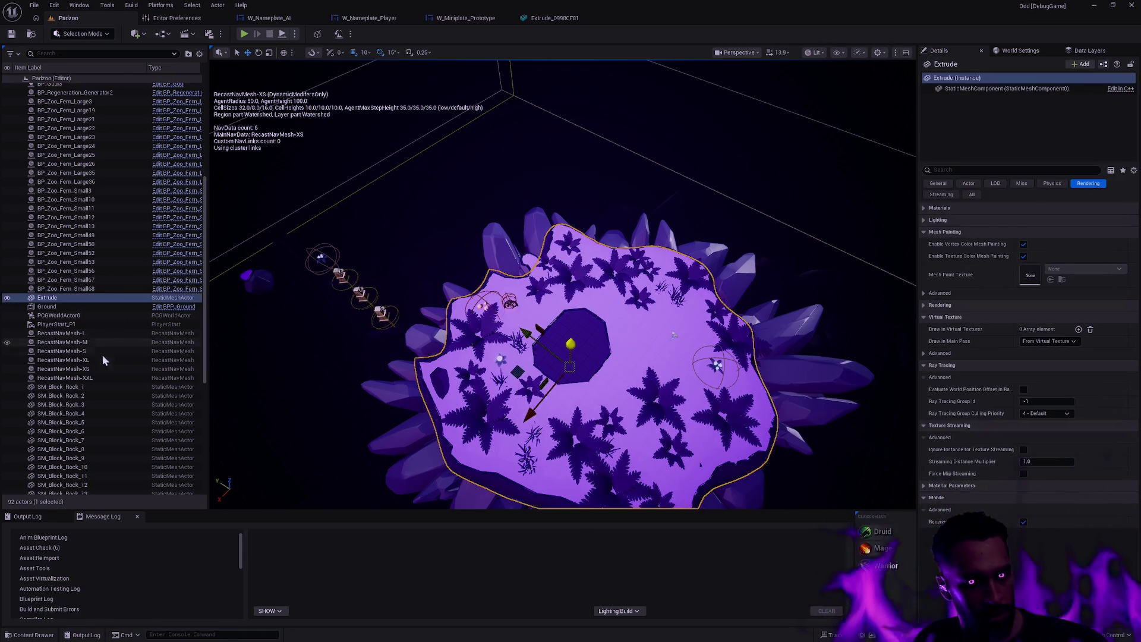
left_click(95, 378)
left_click(88, 334, "shift")
key("Delete")
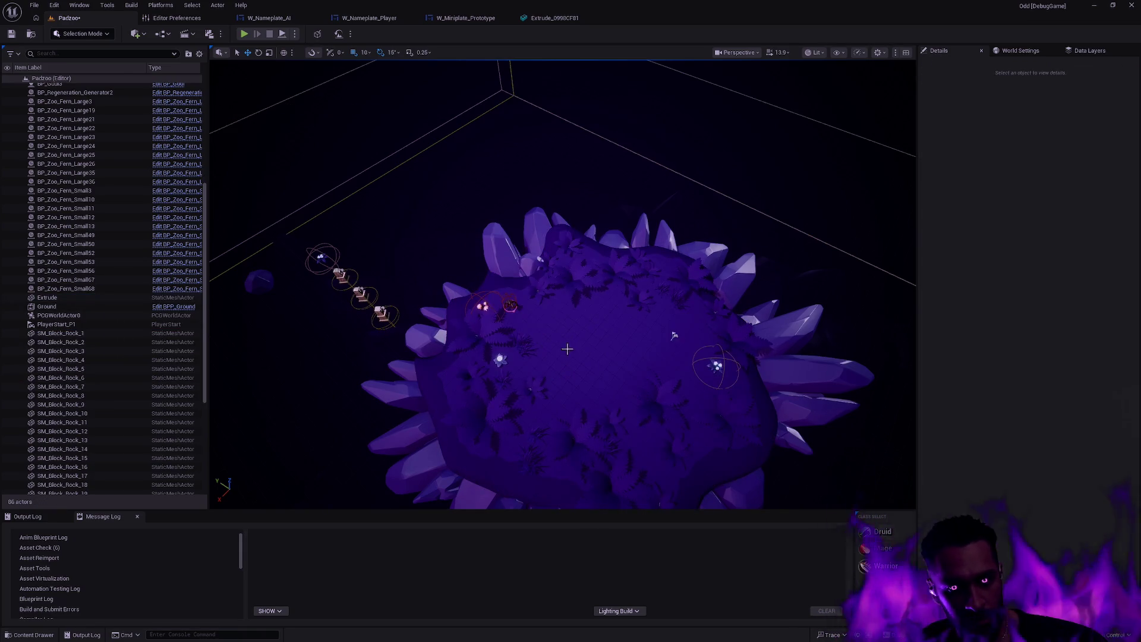
Frame the Ground island, rebuild navigation paths, and launch a Play-in-Editor test.
left_click(606, 354)
double_click(101, 307)
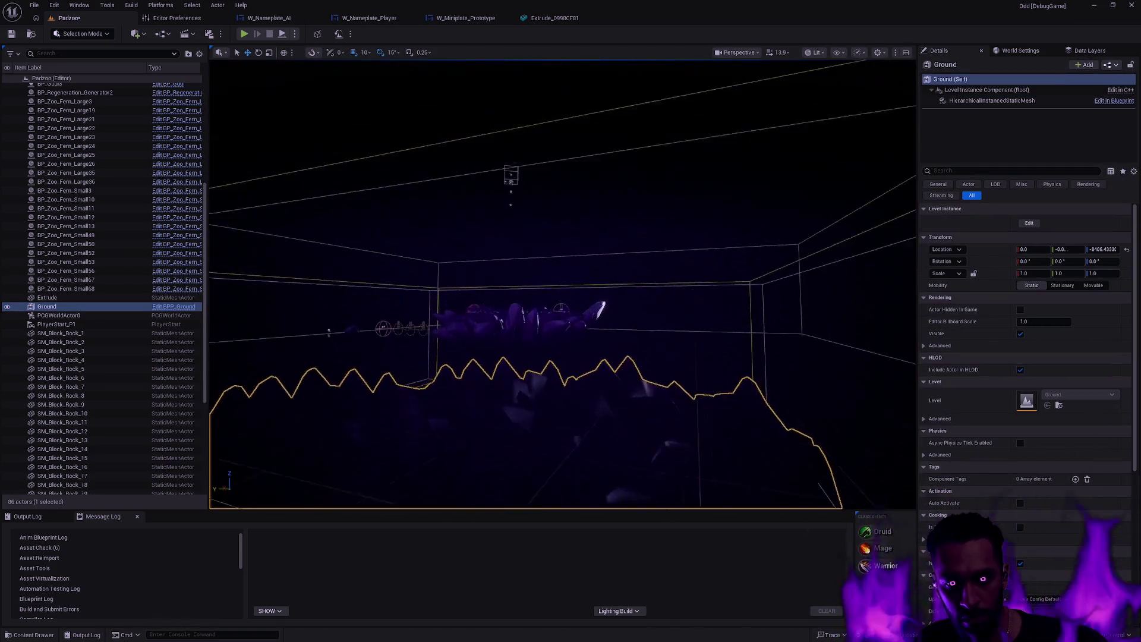
mouse_move(608, 346)
left_mouse_down()
mouse_move(586, 344)
mouse_move(608, 346)
left_mouse_up()
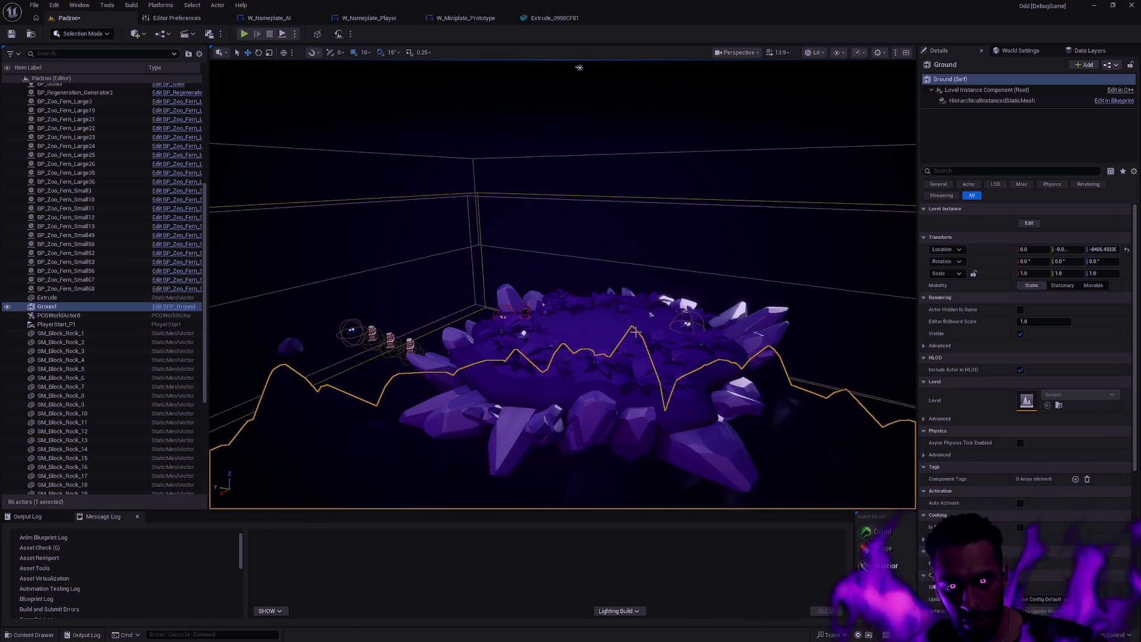
left_click(131, 5)
left_click(196, 197)
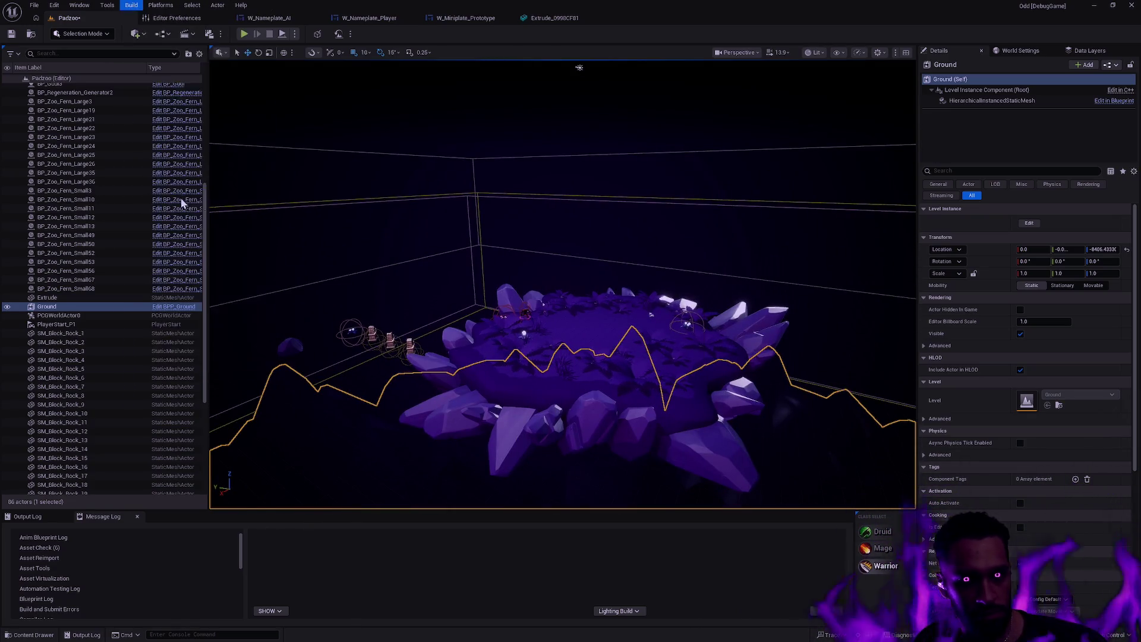
left_click_drag(607, 346, 606, 370)
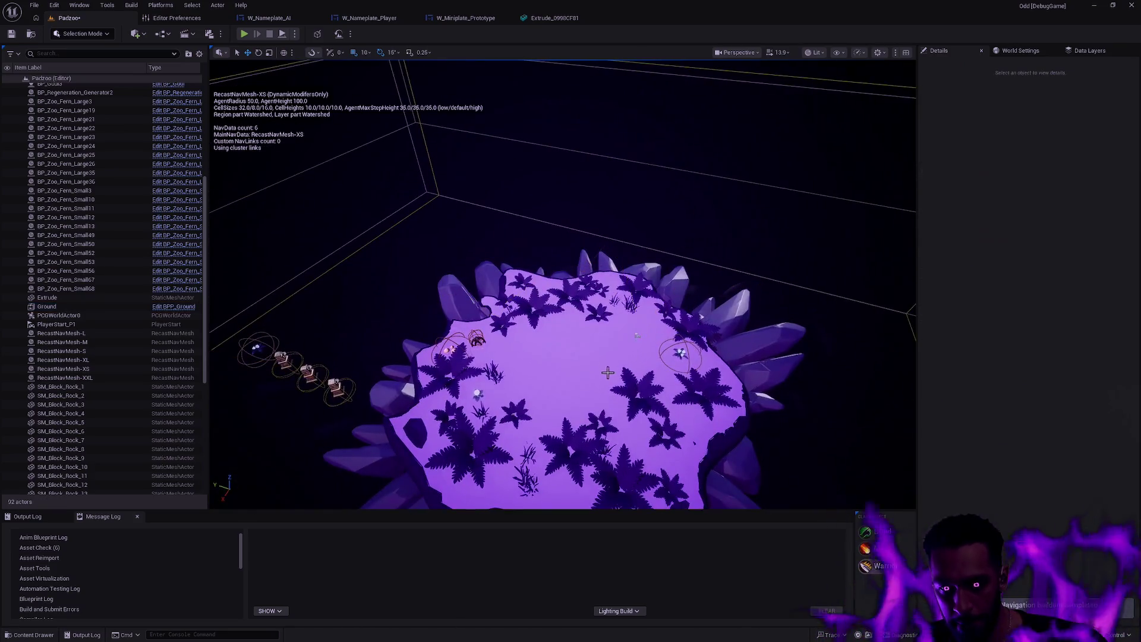
key("alt+p")
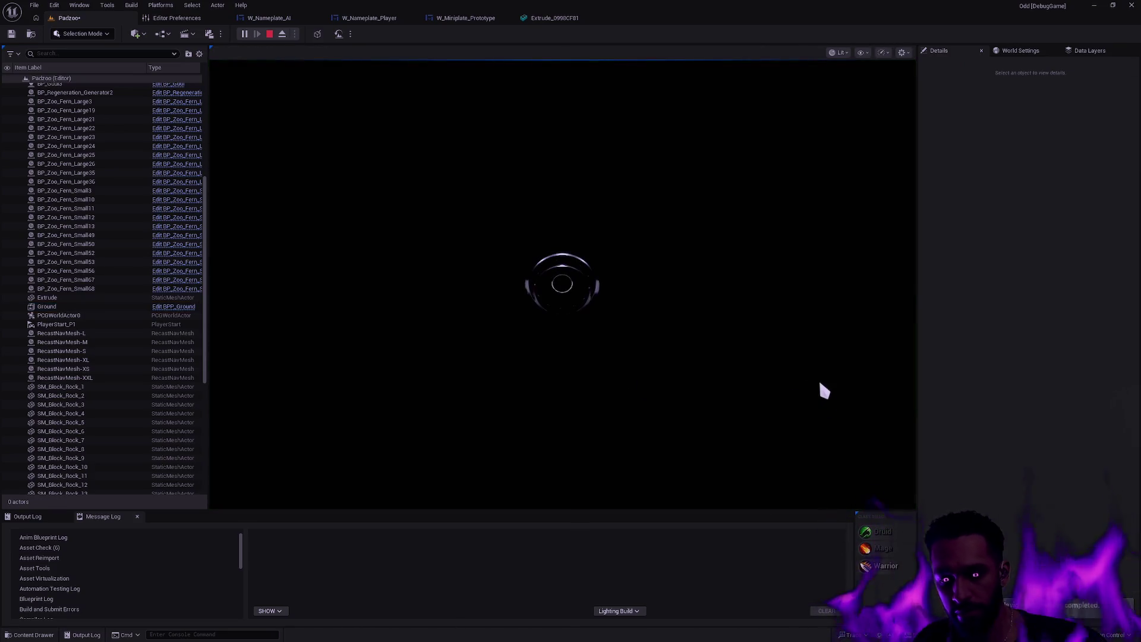
Restart the play session and attack the ghoul, dashing into it with W.
key("Escape")
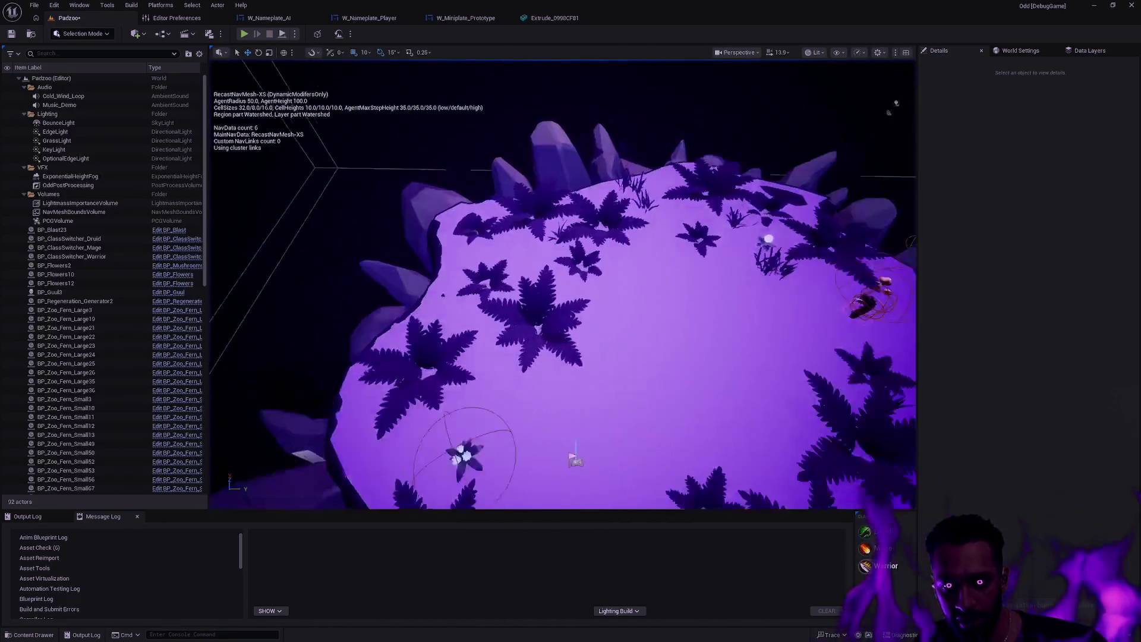
scroll(562, 284, "down", 2)
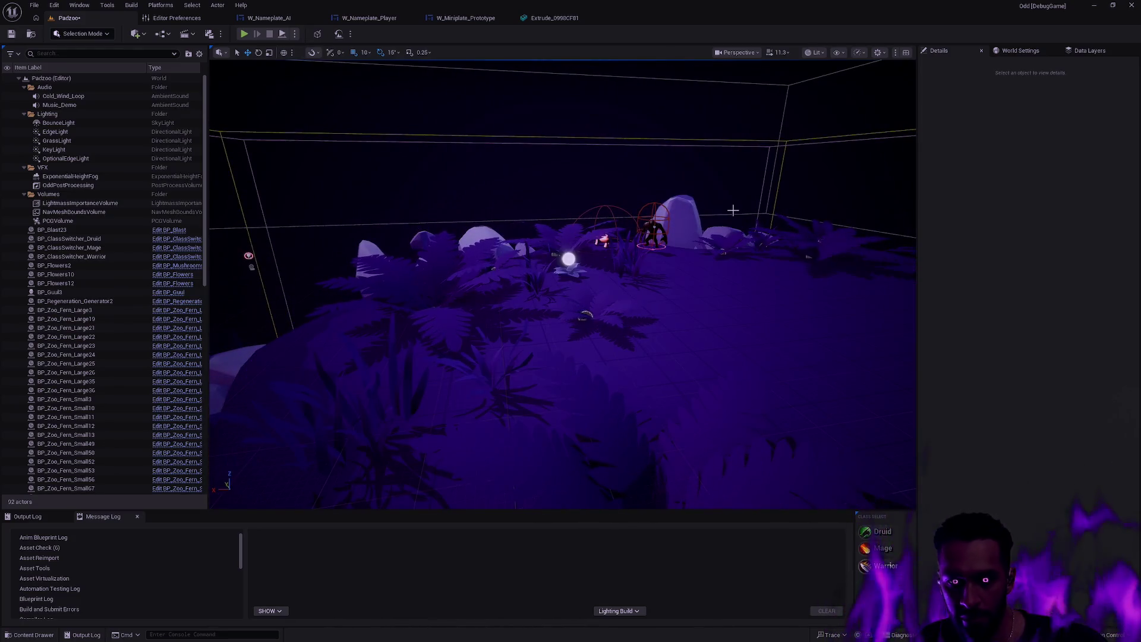
key("alt+p")
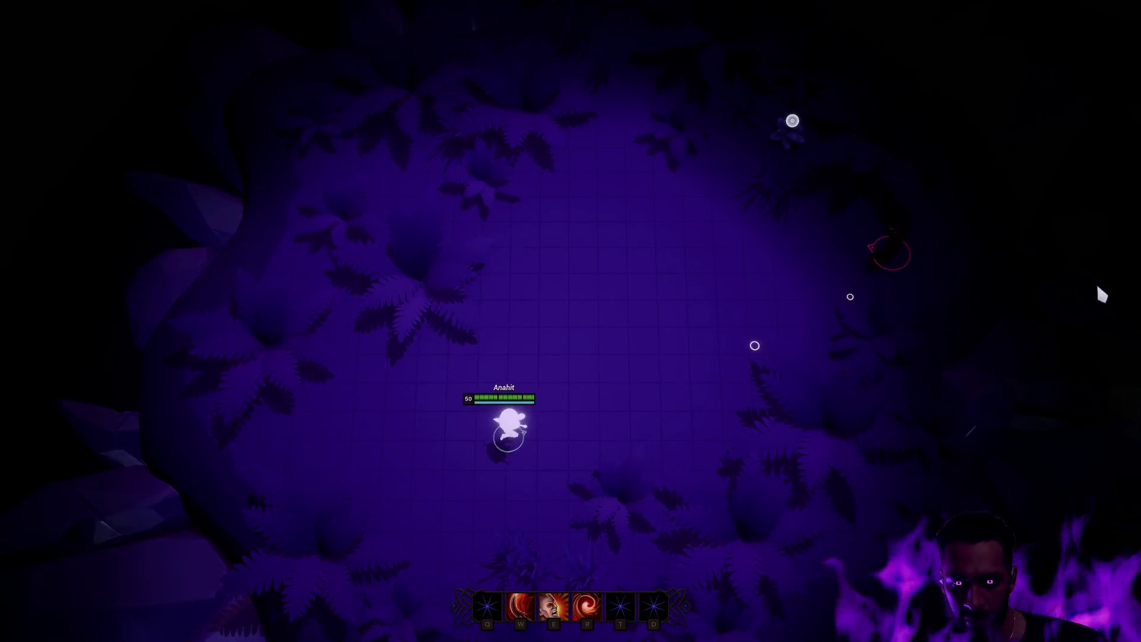
left_click(648, 363)
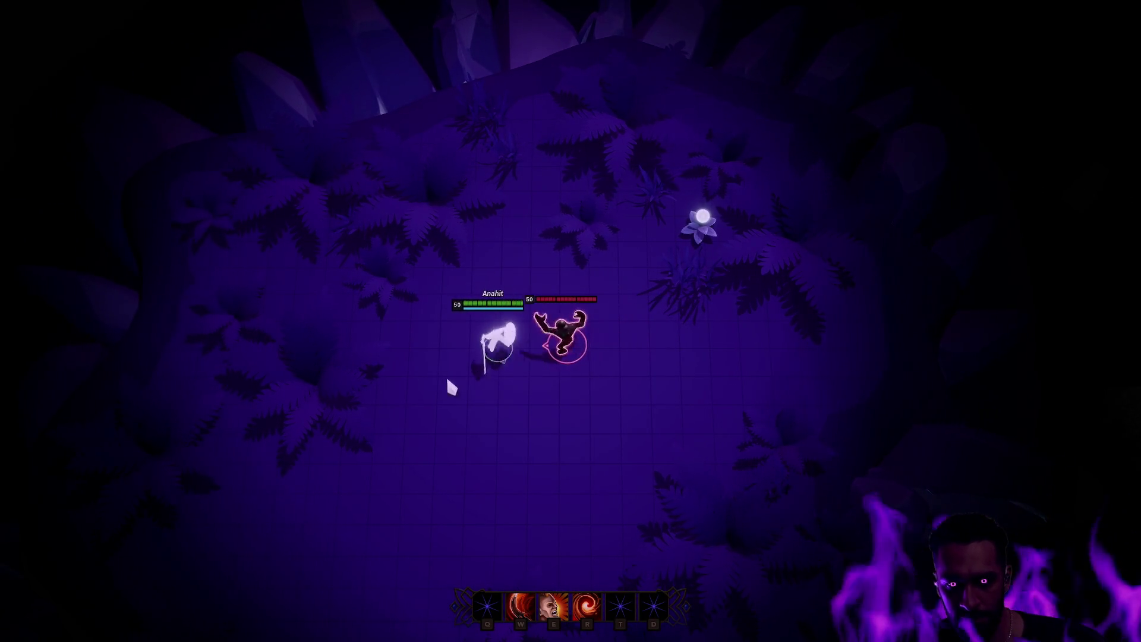
key("w")
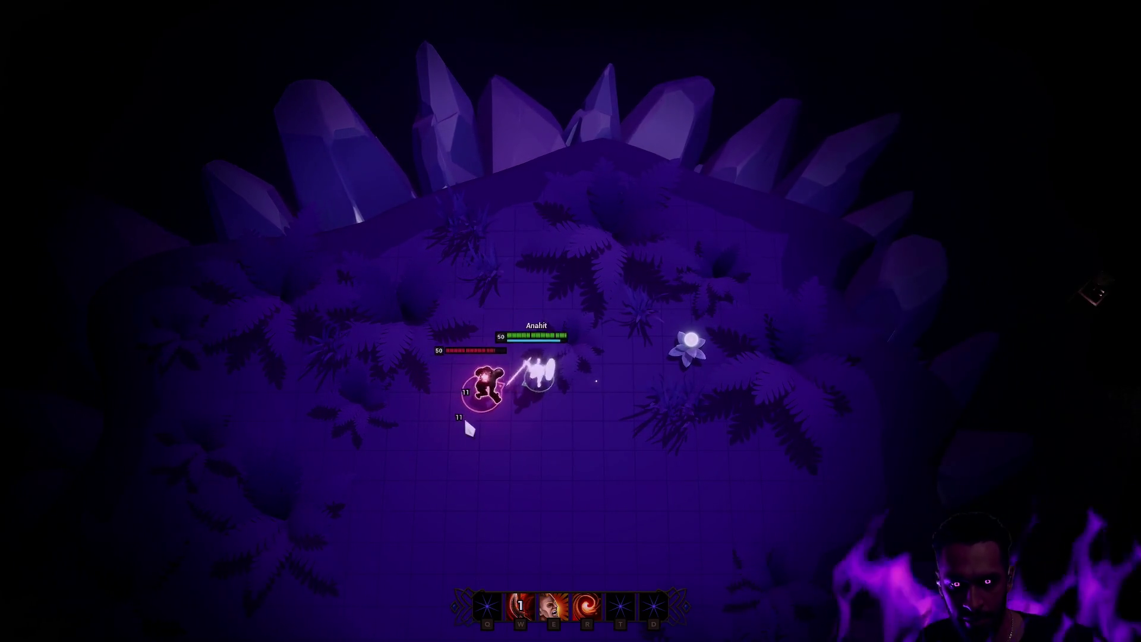
right_click(705, 504)
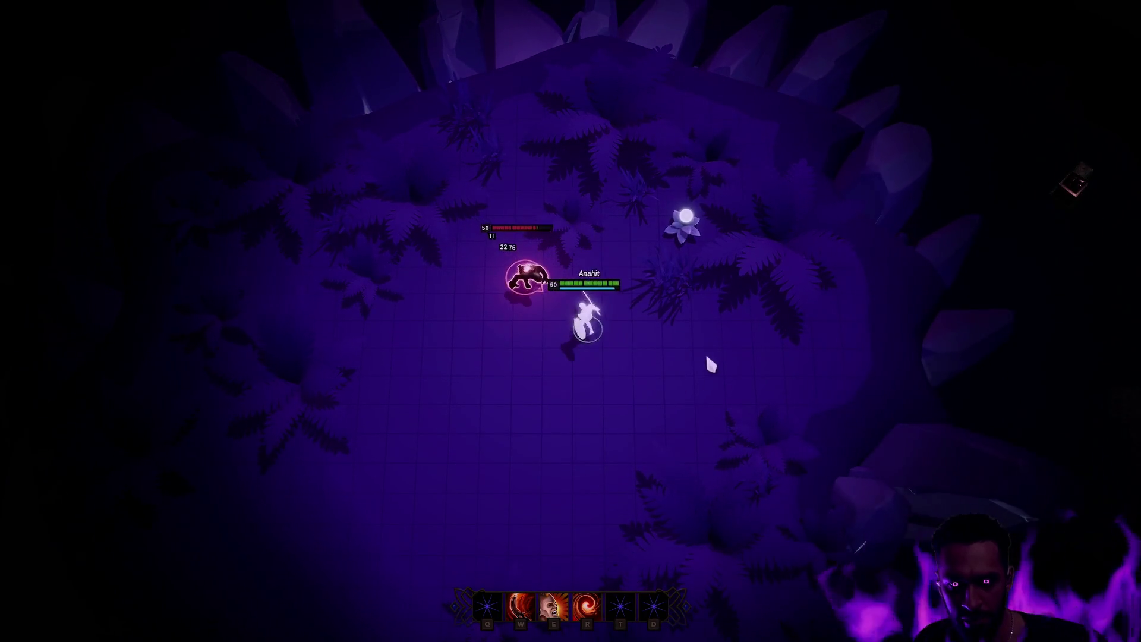
right_click(655, 359)
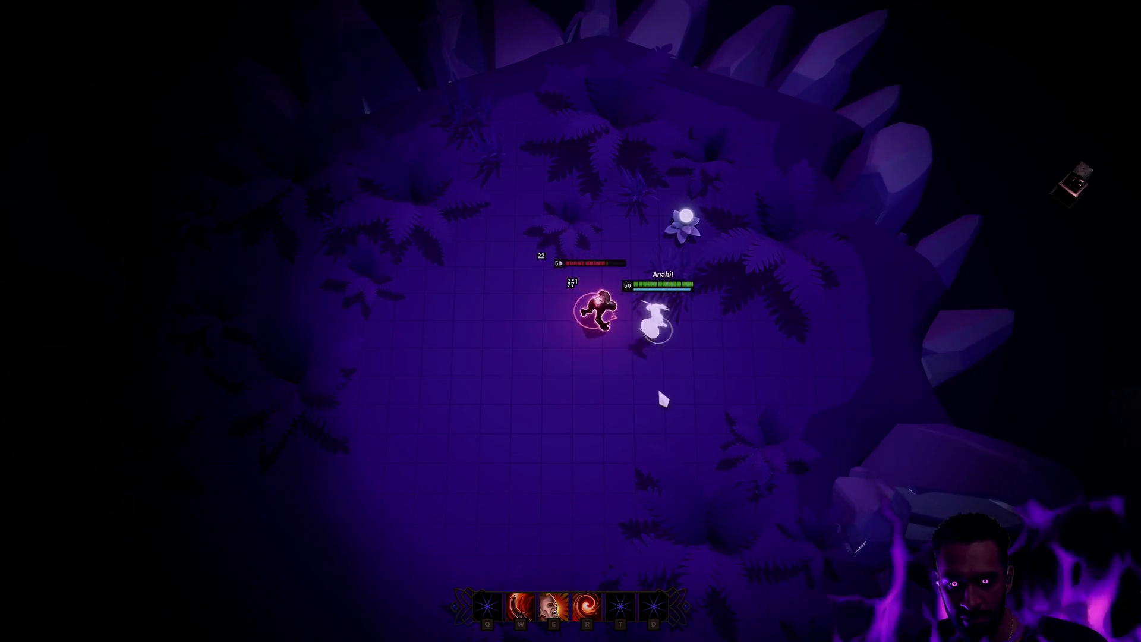
right_click(728, 372)
key("w")
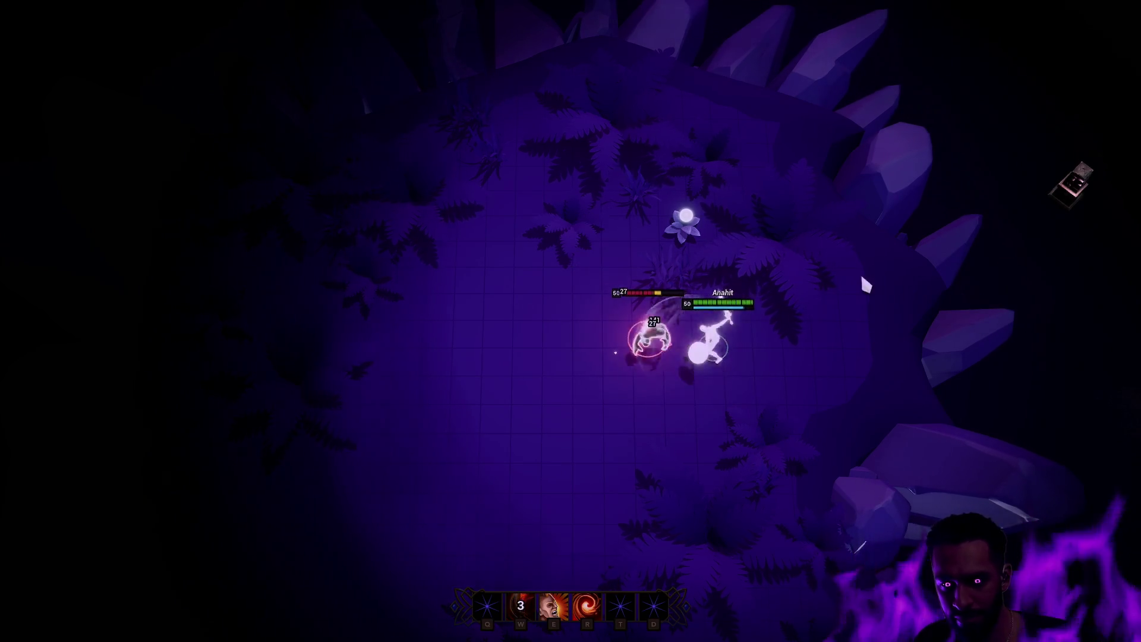
Keep fighting the ghoul with ring and W attacks, then stop the play session.
right_click(555, 191)
right_click(410, 306)
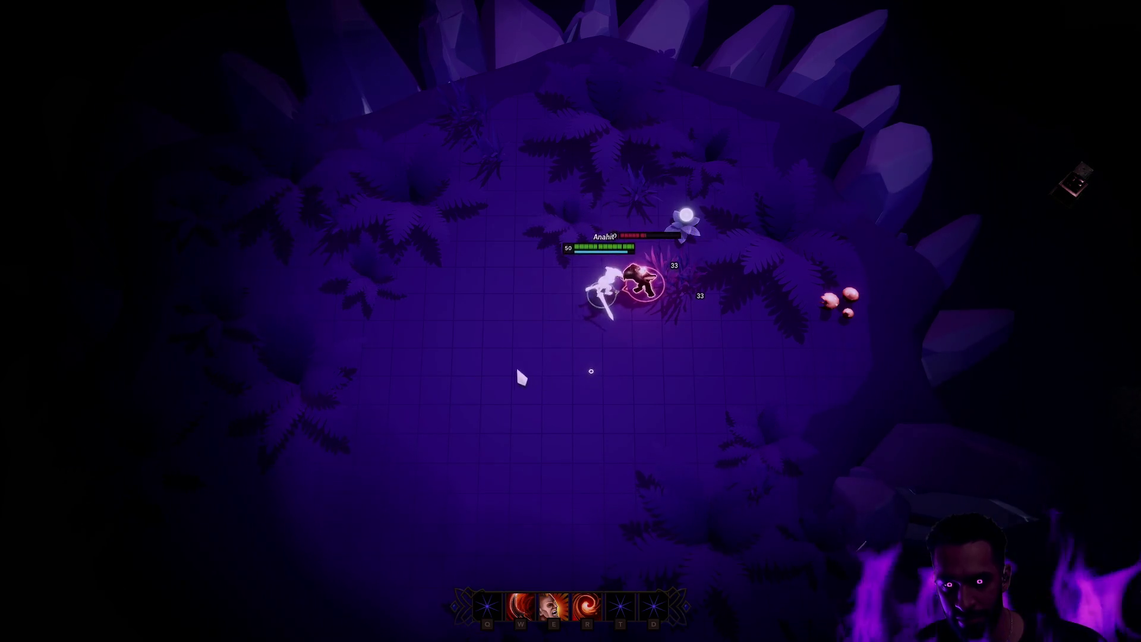
right_click(318, 356)
right_click(513, 431)
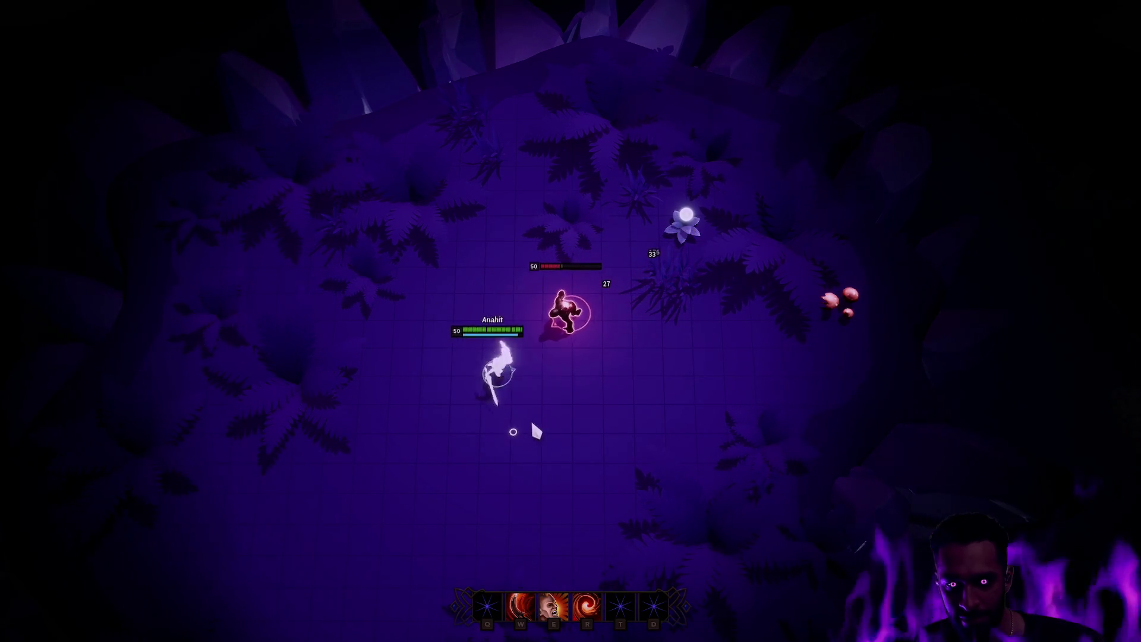
right_click(416, 273)
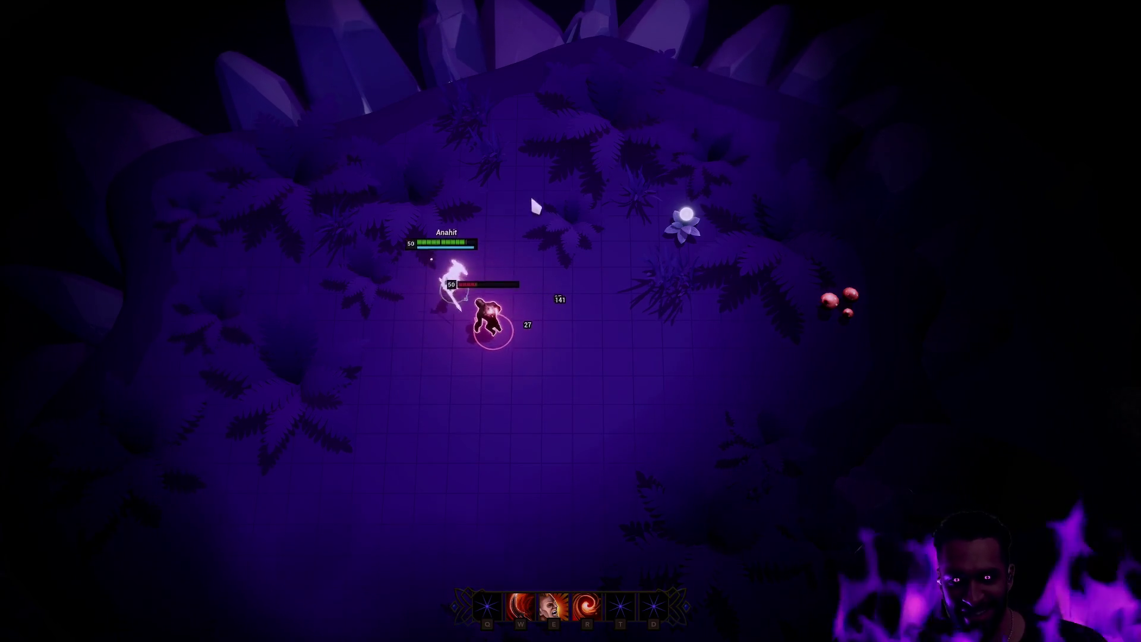
right_click(600, 180)
right_click(788, 218)
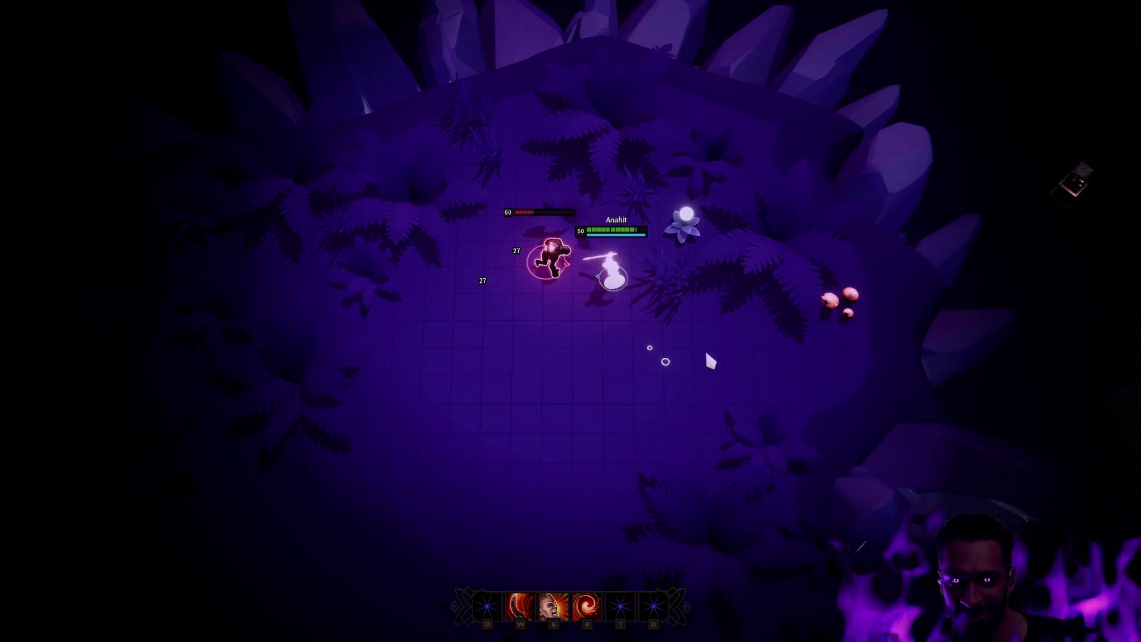
key("e")
right_click(741, 315)
key("w")
right_click(723, 434)
right_click(614, 396)
key("Escape")
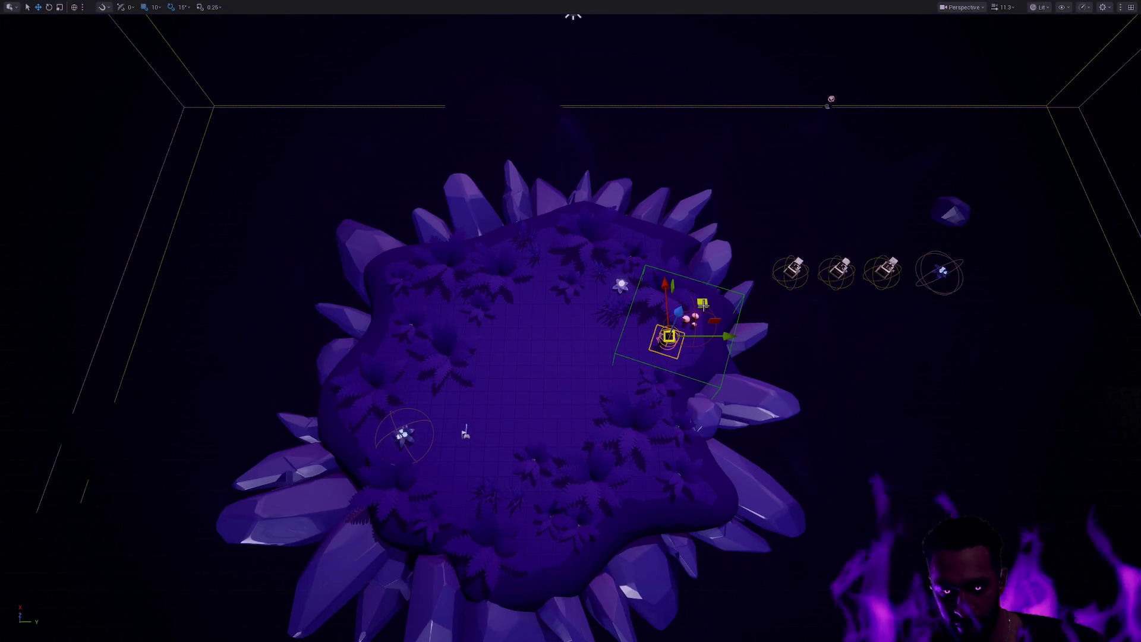
Leave full-screen, check the 'mo' gizmo settings in Editor Preferences, and run a quick play-test.
key("F11")
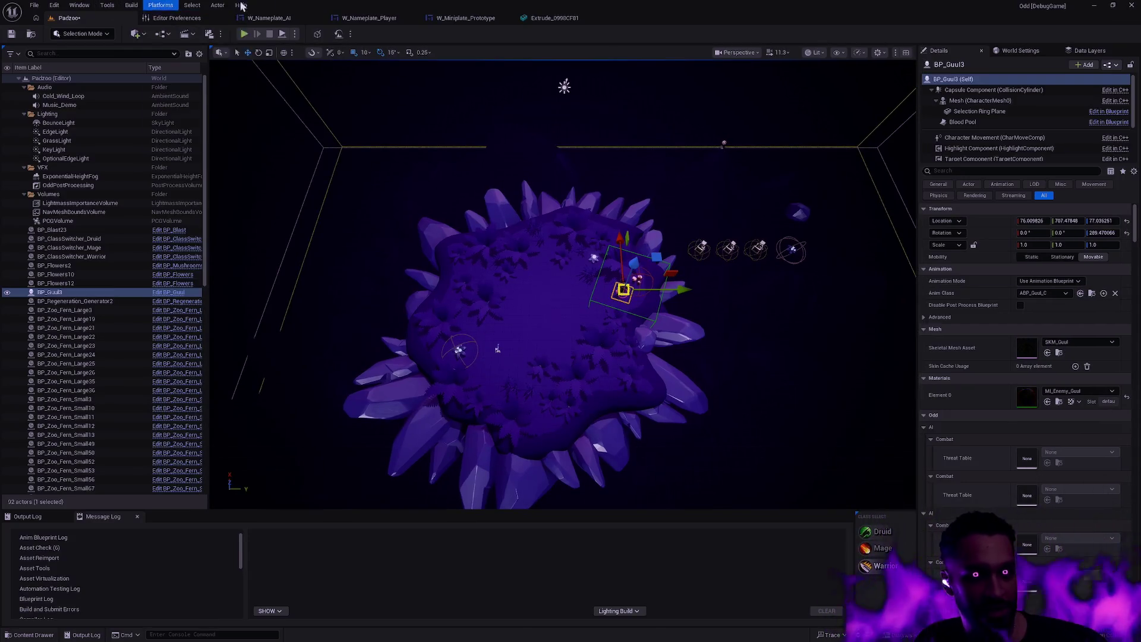
left_click(176, 18)
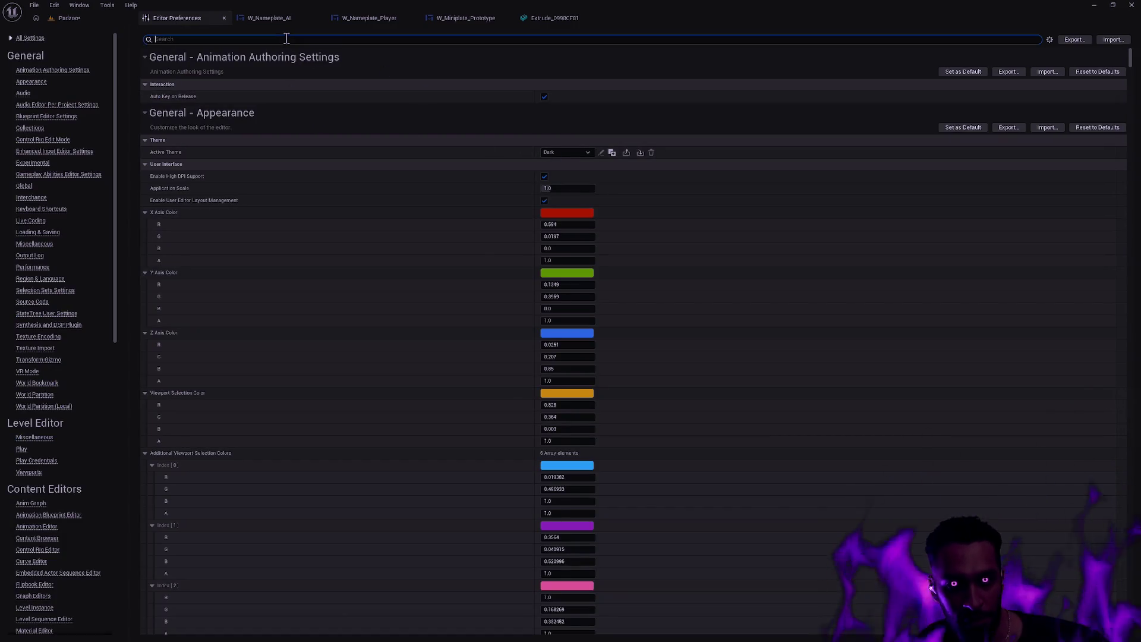
type("gizmo")
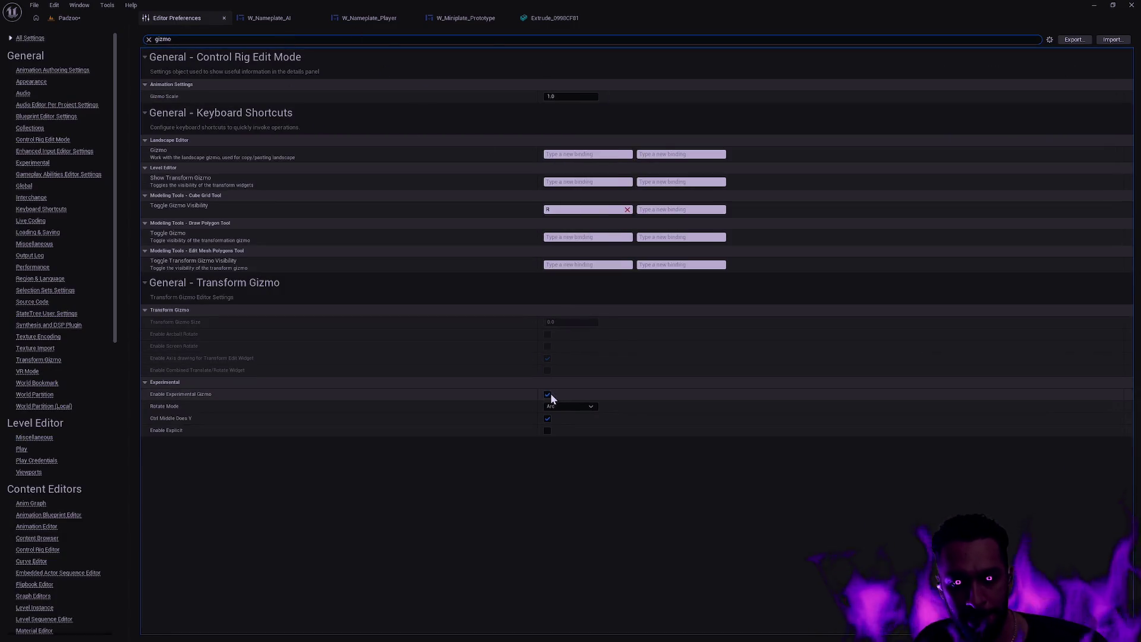
left_click(82, 19)
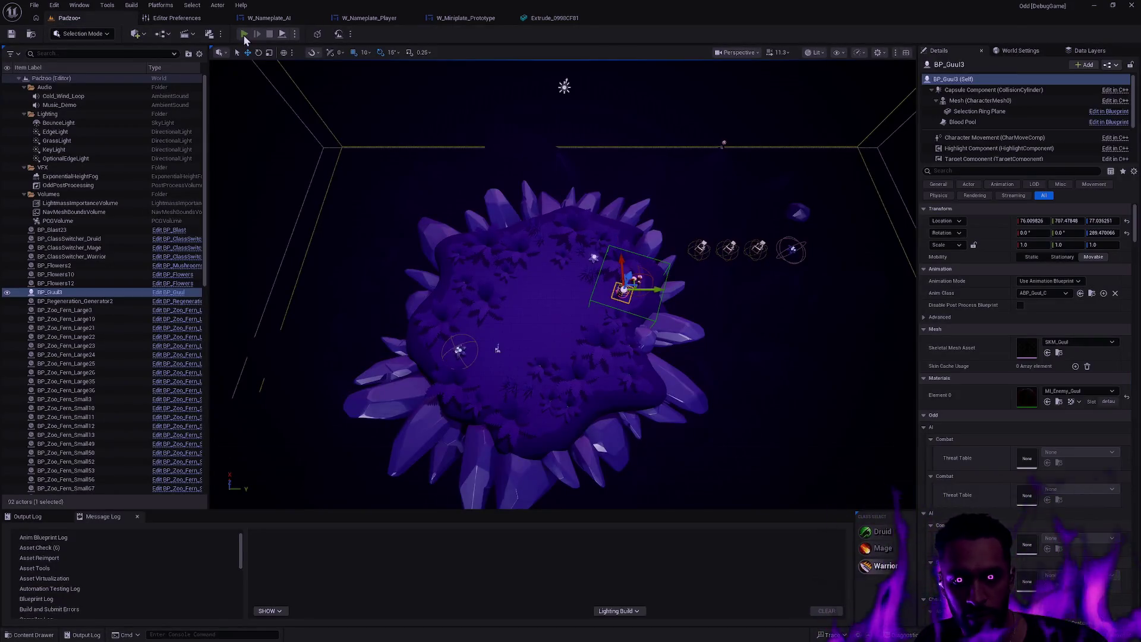
left_click(243, 34)
key("Escape")
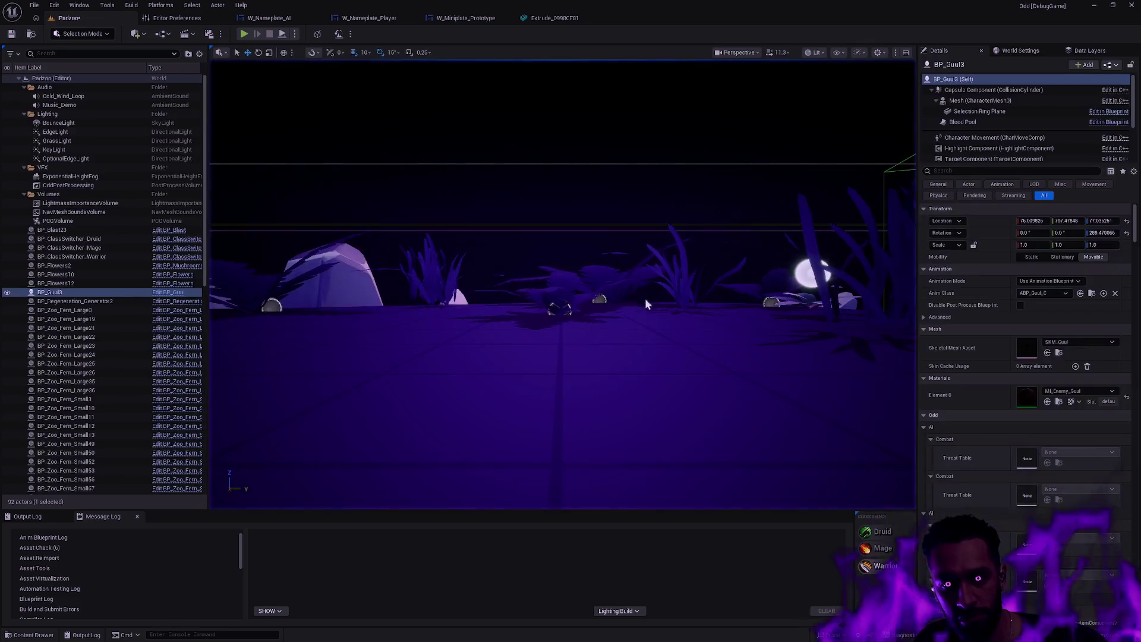
Alt-drag BP_Guul3 to duplicate it as BP_Guul5 nearby, then frame the directional light.
left_click_drag(570, 488, 771, 353)
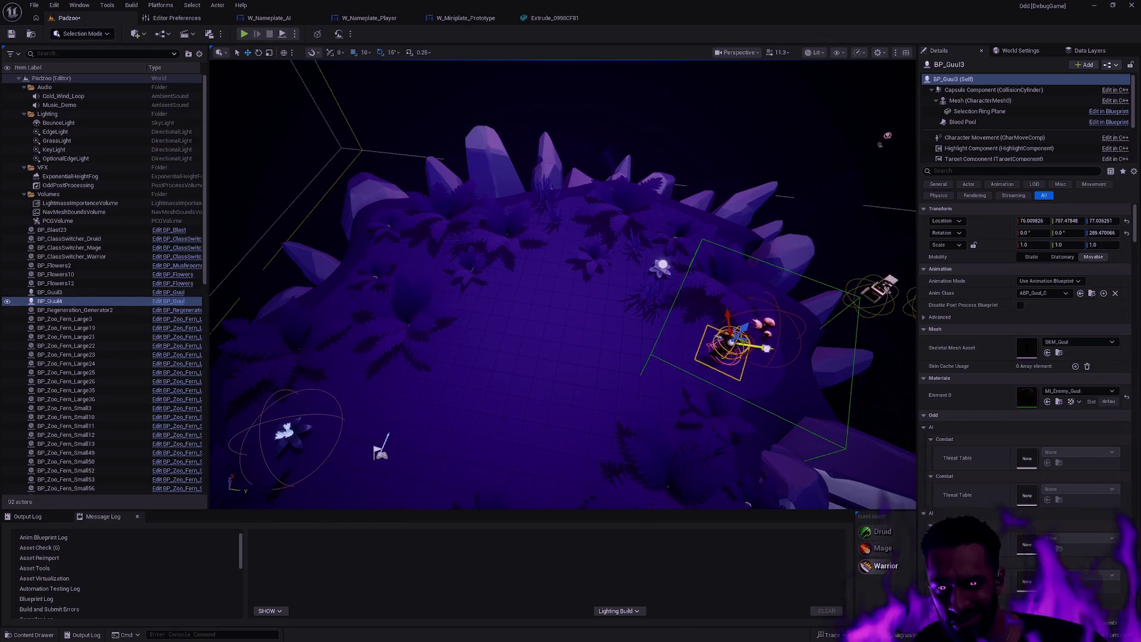
left_click_drag(680, 326, 672, 322)
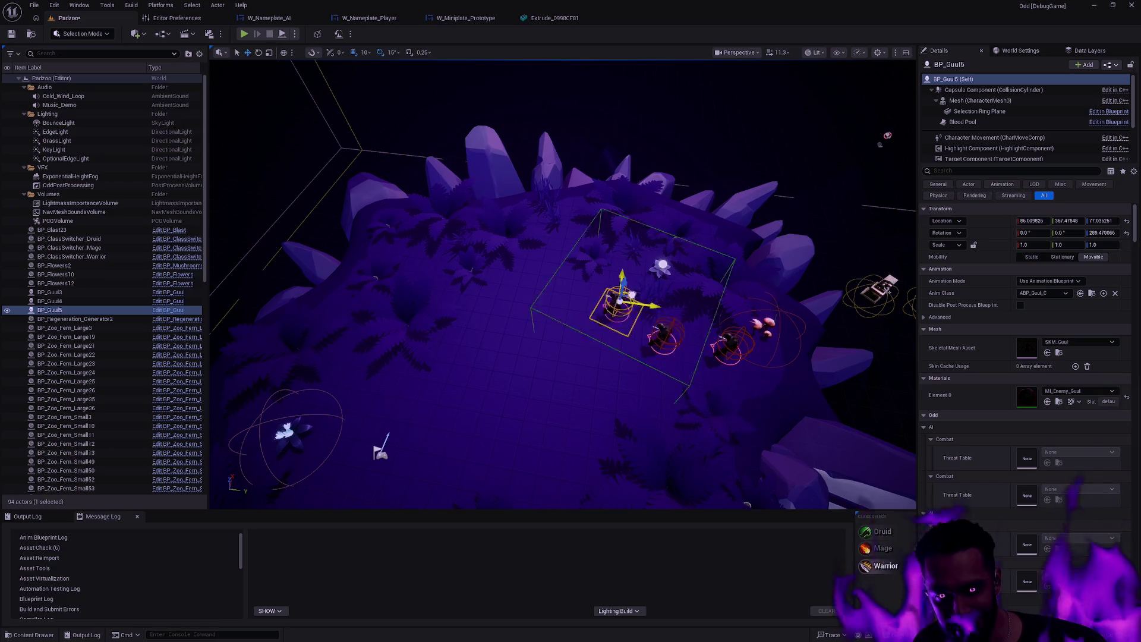
left_click(731, 339)
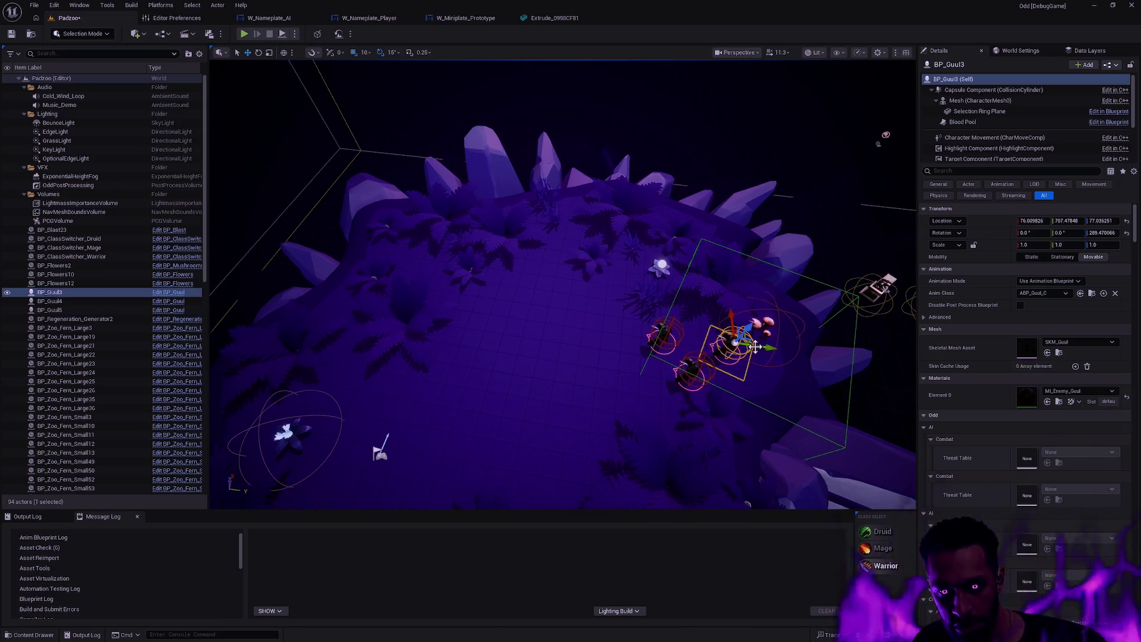
key("Escape")
scroll(562, 284, "down", 6)
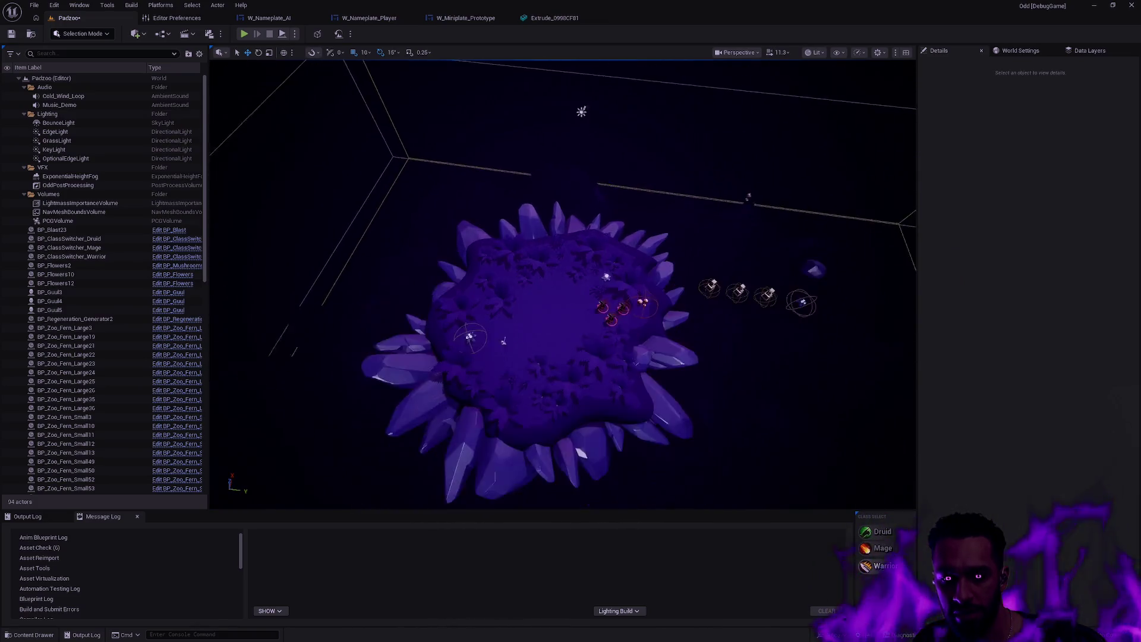
scroll(563, 284, "up", 3)
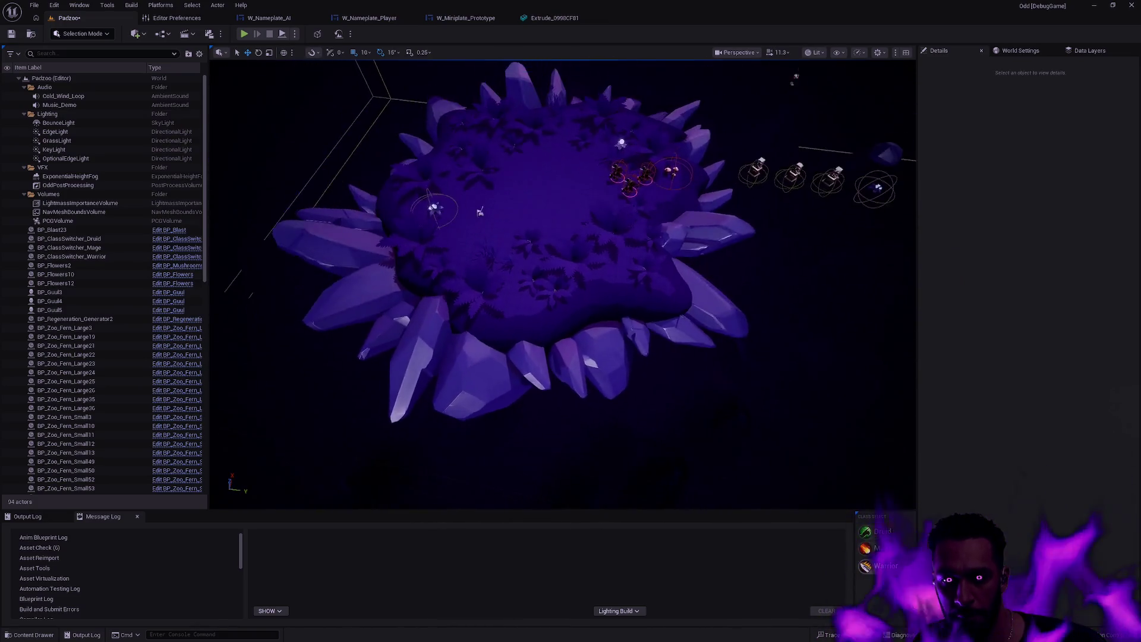
scroll(563, 284, "up", 4)
scroll(562, 284, "down", 4)
scroll(562, 284, "up", 4)
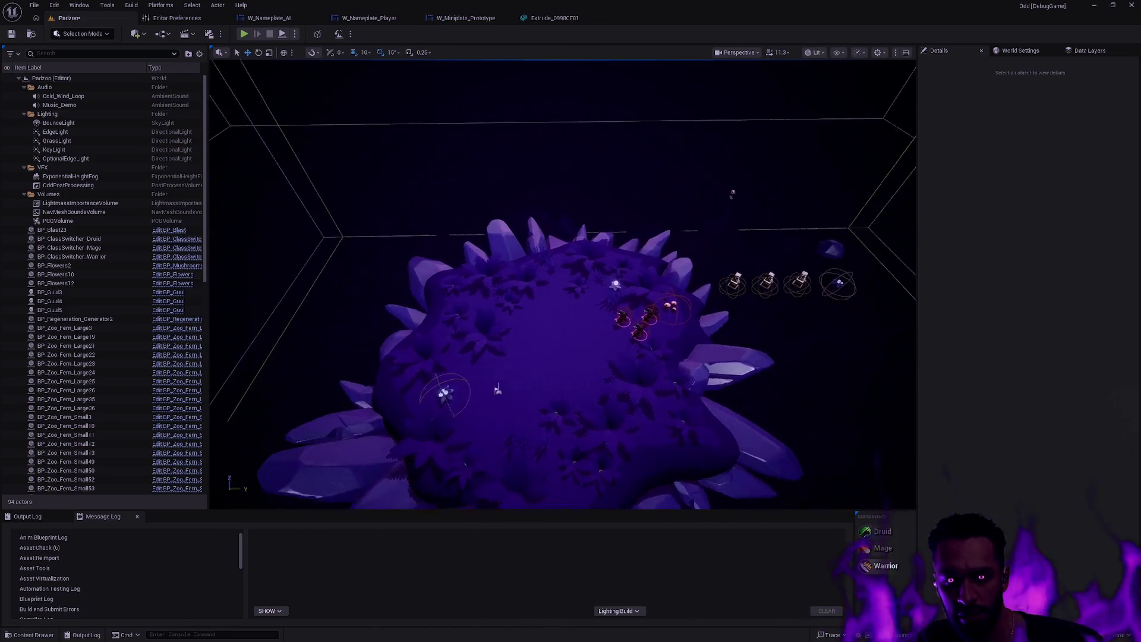
double_click(72, 133)
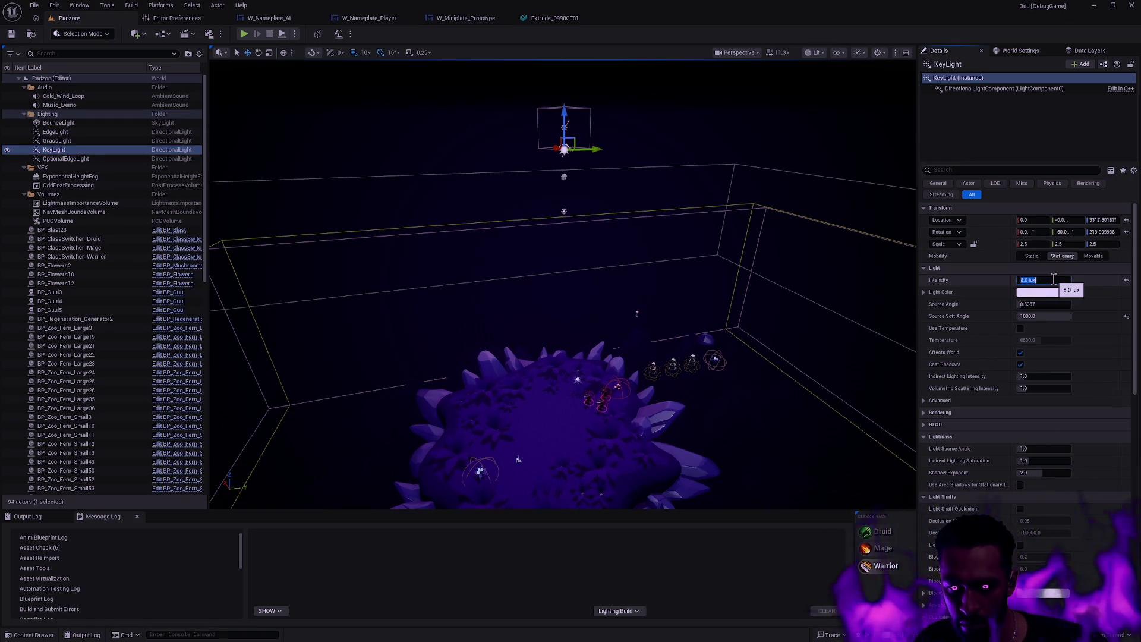
left_click(243, 34)
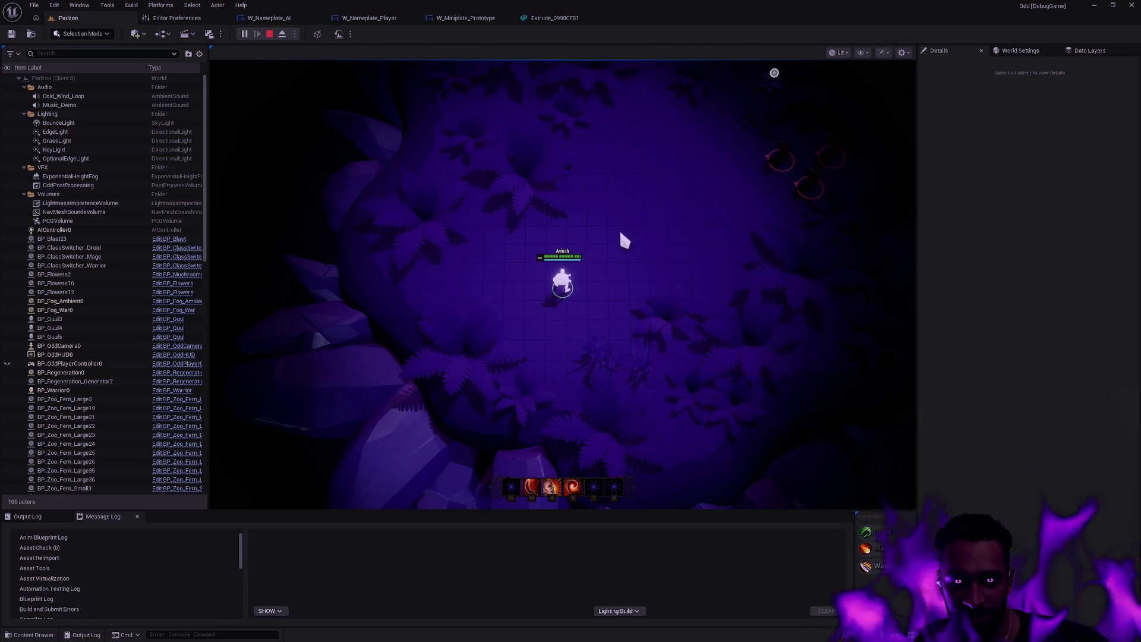
key("F11")
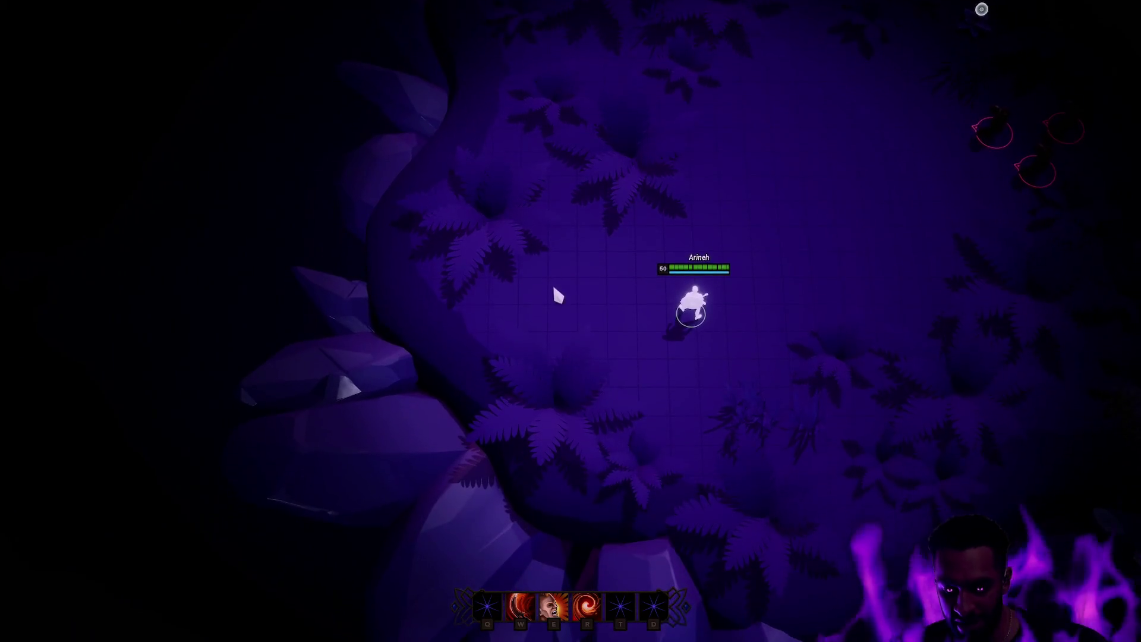
key("F11")
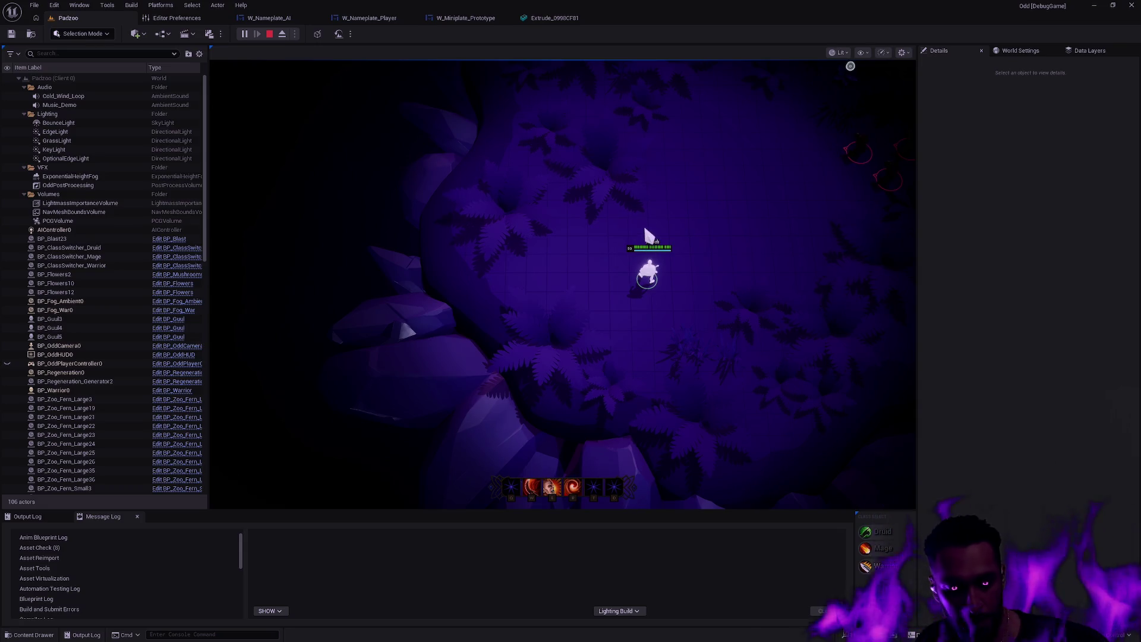
key("Escape")
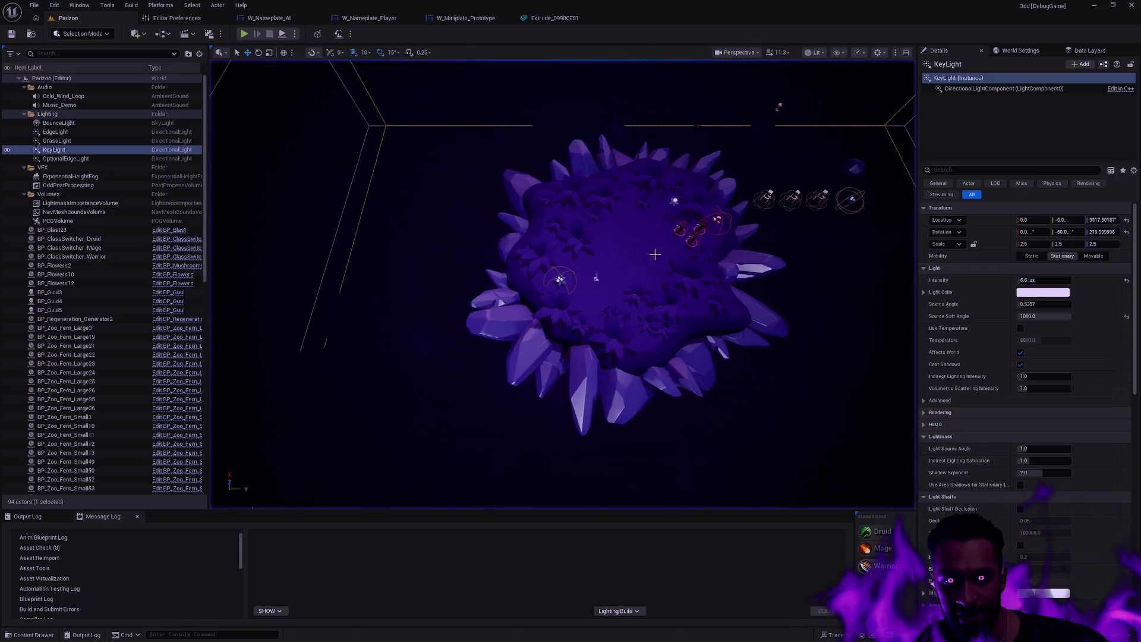
Orbit to a downward view of the island's three-ghoul cluster and go full-screen with F11.
left_click_drag(721, 316, 721, 316)
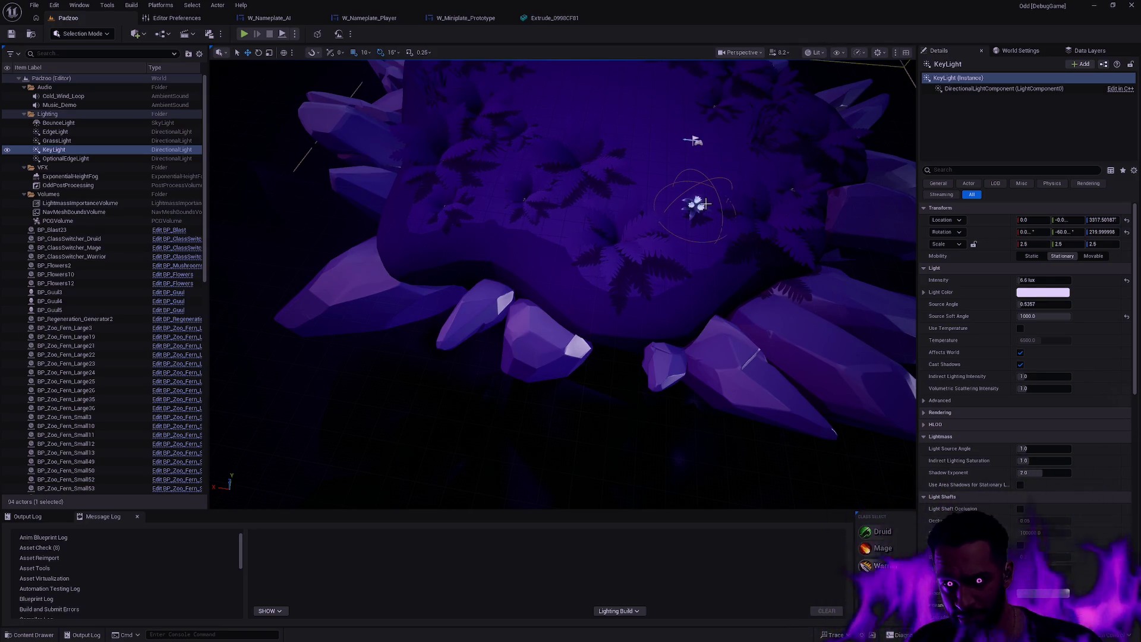
mouse_move(690, 248)
left_mouse_down()
mouse_move(654, 255)
mouse_move(701, 238)
mouse_move(684, 255)
left_mouse_up()
mouse_move(644, 221)
left_mouse_down()
mouse_move(548, 168)
mouse_move(516, 265)
left_mouse_up()
left_click_drag(689, 248, 690, 248)
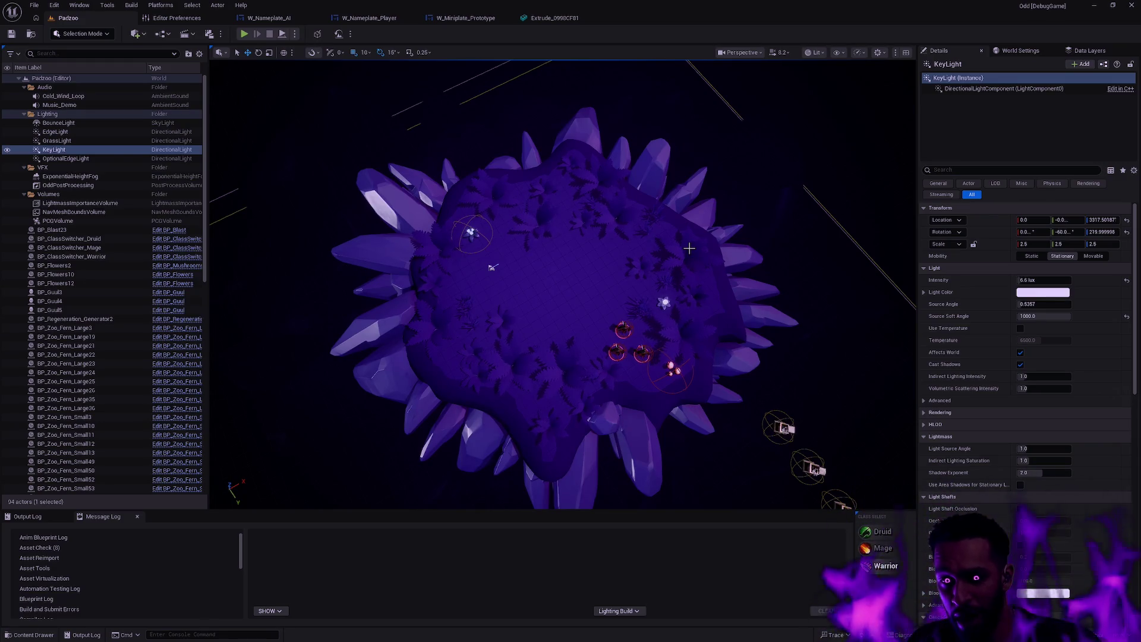
key("F11")
left_click_drag(690, 249, 690, 248)
left_click_drag(752, 334, 752, 334)
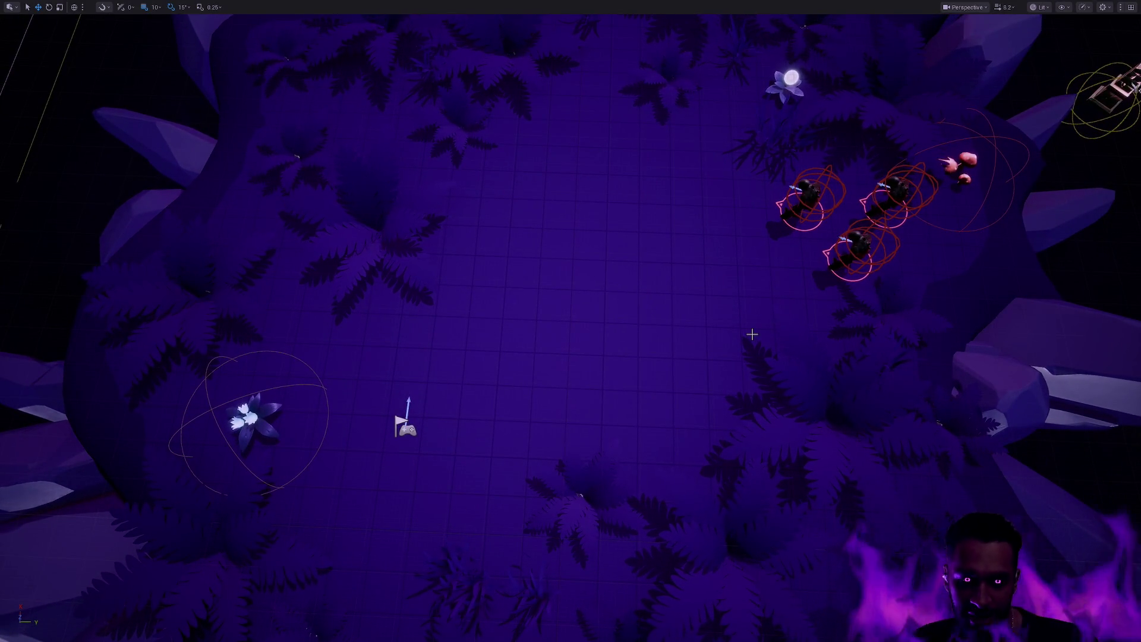
Turn on Game View with G and zoom out to frame the whole island.
key("g")
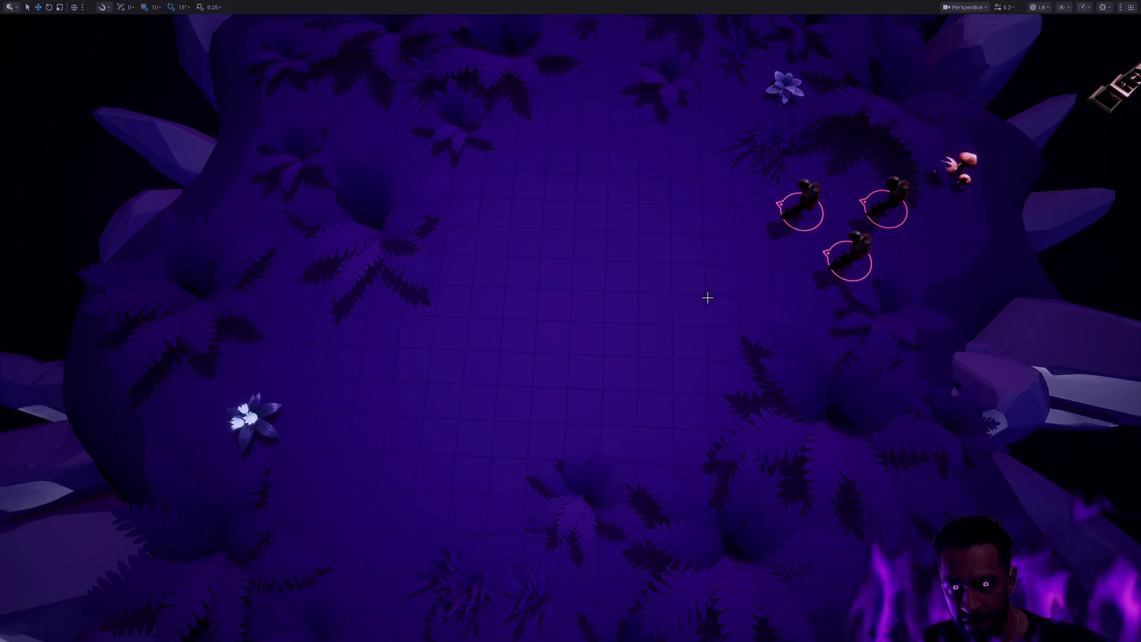
scroll(738, 213, "down", 2)
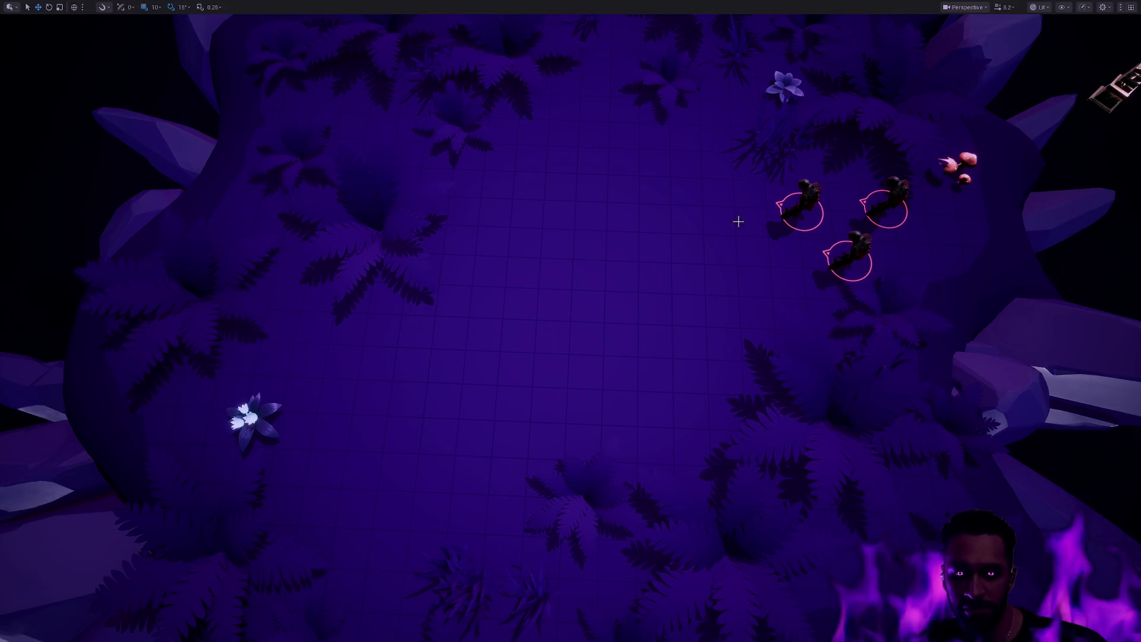
mouse_move(707, 321)
left_mouse_down()
mouse_move(666, 440)
mouse_move(600, 482)
mouse_move(511, 393)
left_mouse_up()
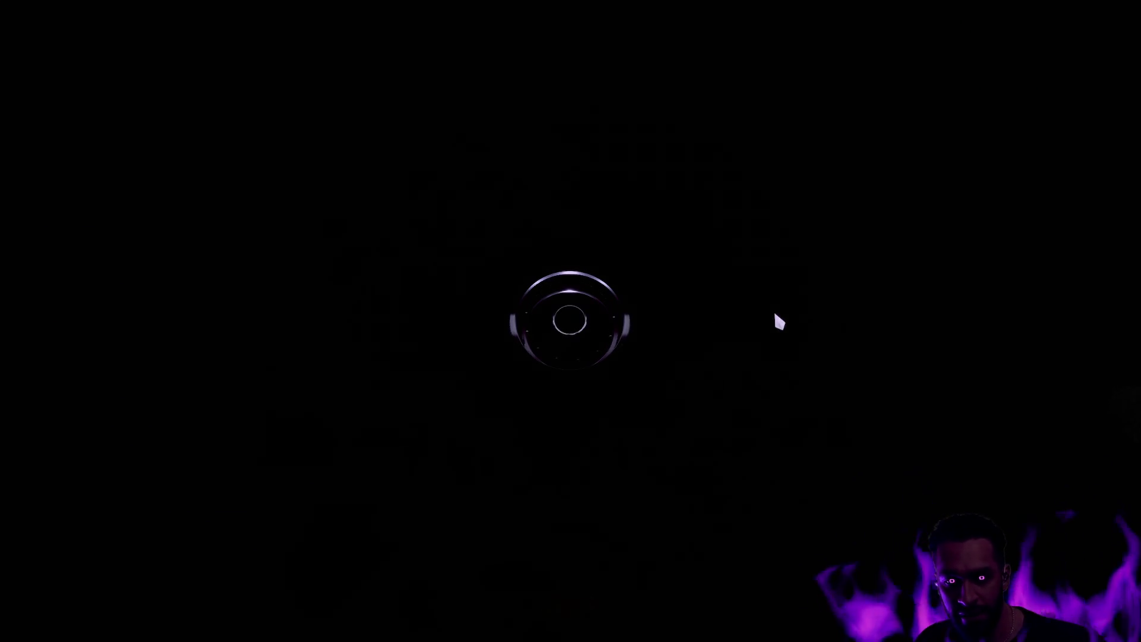
Walk the hero into the three-ghoul cluster until they aggro, then stop the play session.
right_click(553, 343)
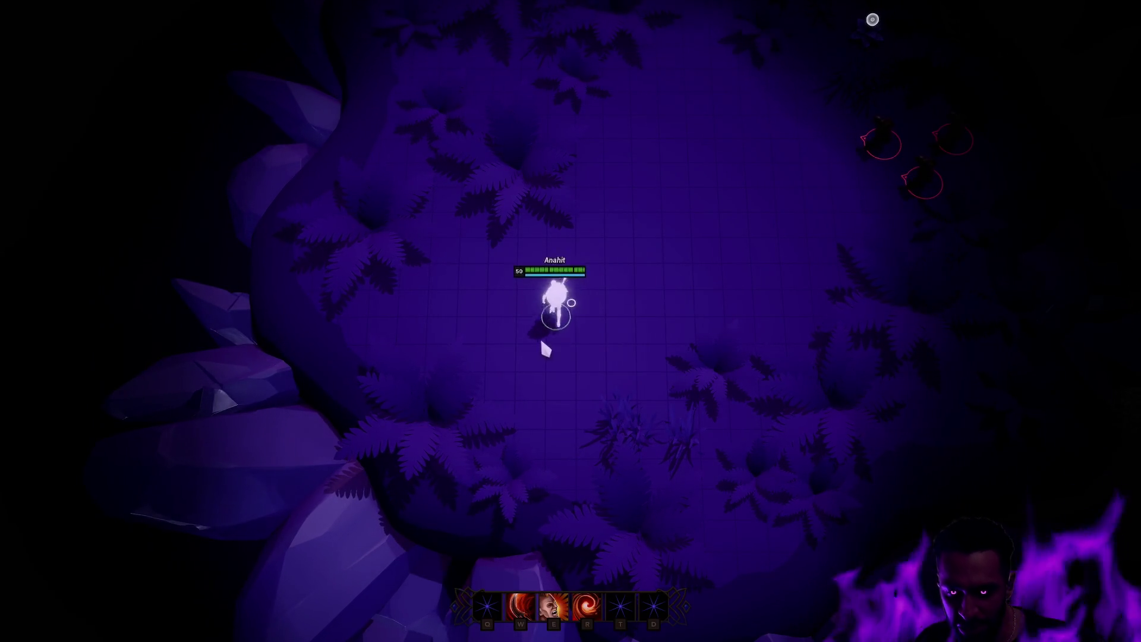
right_click(582, 330)
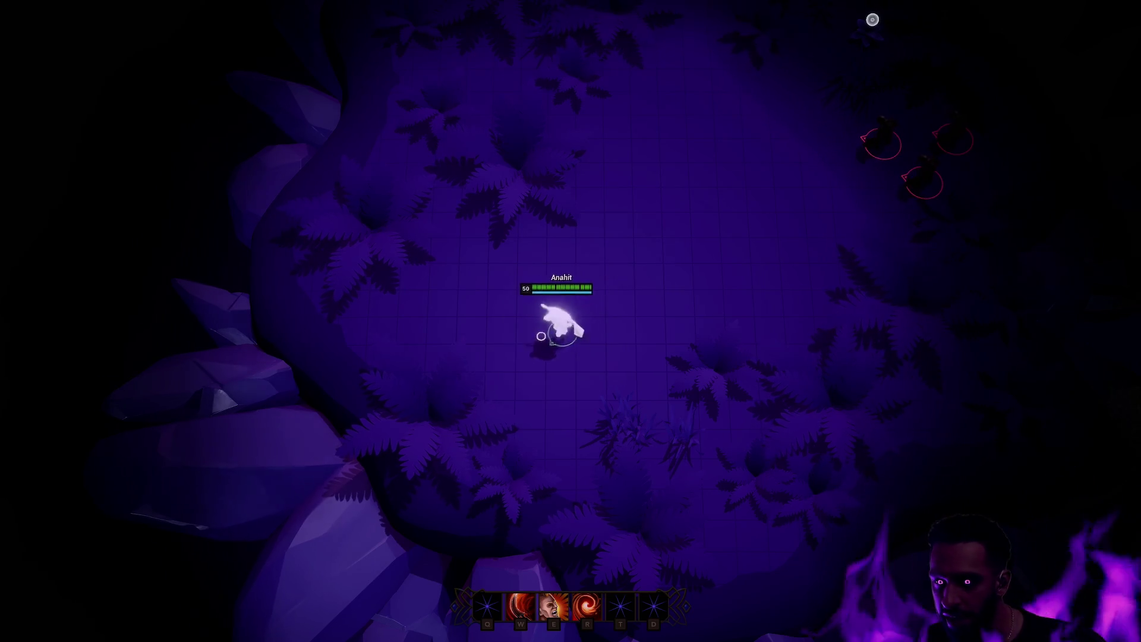
right_click(652, 321)
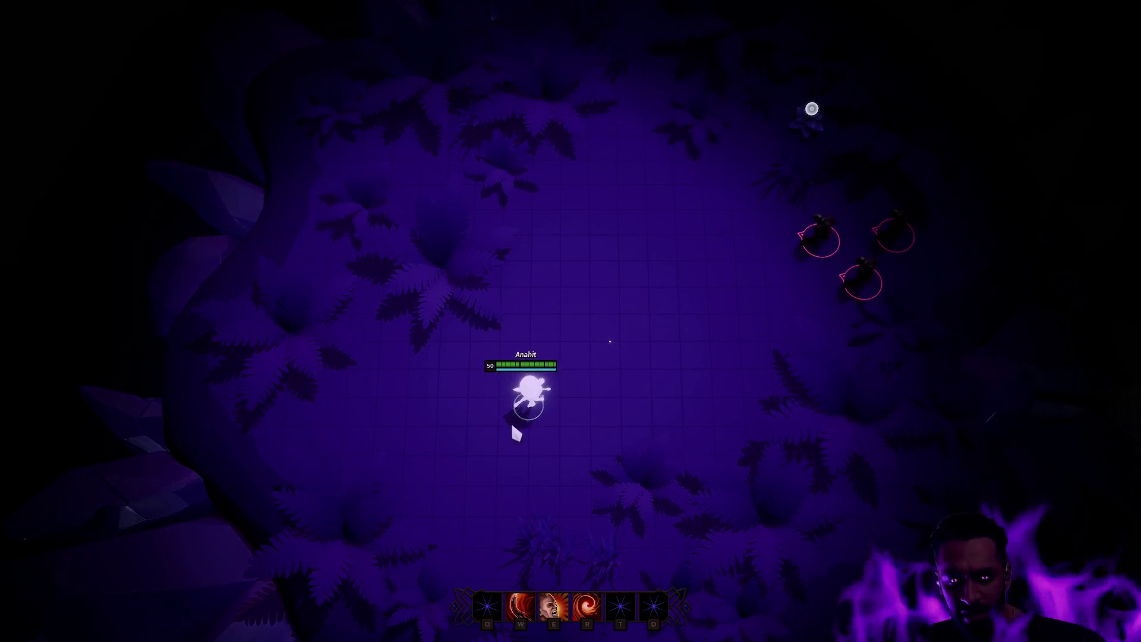
right_click(497, 420)
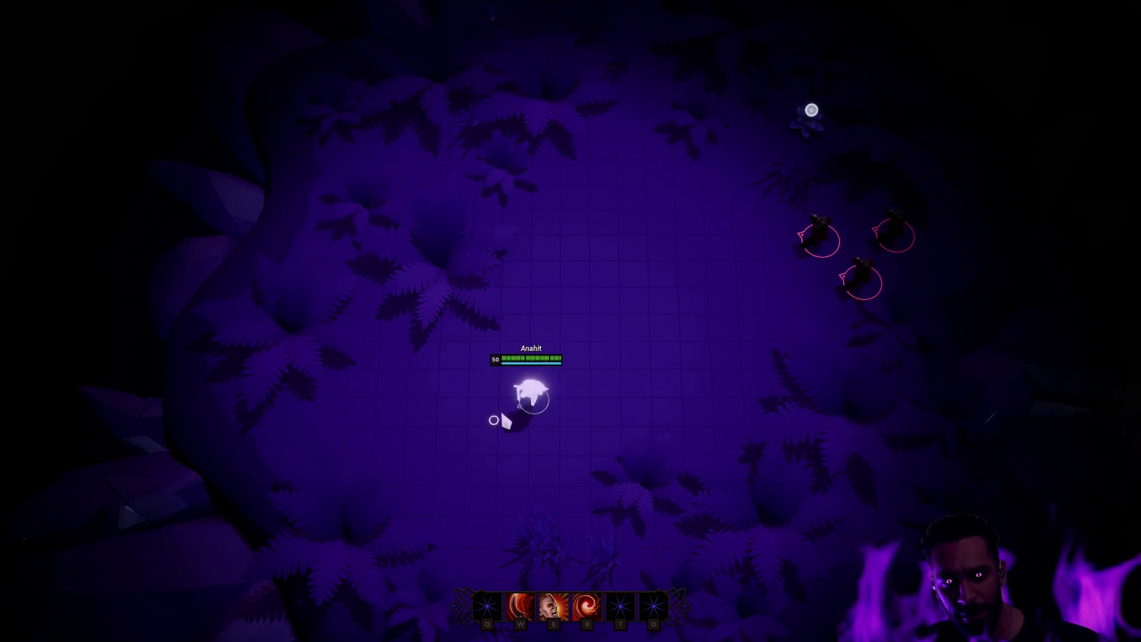
right_click(448, 344)
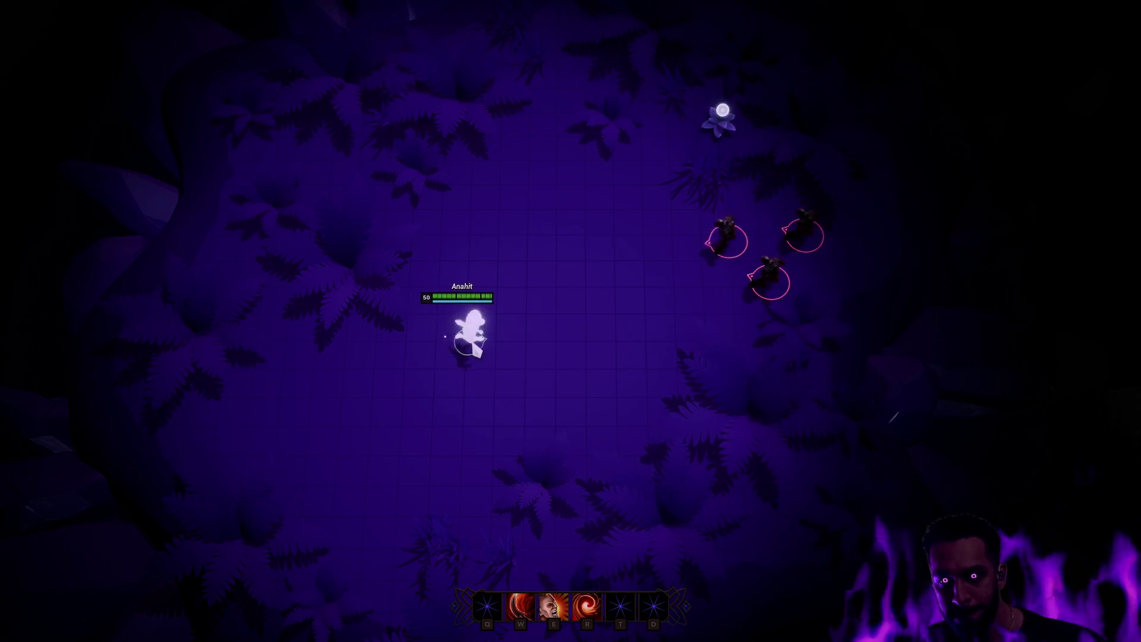
right_click(579, 262)
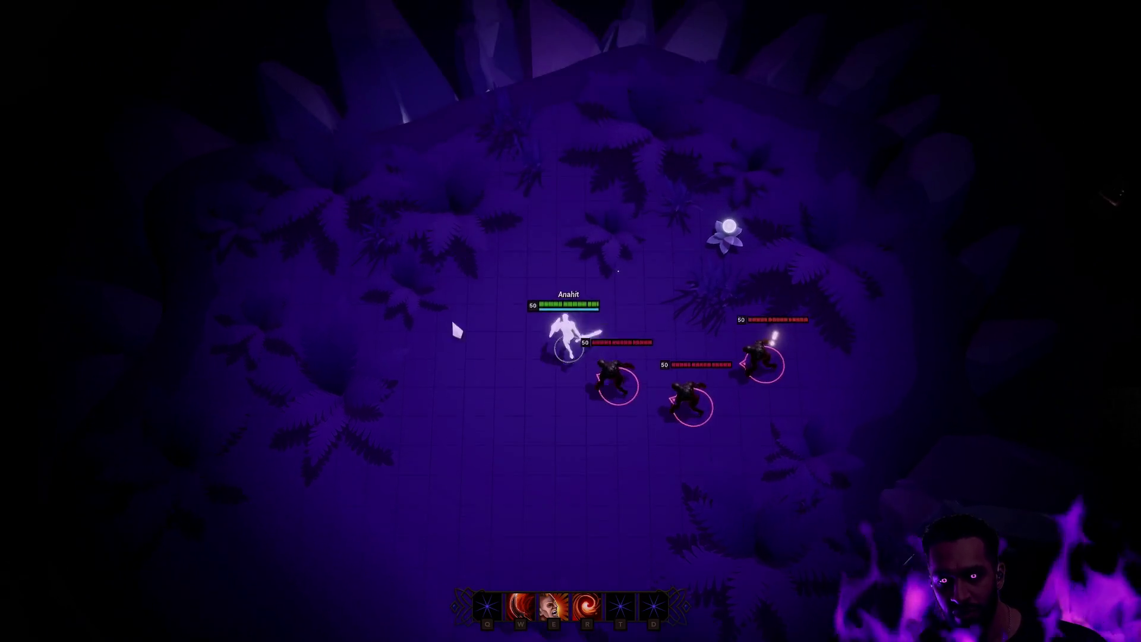
right_click(453, 326)
right_click(458, 451)
key("Escape")
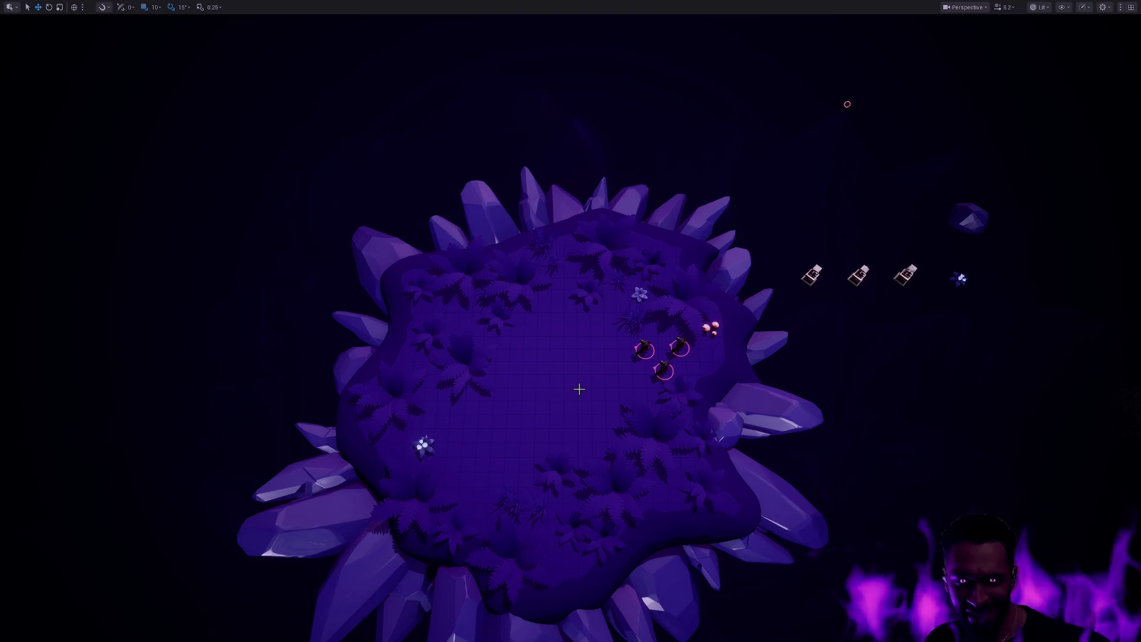
Fly the camera closer and orbit to an oblique view of the crystal island.
mouse_move(579, 389)
left_mouse_down()
mouse_move(580, 362)
mouse_move(580, 386)
mouse_move(603, 386)
mouse_move(595, 404)
mouse_move(607, 404)
mouse_move(548, 406)
mouse_move(597, 423)
mouse_move(645, 410)
mouse_move(602, 429)
left_mouse_up()
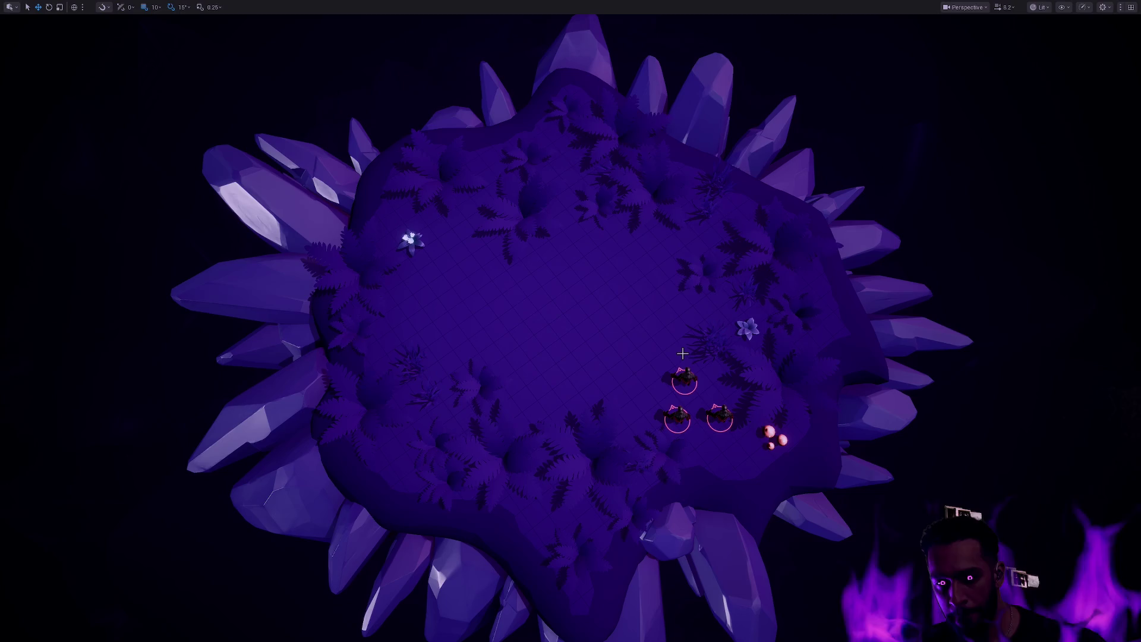
left_click_drag(659, 380, 511, 327)
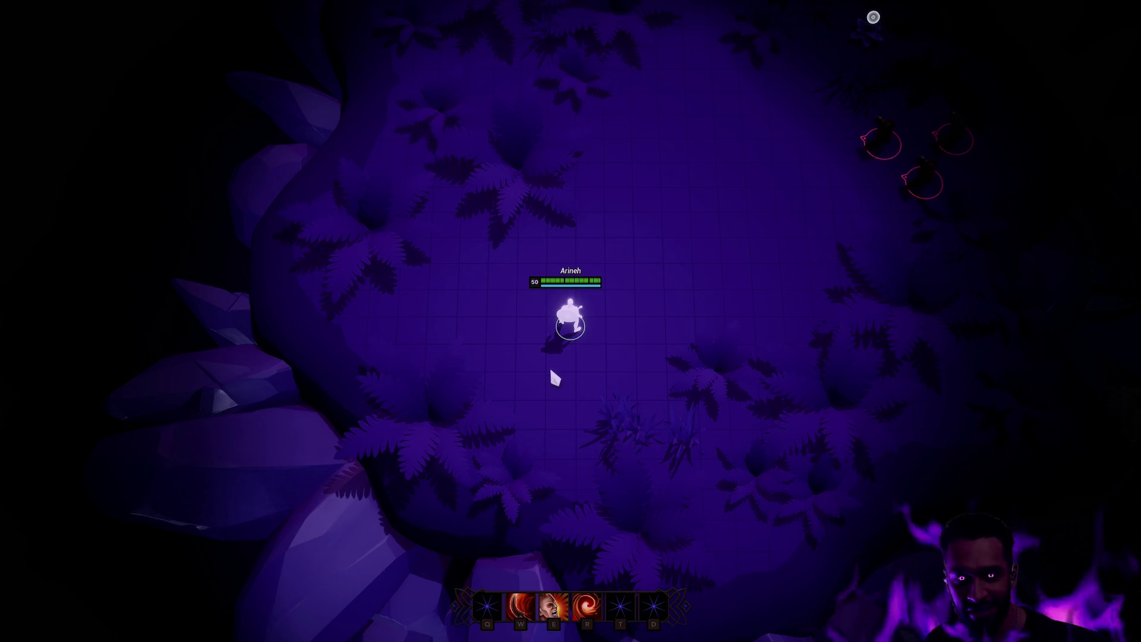
Walk the hero up to the three ghouls, then end play with Esc.
mouse_move(543, 3)
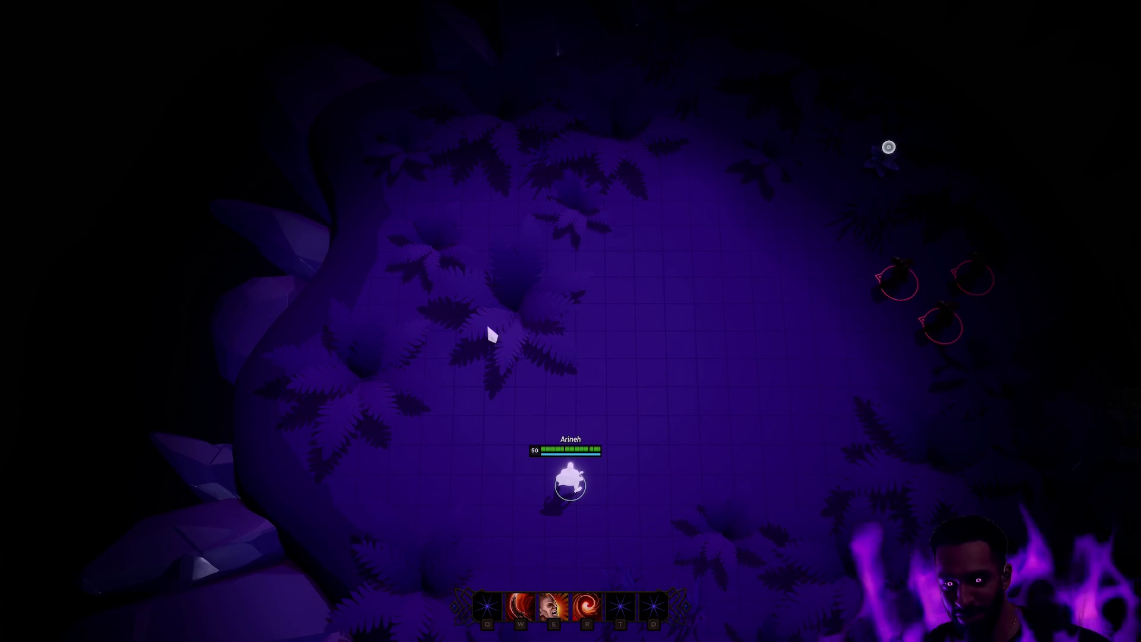
right_click(491, 335)
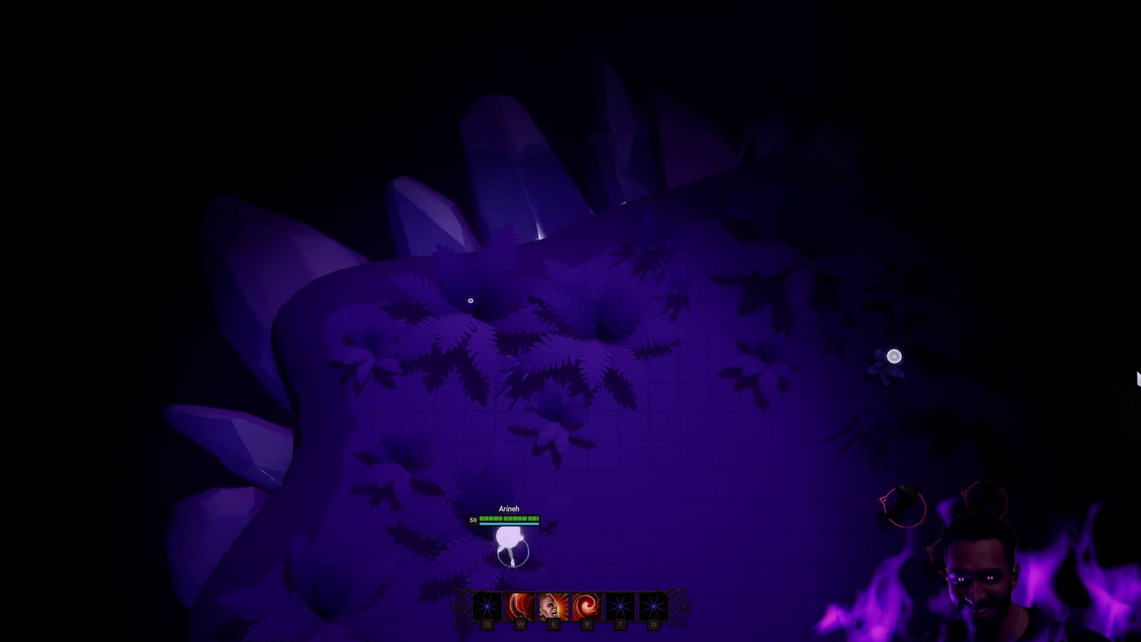
right_click(652, 221)
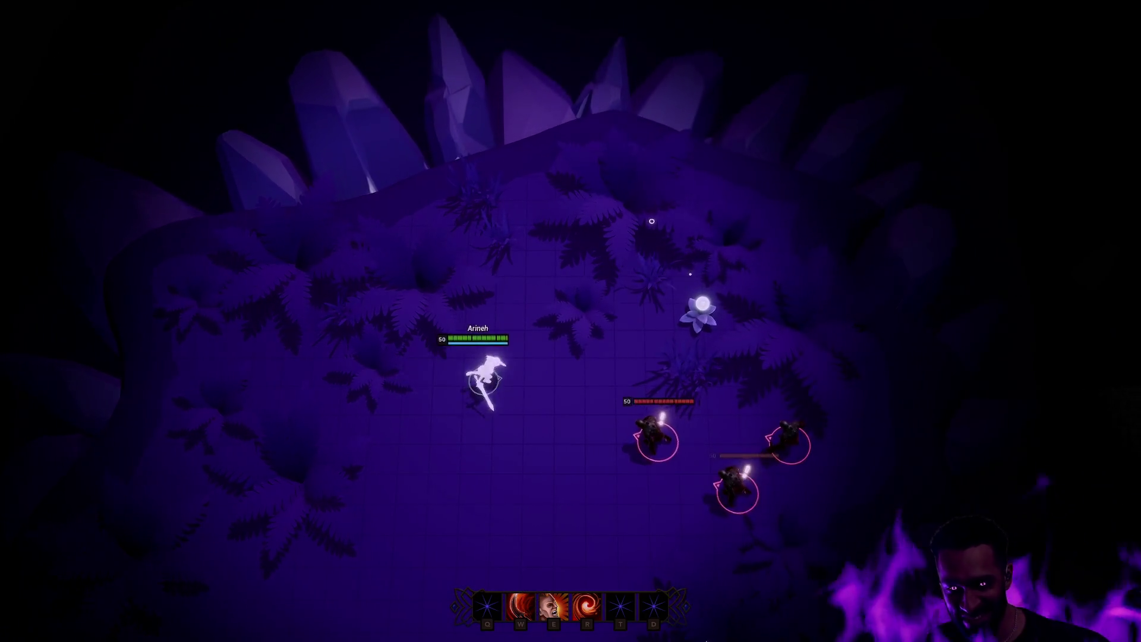
right_click(542, 430)
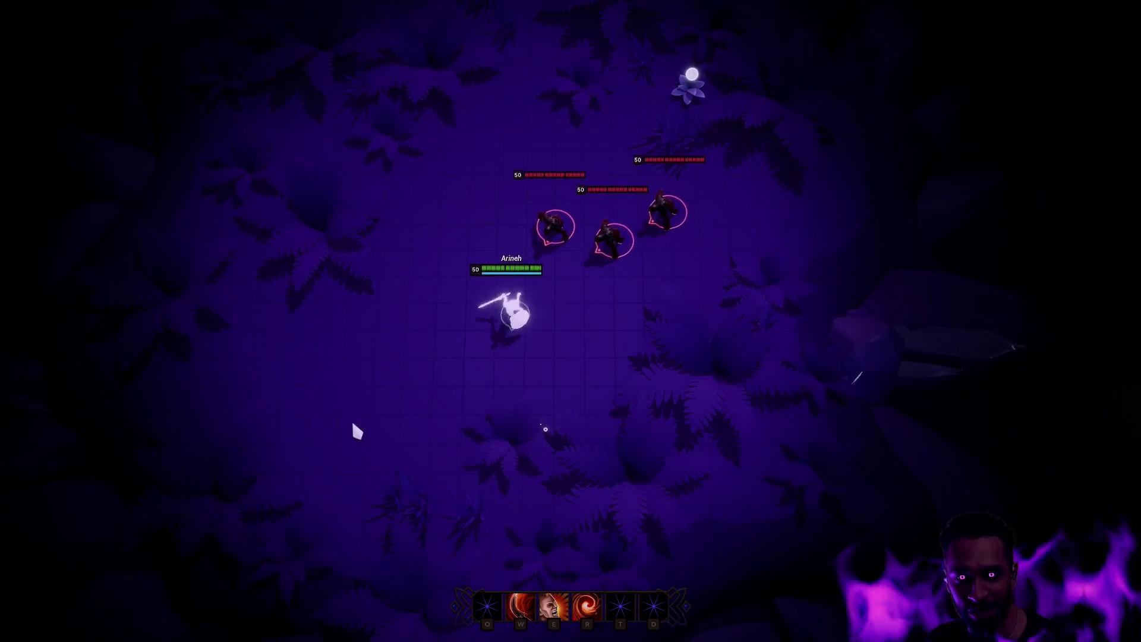
right_click(410, 397)
key("Escape")
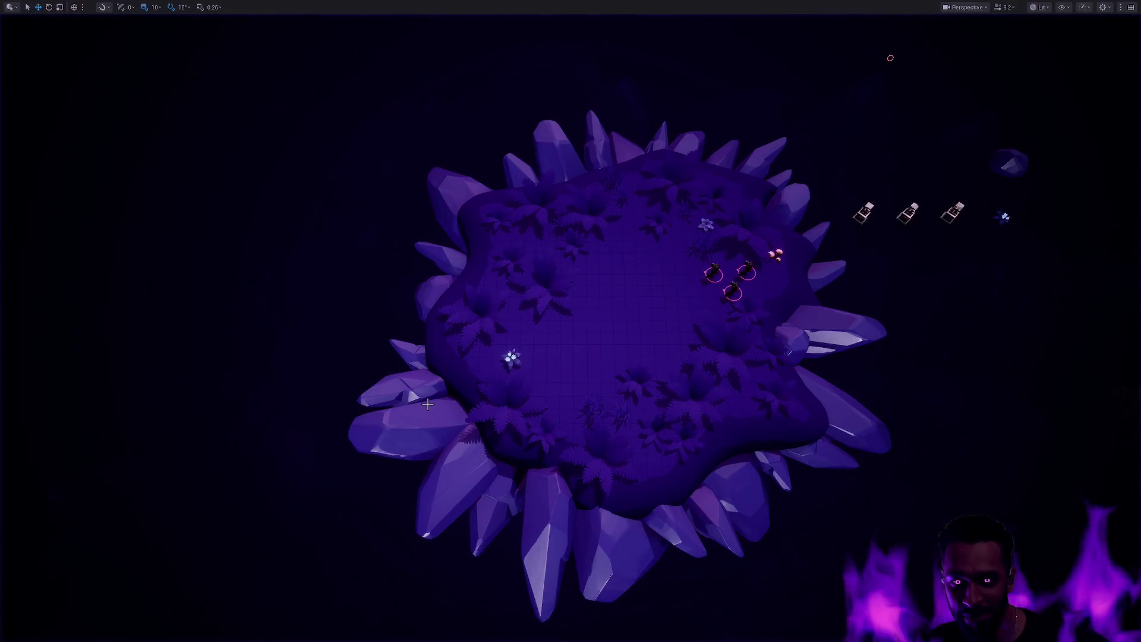
Zoom the viewport over the island and start a new session with Alt+P.
scroll(609, 268, "up", 5)
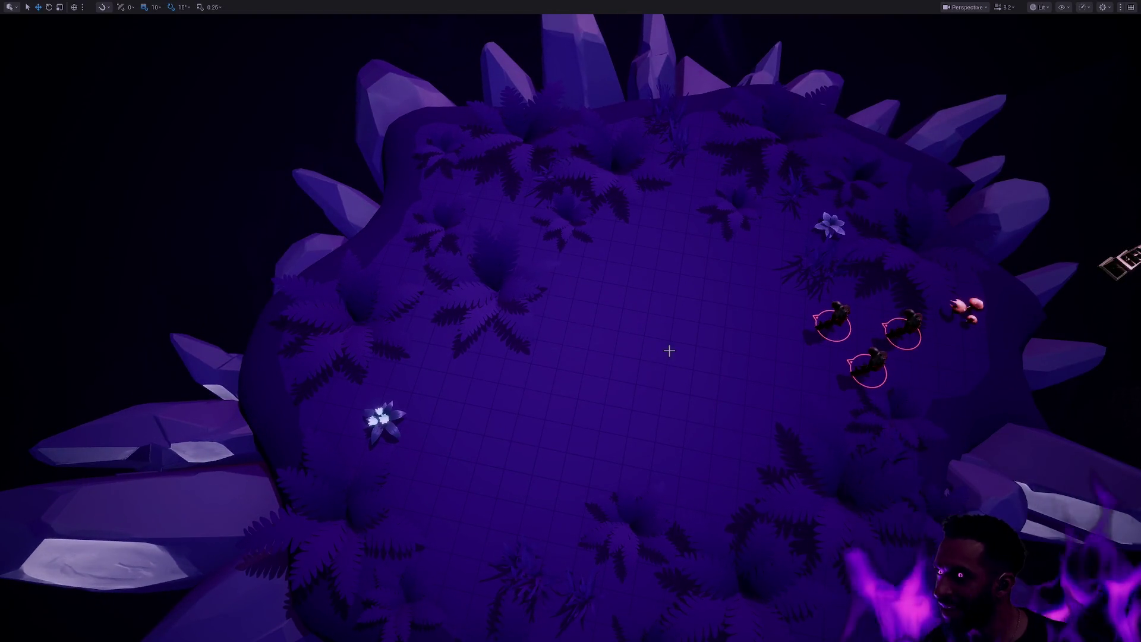
scroll(690, 387, "down", 3)
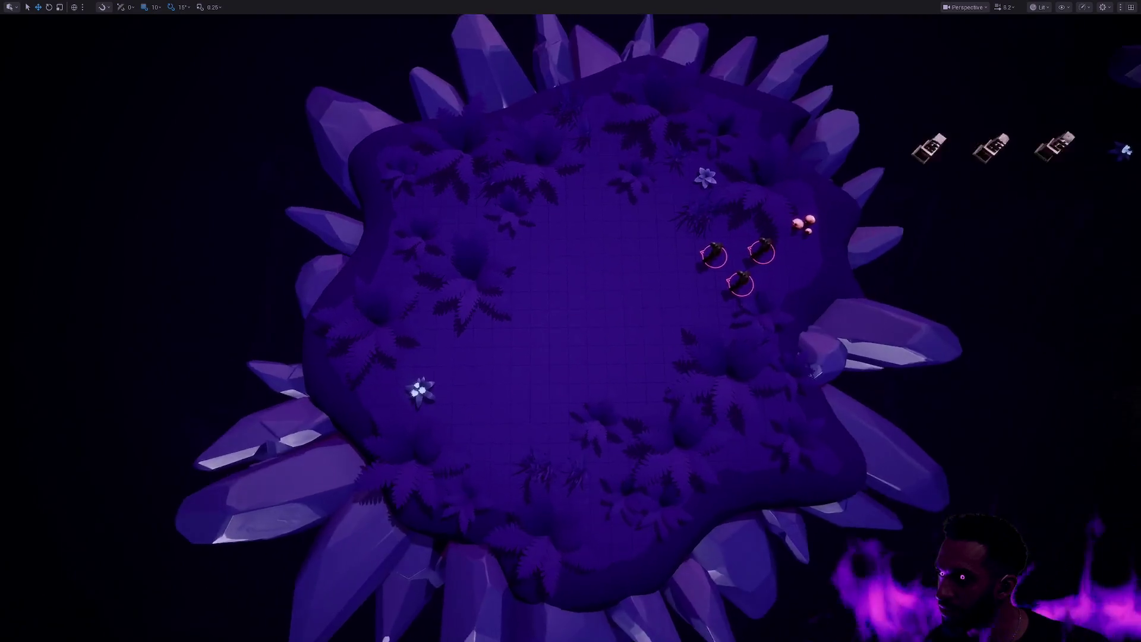
key("alt+p")
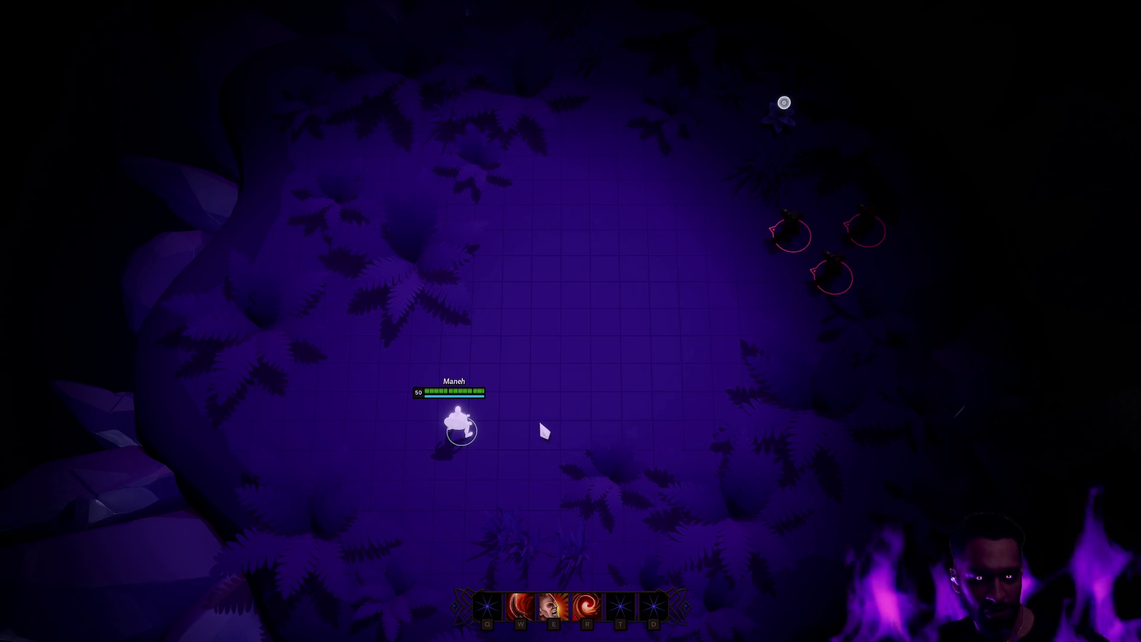
Walk the hero toward the ghouls to aggro them, then end play with Esc.
right_click(575, 397)
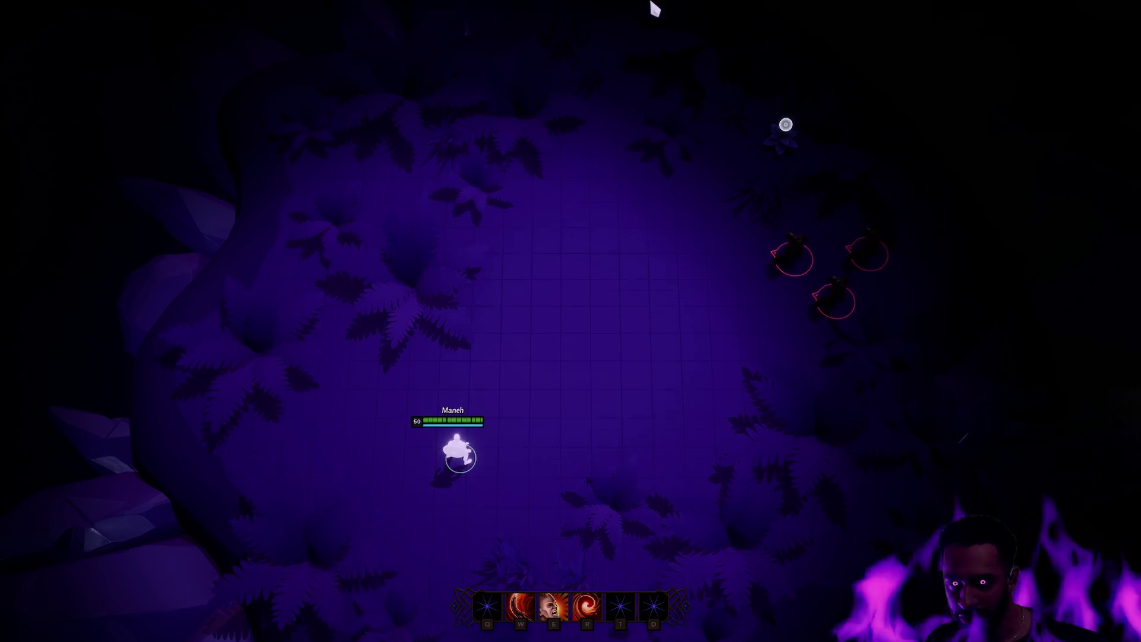
right_click(459, 273)
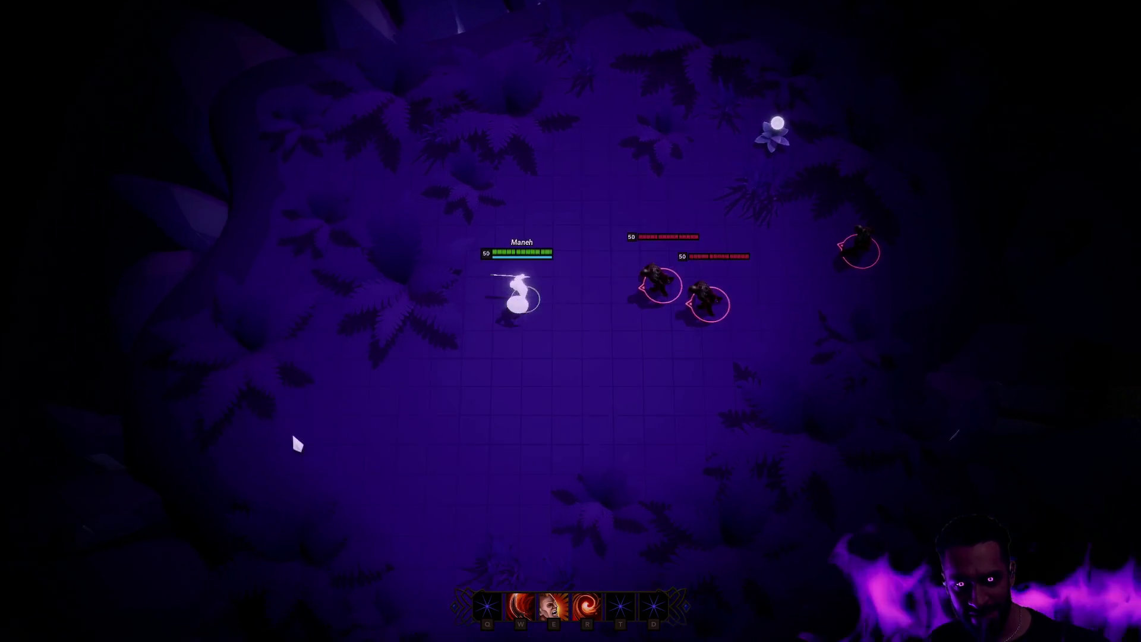
key("Escape")
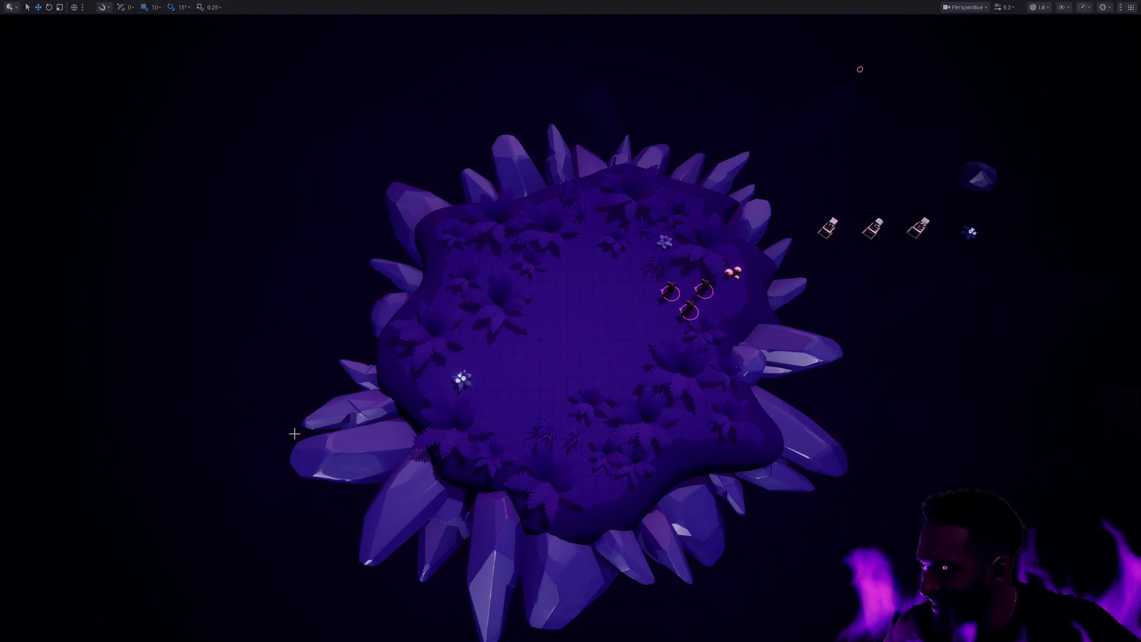
Shift a crystal on the island's left edge up and to the right.
left_click_drag(294, 434, 405, 392)
left_click(575, 418)
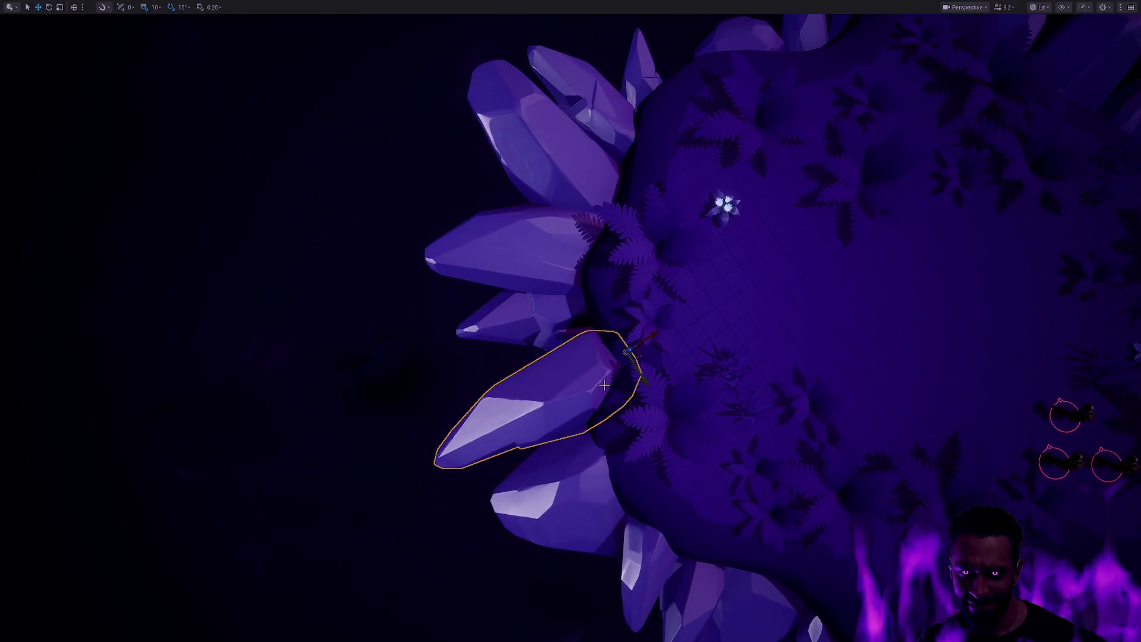
mouse_move(632, 355)
left_mouse_down()
mouse_move(715, 314)
mouse_move(684, 380)
mouse_move(677, 451)
left_mouse_up()
Rotate the bottom crystal 15 degrees, then return to the move tool.
left_click(543, 432)
key("e")
mouse_move(542, 433)
left_mouse_down()
mouse_move(523, 375)
mouse_move(539, 390)
left_mouse_up()
key("w")
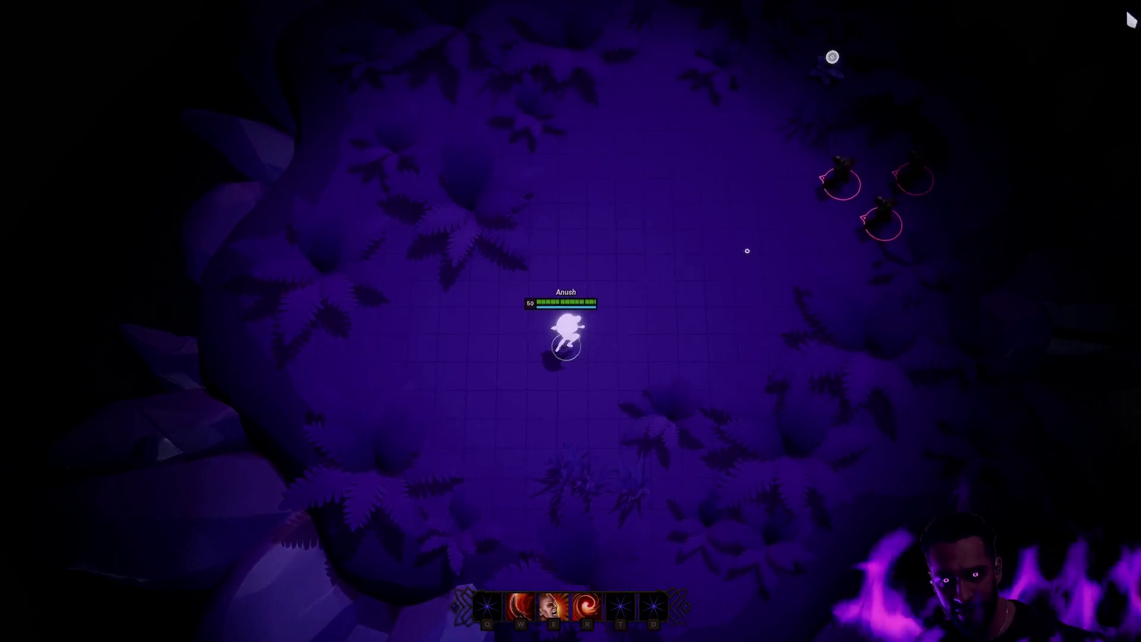
Kite the three ghouls around the clearing, hitting them with the E, R and W abilities.
right_click(759, 291)
right_click(579, 143)
right_click(349, 243)
right_click(537, 362)
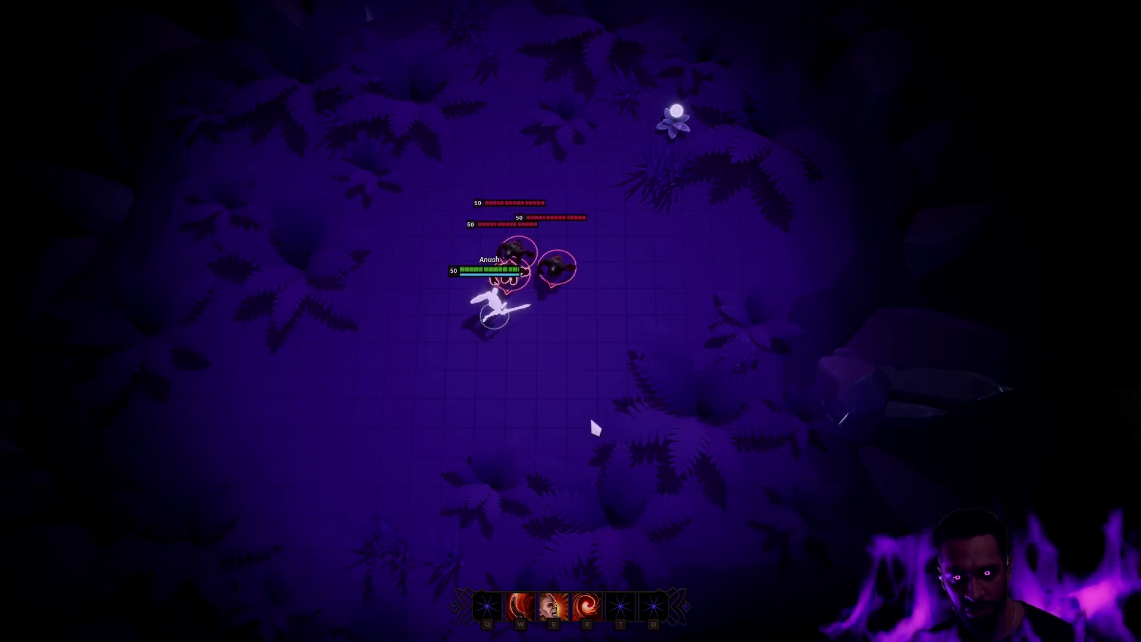
right_click(288, 459)
key("e")
right_click(159, 300)
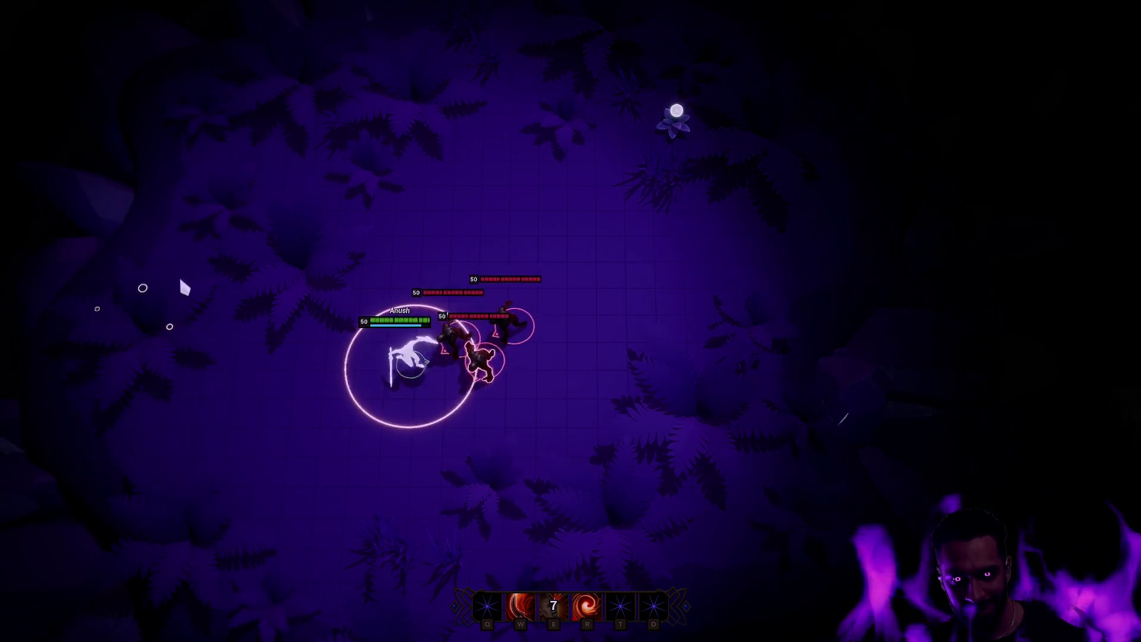
key("r")
right_click(415, 198)
key("w")
right_click(573, 204)
right_click(624, 244)
right_click(608, 293)
right_click(570, 234)
right_click(619, 301)
Re-engage the ghoul pack with another E, R, W combo, then end the play session.
right_click(573, 222)
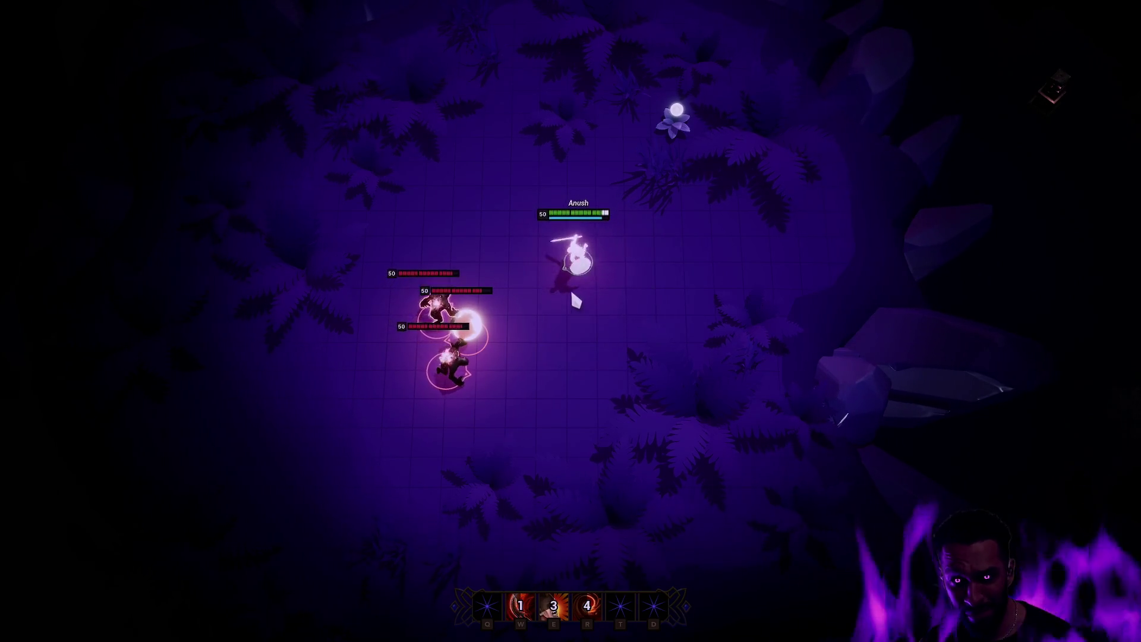
right_click(601, 333)
right_click(609, 298)
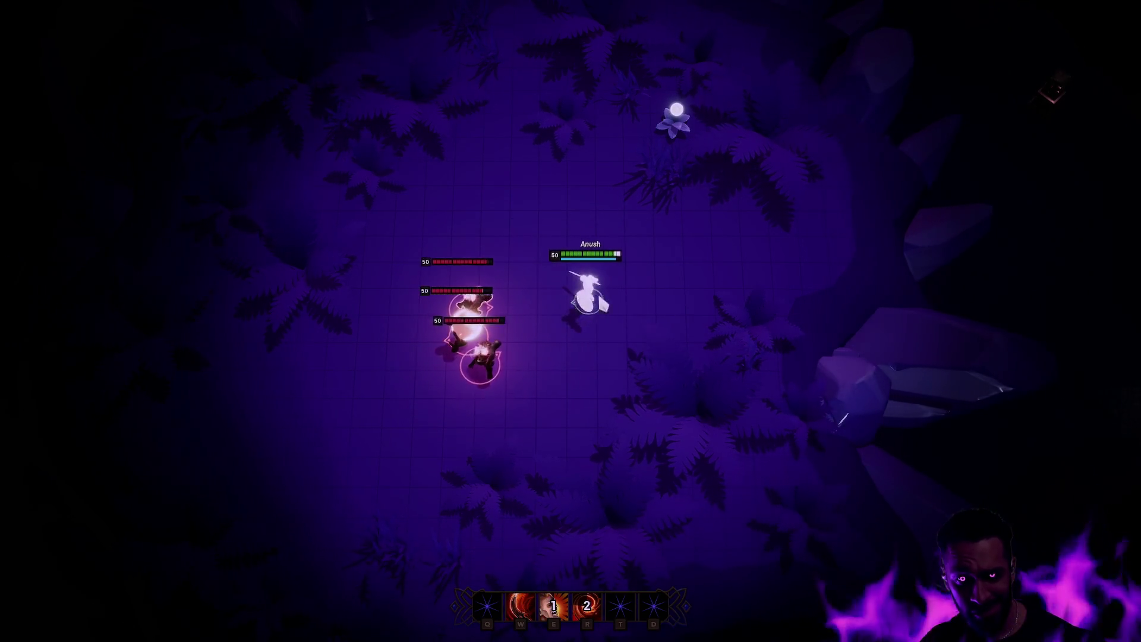
right_click(633, 333)
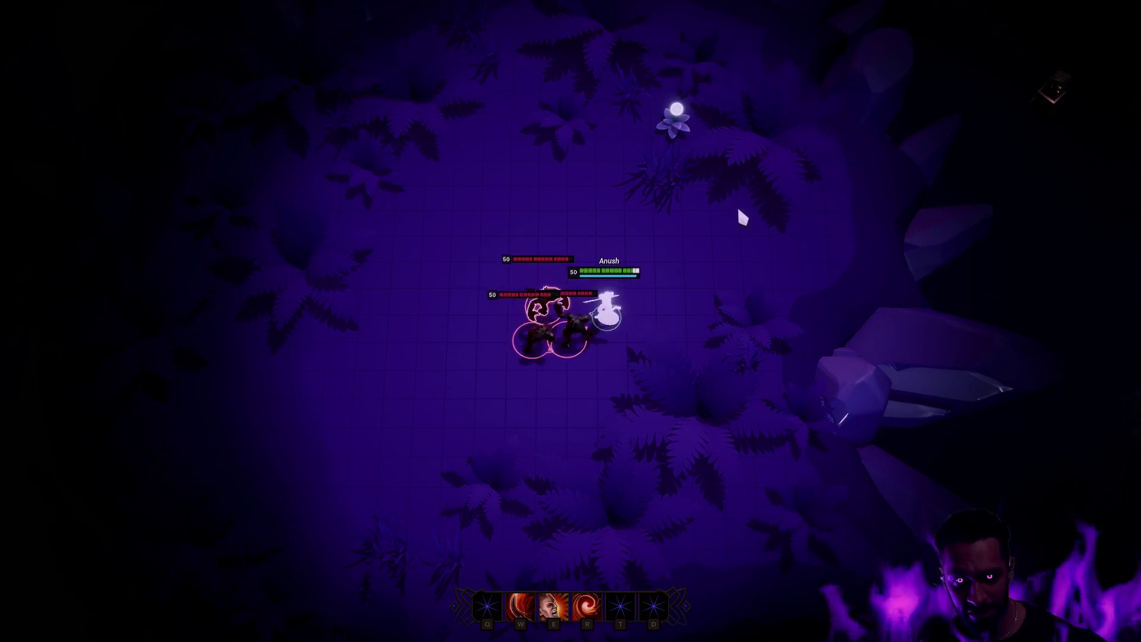
right_click(739, 291)
key("e")
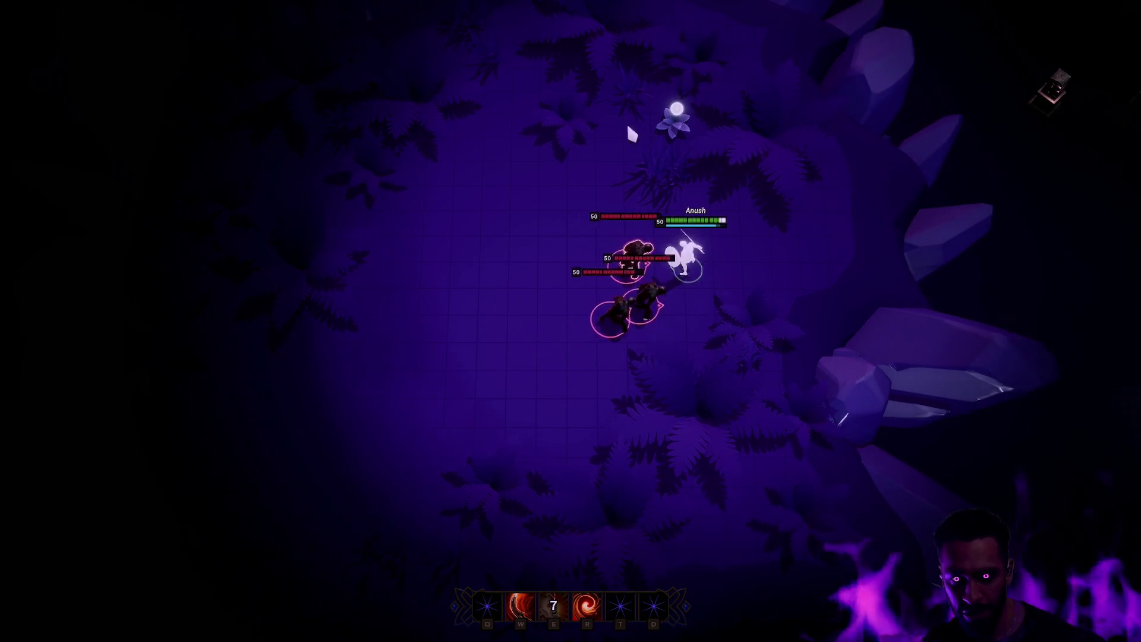
right_click(438, 237)
key("r")
key("w")
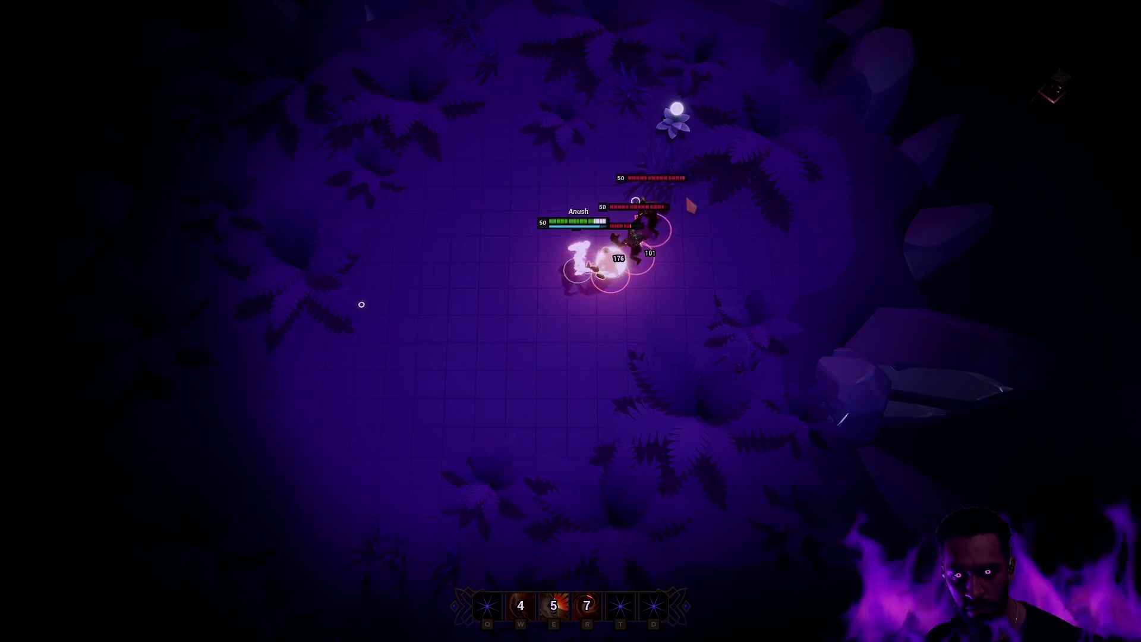
right_click(517, 341)
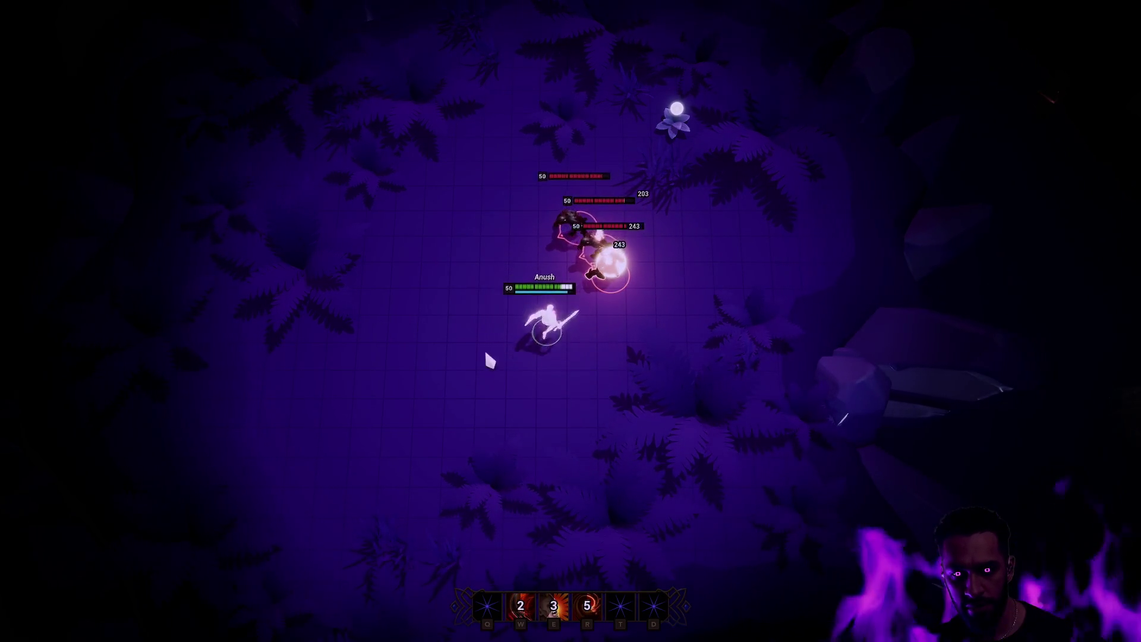
right_click(473, 277)
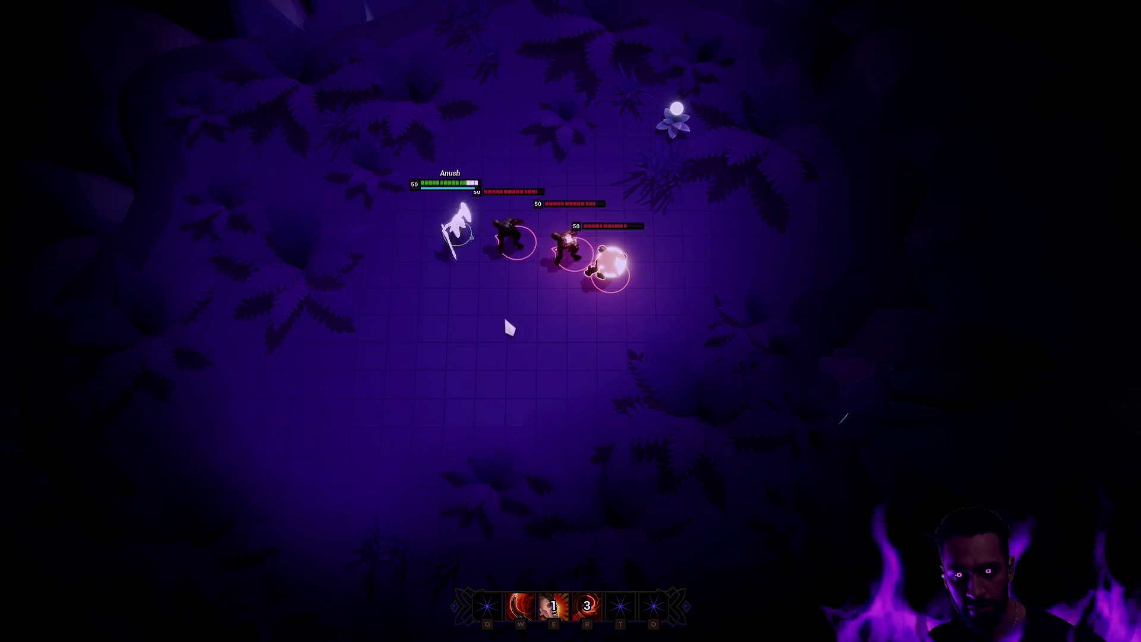
right_click(411, 384)
key("Escape")
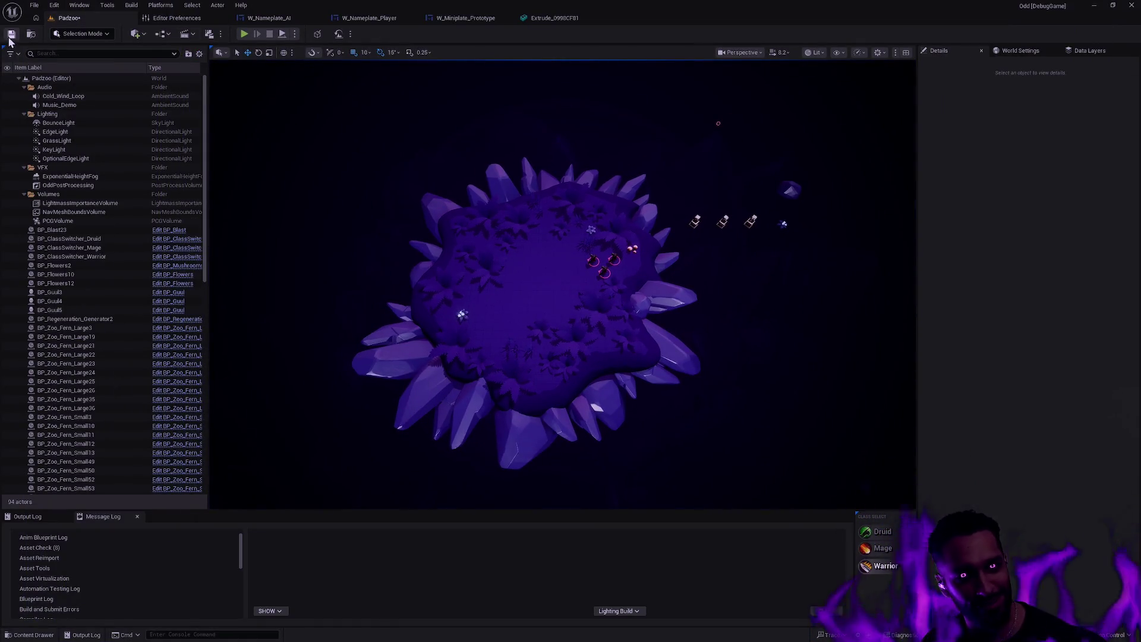
Save the level, then Save As under the name Proteus.
key("ctrl+s")
scroll(719, 324, "down", 2)
scroll(718, 323, "up", 5)
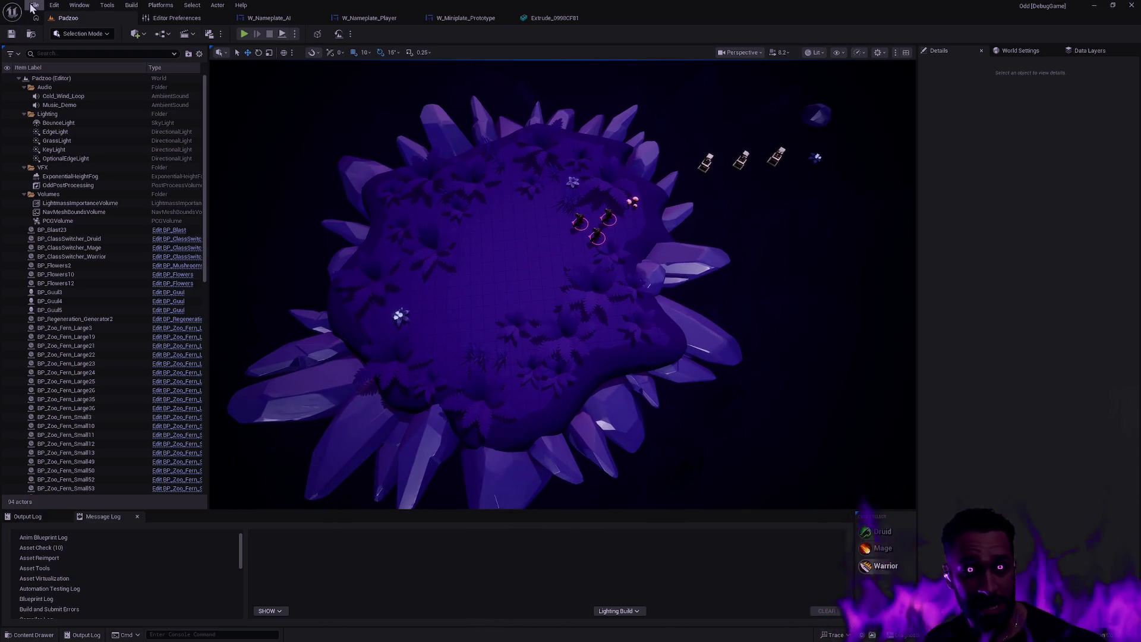
left_click(34, 6)
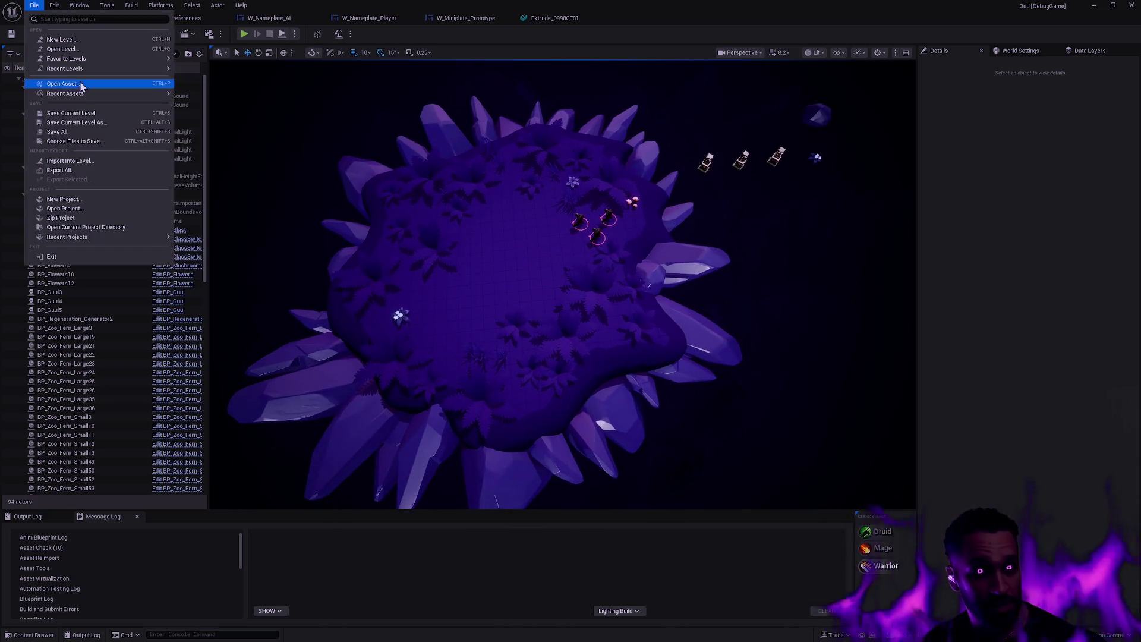
left_click(102, 123)
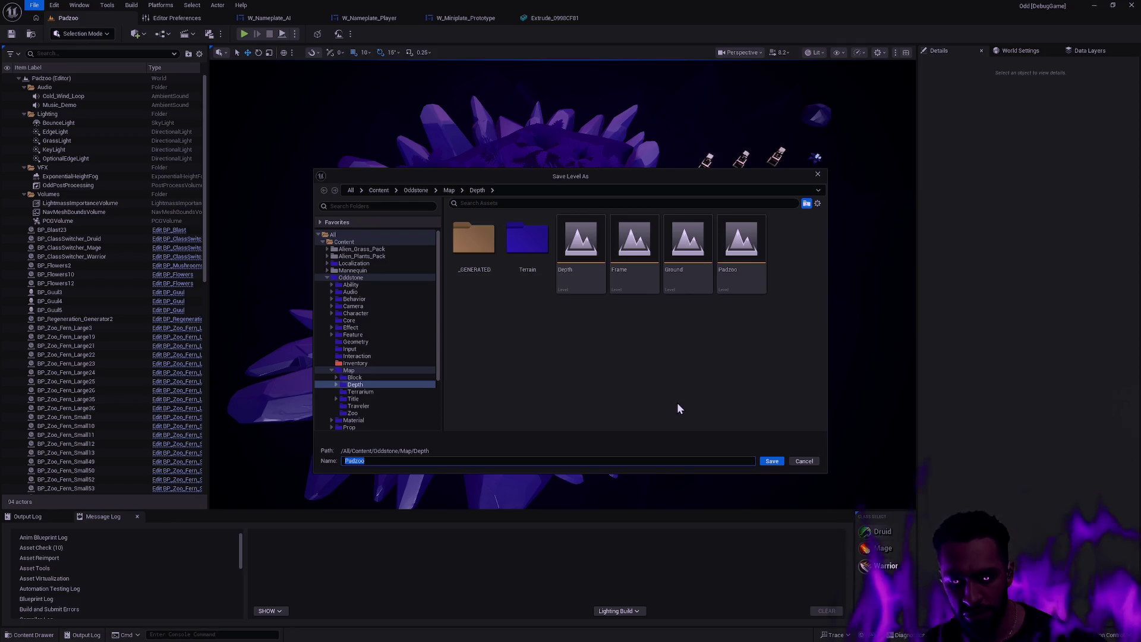
key("Return")
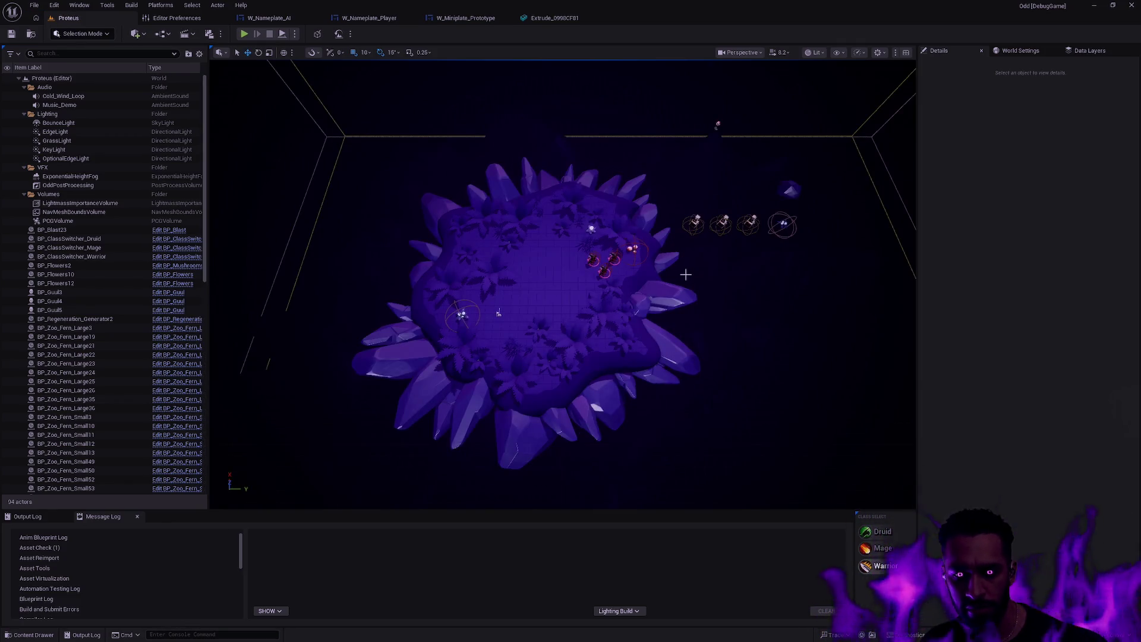
Clear the selection, deselect the Padzoo asset in the Content Drawer, and close Unreal Editor.
right_click(778, 255)
left_click(746, 273)
mouse_move(747, 273)
left_mouse_down()
mouse_move(747, 333)
mouse_move(746, 226)
mouse_move(747, 267)
left_mouse_up()
key("ctrl+space")
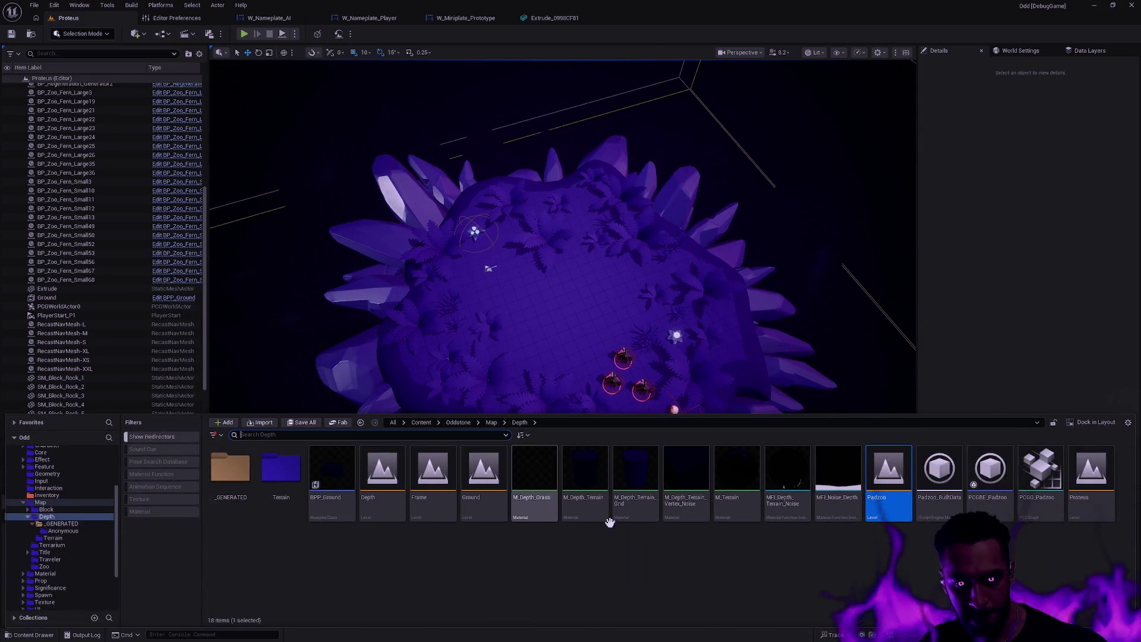
left_click(880, 505, "ctrl")
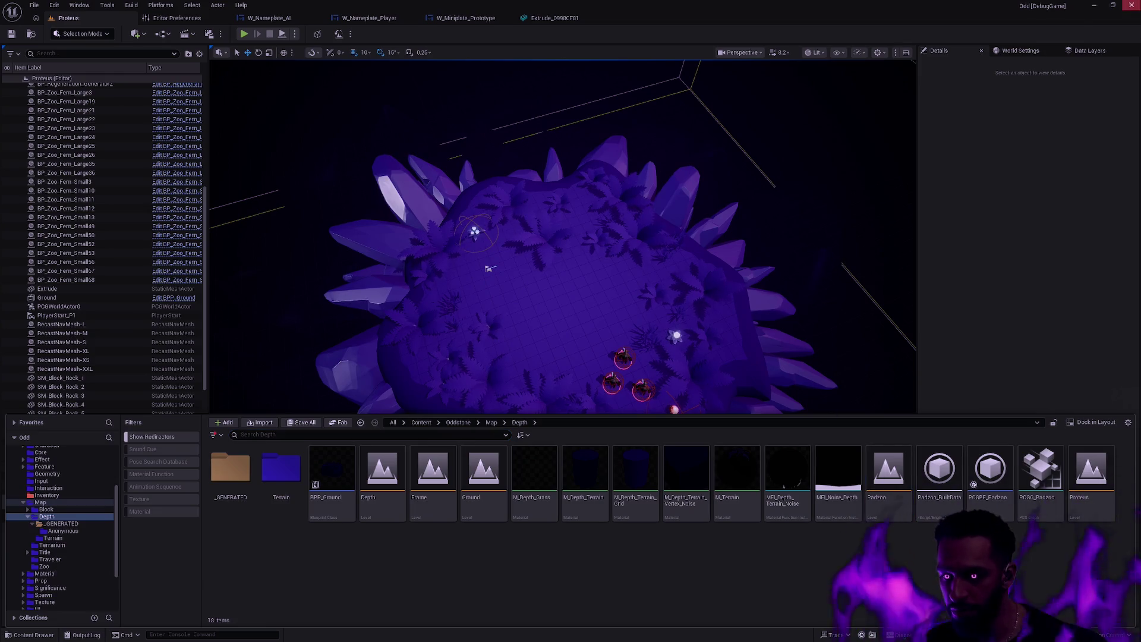
left_click(1132, 6)
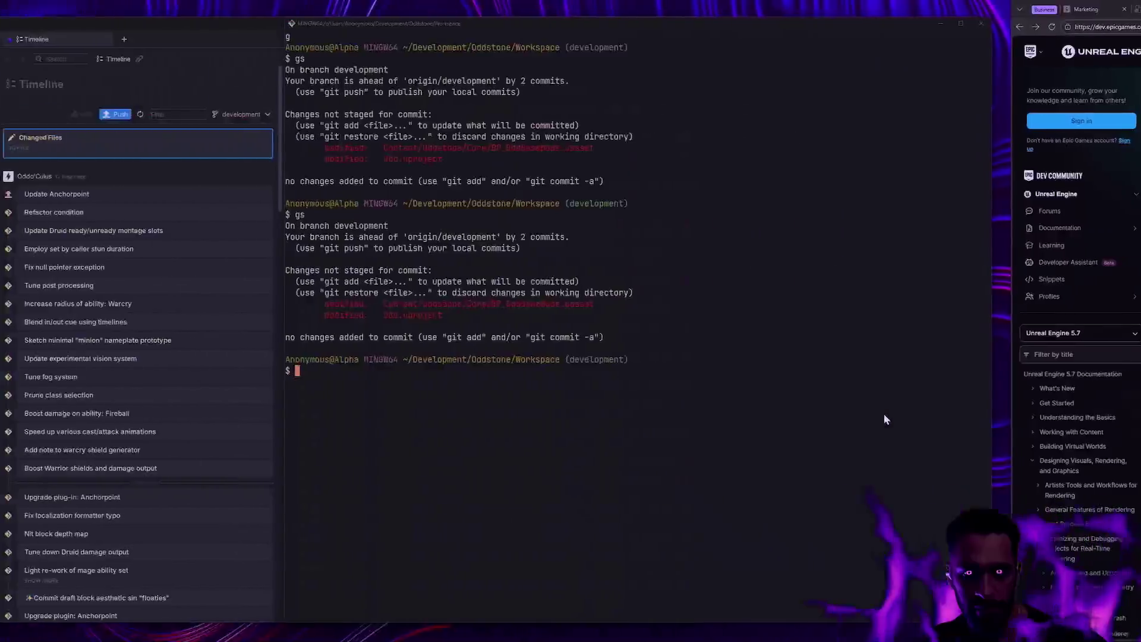
Check status with gs and restore Content/Oddstone/Map/Depth/Padzoo.umap via git restore.
type("gs")
key("Return")
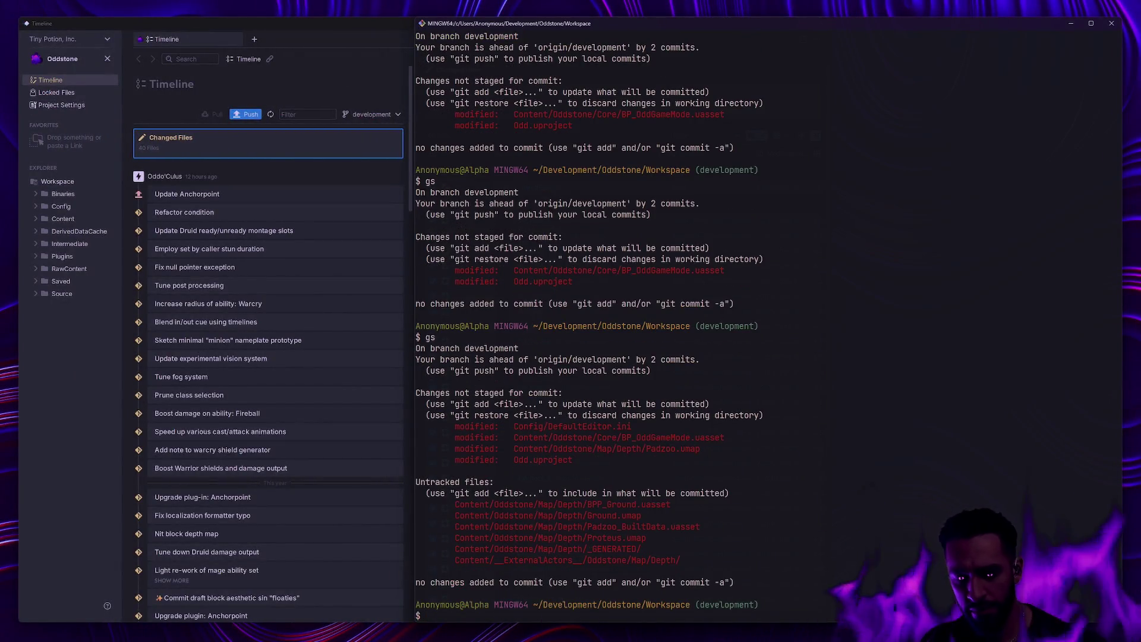
type("gity re")
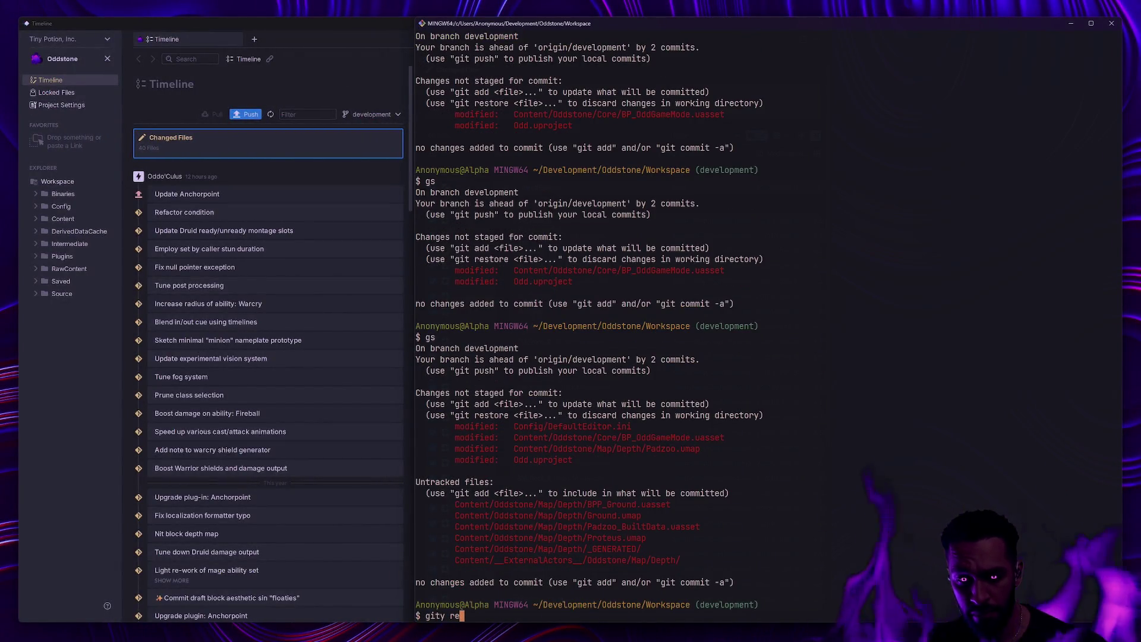
key("BackSpace")
key("BackSpace")
key("BackSpace")
key("BackSpace")
type(" restore Content/")
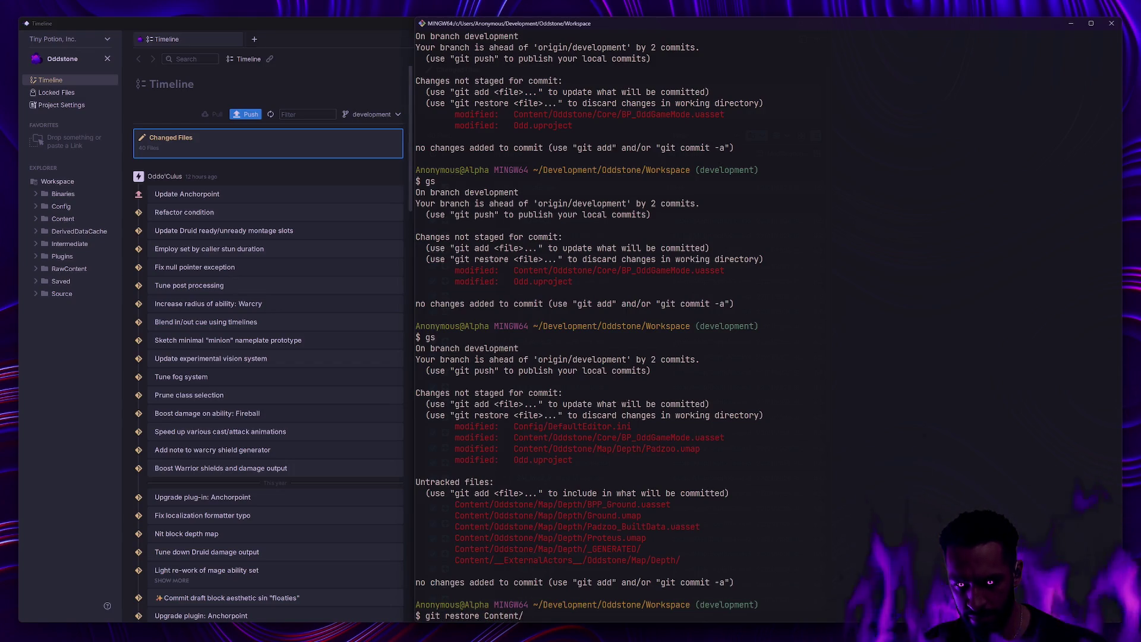
type("Oddstone/Map/Depth/Padz")
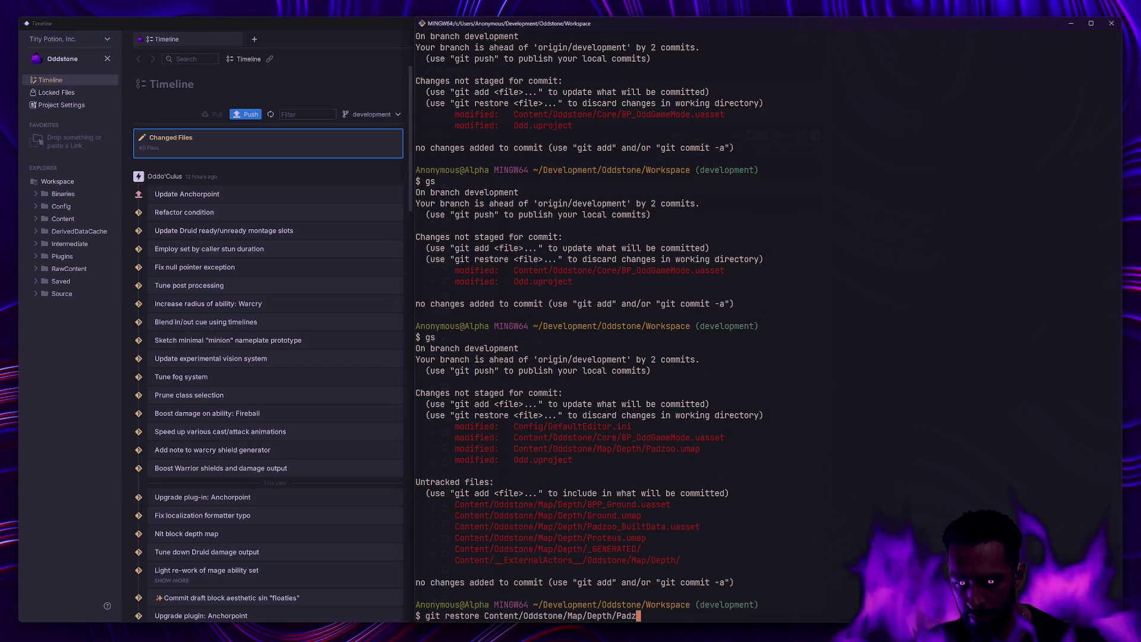
type("oo_BuildData.uasse")
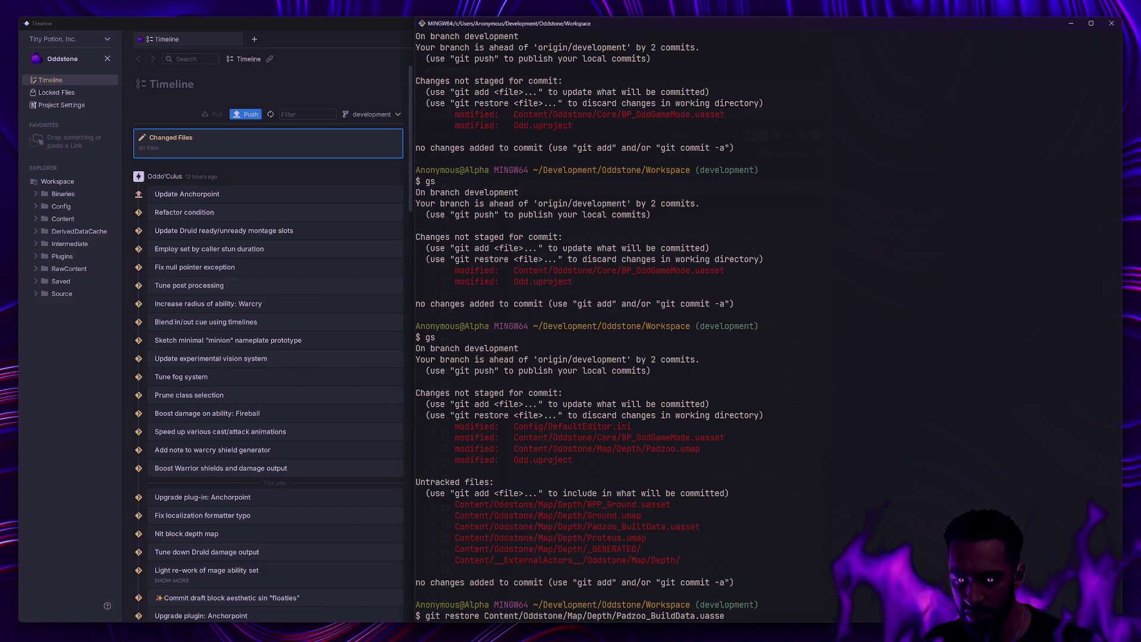
key("BackSpace")
key("BackSpace")
key("BackSpace")
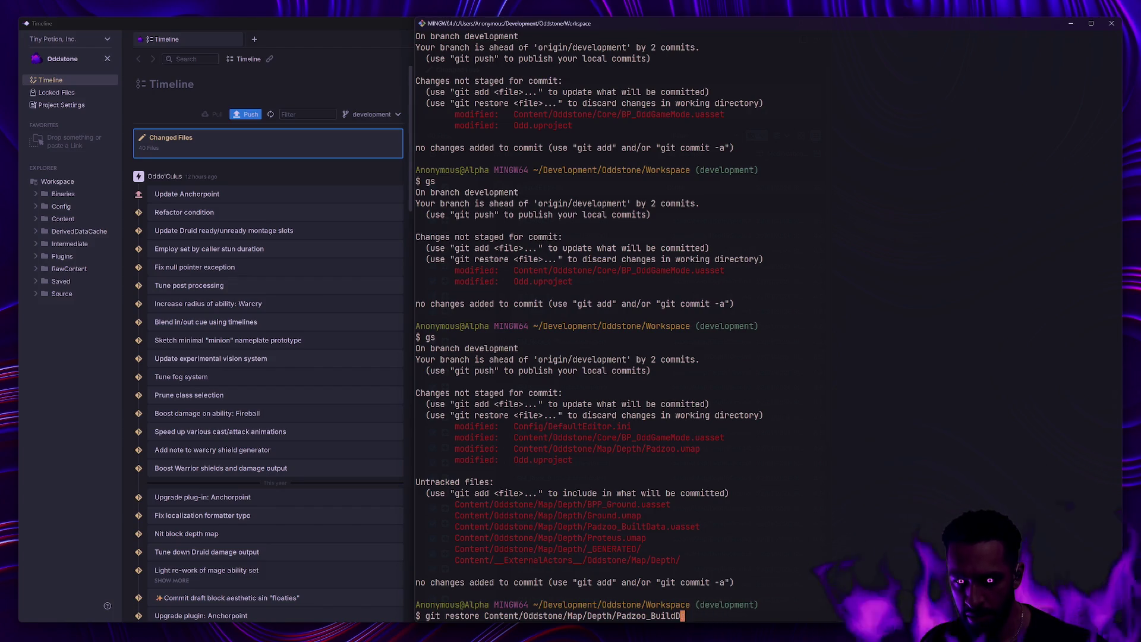
type(".umap")
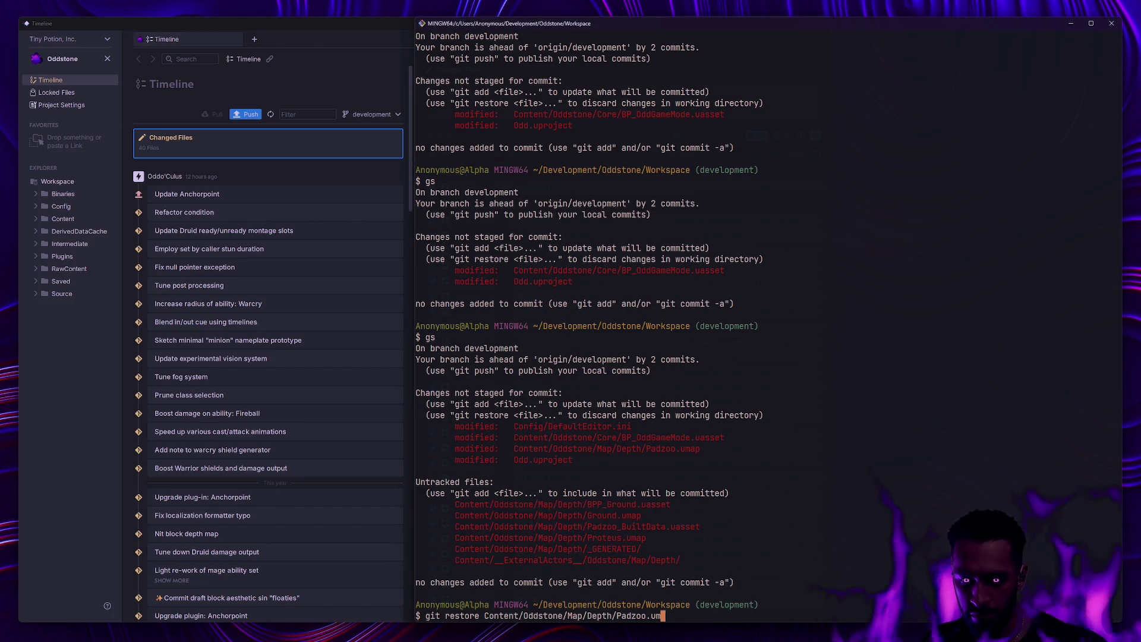
key("Return")
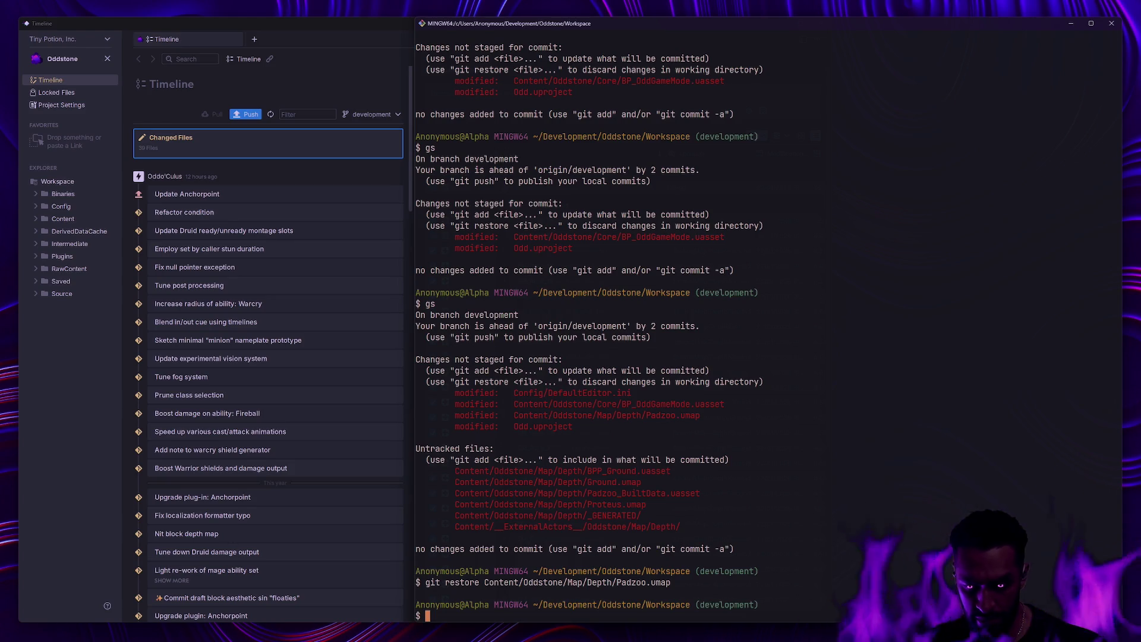
Delete Padzoo_BuiltData.uasset from the Depth folder with rm and recheck status with gs.
type("rm Content/oddst")
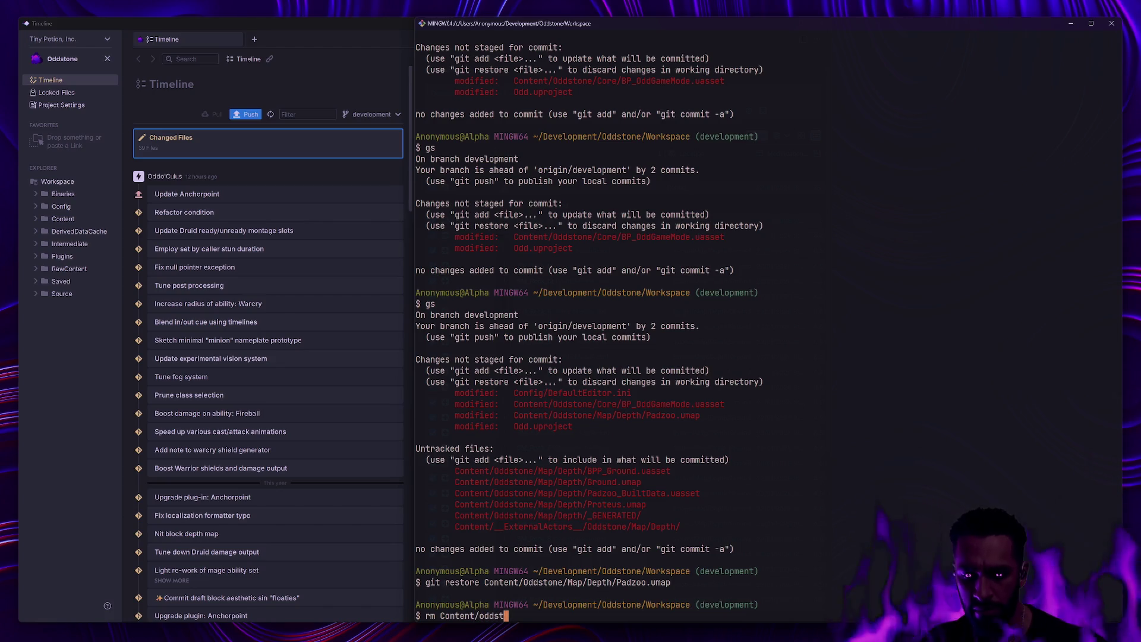
type("one/Map/Depth/Pa")
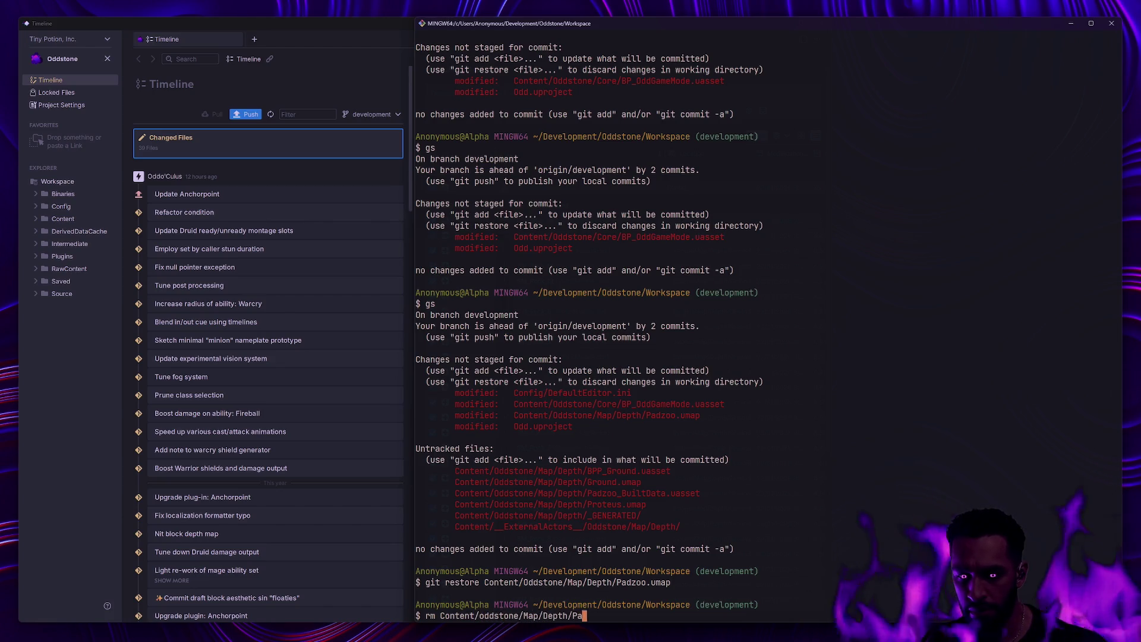
type("dzoo_BuiltData.uasset")
key("Return")
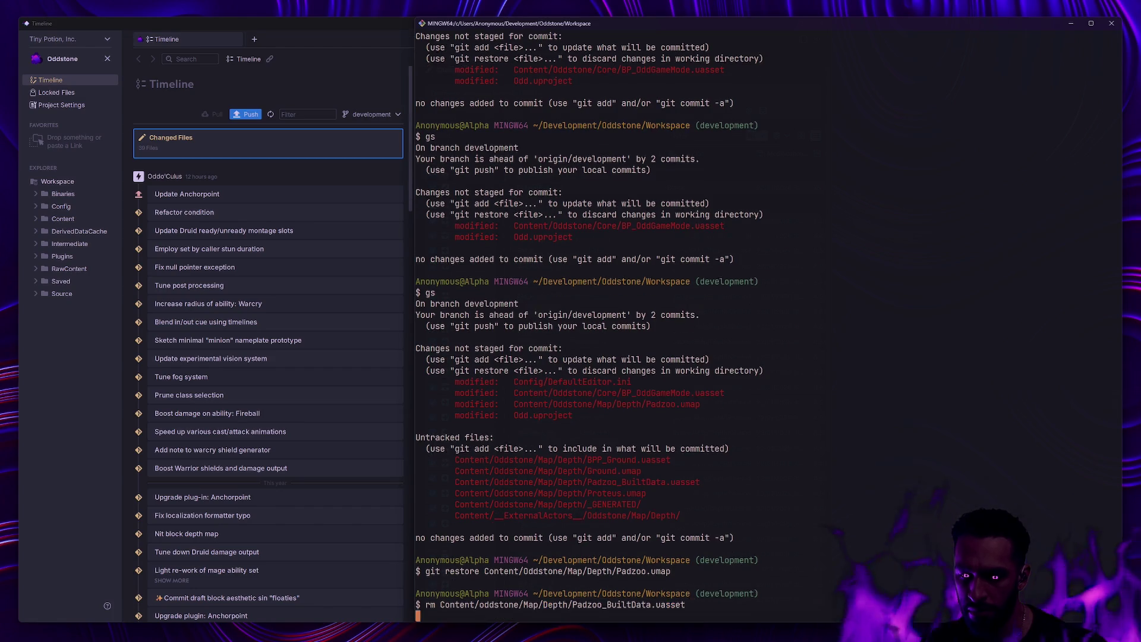
type("gs")
key("Return")
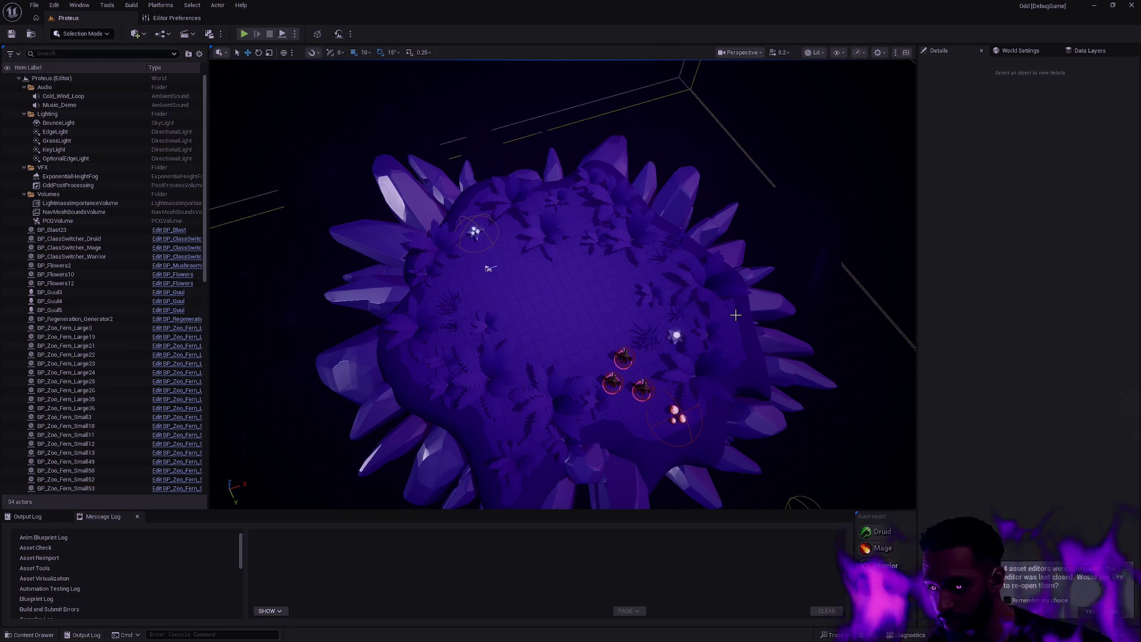
Orbit around the crystal island and reopen the Extrude mesh in the static mesh editor.
mouse_move(768, 316)
left_mouse_down()
mouse_move(696, 324)
mouse_move(629, 304)
mouse_move(784, 436)
mouse_move(785, 288)
mouse_move(457, 306)
mouse_move(500, 284)
mouse_move(655, 301)
left_mouse_up()
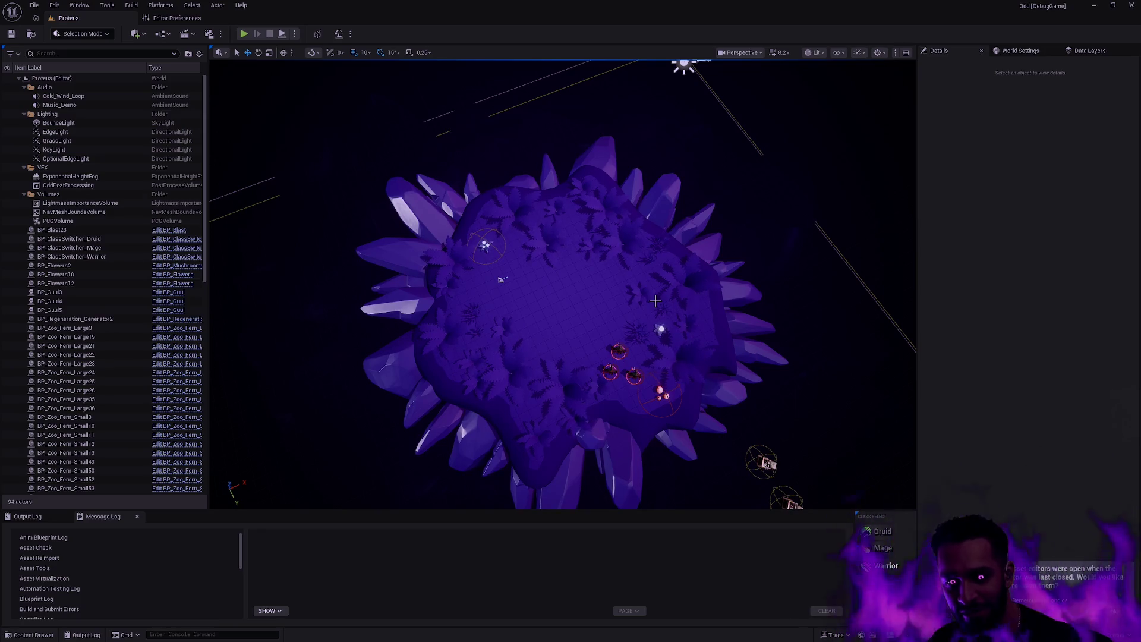
mouse_move(660, 243)
left_mouse_down()
mouse_move(416, 245)
mouse_move(392, 197)
mouse_move(333, 168)
left_mouse_up()
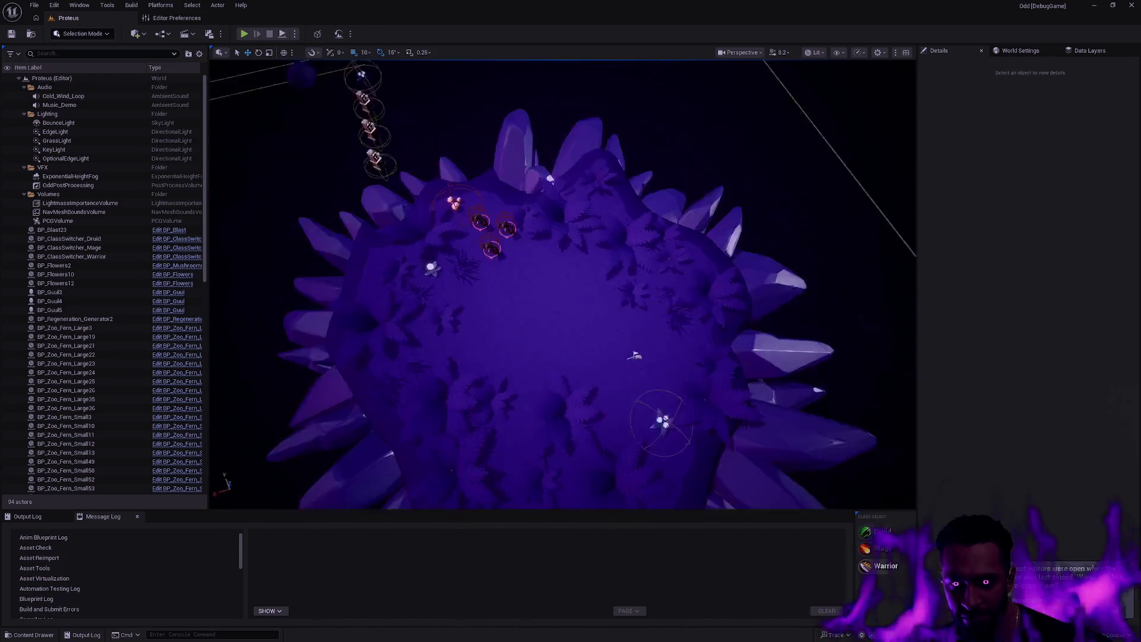
left_click_drag(660, 244, 661, 243)
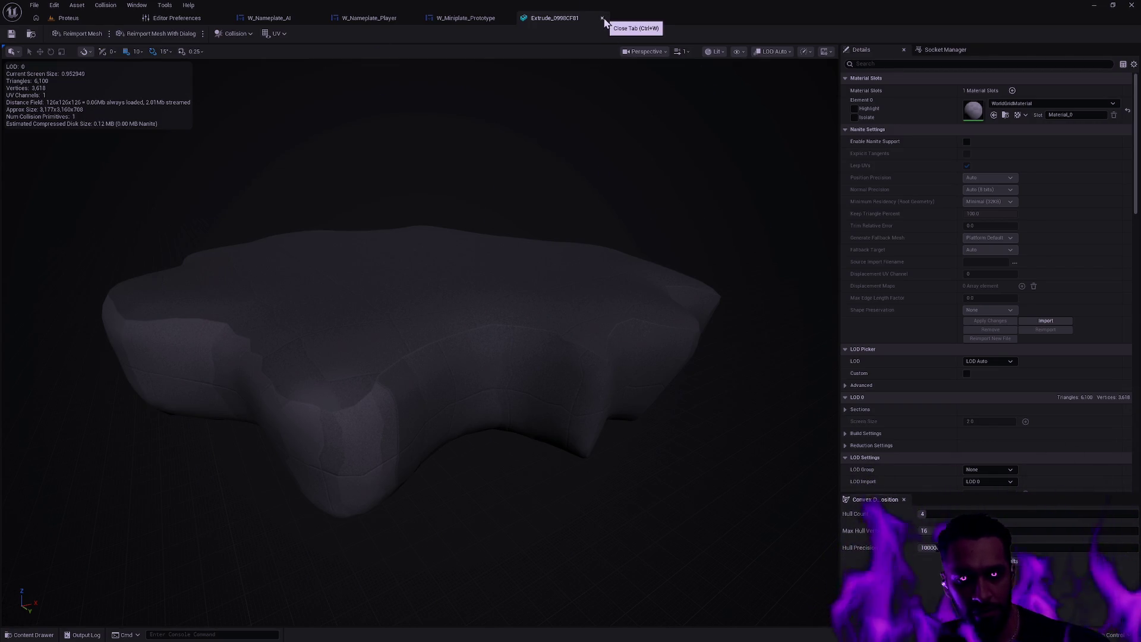
Close the Extrude editor and rotate the three BP_Guul enemies in Proteus to a new facing.
left_click(602, 18)
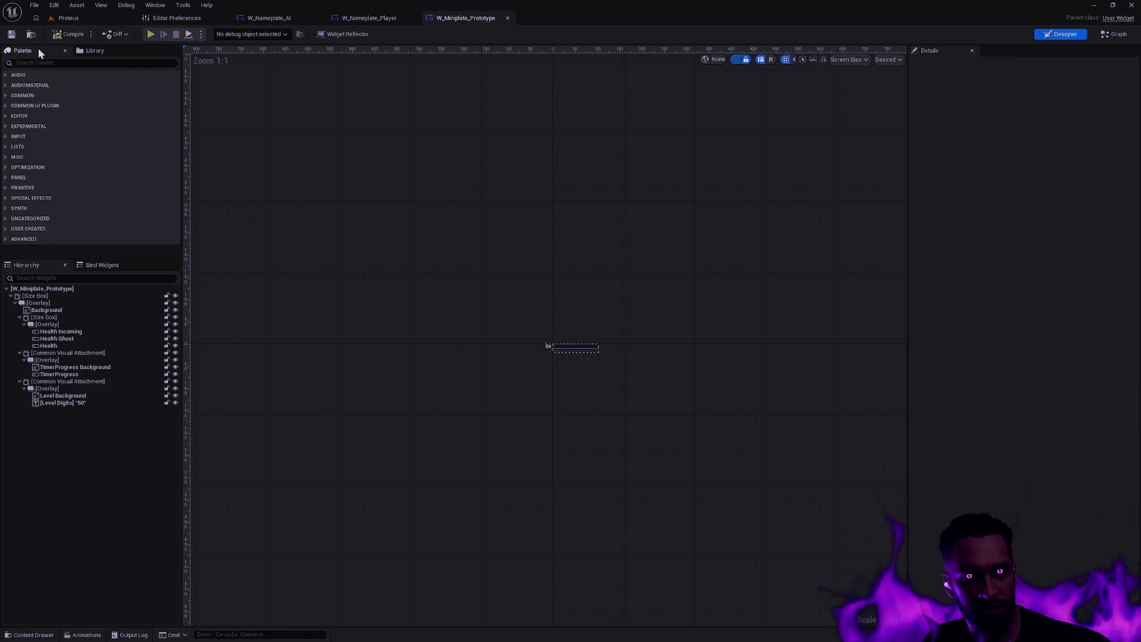
left_click(85, 15)
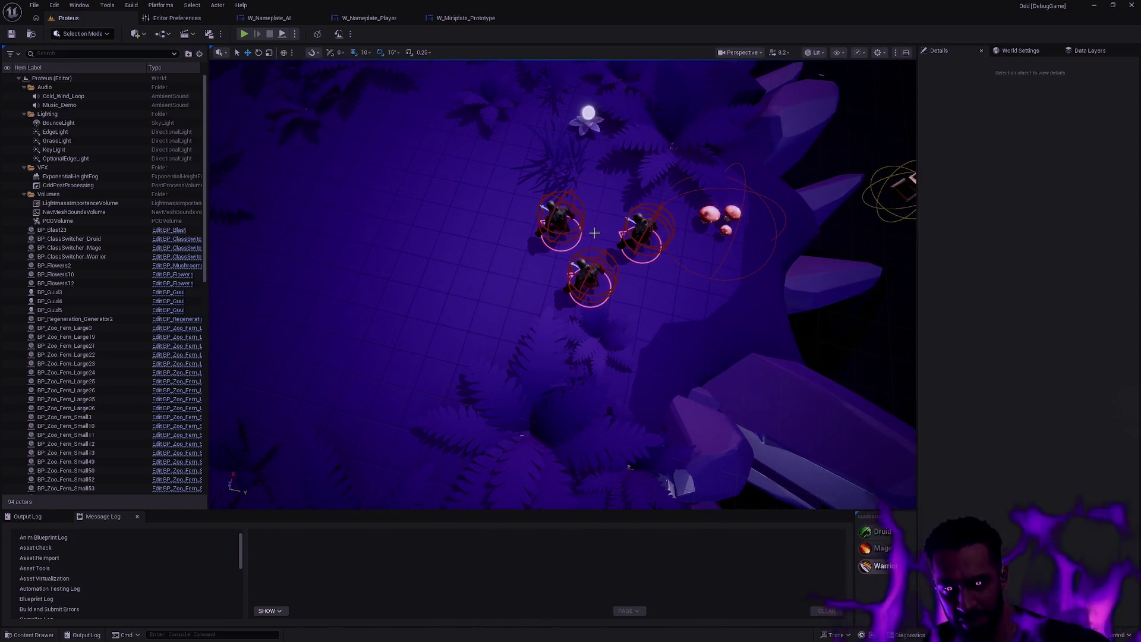
left_click(559, 217)
left_click(646, 233, "ctrl")
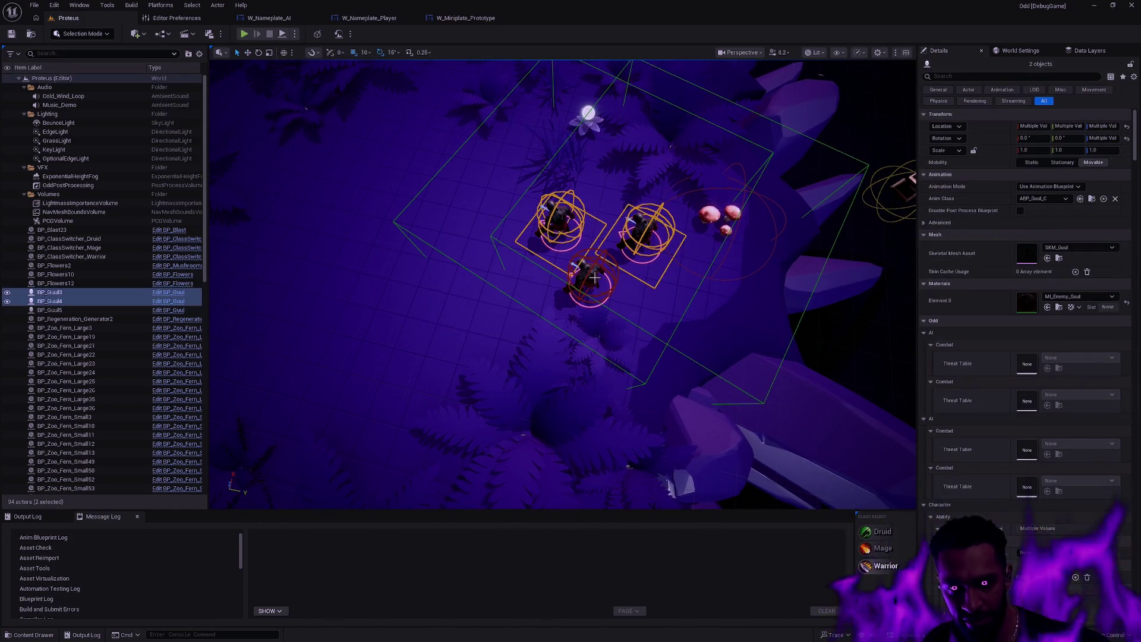
left_click(595, 277, "ctrl")
left_click_drag(617, 327, 621, 327)
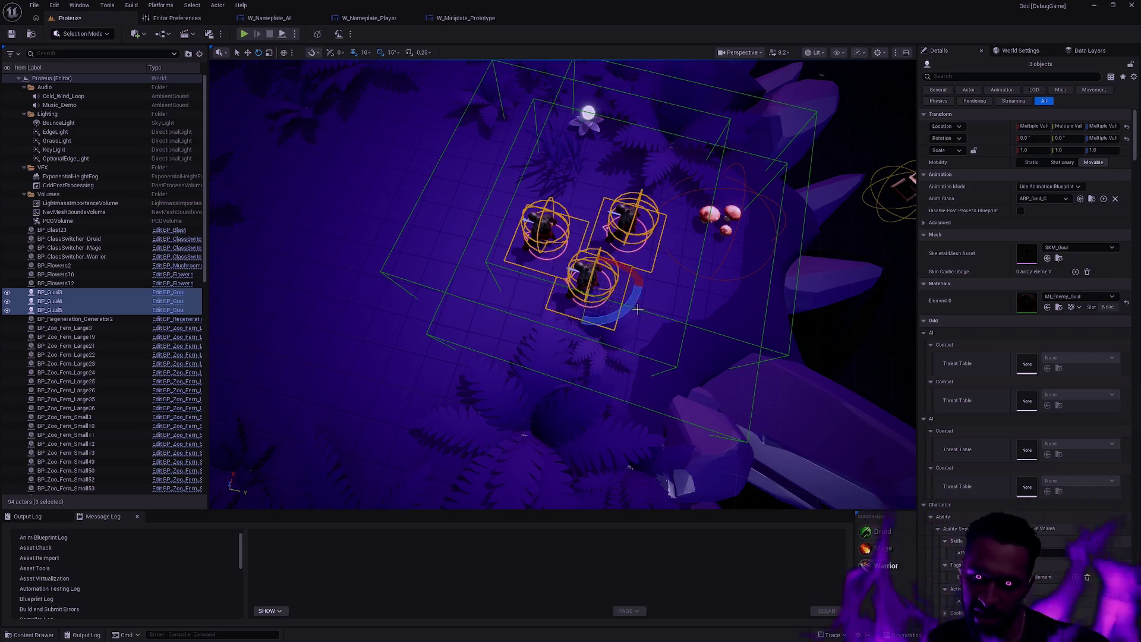
Reselect the three Guuls and move them up-left into a tighter cluster.
left_click(678, 232)
left_click(589, 280)
left_click(546, 228, "ctrl")
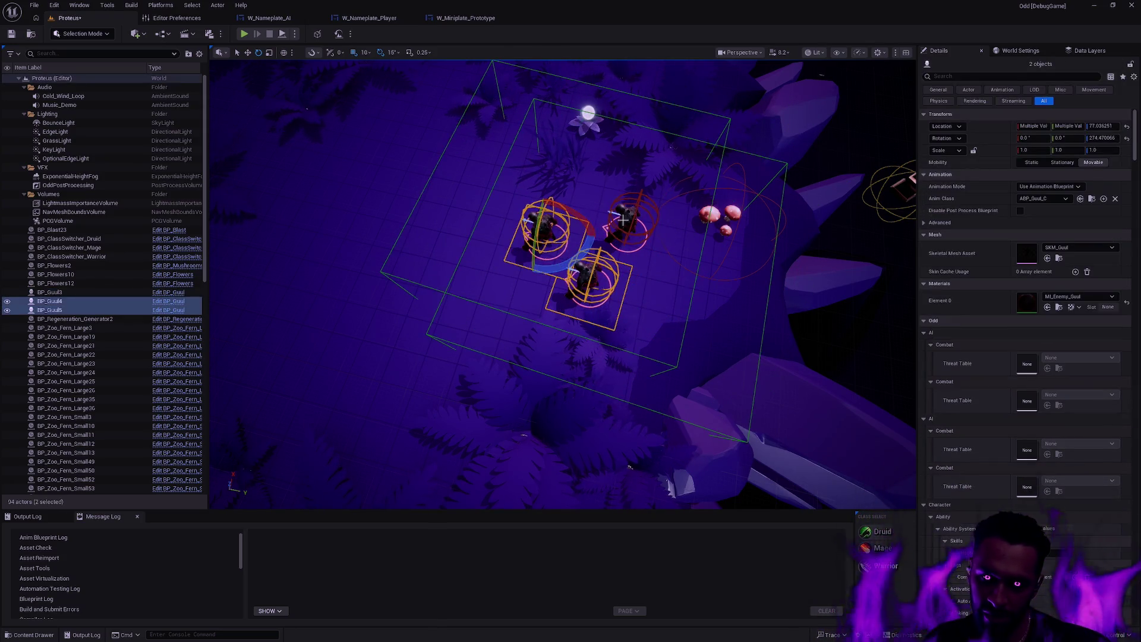
left_click(637, 222, "ctrl")
mouse_move(637, 222)
left_mouse_down()
mouse_move(631, 201)
mouse_move(250, 234)
mouse_move(494, 358)
mouse_move(649, 239)
mouse_move(481, 242)
mouse_move(446, 332)
mouse_move(692, 237)
left_mouse_up()
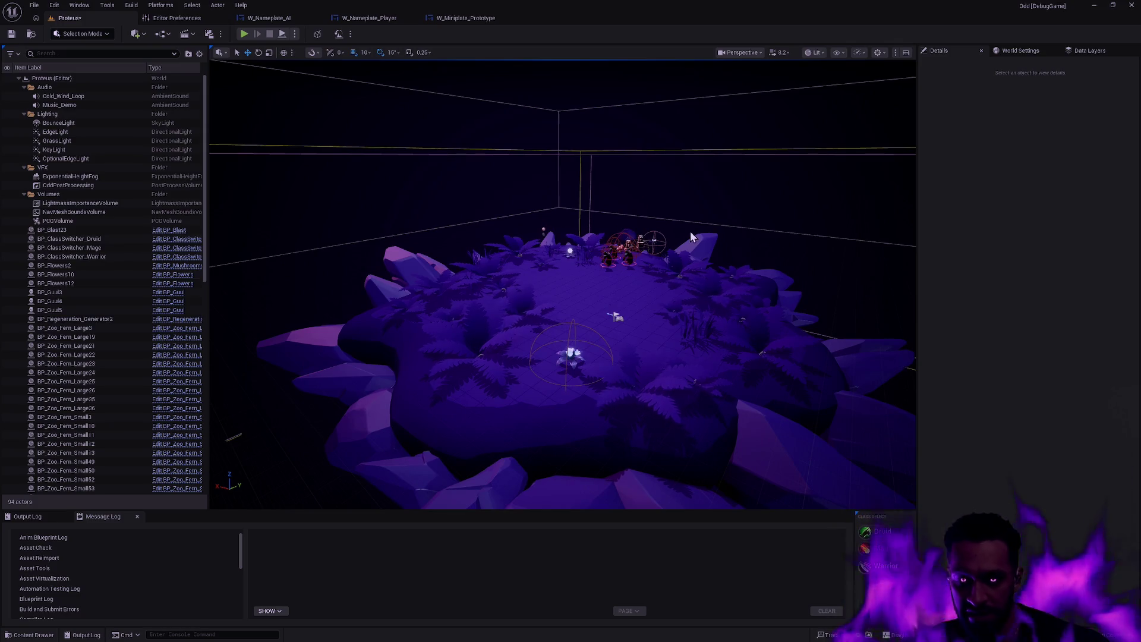
mouse_move(781, 285)
left_mouse_down()
mouse_move(702, 274)
mouse_move(666, 440)
left_mouse_up()
left_click(659, 442)
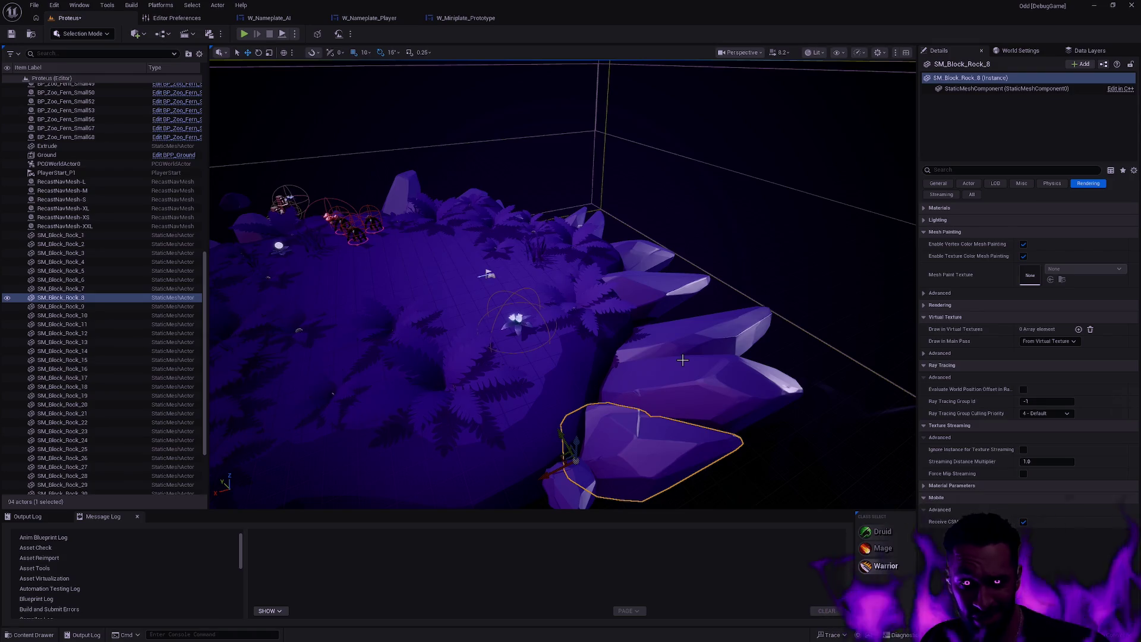
key("Escape")
left_click_drag(621, 365, 570, 351)
left_click_drag(562, 284, 493, 356)
mouse_move(706, 343)
left_mouse_down()
mouse_move(698, 336)
mouse_move(706, 342)
left_mouse_up()
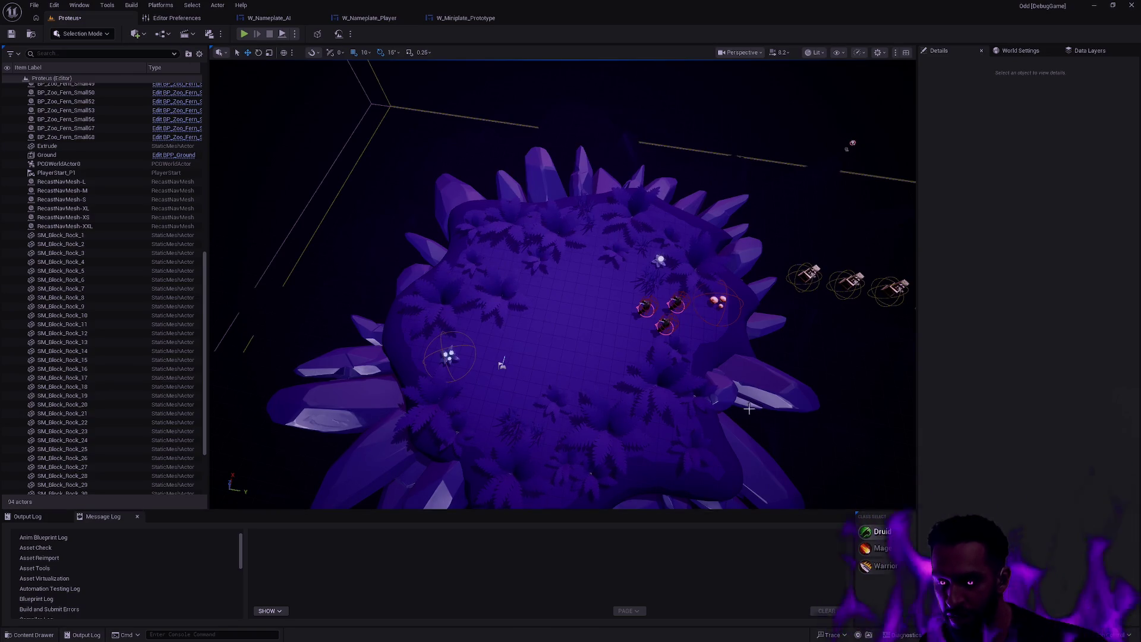
key("alt+p")
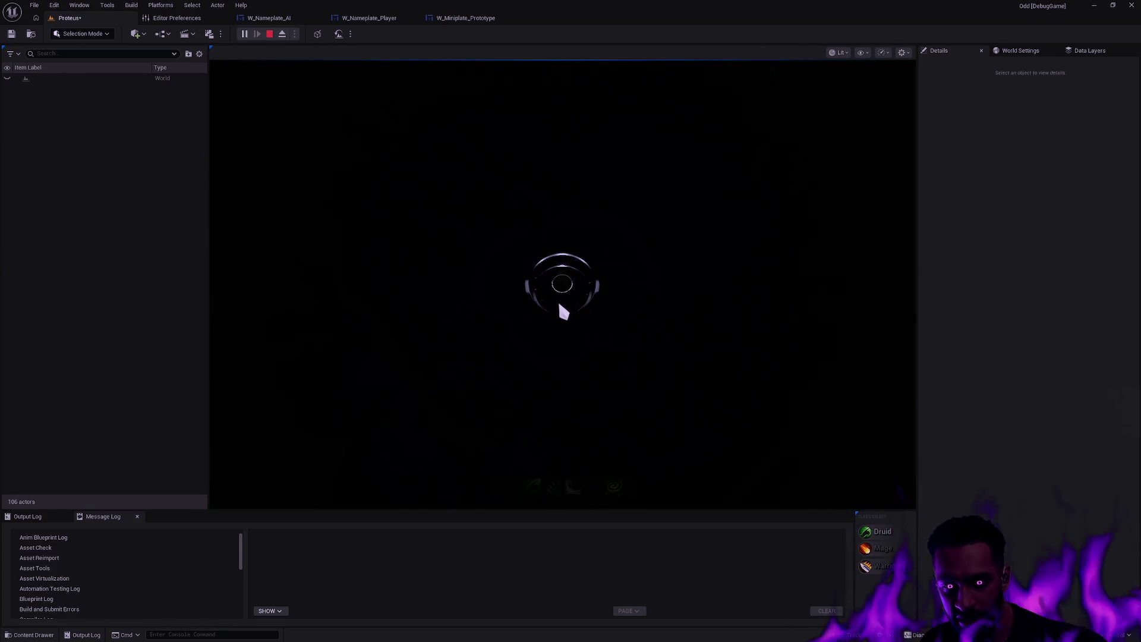
left_click(579, 238)
left_click(661, 298)
key("3")
key("a")
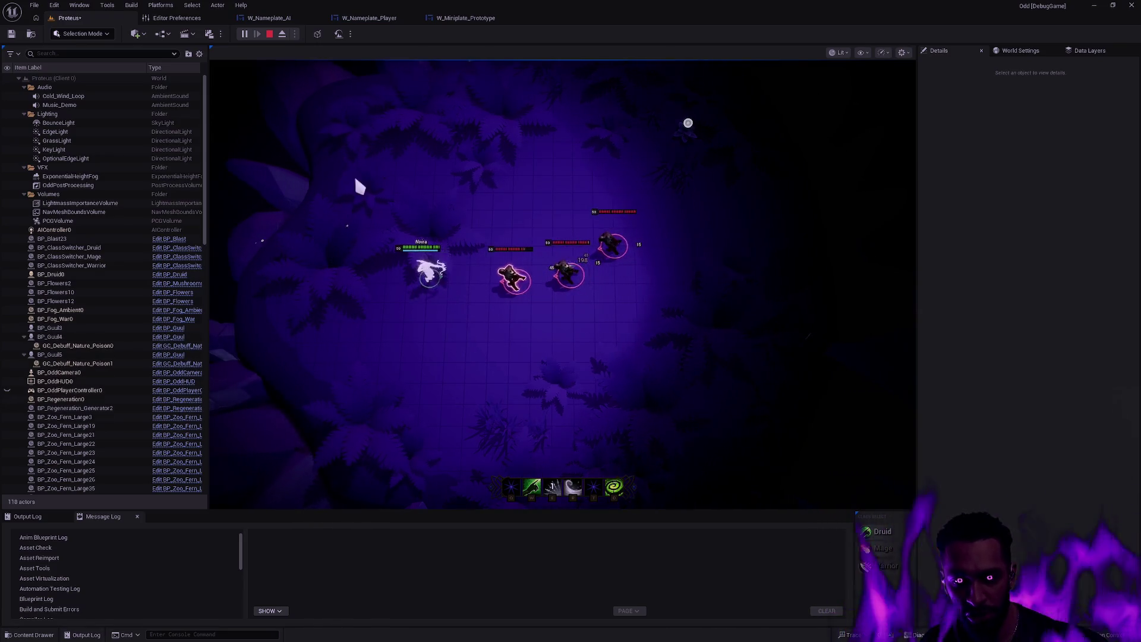
key("w")
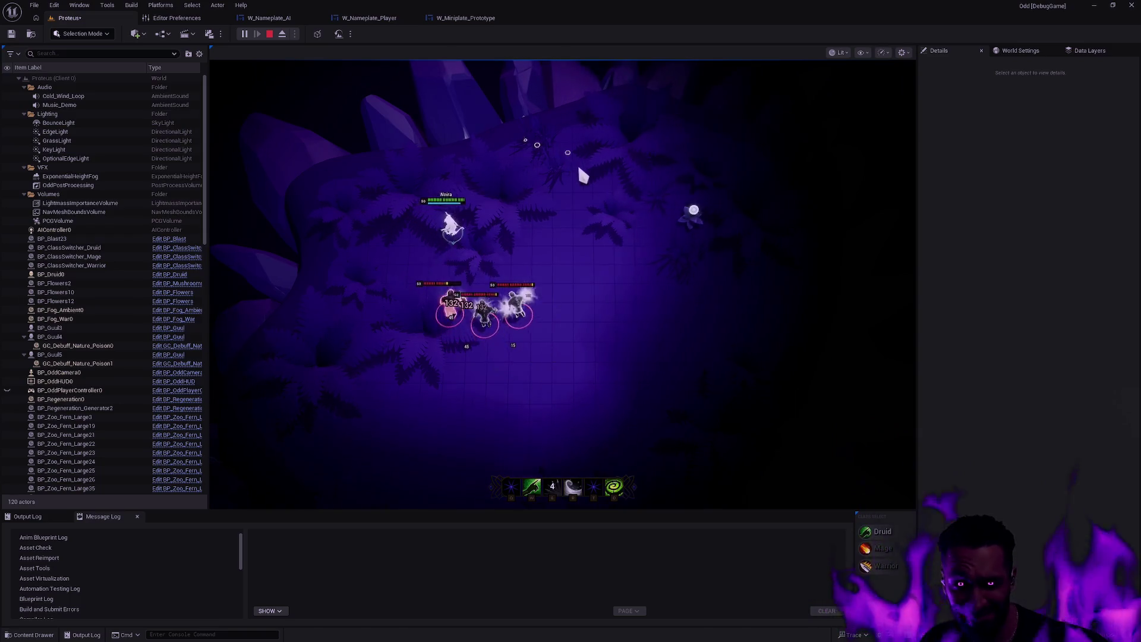
key("Escape")
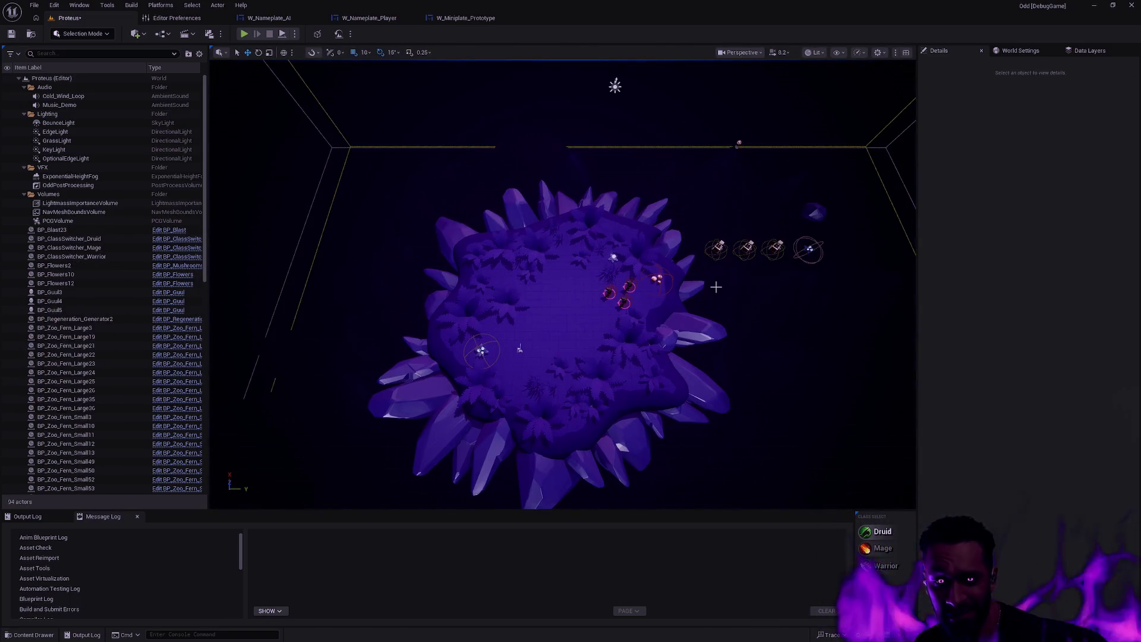
Start another fullscreen play-test, walk the hero to the ghouls and hit them with W and E.
left_click(244, 34)
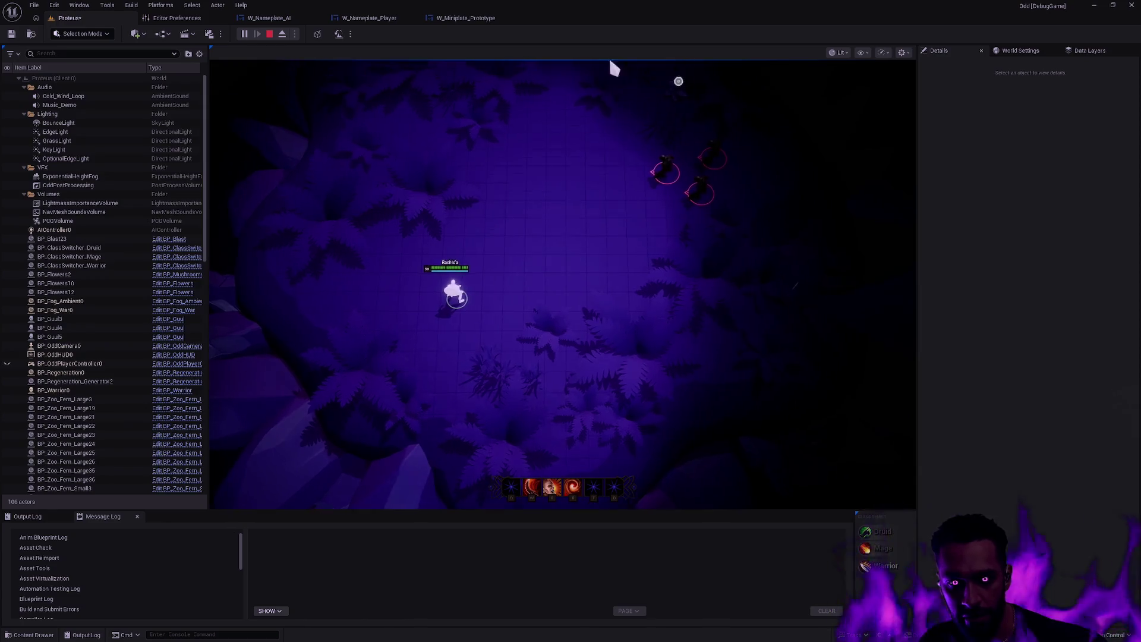
key("F11")
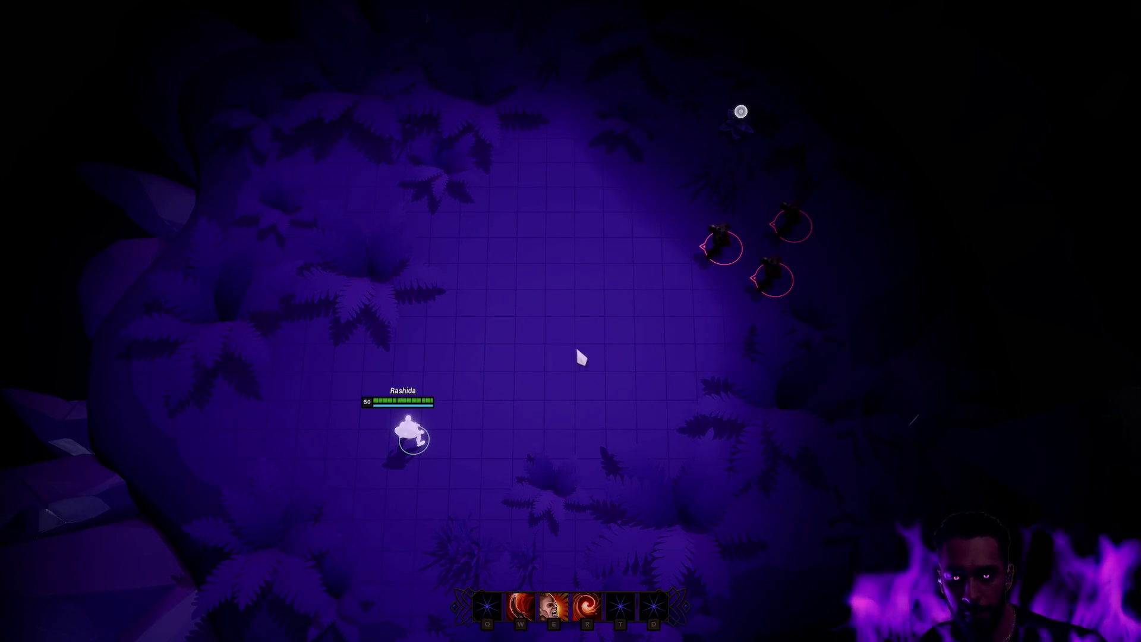
left_click(587, 311)
left_click(491, 327)
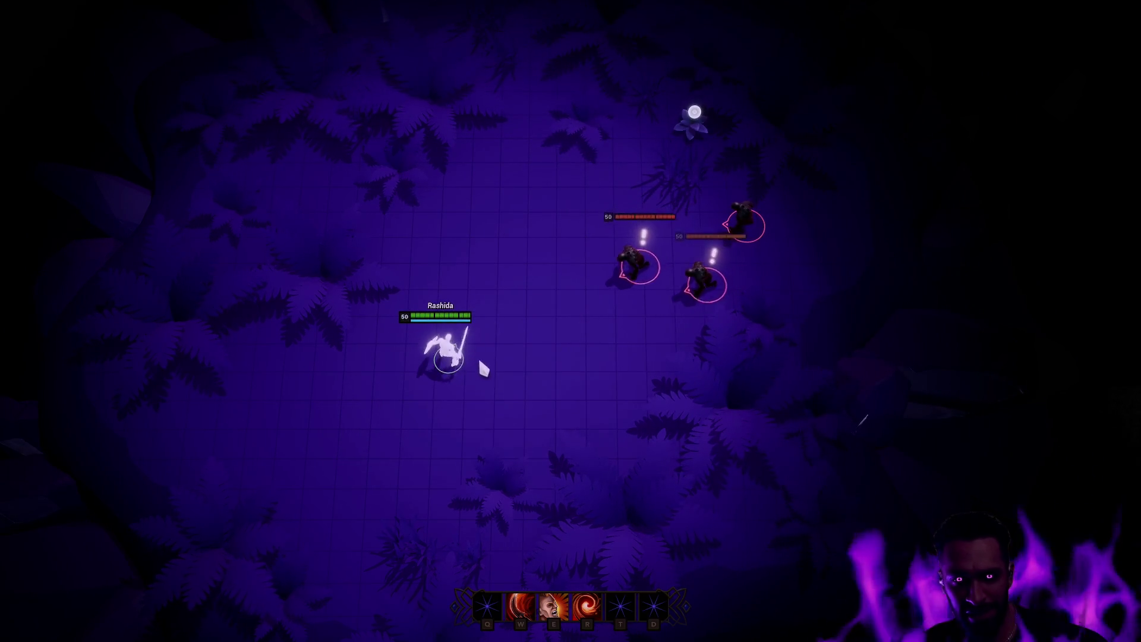
left_click(540, 204)
left_click(557, 203)
key("w")
key("e")
Retreat down-left, draw the ghouls to the right, then unleash W and E again.
left_click(359, 160)
left_click(252, 211)
left_click(359, 396)
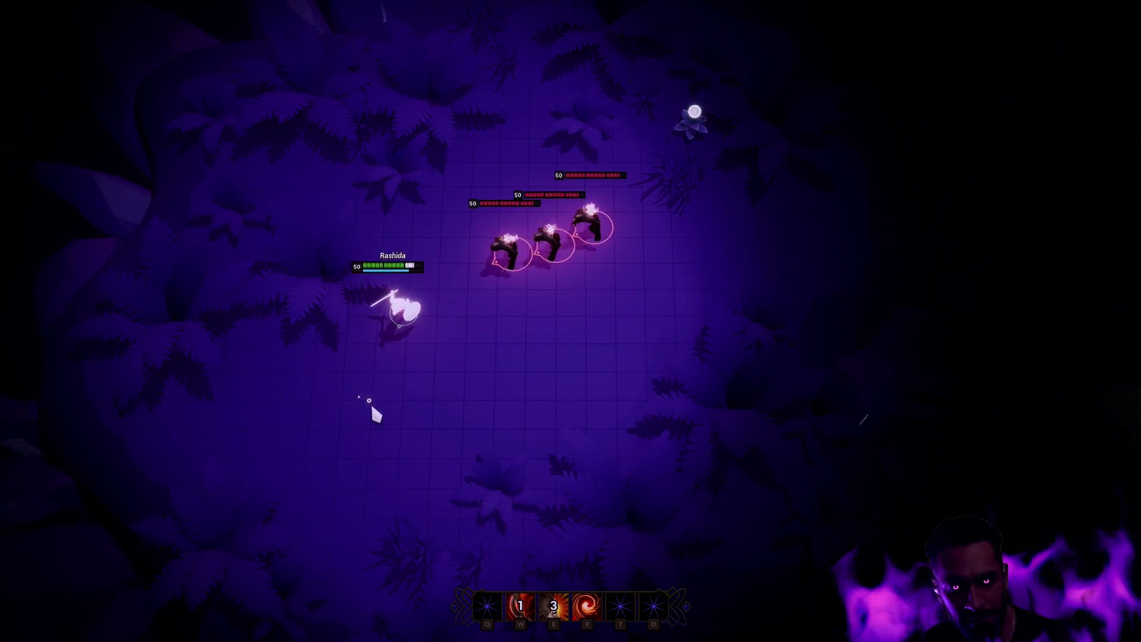
left_click(448, 400)
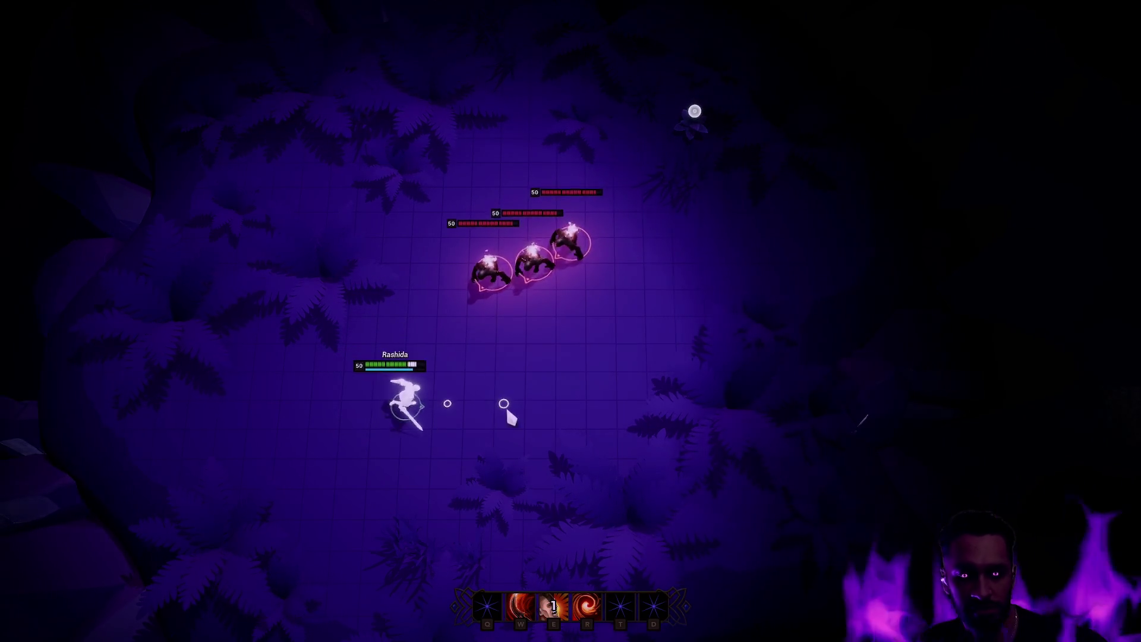
left_click(561, 359)
left_click(596, 374)
left_click(635, 353)
key("w")
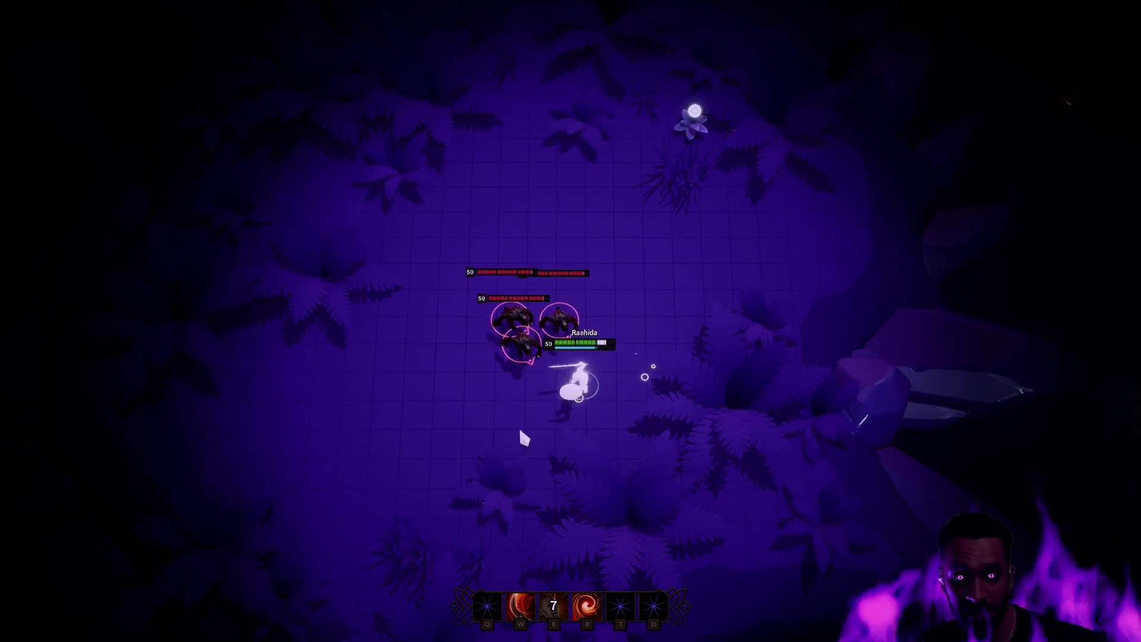
key("e")
Lead the hero around the ghouls and cast the heavy R ability on them.
left_click(369, 452)
left_click(316, 420)
left_click(402, 262)
left_click(454, 293)
left_click(657, 377)
left_click(749, 331)
left_click(642, 204)
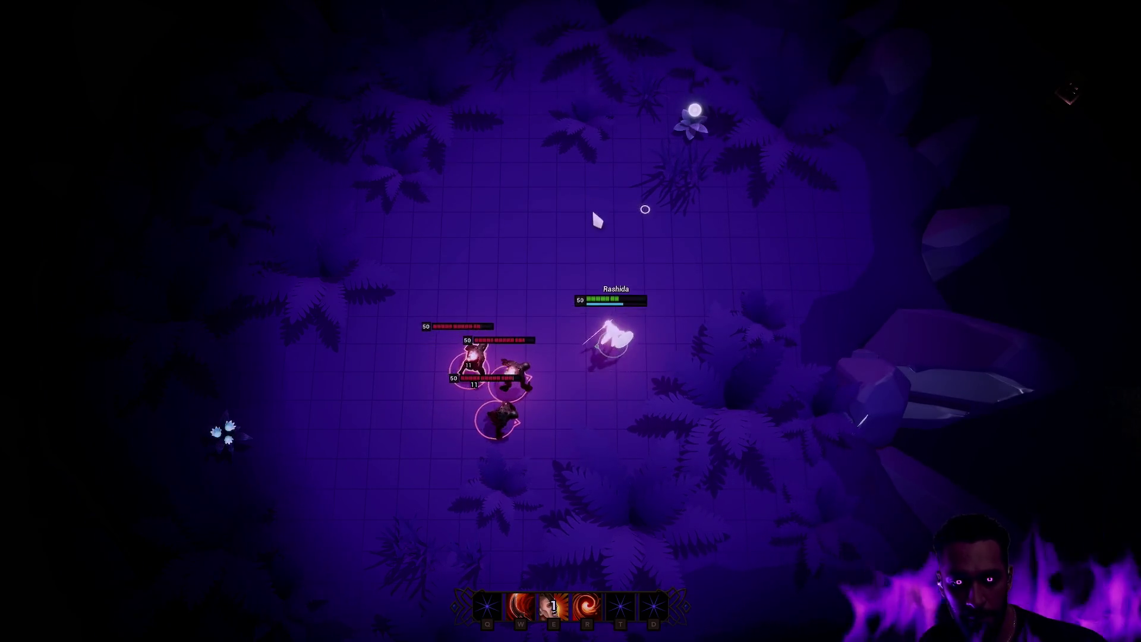
key("r")
Kite the ghouls around the island, then end the play session with Esc.
left_click(268, 400)
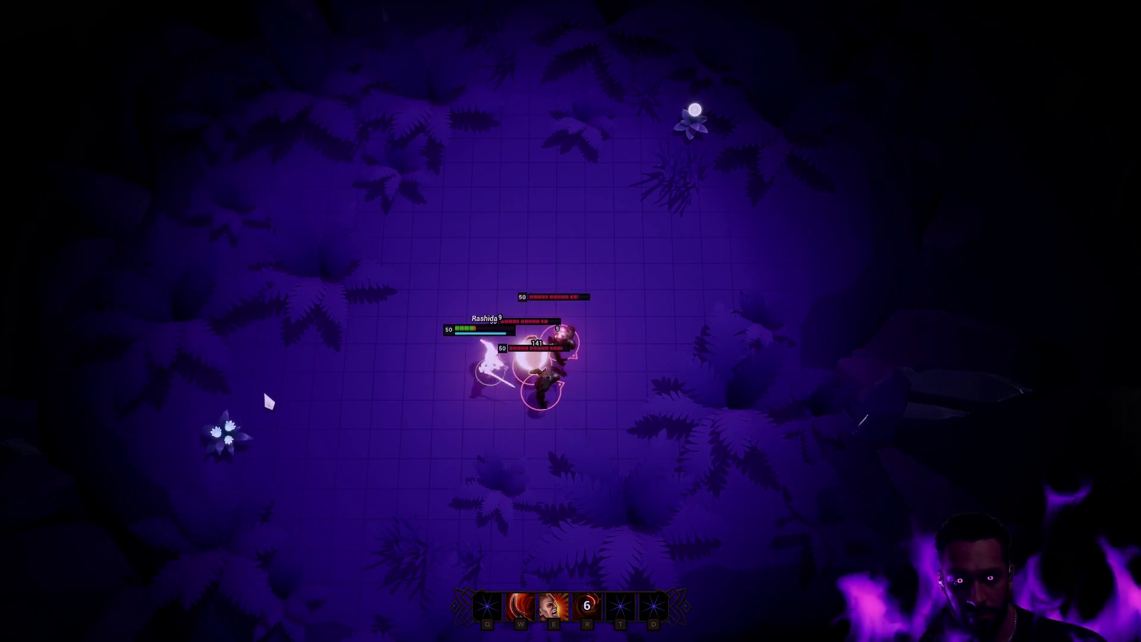
left_click(298, 265)
left_click(654, 196)
left_click(745, 212)
left_click(481, 88)
left_click(309, 202)
left_click(296, 288)
key("Escape")
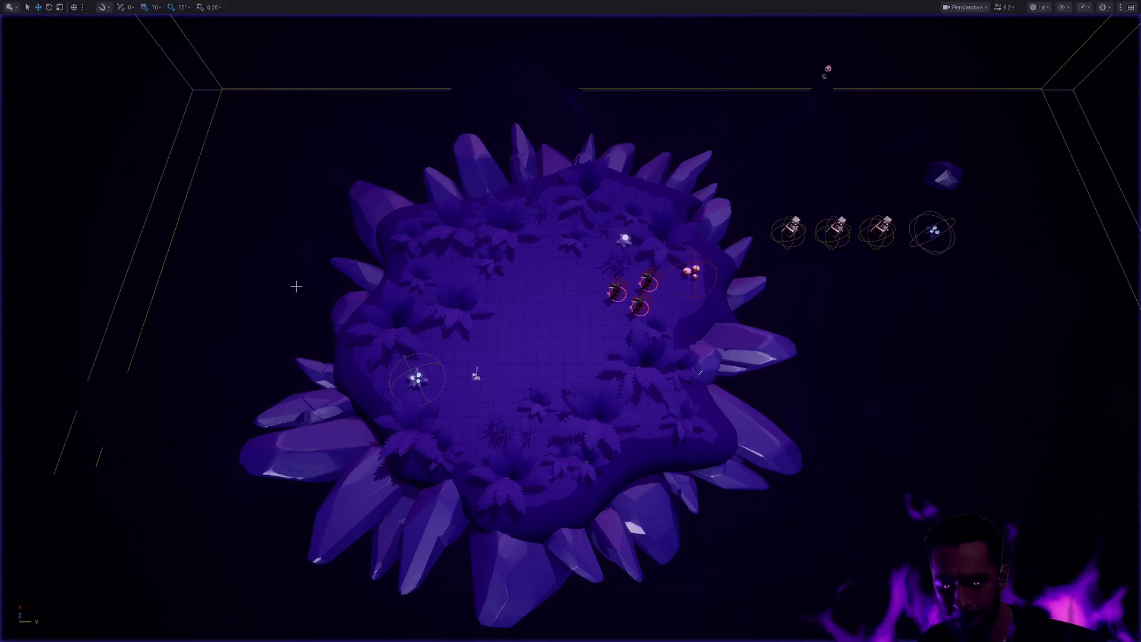
Load the Padzoo level without saving Proteus and widen the Content Browser filters panel.
double_click(893, 498)
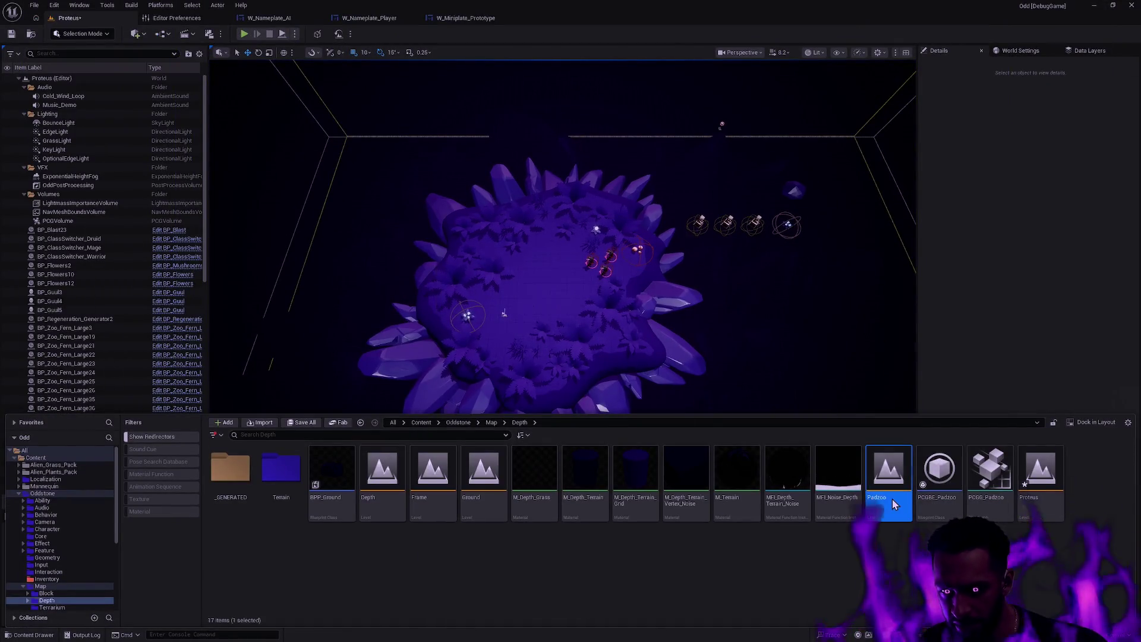
left_click(589, 426)
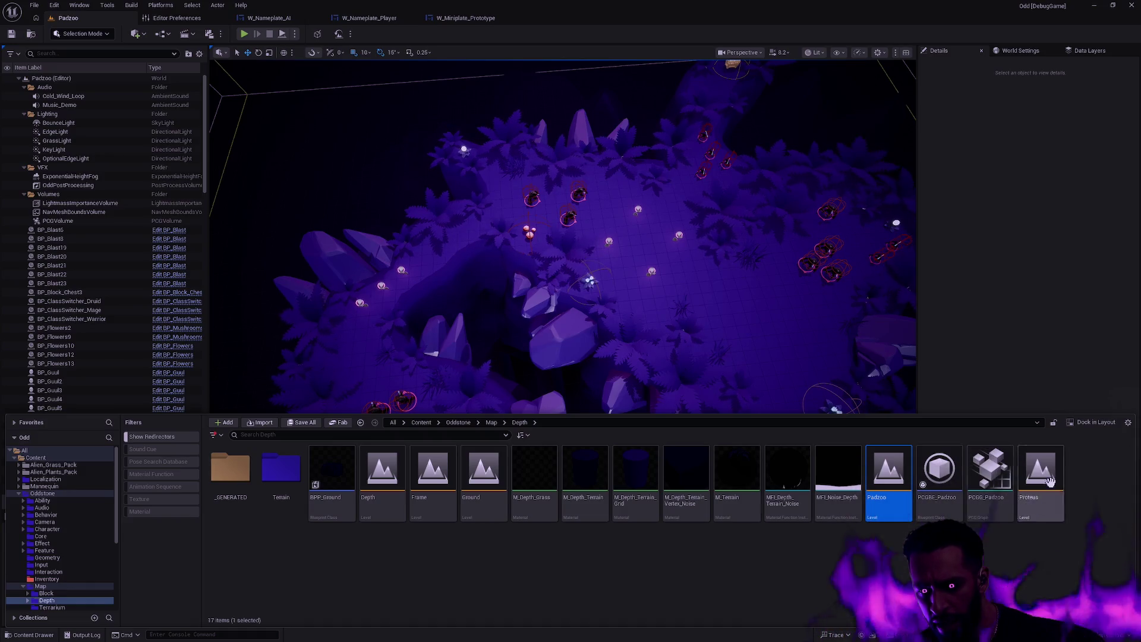
left_click(1064, 556)
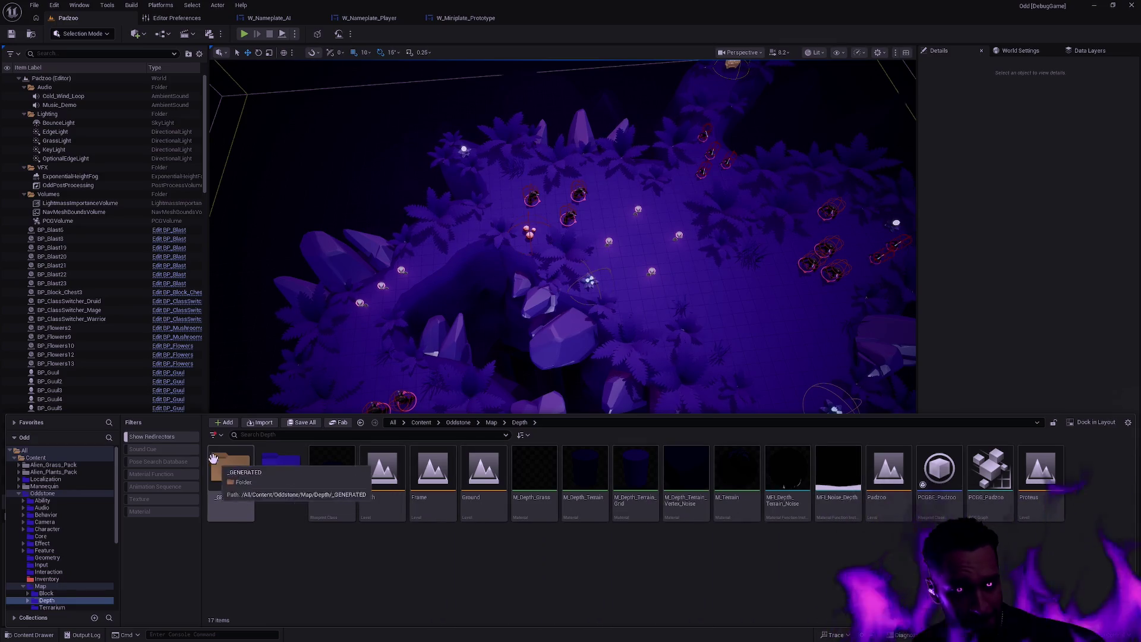
left_click_drag(202, 452, 210, 452)
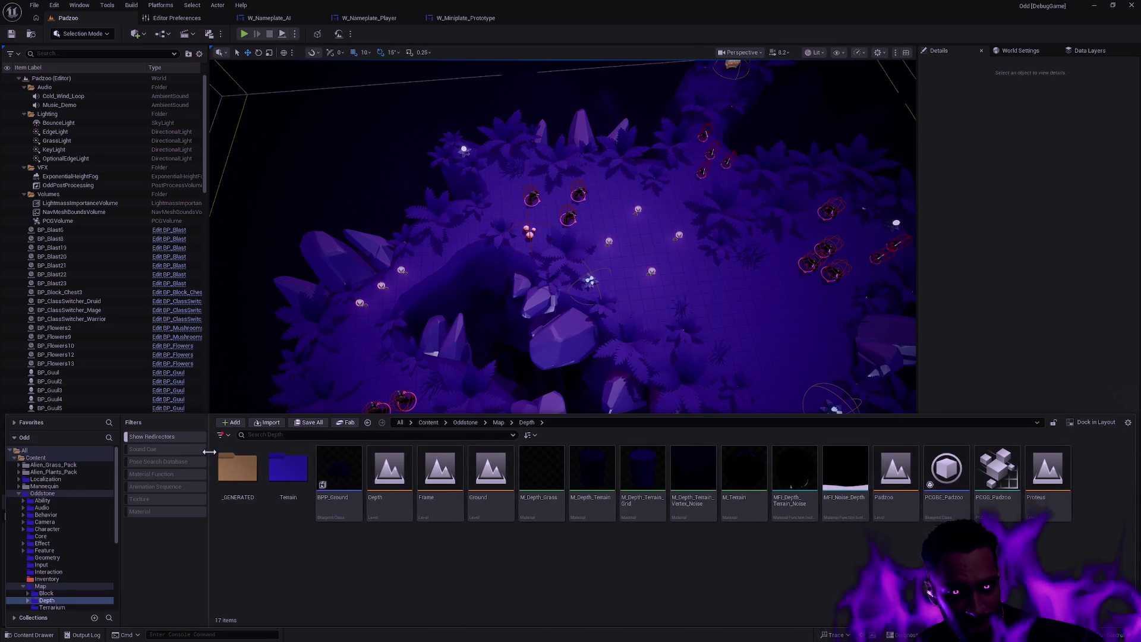
Switch away from the editor desktop and bring up the virtual desktop overview.
mouse_move(747, 517)
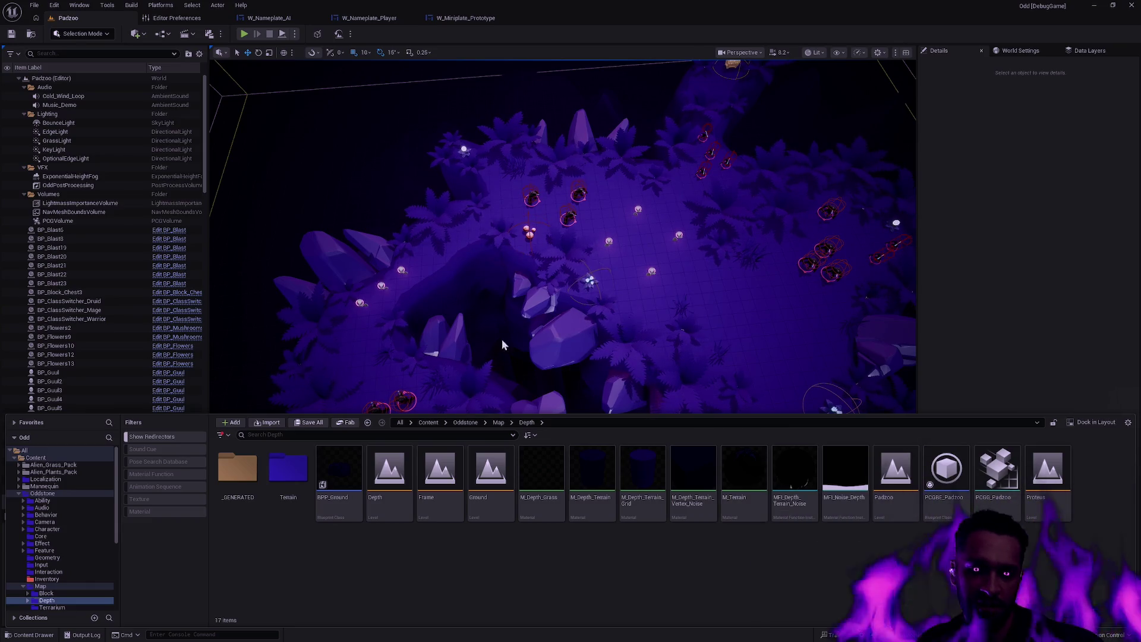
key("super+ctrl+Left")
key("super+Tab")
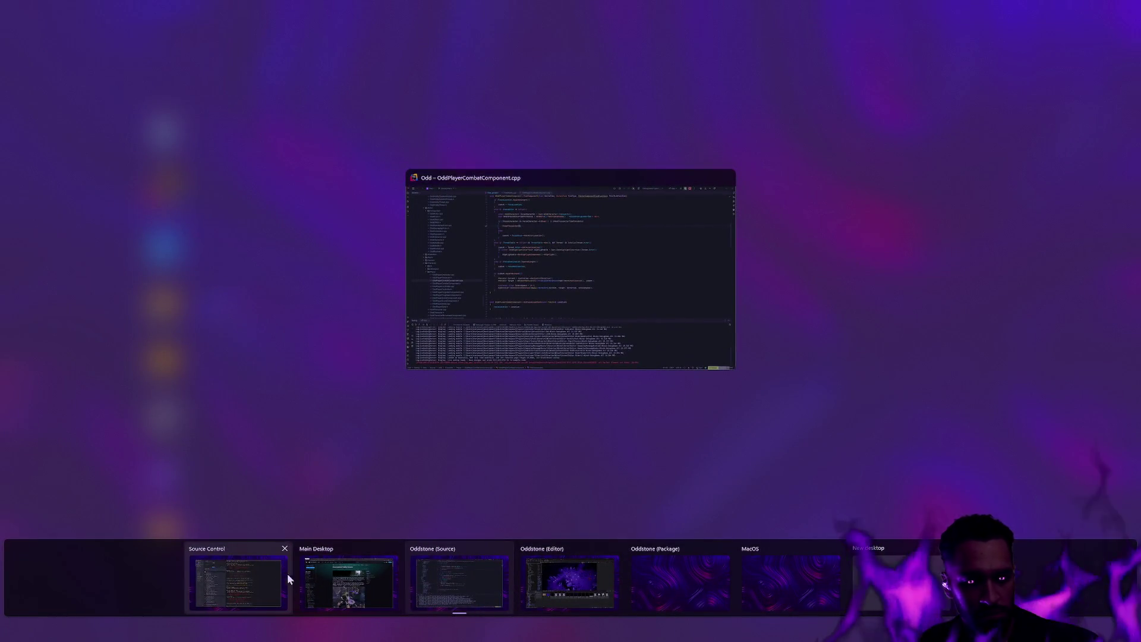
Go to the Main Desktop and switch the browser to the Marketing tab.
left_click(332, 580)
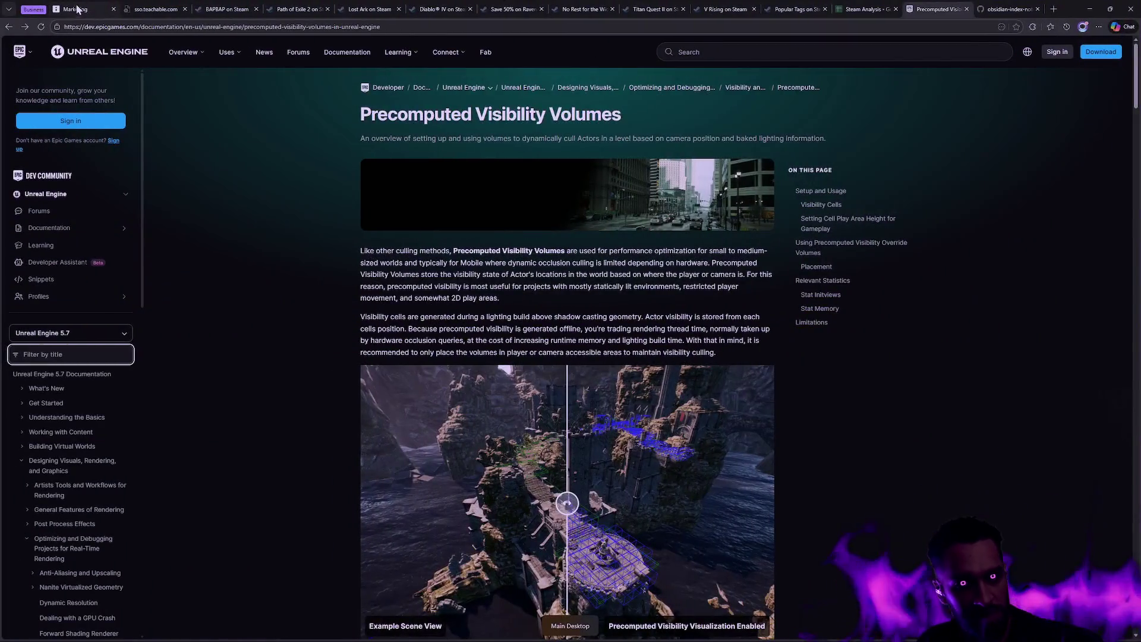
left_click(95, 9)
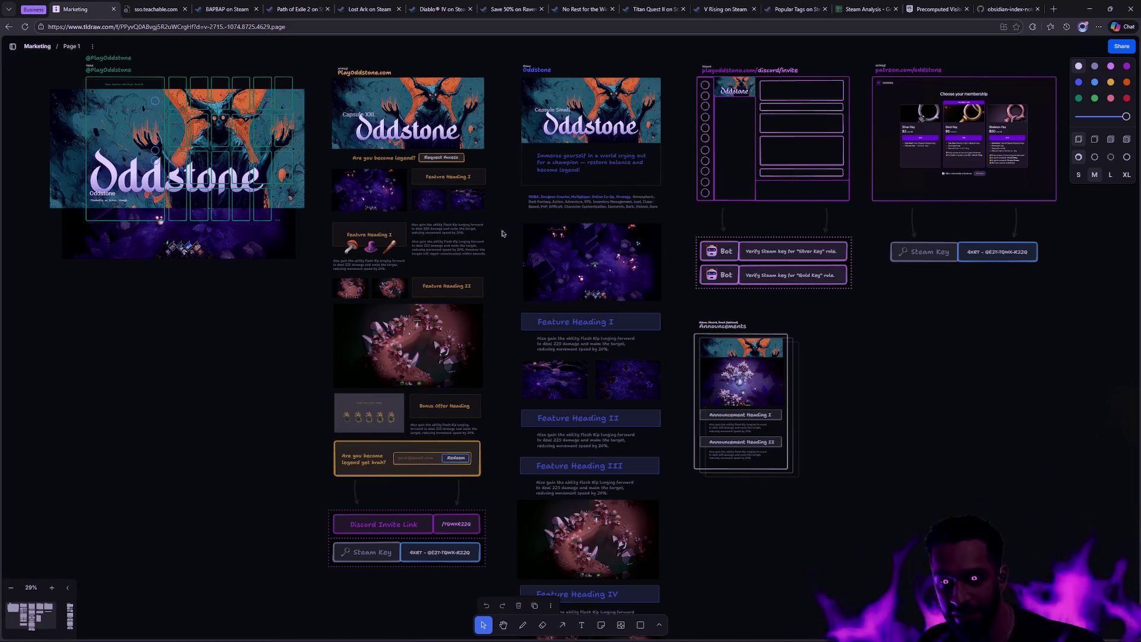
scroll(481, 226, "up", 2)
left_click_drag(308, 131, 483, 234)
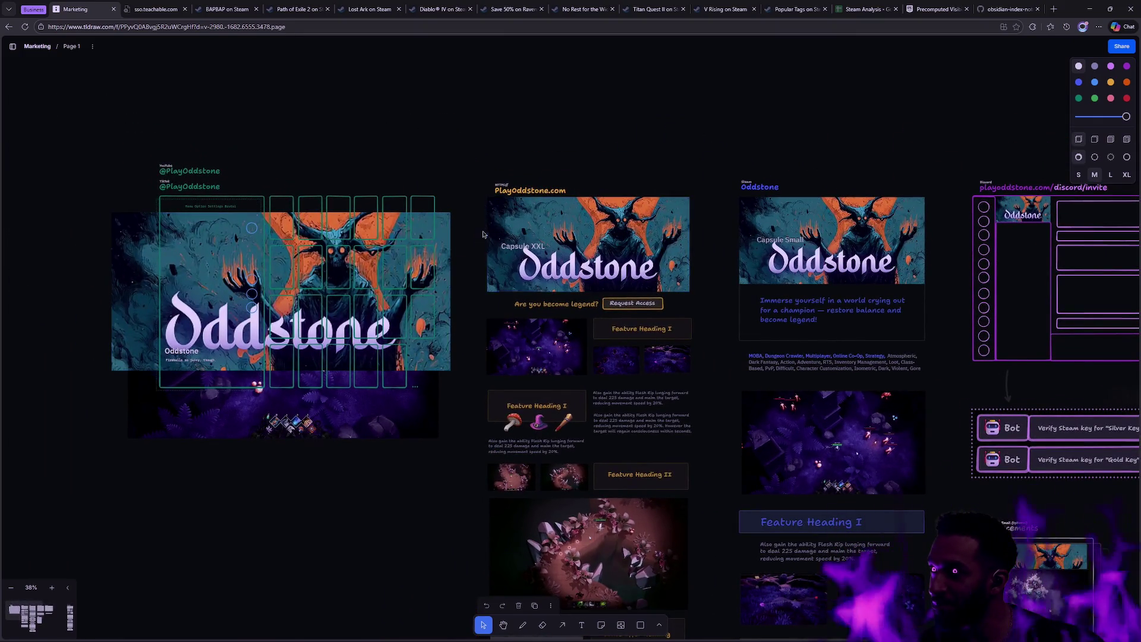
scroll(484, 235, "up", 5)
mouse_move(314, 218)
left_mouse_down()
mouse_move(622, 183)
mouse_move(471, 198)
left_mouse_up()
left_click_drag(12, 121, 296, 121)
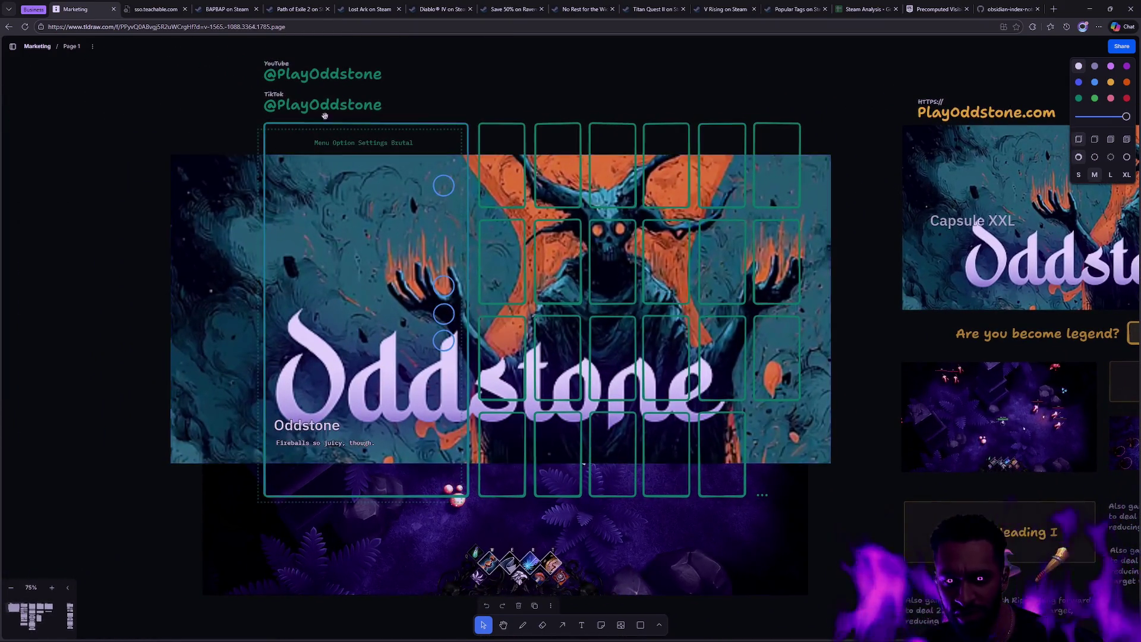
scroll(519, 289, "down", 1)
scroll(518, 289, "down", 3)
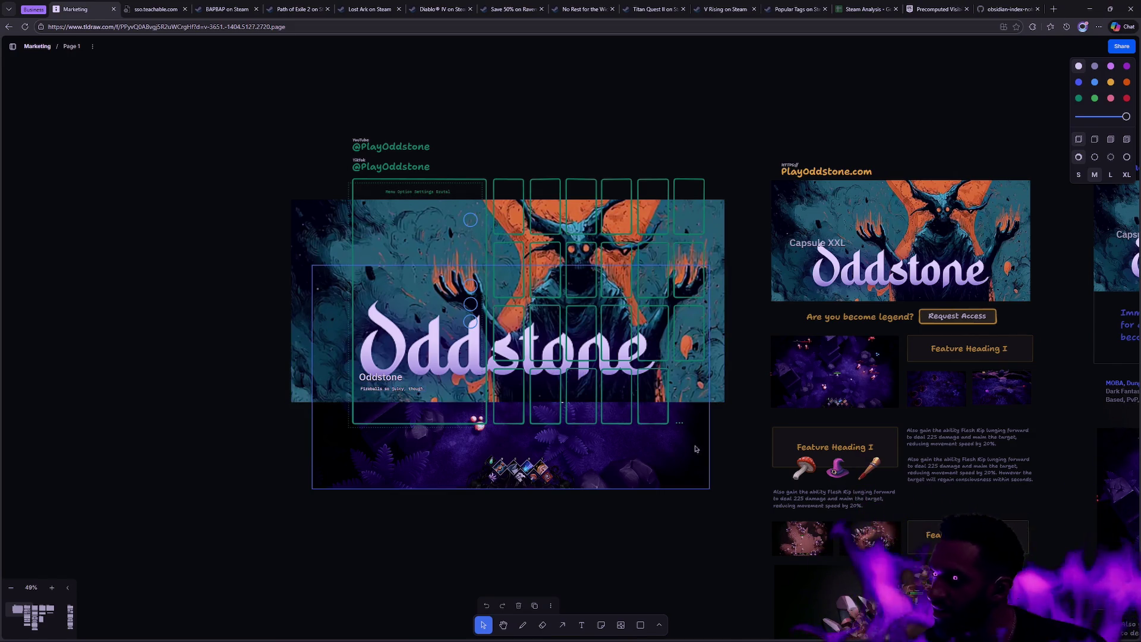
left_click_drag(755, 284, 474, 196)
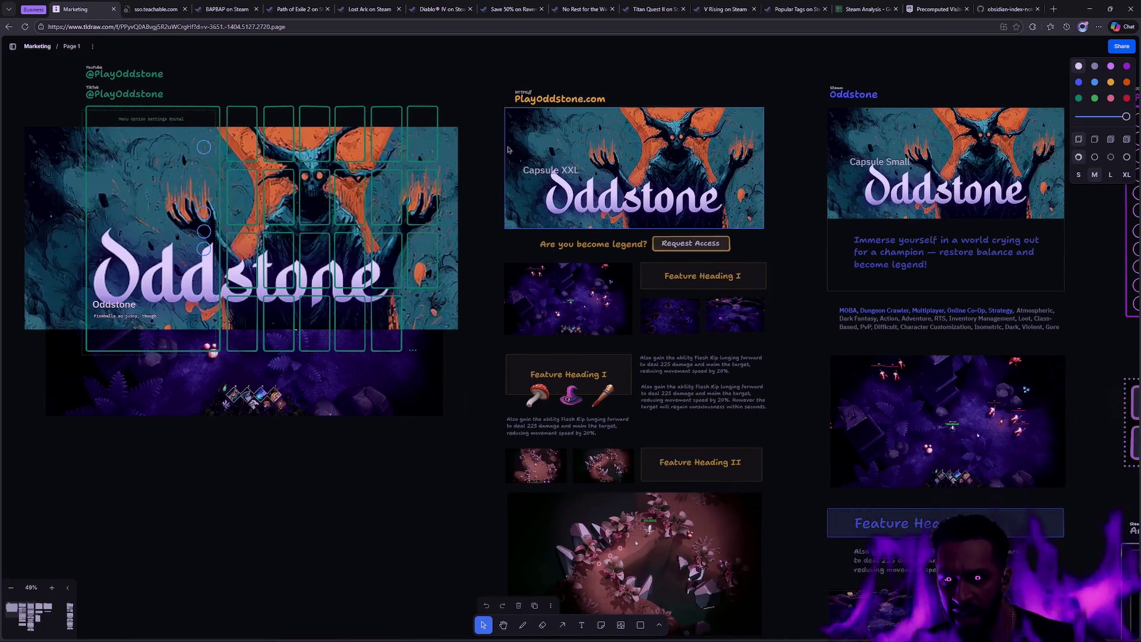
scroll(689, 267, "down", 5)
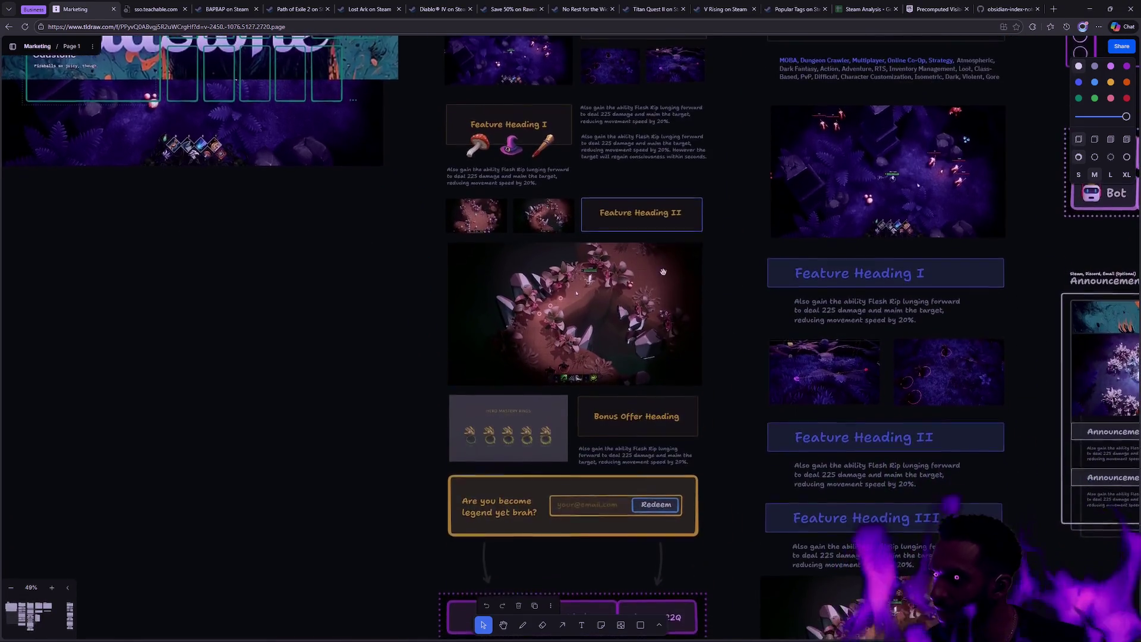
scroll(663, 247, "down", 2)
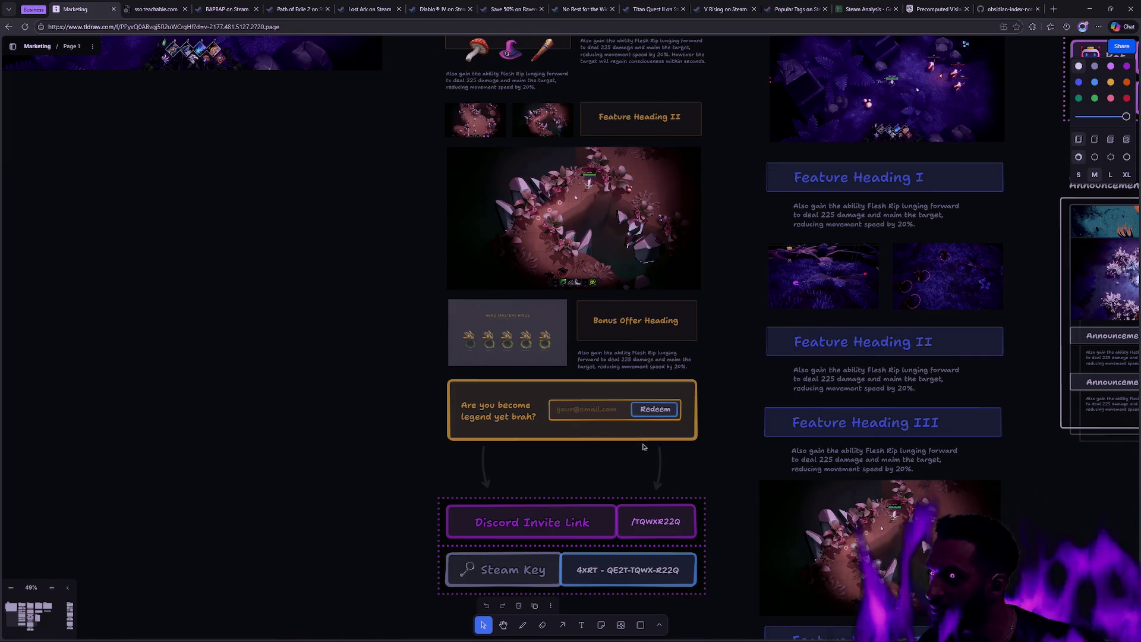
scroll(632, 302, "down", 3)
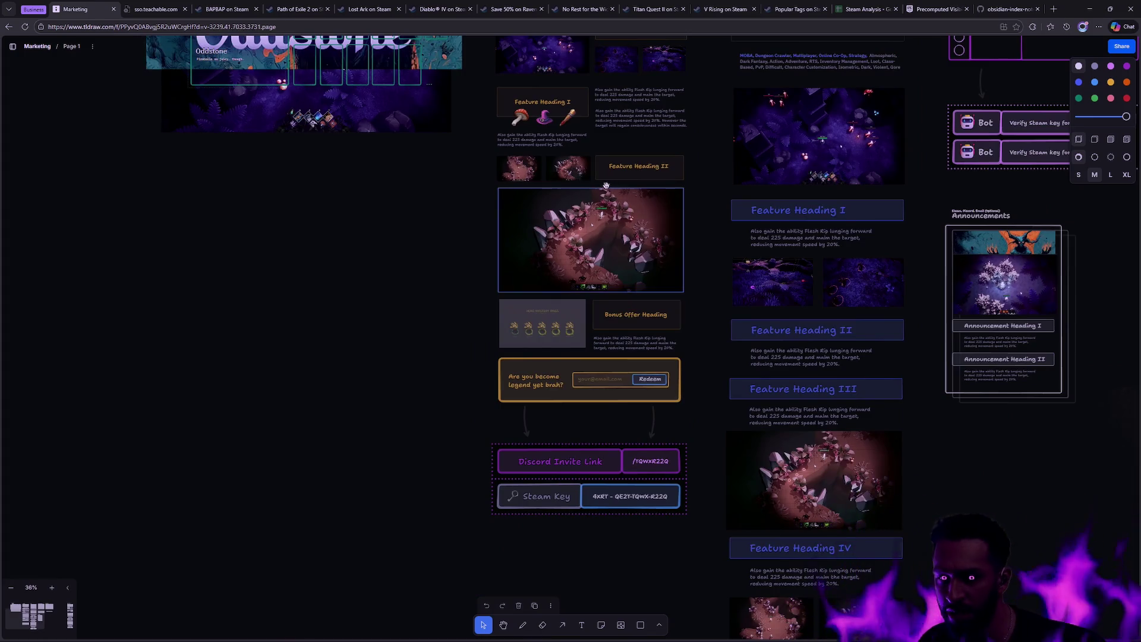
scroll(606, 186, "up", 5)
scroll(691, 250, "right", 4)
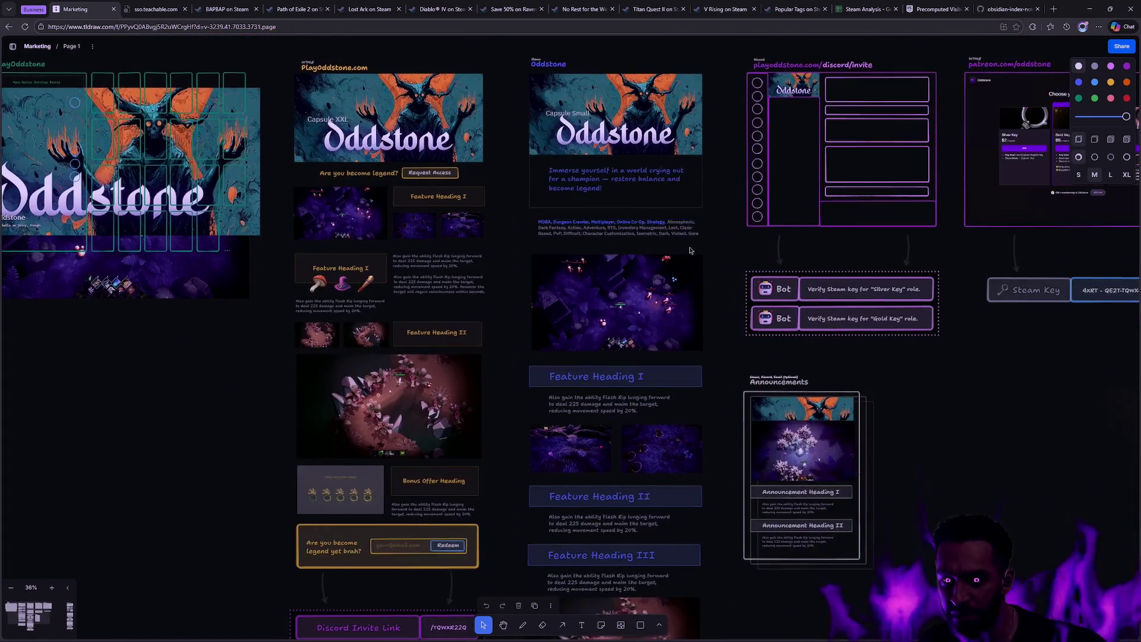
scroll(691, 250, "up", 2)
scroll(654, 261, "up", 2)
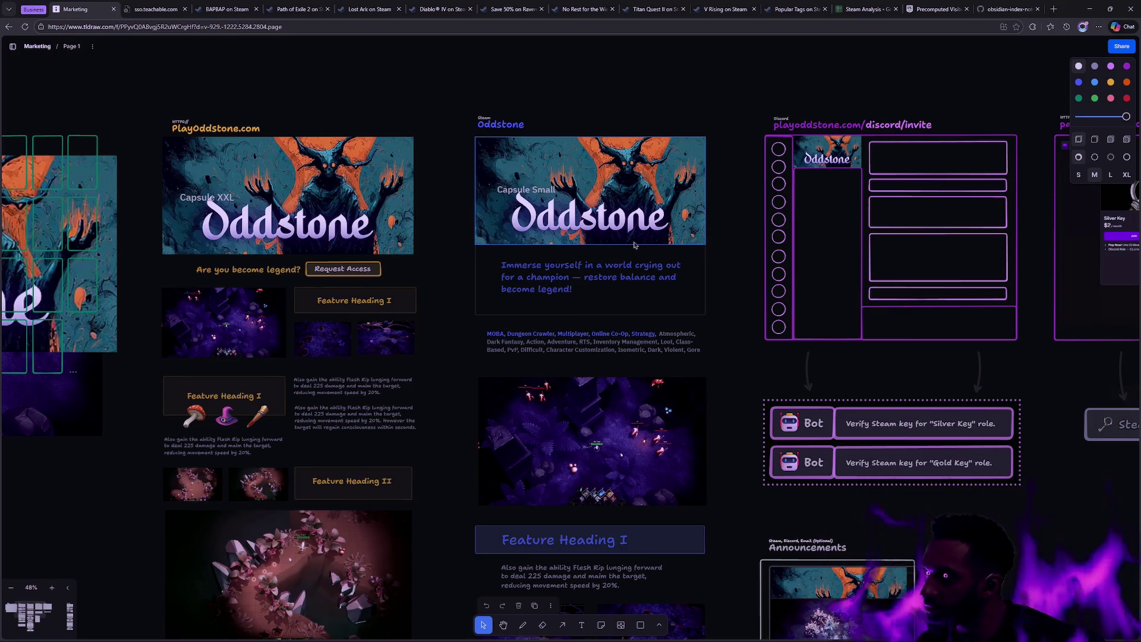
scroll(284, 282, "left", 6)
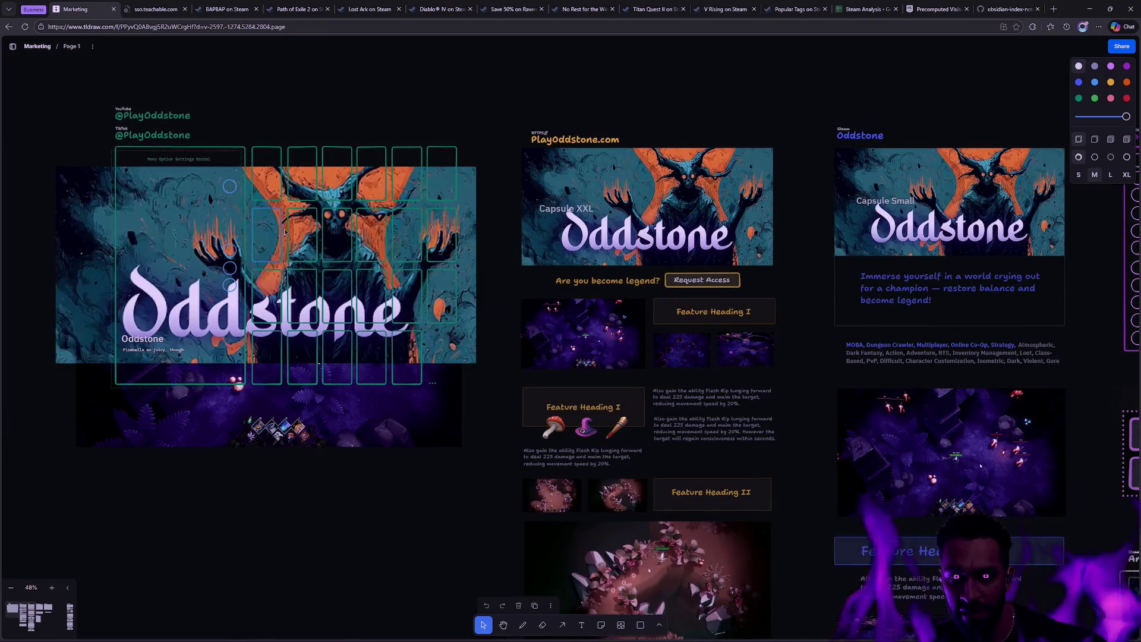
scroll(713, 208, "right", 2)
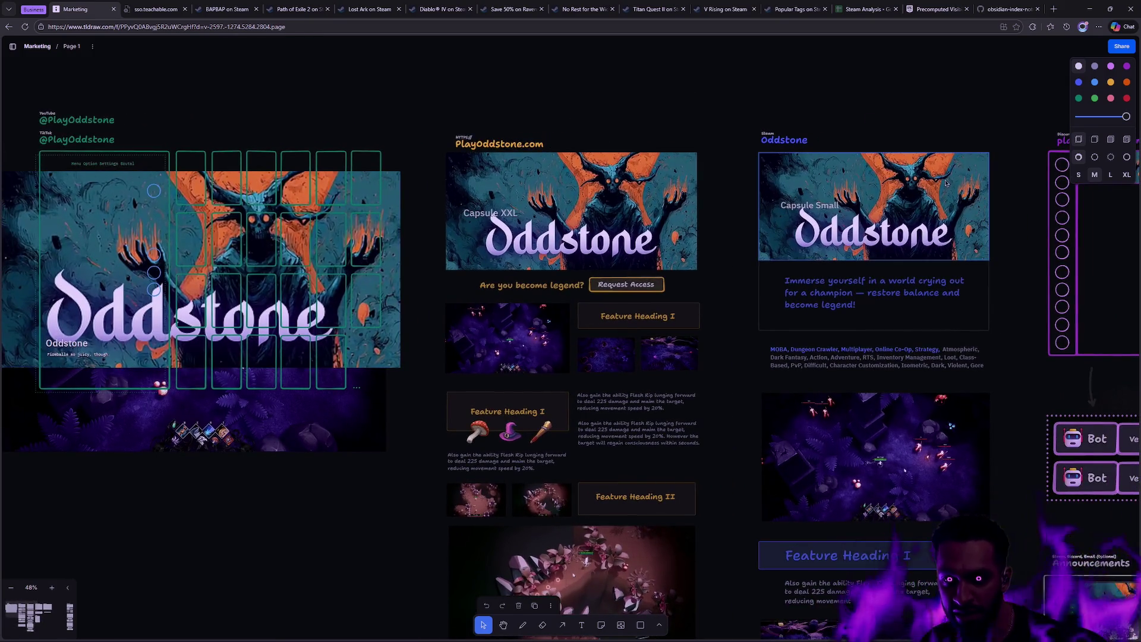
scroll(561, 132, "down", 4)
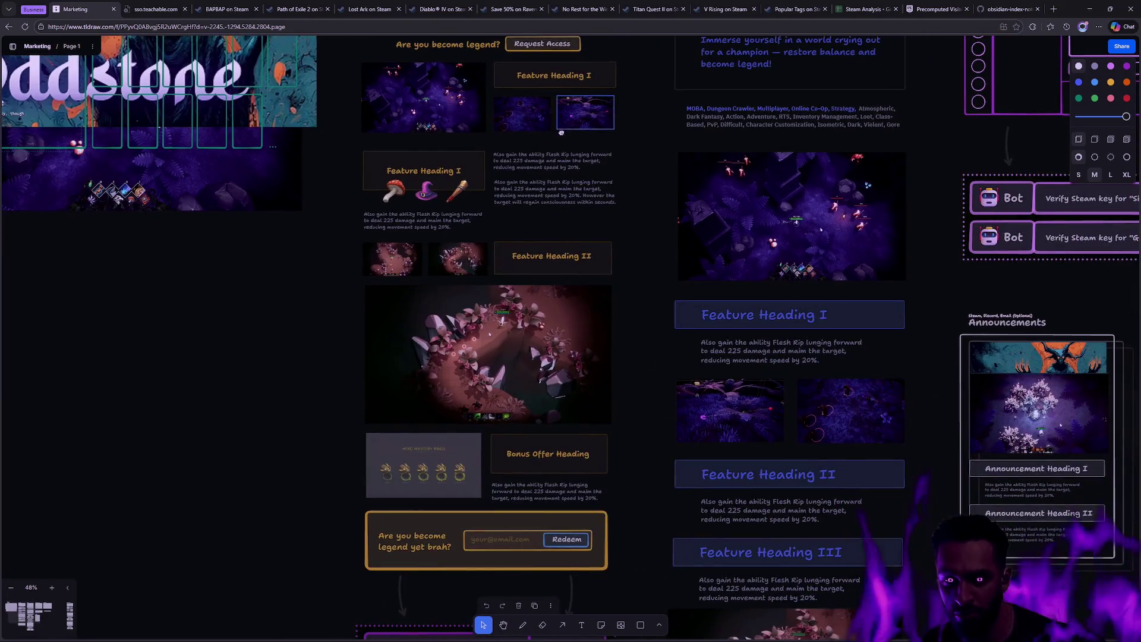
scroll(561, 132, "down", 2)
scroll(495, 502, "up", 4)
scroll(495, 502, "right", 2)
scroll(495, 503, "up", 3)
scroll(495, 503, "right", 1)
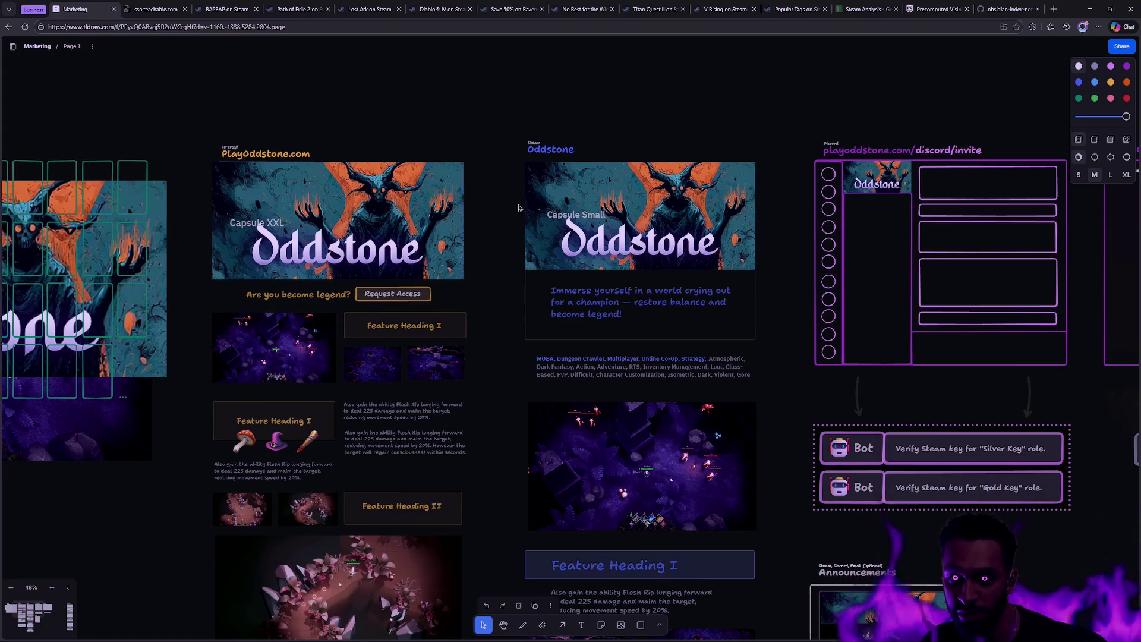
scroll(480, 111, "right", 10)
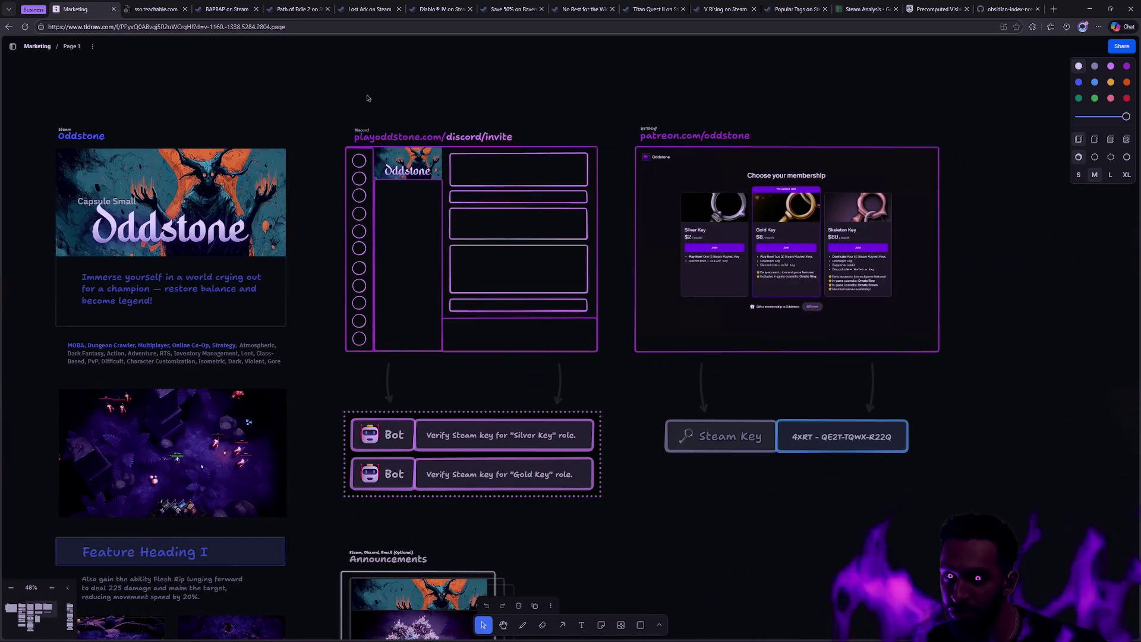
Zoom in on the Announcements mockup on the Marketing board.
mouse_move(332, 99)
left_mouse_down()
mouse_move(622, 316)
mouse_move(607, 398)
left_mouse_up()
scroll(611, 359, "down", 5)
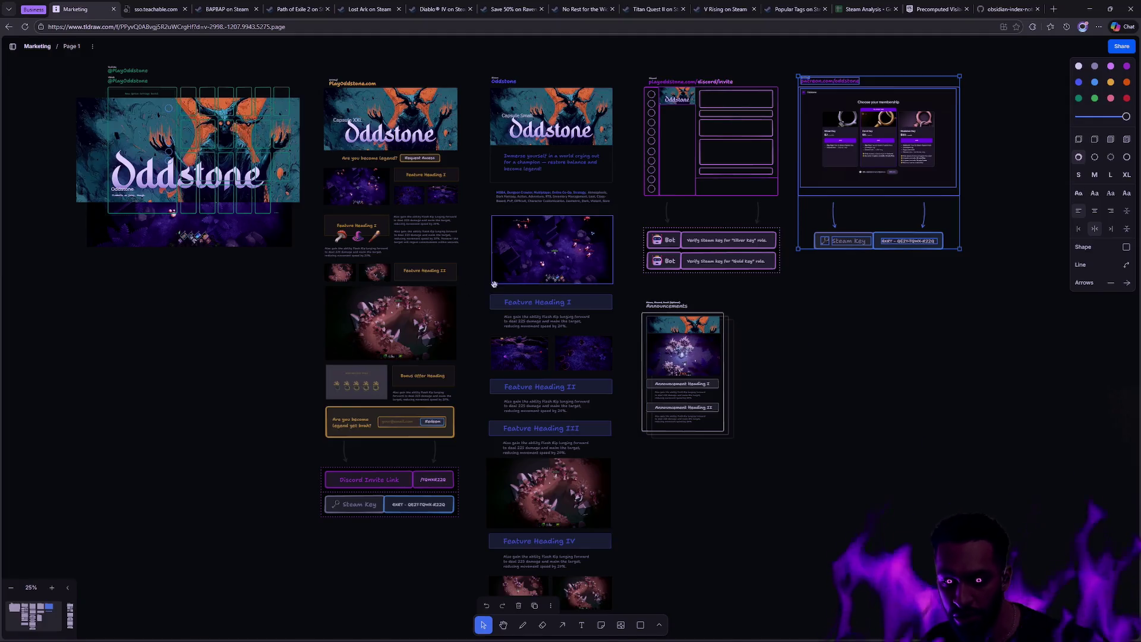
scroll(710, 327, "up", 3)
scroll(708, 361, "down", 4)
scroll(708, 362, "up", 1)
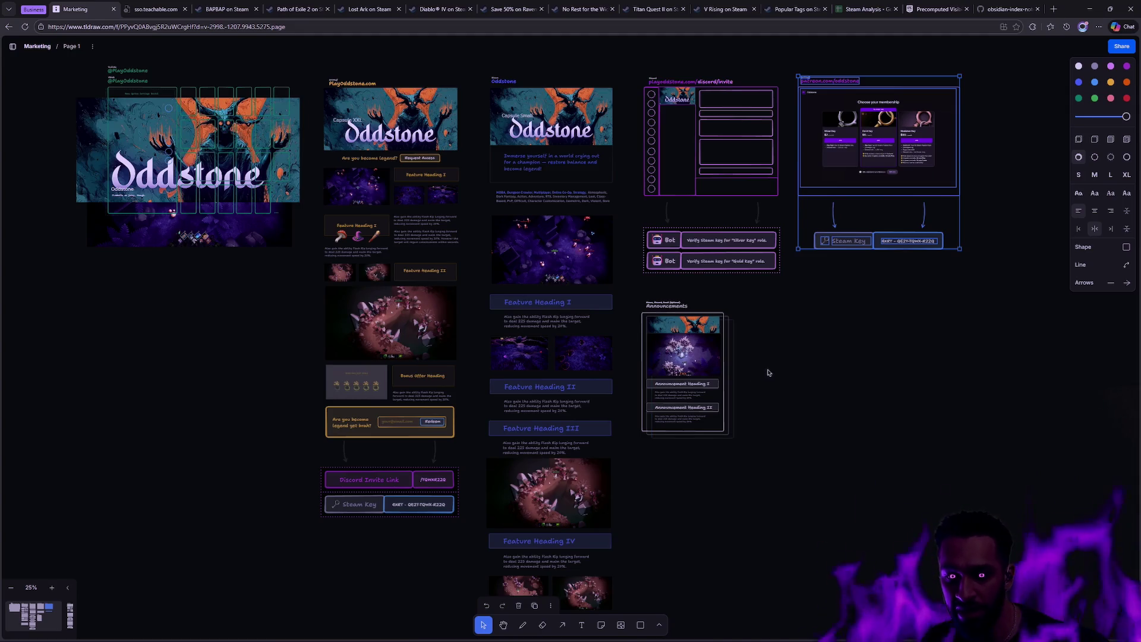
scroll(767, 404, "up", 4)
scroll(766, 406, "up", 2)
mouse_move(753, 114)
left_mouse_down()
mouse_move(721, 428)
mouse_move(739, 279)
left_mouse_up()
scroll(704, 302, "down", 2)
Select the Announcements group and drag it slightly lower beneath the Bot role boxes.
mouse_move(788, 520)
left_mouse_down()
mouse_move(512, 177)
mouse_move(509, 199)
left_mouse_up()
left_click(793, 303)
mouse_move(795, 500)
left_mouse_down()
mouse_move(525, 200)
mouse_move(632, 229)
left_mouse_up()
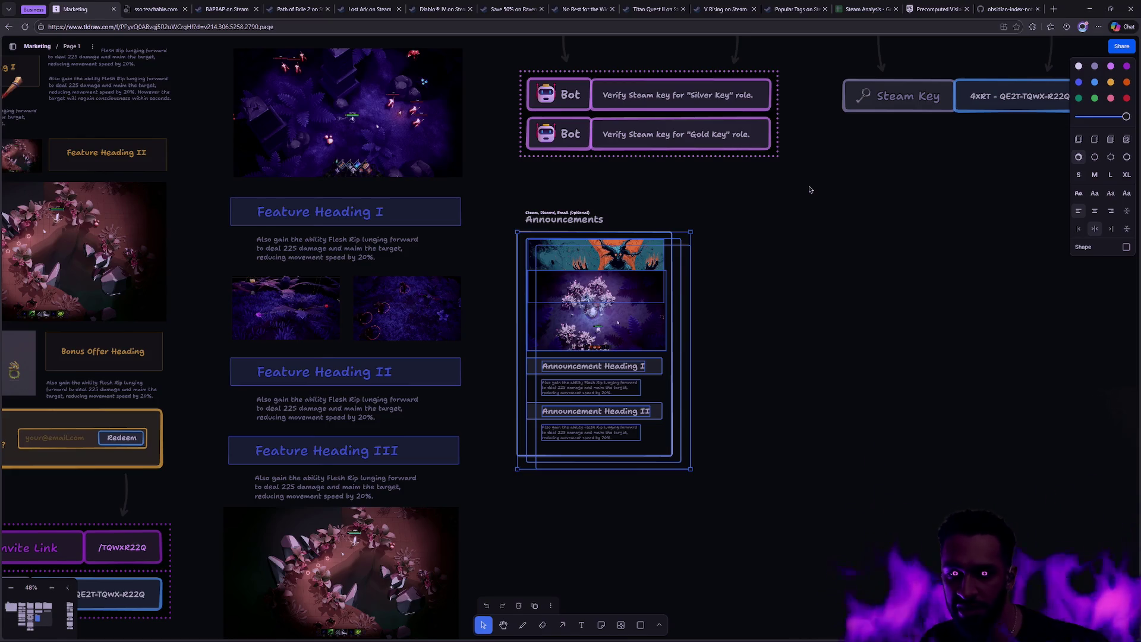
left_click(874, 237)
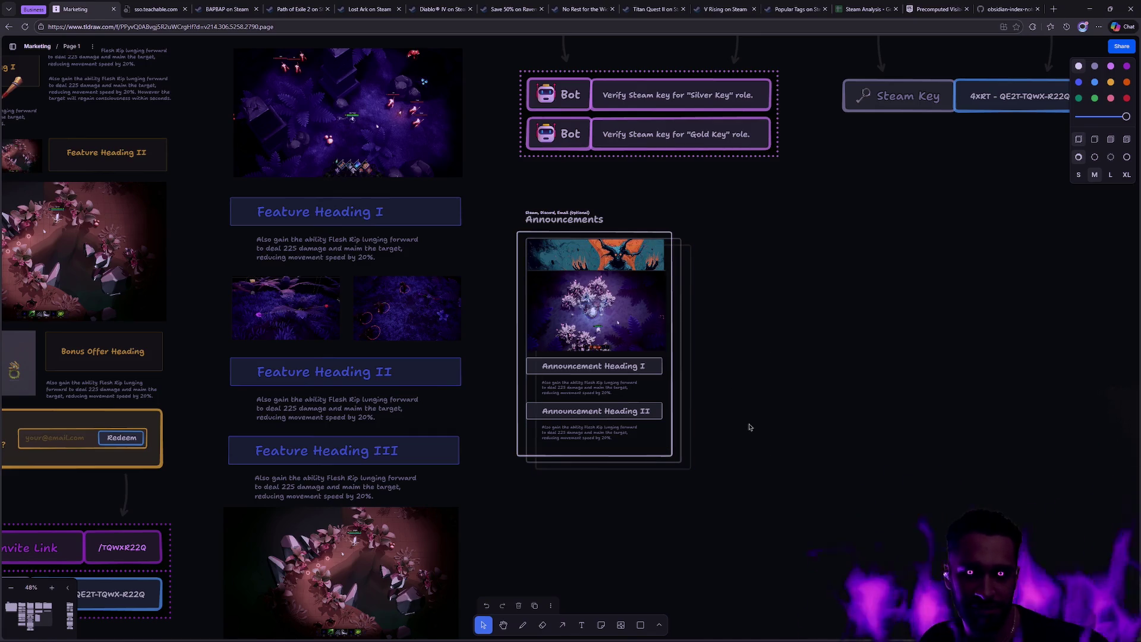
scroll(723, 334, "up", 2)
left_click_drag(804, 556, 558, 262)
scroll(782, 372, "up", 3)
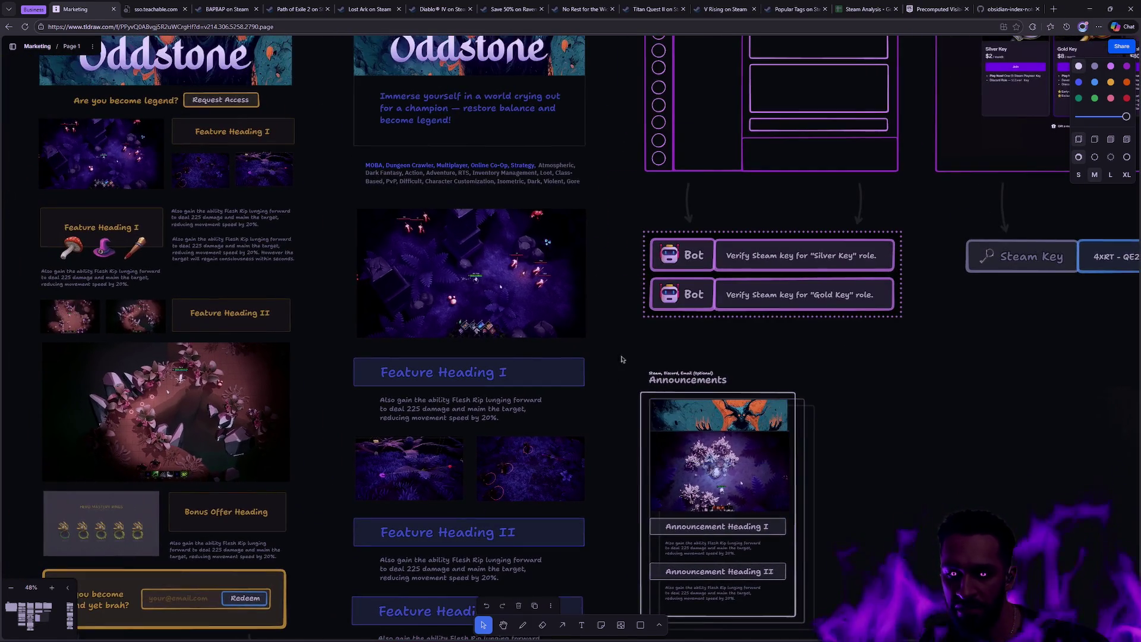
scroll(862, 471, "up", 4)
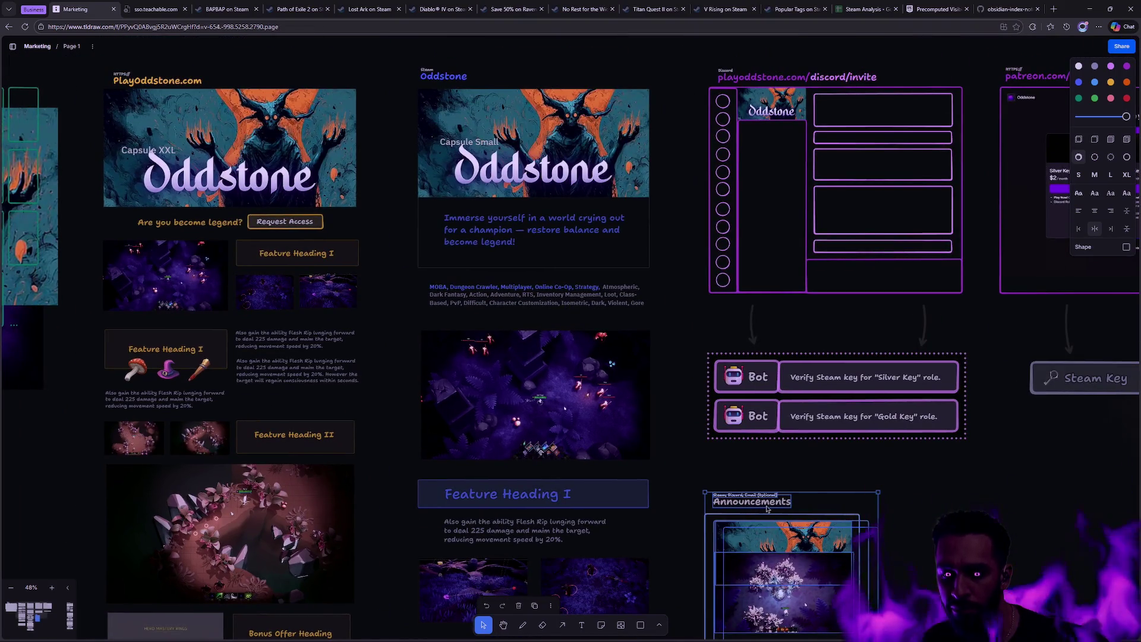
mouse_move(764, 492)
left_mouse_down()
mouse_move(571, 244)
mouse_move(563, 206)
mouse_move(766, 503)
left_mouse_up()
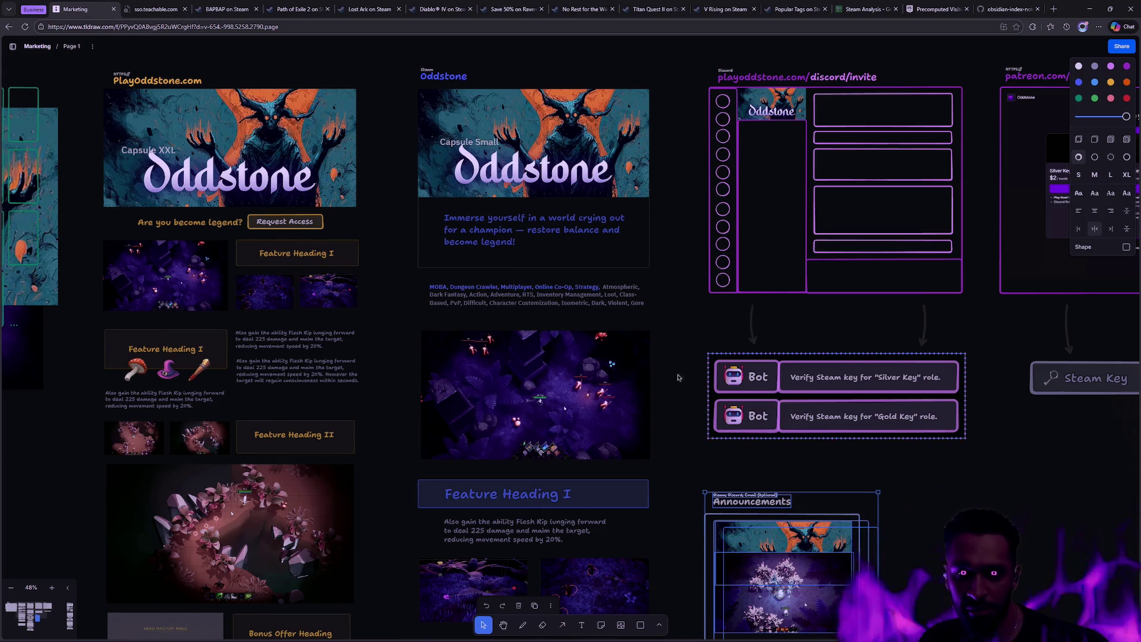
left_click(228, 11)
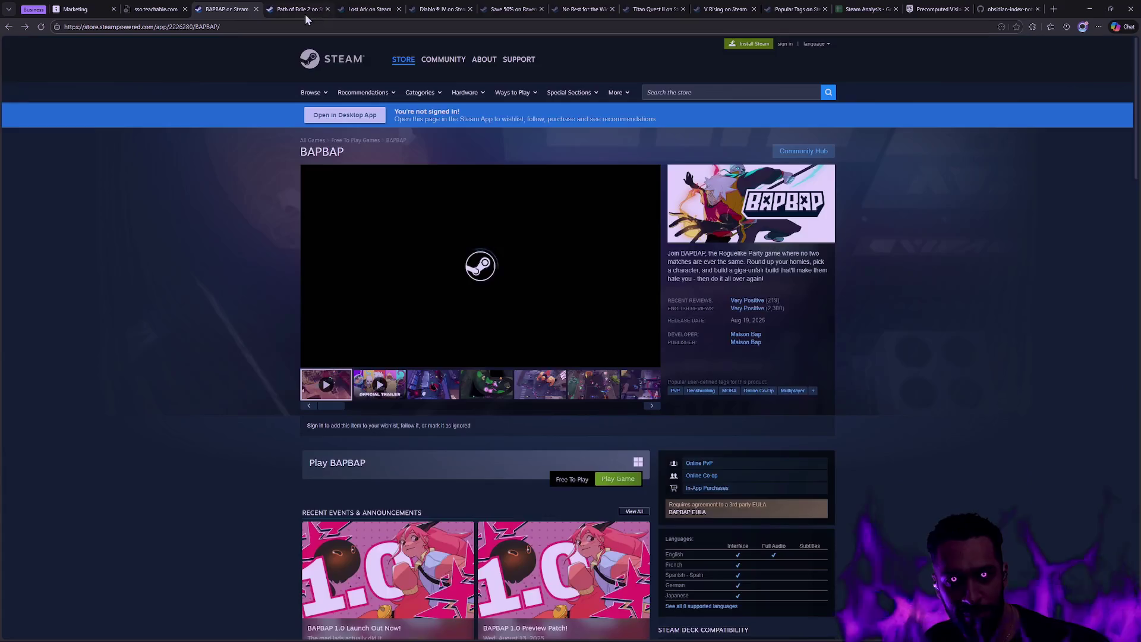
Browse the Path of Exile 2, Lost Ark and Diablo IV Steam pages, then open Steam Analysis.
left_click(299, 11)
left_click(369, 10)
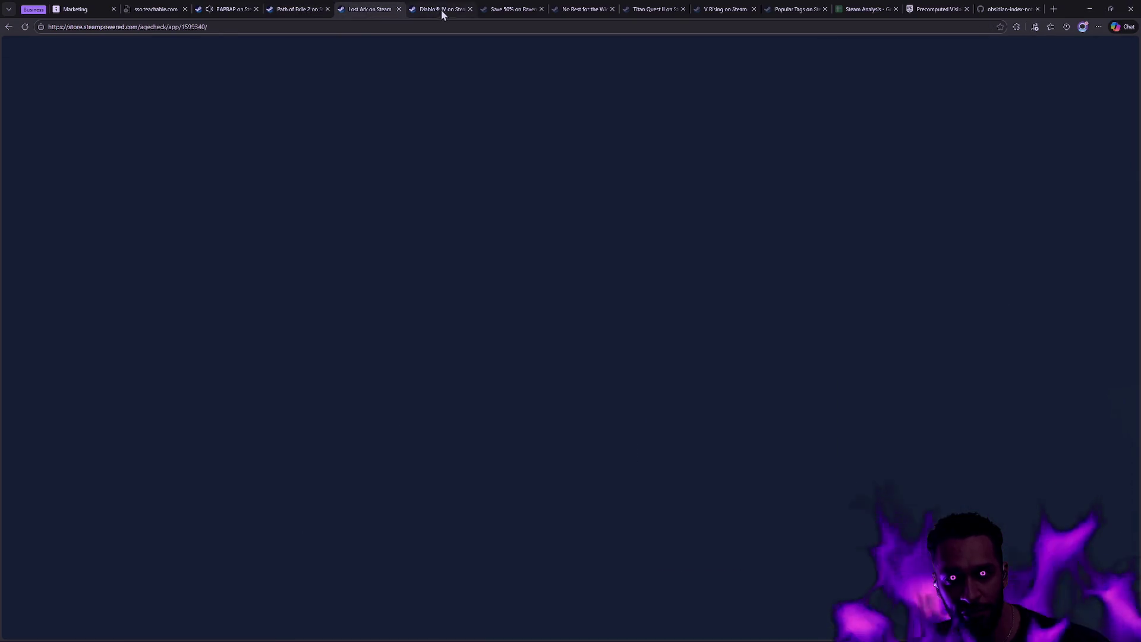
left_click(440, 9)
left_click(871, 10)
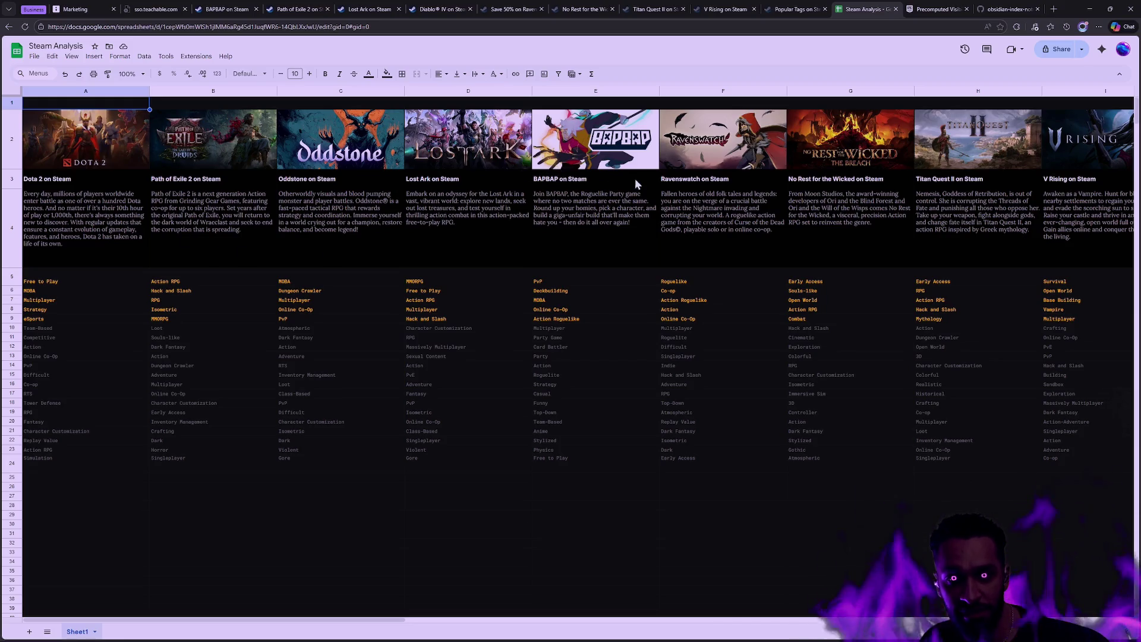
scroll(633, 179, "right", 3)
scroll(690, 184, "left", 3)
mouse_move(795, 191)
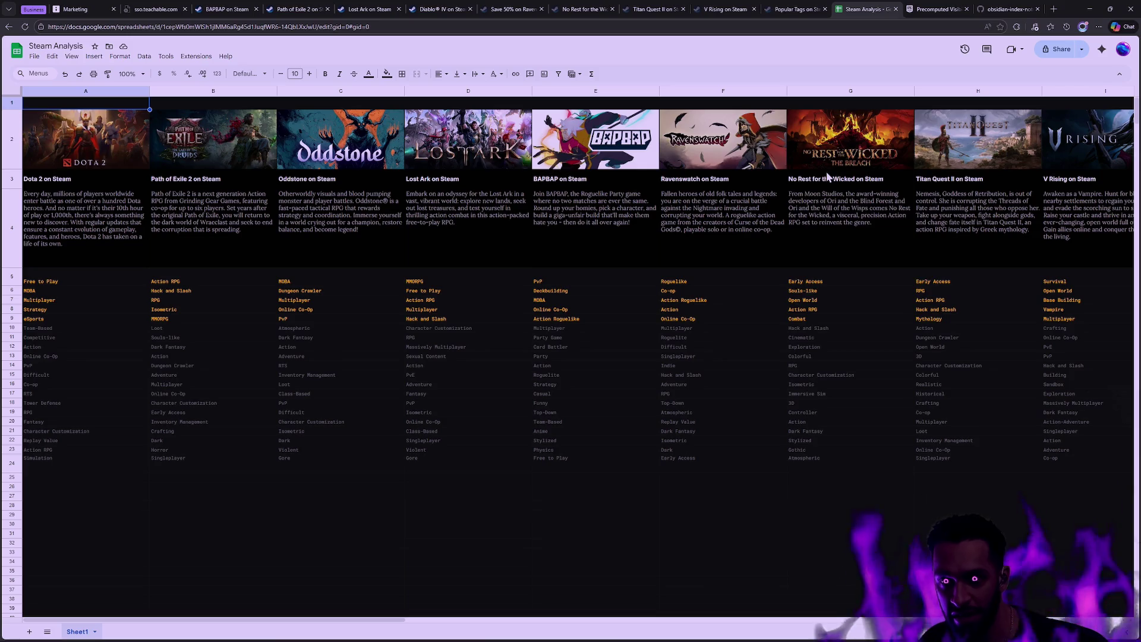
Return to the Marketing board and briefly select the Announcements frame.
left_click(83, 10)
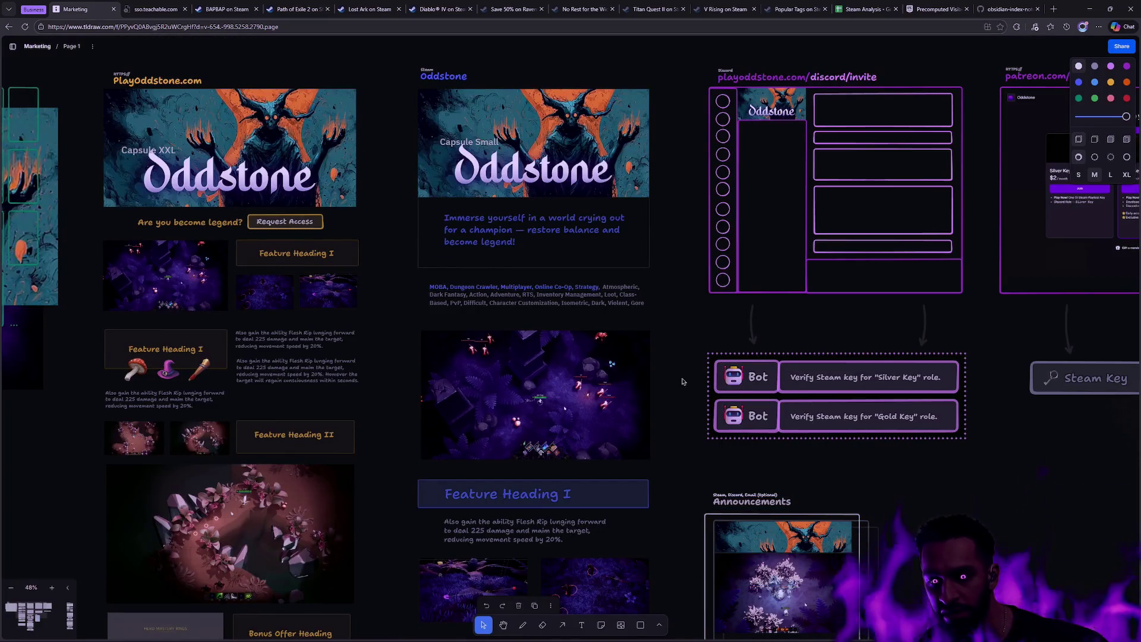
right_click(684, 351)
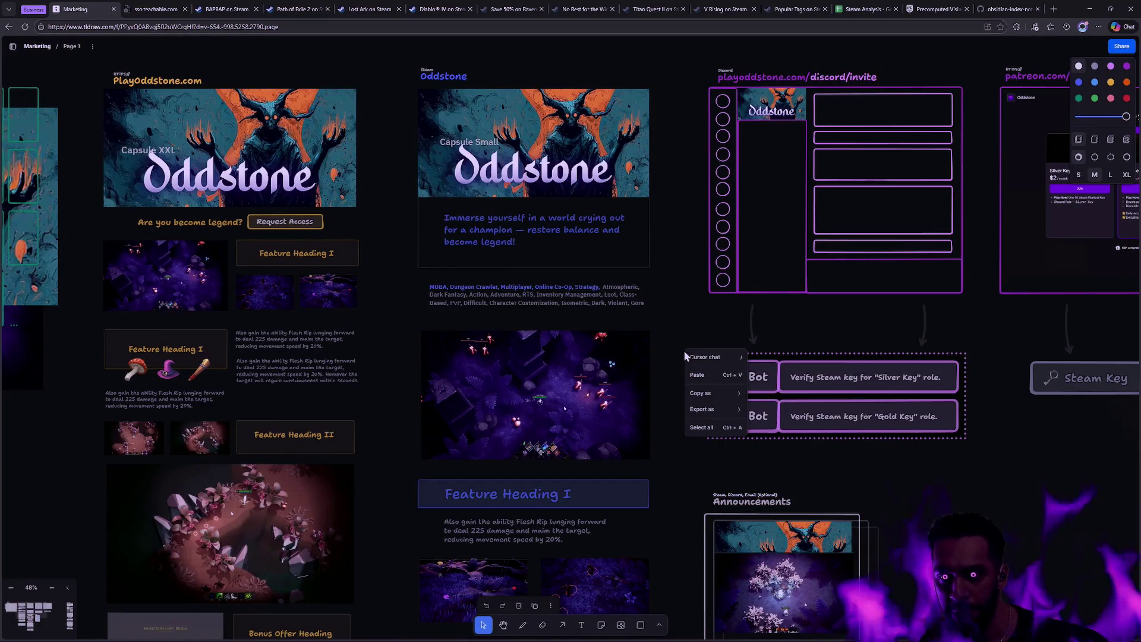
left_click(404, 275)
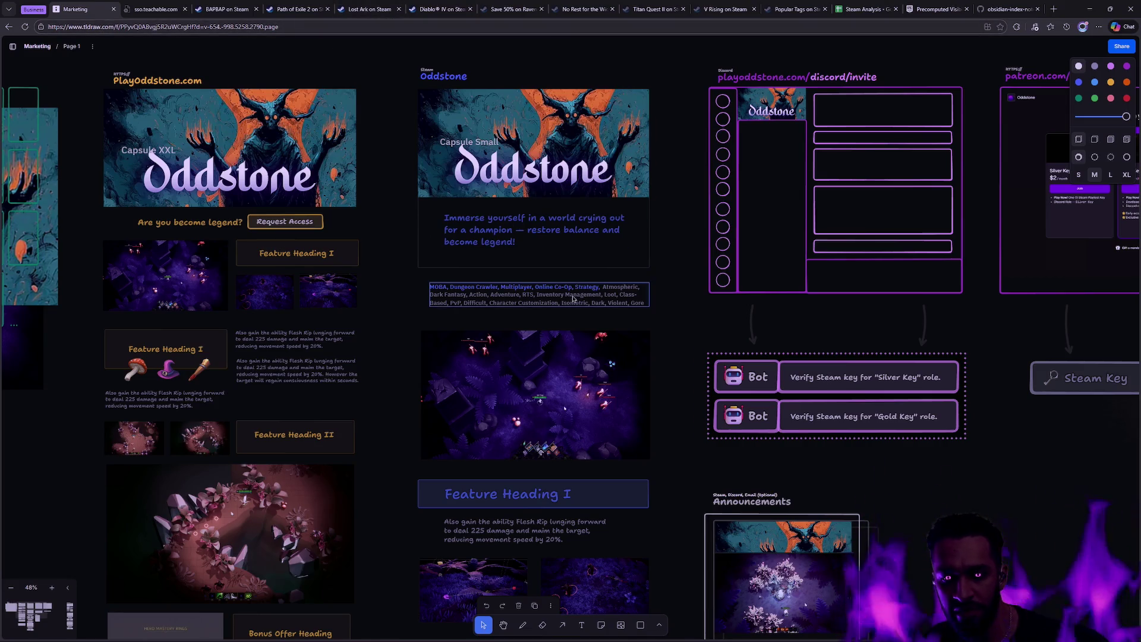
scroll(574, 299, "down", 5)
scroll(573, 299, "right", 2)
mouse_move(916, 466)
left_mouse_down()
mouse_move(773, 416)
mouse_move(609, 326)
left_mouse_up()
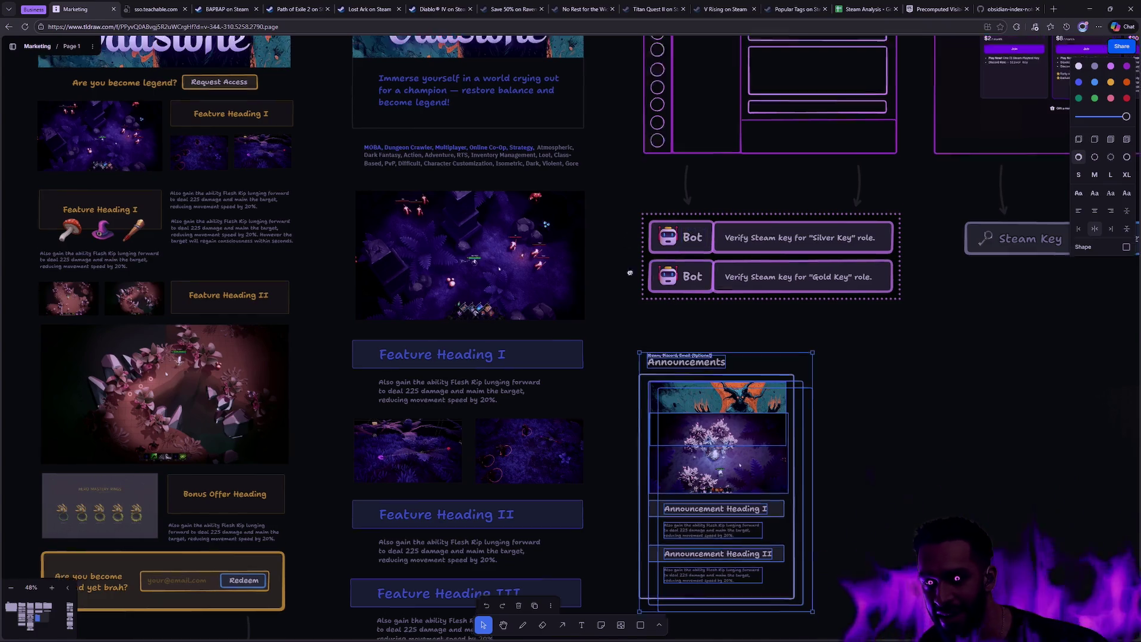
scroll(635, 249, "up", 3)
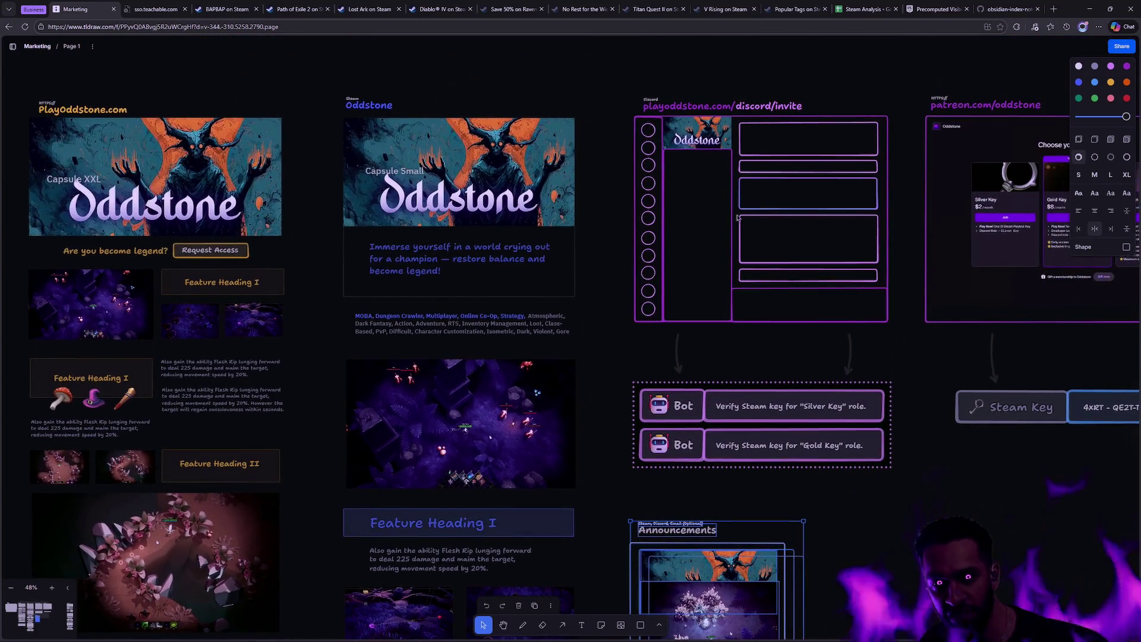
scroll(559, 309, "left", 5)
scroll(479, 395, "down", 3)
scroll(479, 395, "down", 3)
left_click(716, 489)
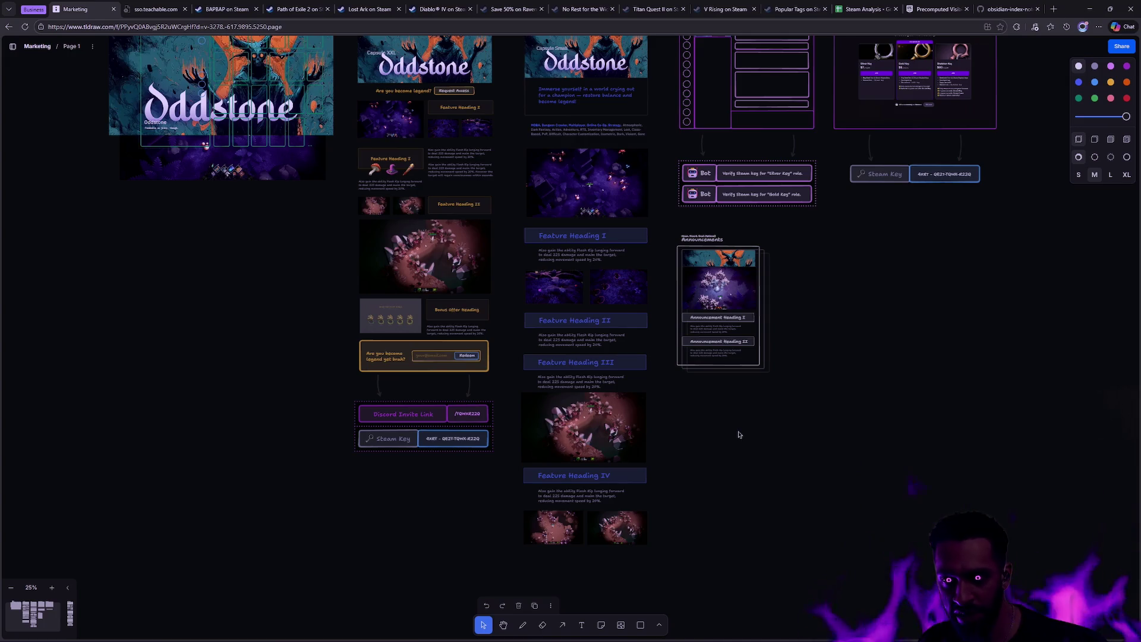
Pan to the Oddstone banner and box-select its whole group, then clear the selection.
scroll(838, 368, "up", 3)
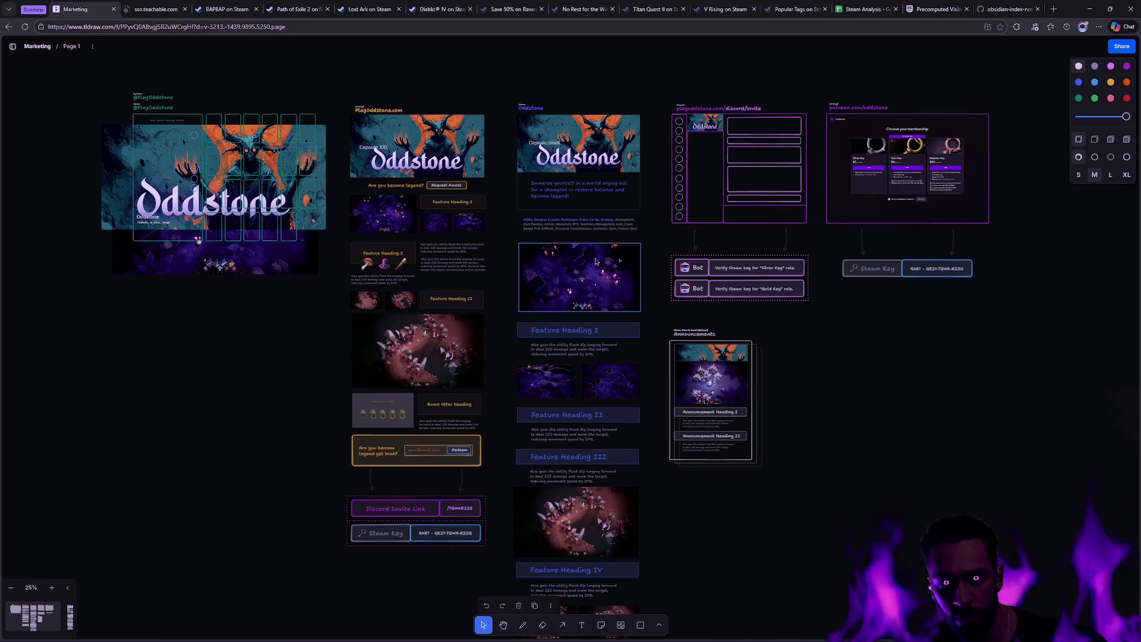
scroll(696, 343, "up", 2)
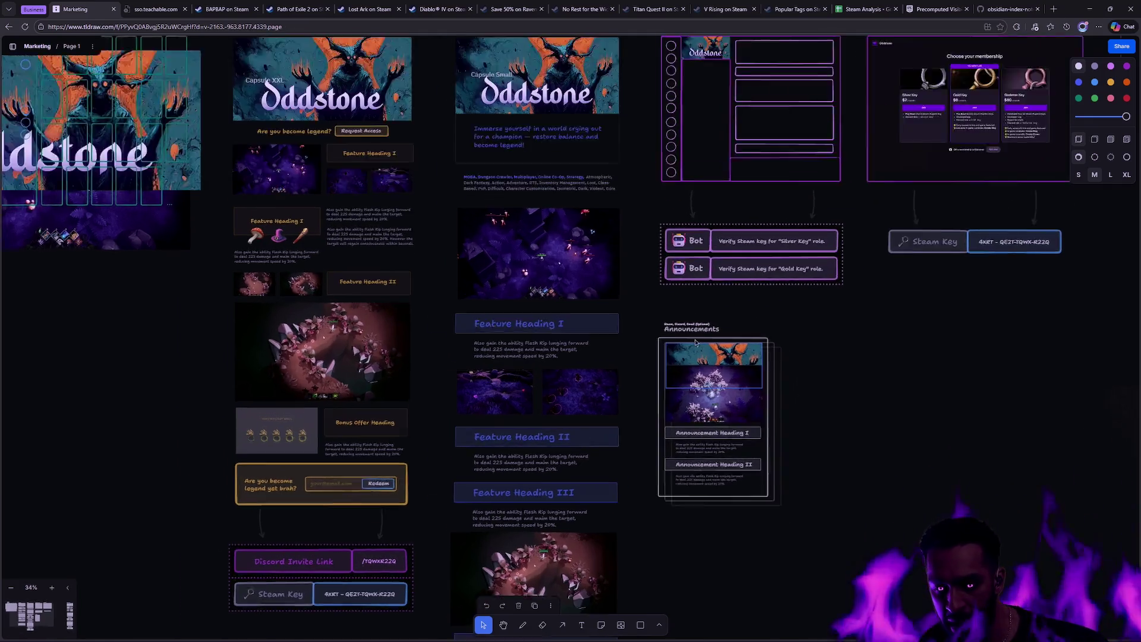
scroll(695, 343, "up", 1)
scroll(513, 255, "left", 5)
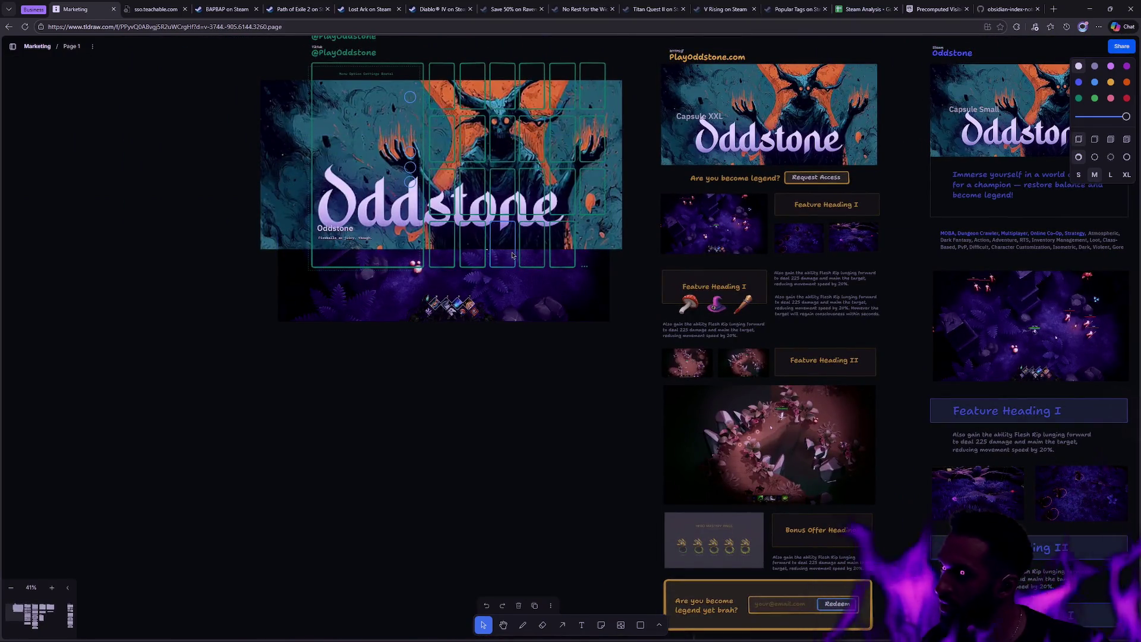
scroll(580, 323, "right", 3)
scroll(581, 323, "up", 2)
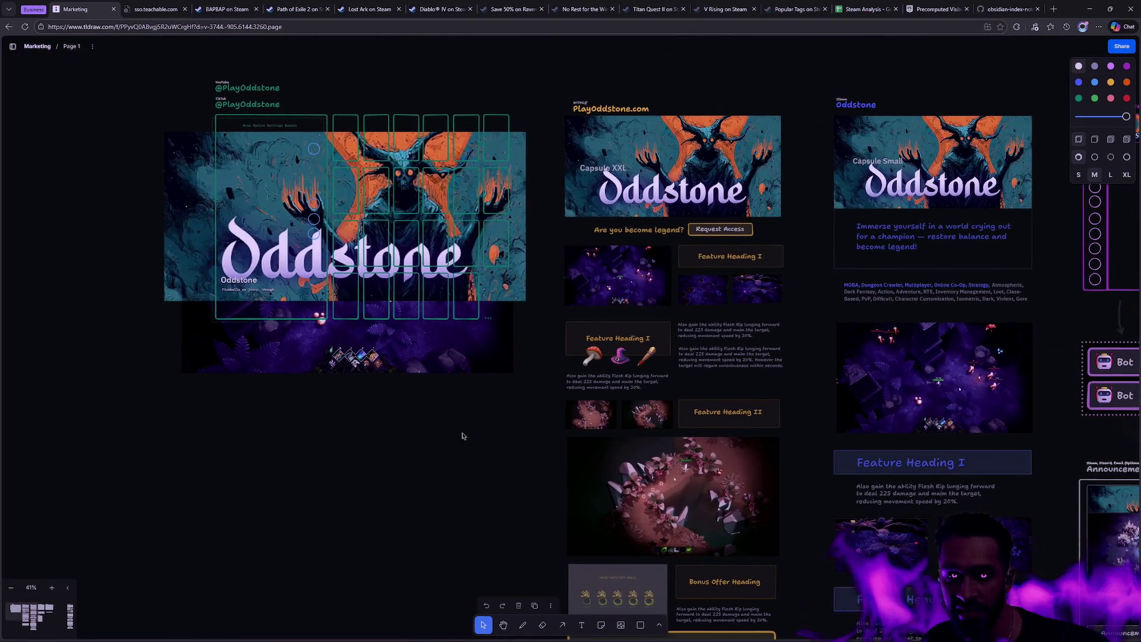
scroll(466, 431, "up", 2)
scroll(509, 483, "up", 2)
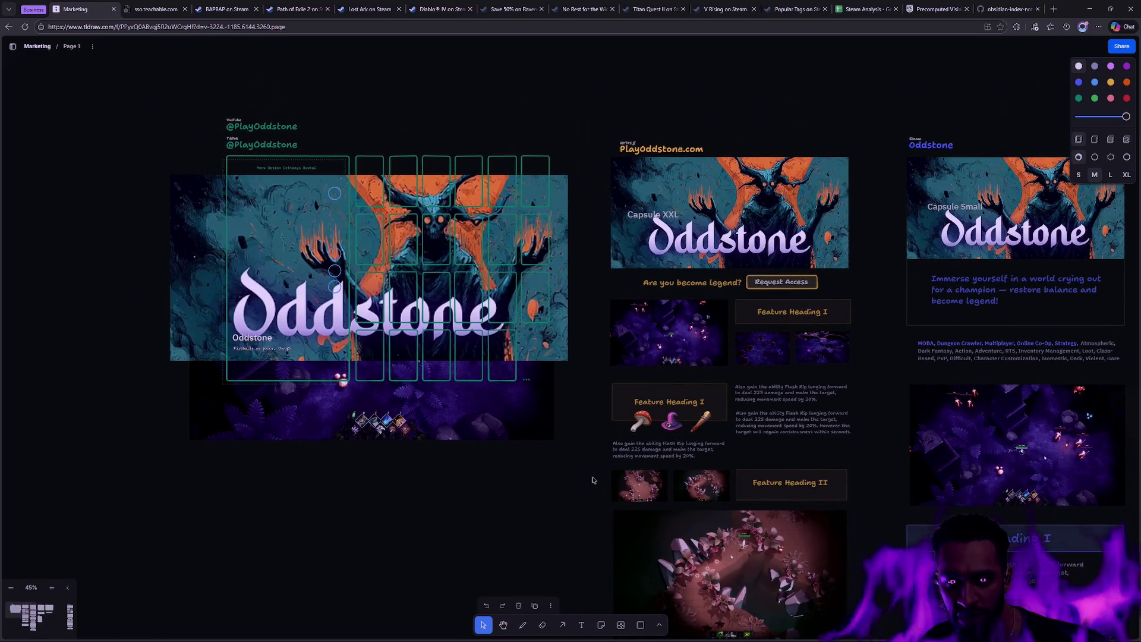
left_click(452, 398)
left_click(130, 214)
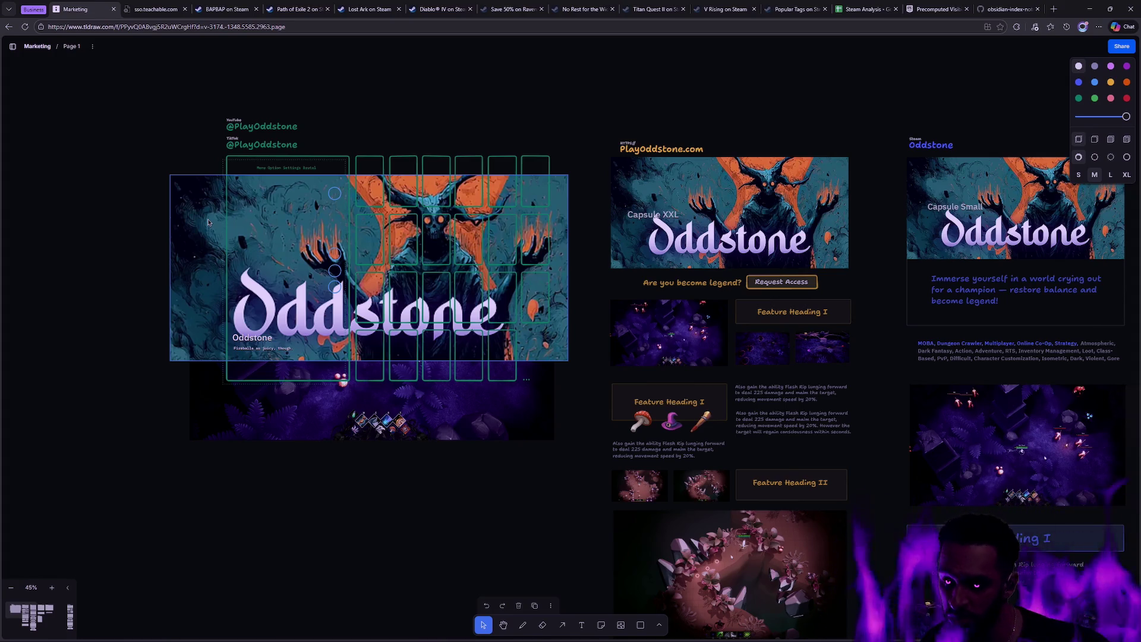
mouse_move(112, 98)
left_mouse_down()
mouse_move(568, 442)
mouse_move(574, 505)
mouse_move(589, 489)
left_mouse_up()
left_click(588, 487)
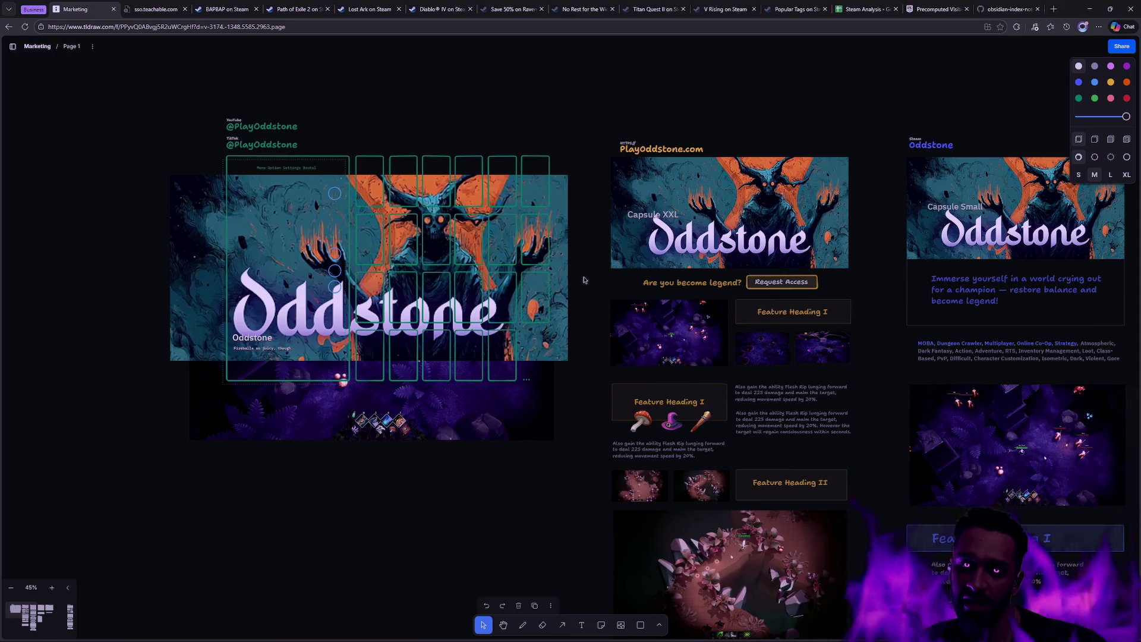
mouse_move(588, 485)
left_mouse_down()
mouse_move(170, 174)
mouse_move(168, 113)
left_mouse_up()
left_click(578, 310)
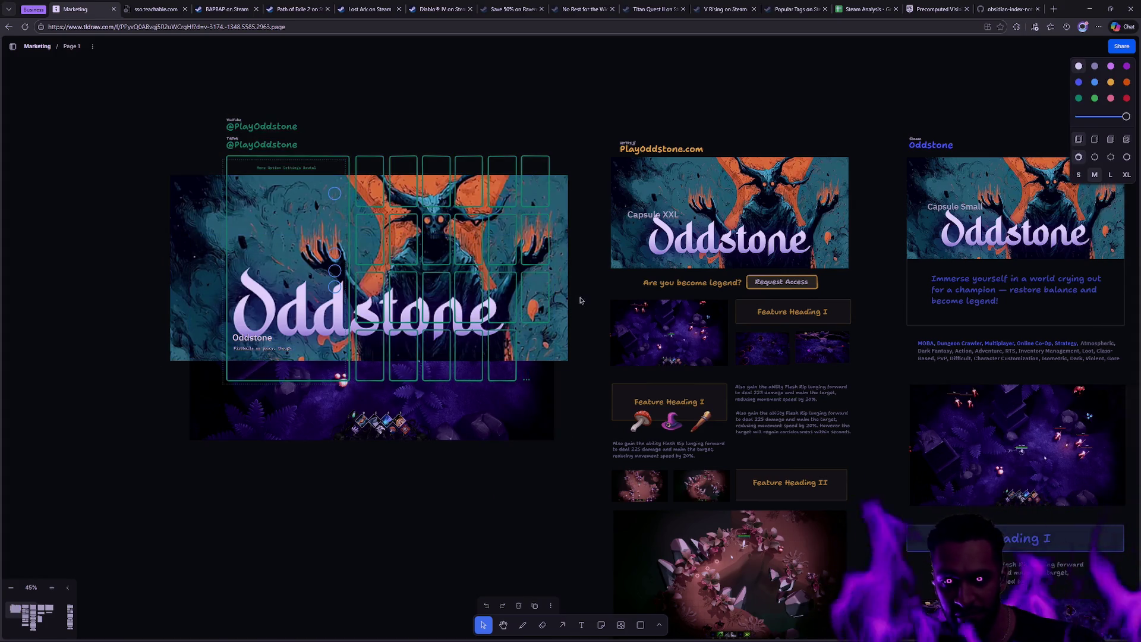
left_click_drag(582, 461, 166, 71)
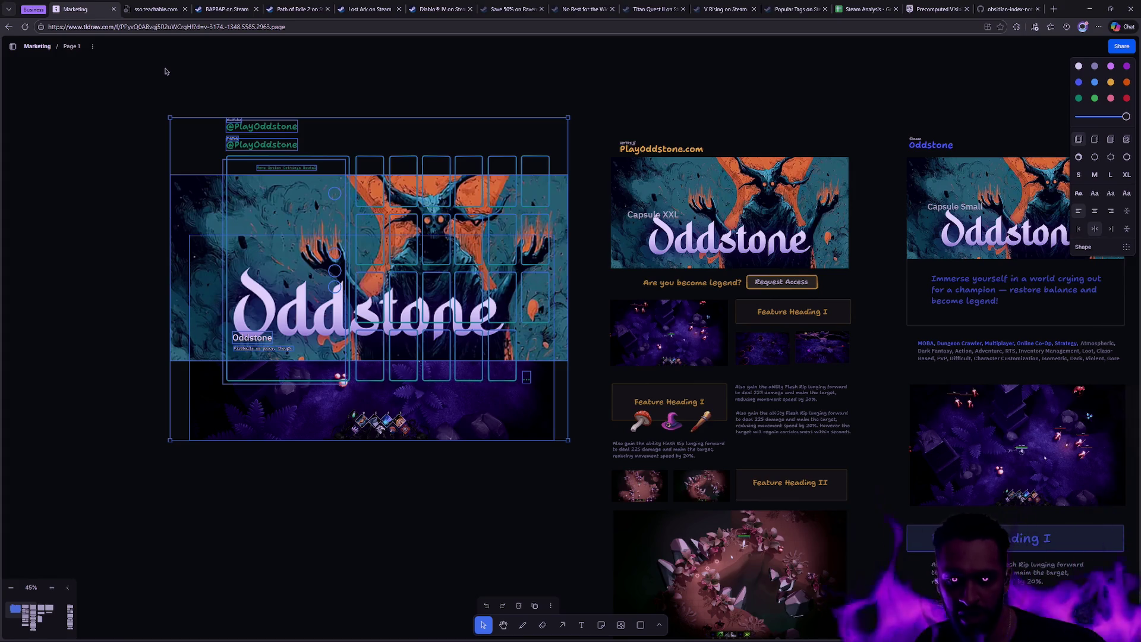
left_click(166, 71)
scroll(768, 362, "down", 5)
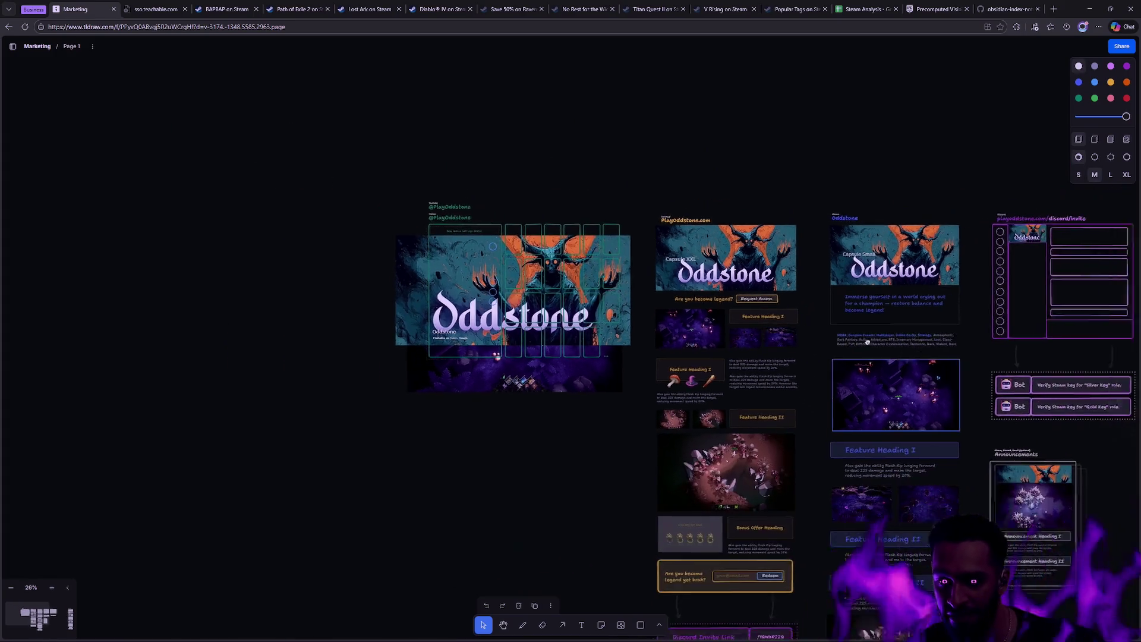
scroll(905, 351, "right", 10)
scroll(904, 351, "down", 2)
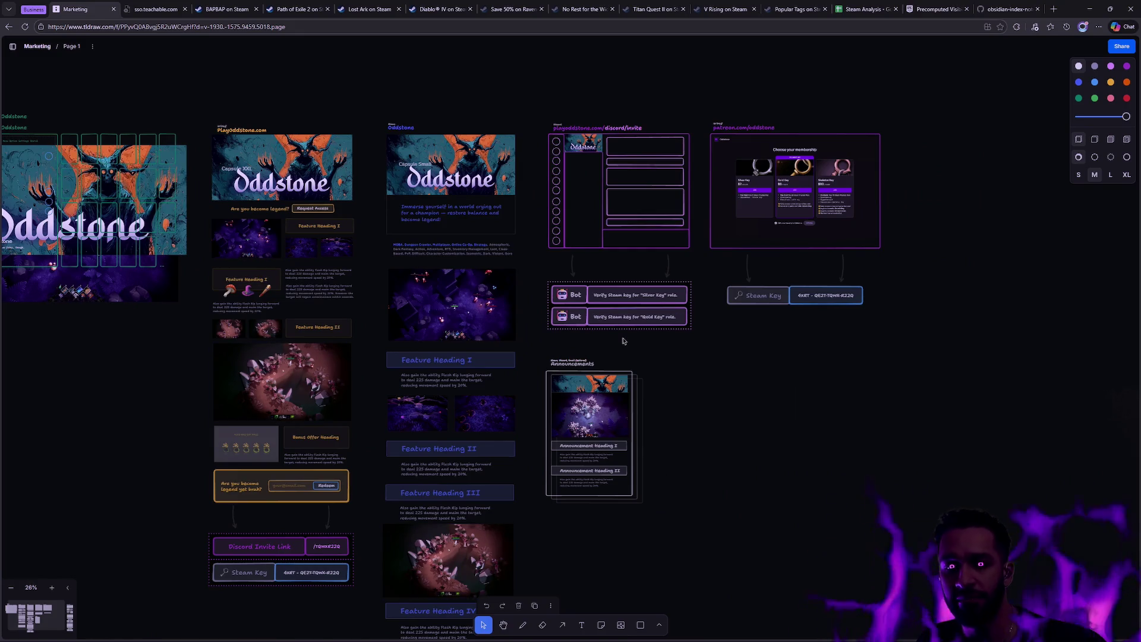
scroll(795, 399, "left", 1)
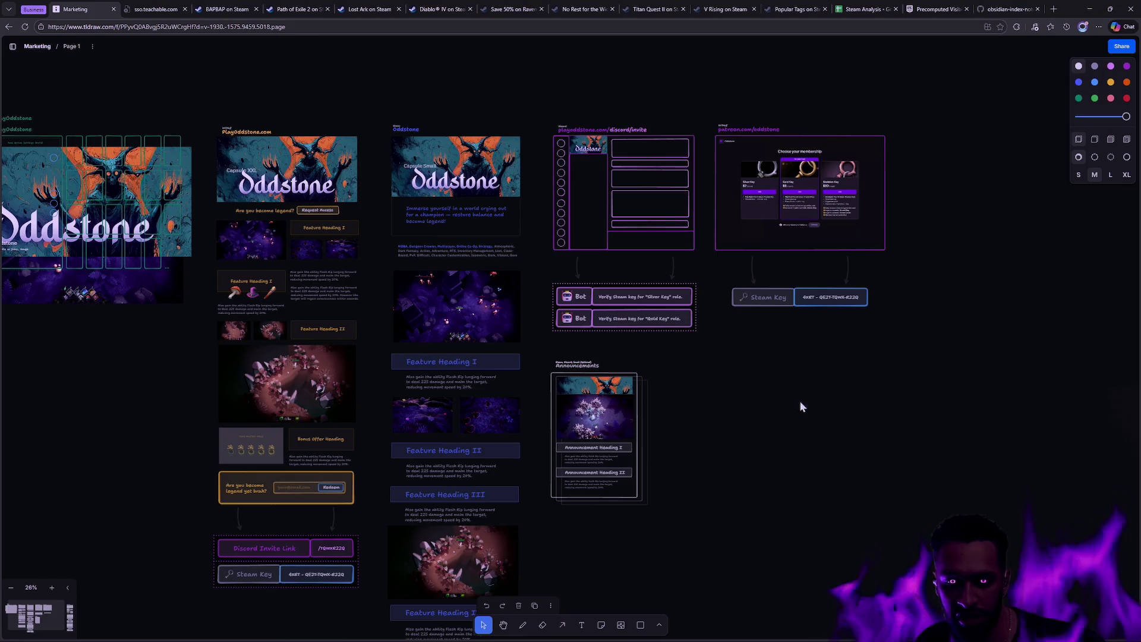
scroll(739, 377, "left", 2)
scroll(808, 364, "up", 1)
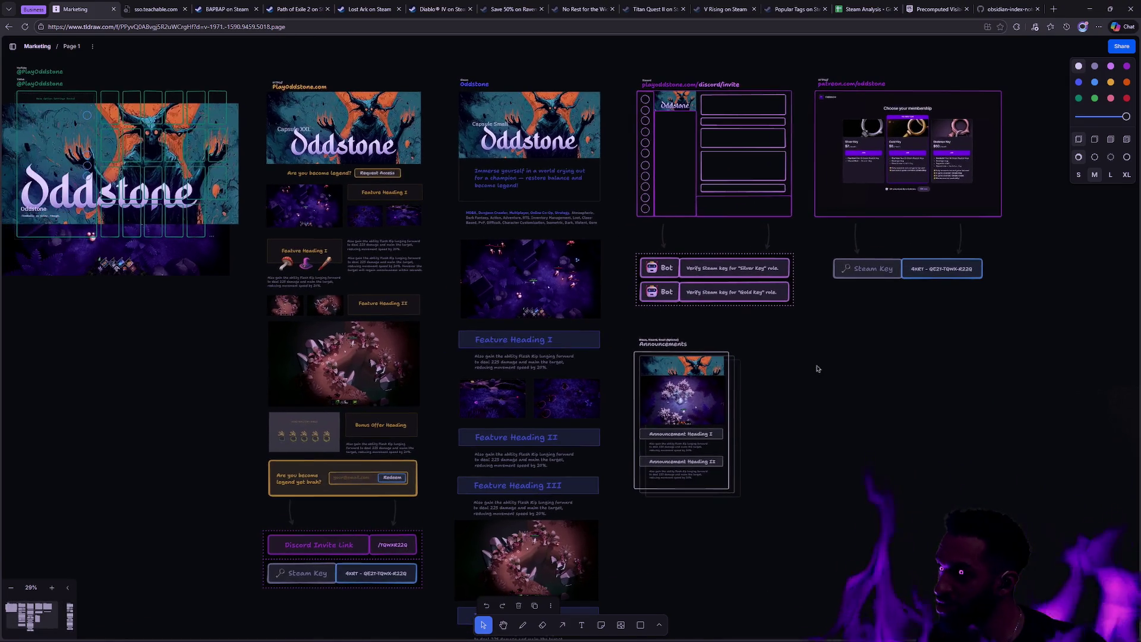
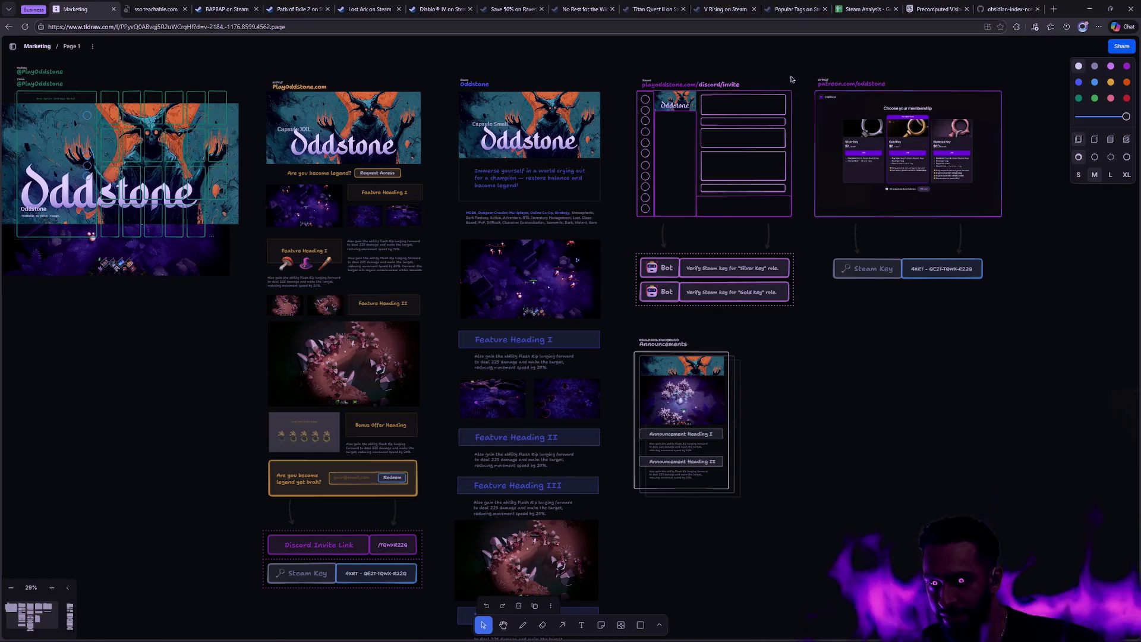
Select the Patreon and Discord bot groups on the tldraw board, then clear the selection.
mouse_move(824, 100)
left_mouse_down()
mouse_move(1037, 309)
mouse_move(823, 107)
mouse_move(634, 73)
mouse_move(803, 66)
left_mouse_up()
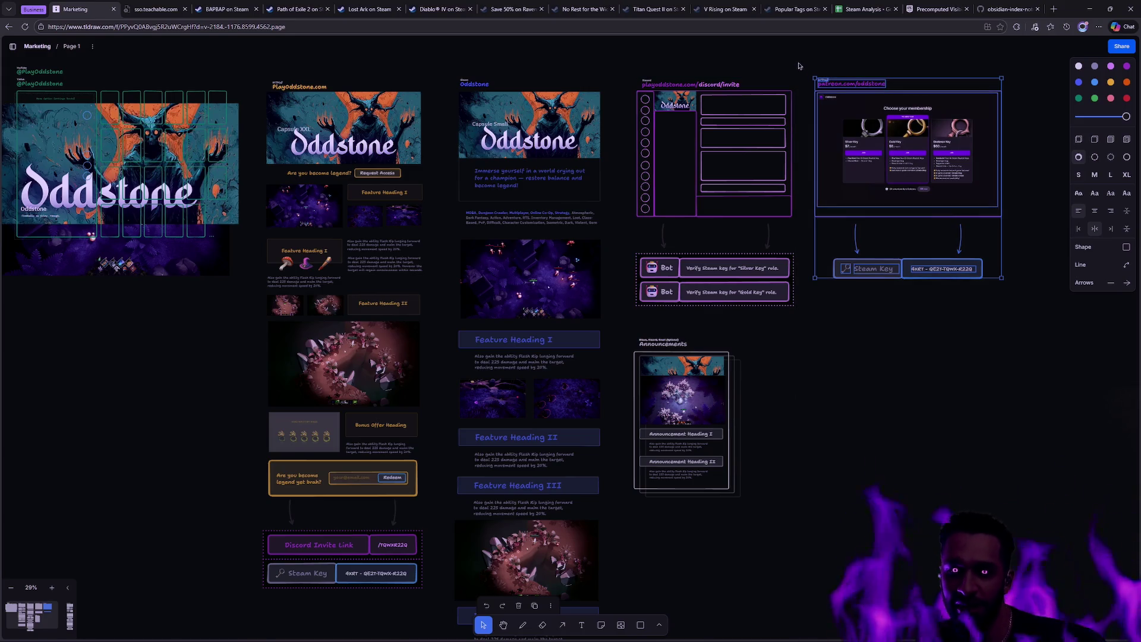
left_click(984, 79)
mouse_move(1016, 73)
left_mouse_down()
mouse_move(803, 226)
mouse_move(665, 279)
mouse_move(743, 297)
left_mouse_up()
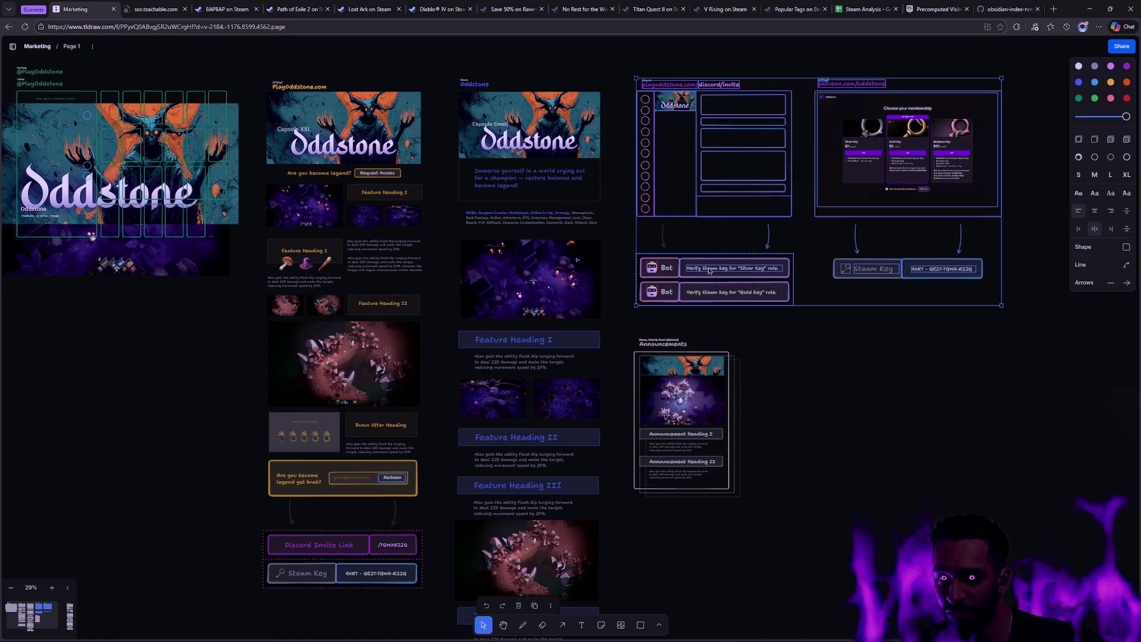
left_click(777, 307)
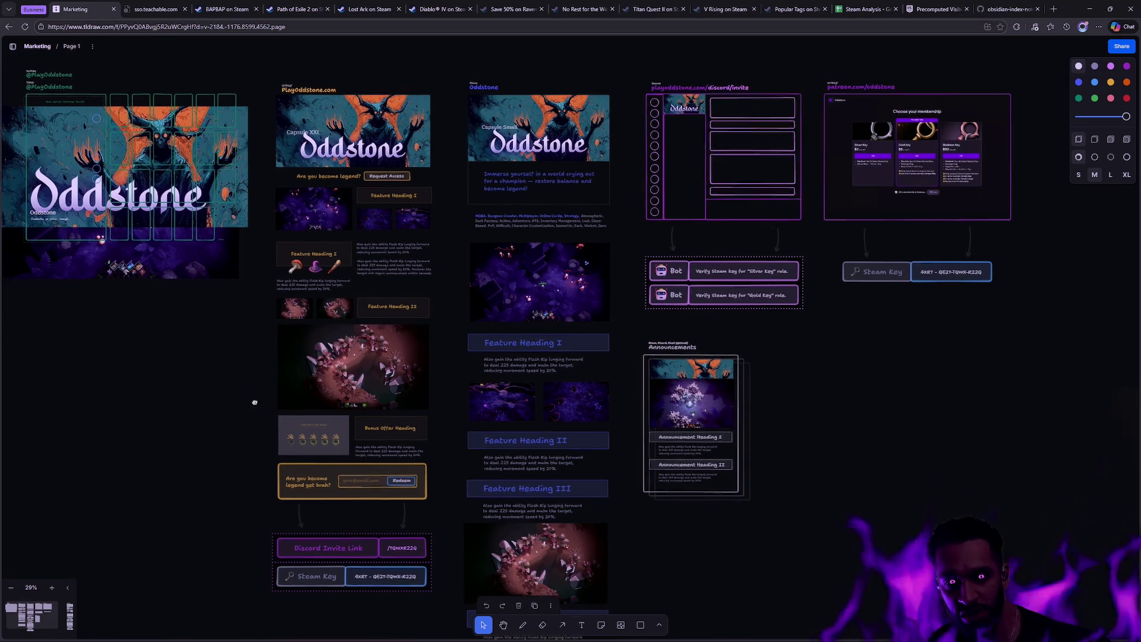
Select the Oddstone capsule art and its purple background image, then deselect the background.
scroll(240, 394, "left", 3)
scroll(255, 349, "right", 2)
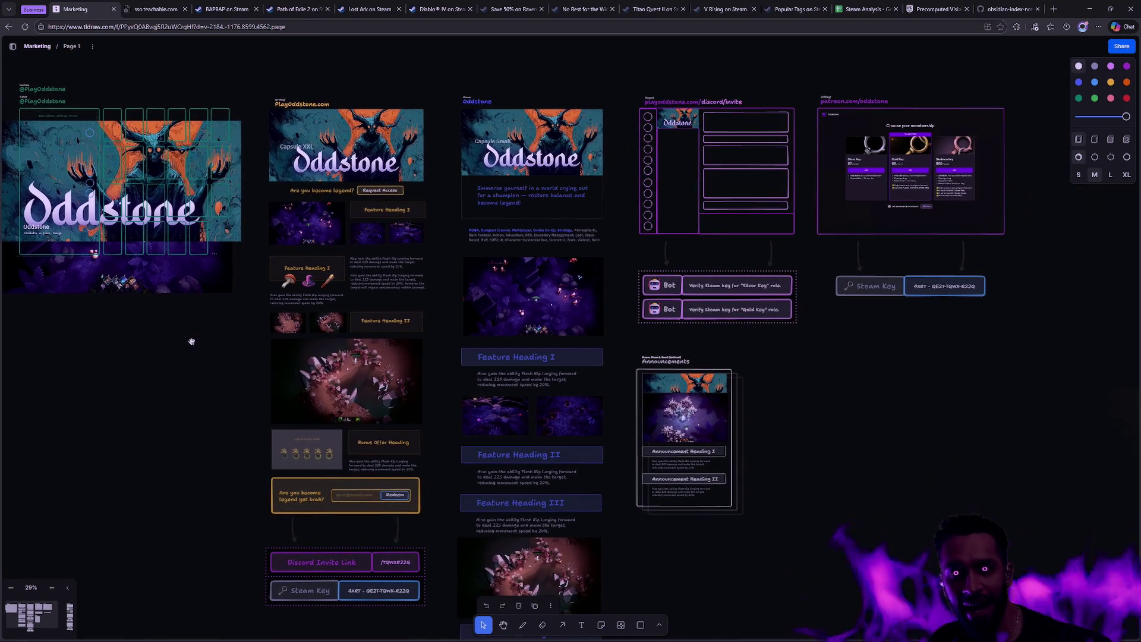
scroll(244, 334, "up", 2)
scroll(295, 322, "up", 2)
scroll(295, 321, "left", 5)
scroll(295, 322, "up", 3)
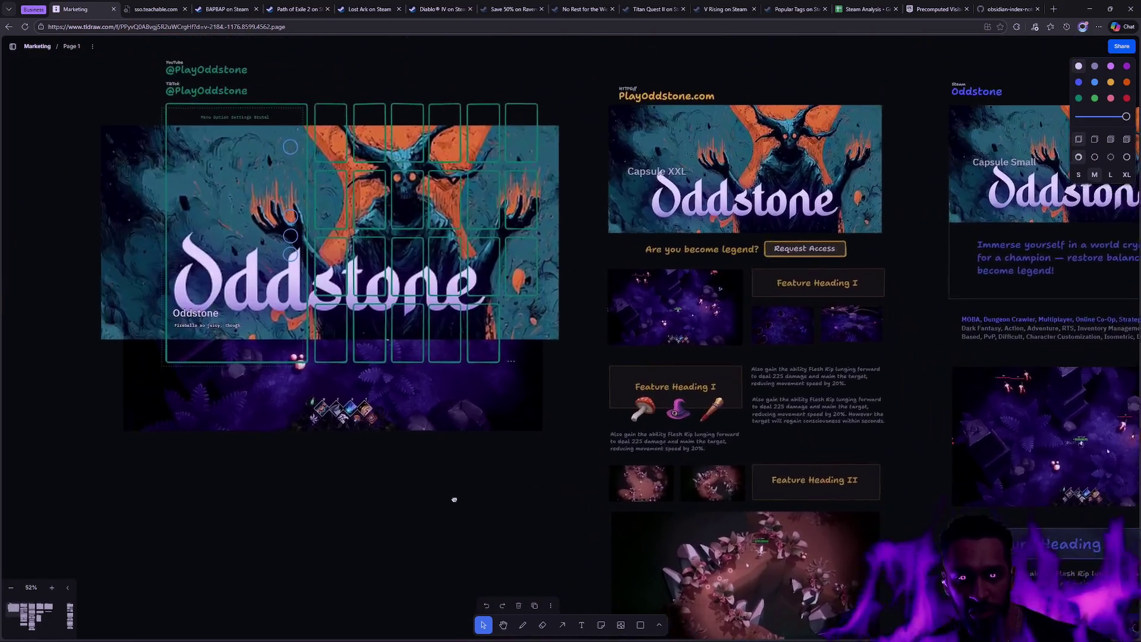
left_click(323, 212)
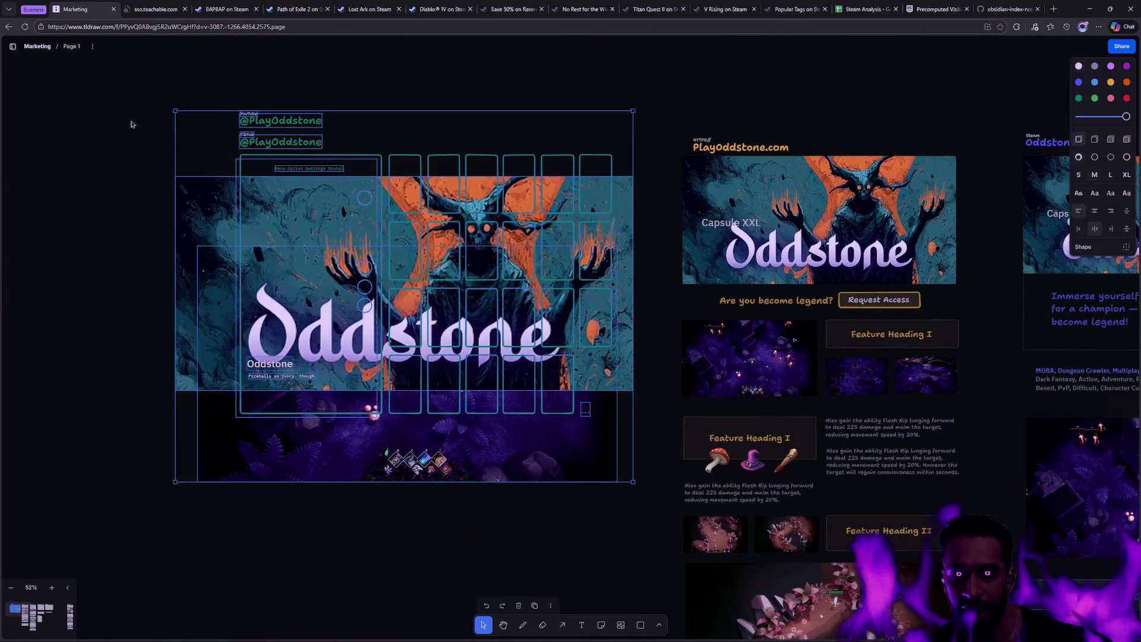
left_click(499, 378)
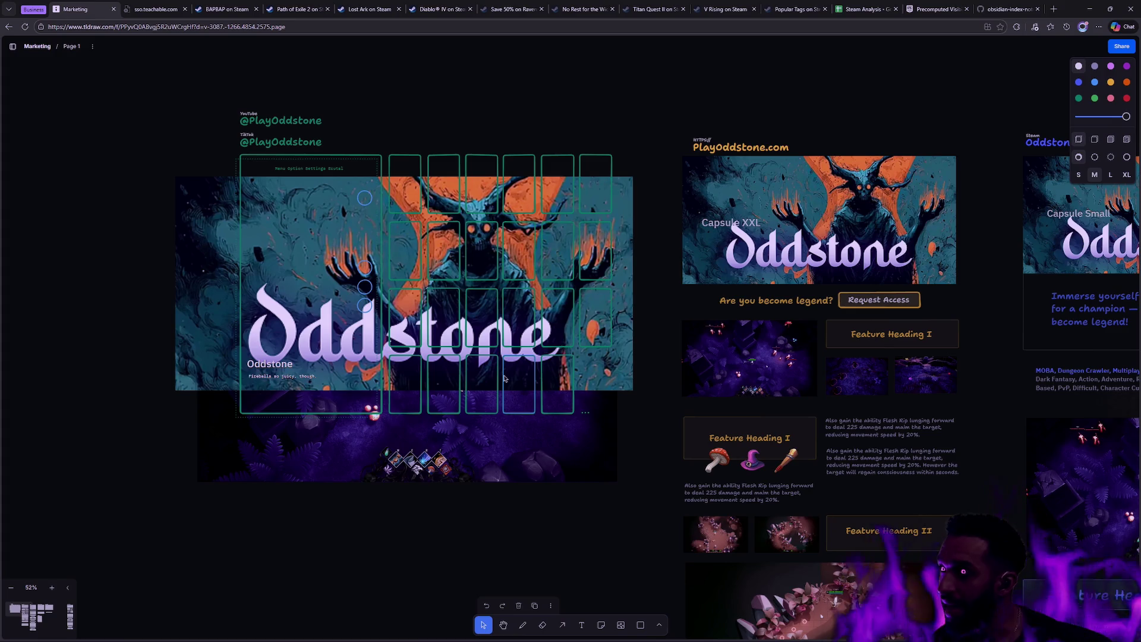
left_click(564, 431)
left_click(626, 490)
Select every shape in the banner group, then clear that selection.
scroll(625, 490, "right", 2)
scroll(625, 490, "down", 1)
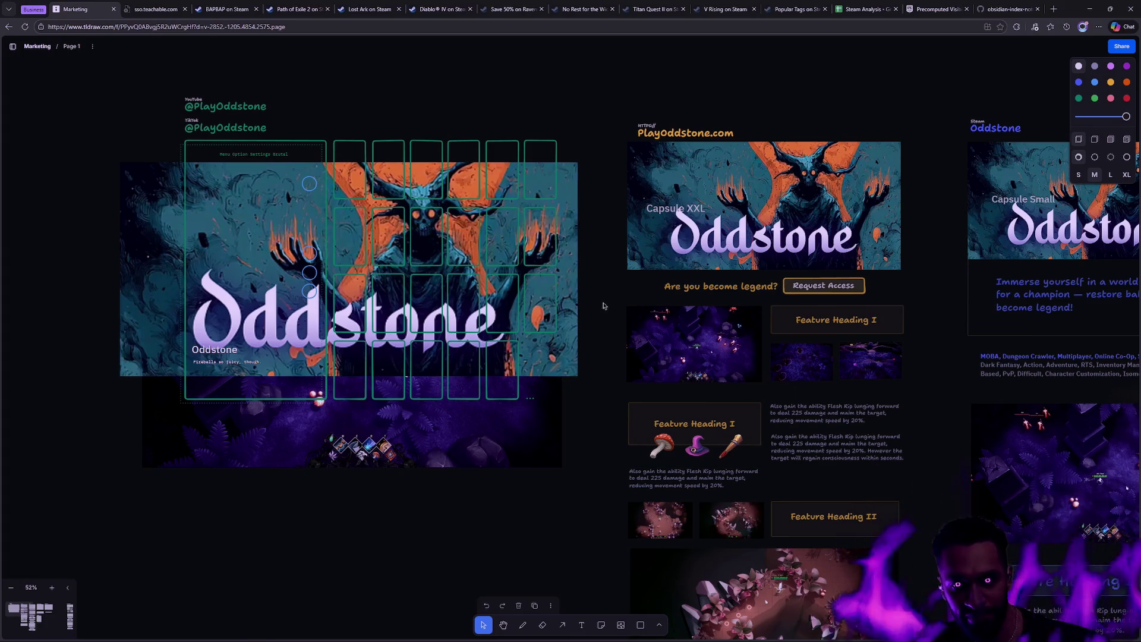
scroll(613, 352, "right", 10)
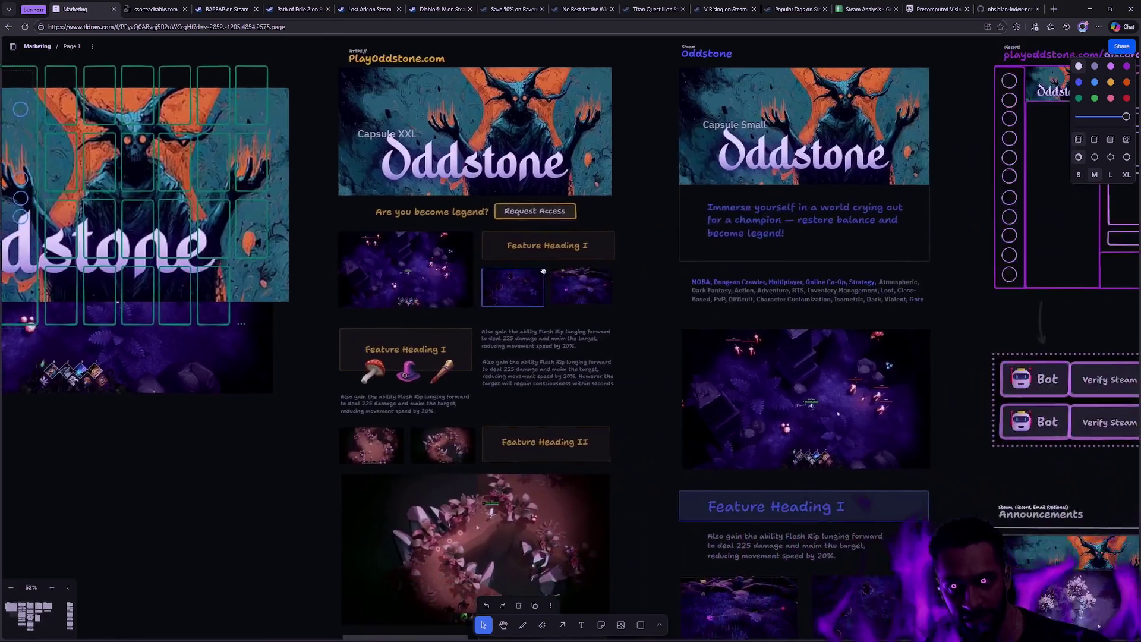
scroll(759, 338, "left", 10)
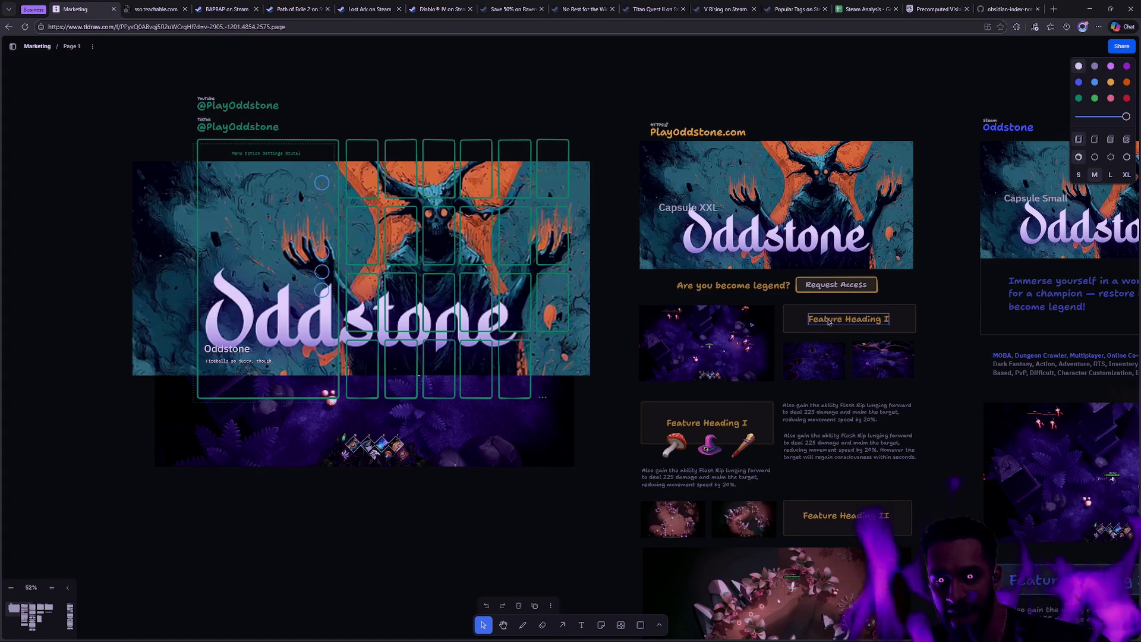
mouse_move(615, 80)
left_mouse_down()
mouse_move(90, 379)
mouse_move(82, 555)
left_mouse_up()
left_click(600, 394)
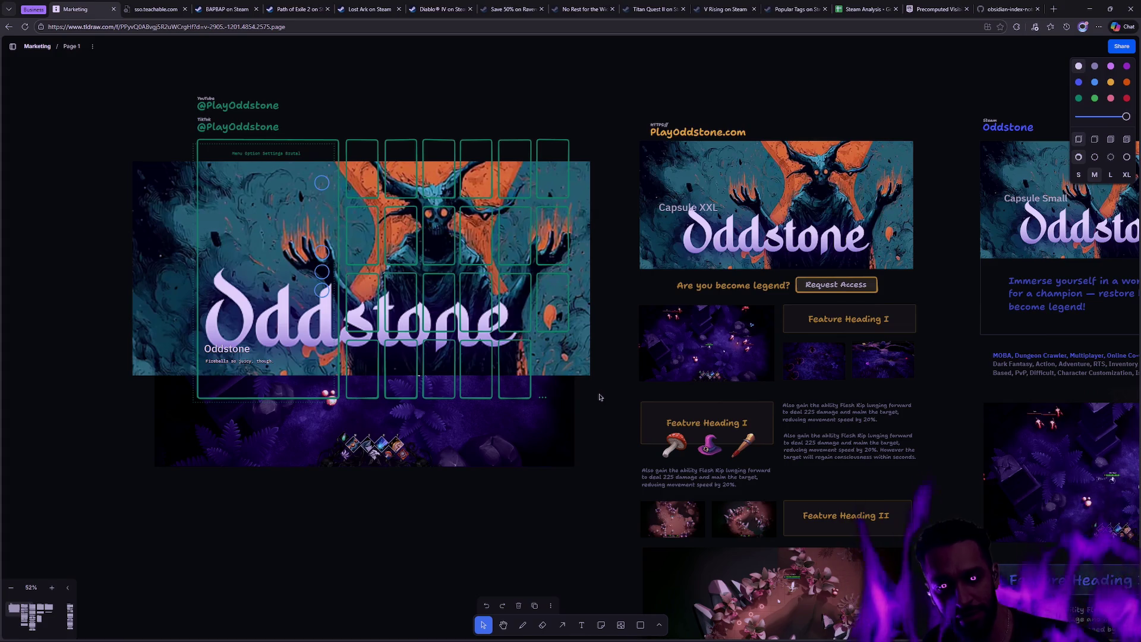
scroll(586, 380, "down", 3, "ctrl")
scroll(876, 406, "right", 5)
scroll(819, 368, "down", 3, "ctrl")
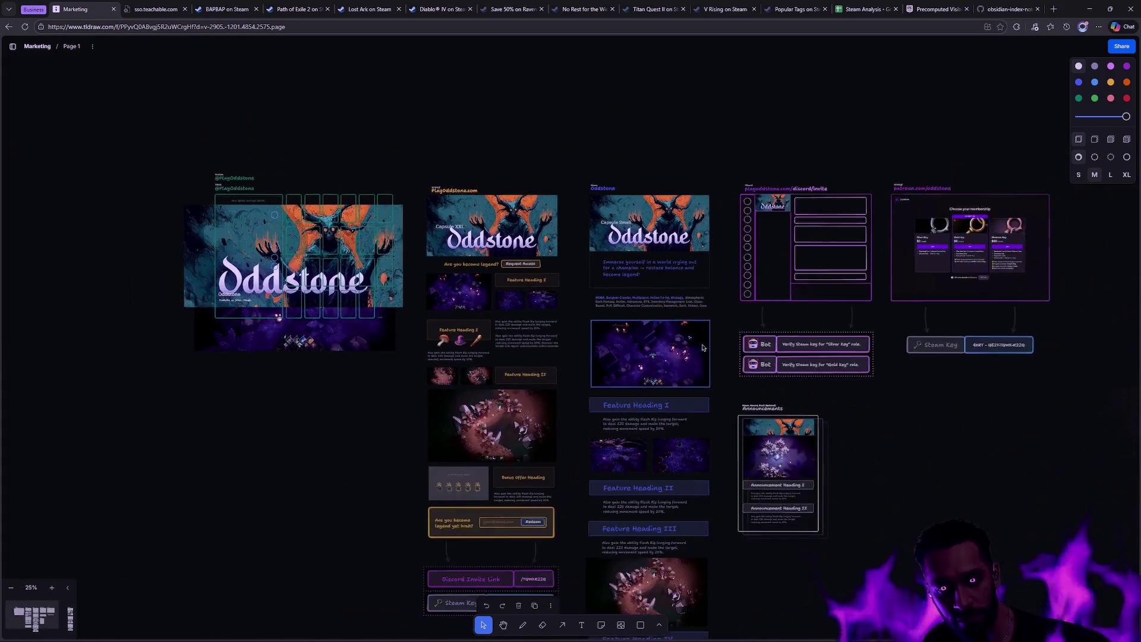
scroll(819, 368, "up", 1, "ctrl")
scroll(866, 302, "up", 1, "ctrl")
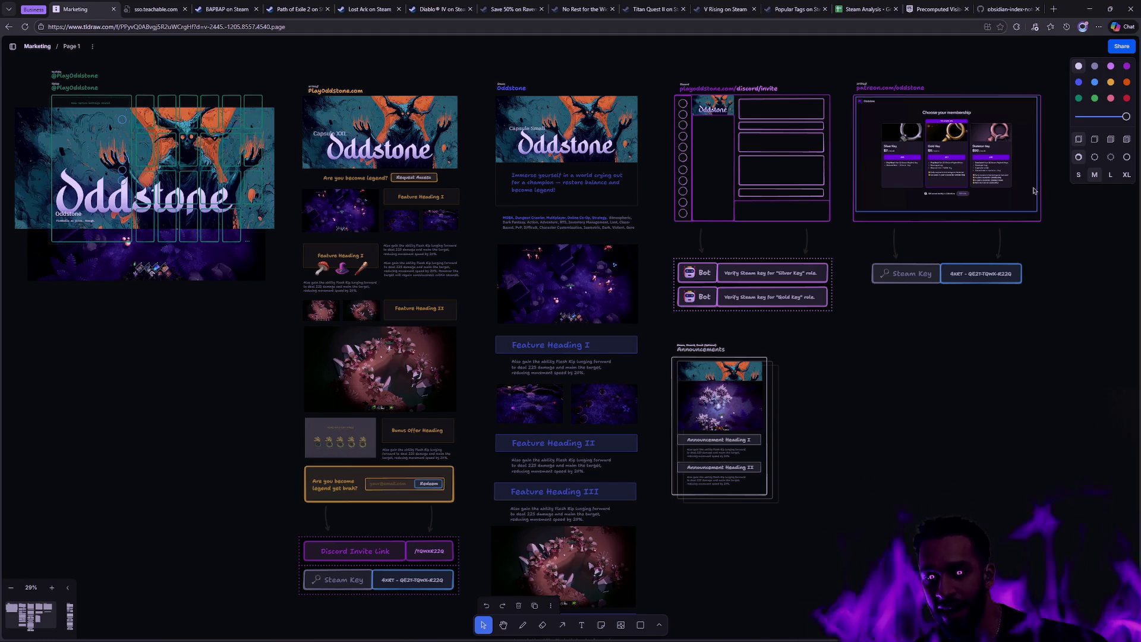
Zoom into the pink game screenshot and pan across it.
scroll(1001, 319, "down", 1)
scroll(1005, 314, "up", 1)
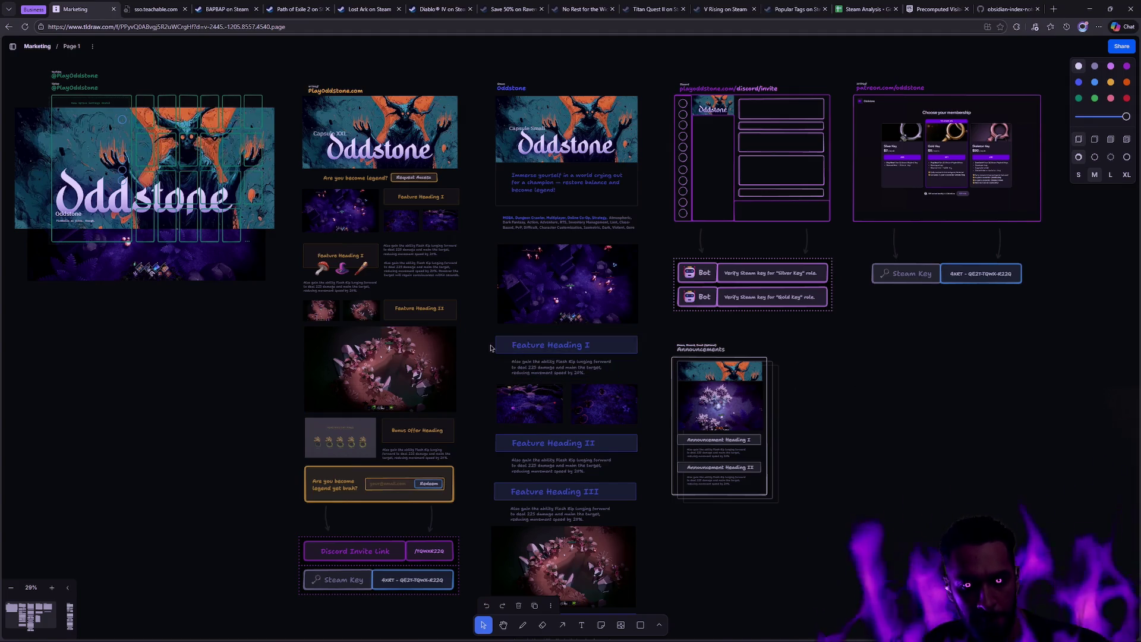
scroll(464, 354, "down", 1)
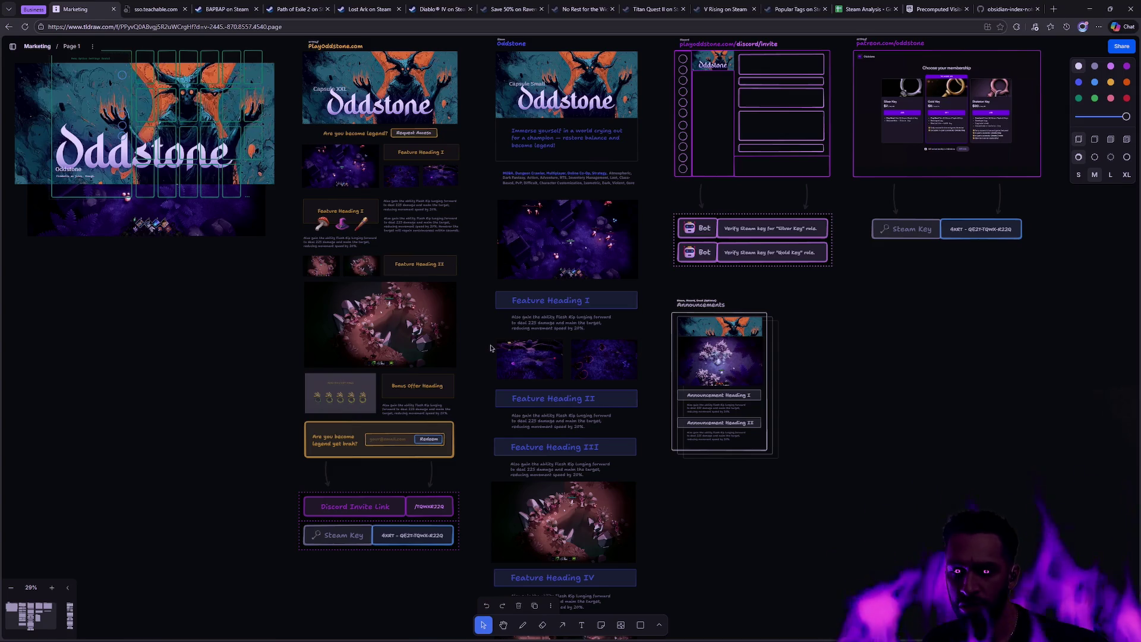
scroll(981, 401, "up", 1)
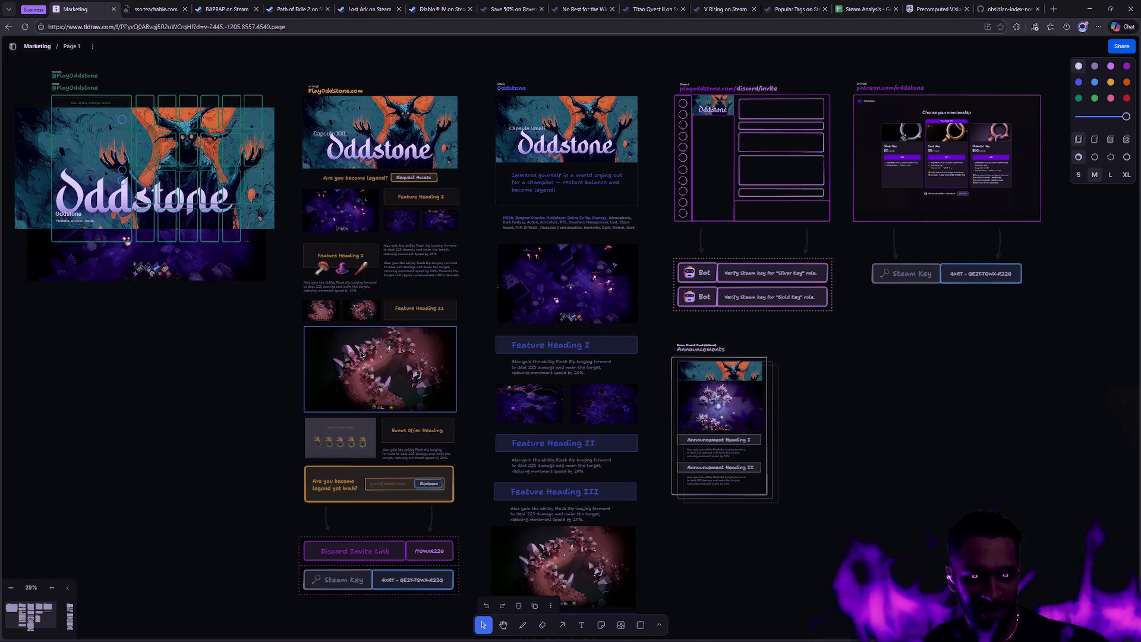
scroll(382, 345, "up", 5)
scroll(449, 345, "up", 4)
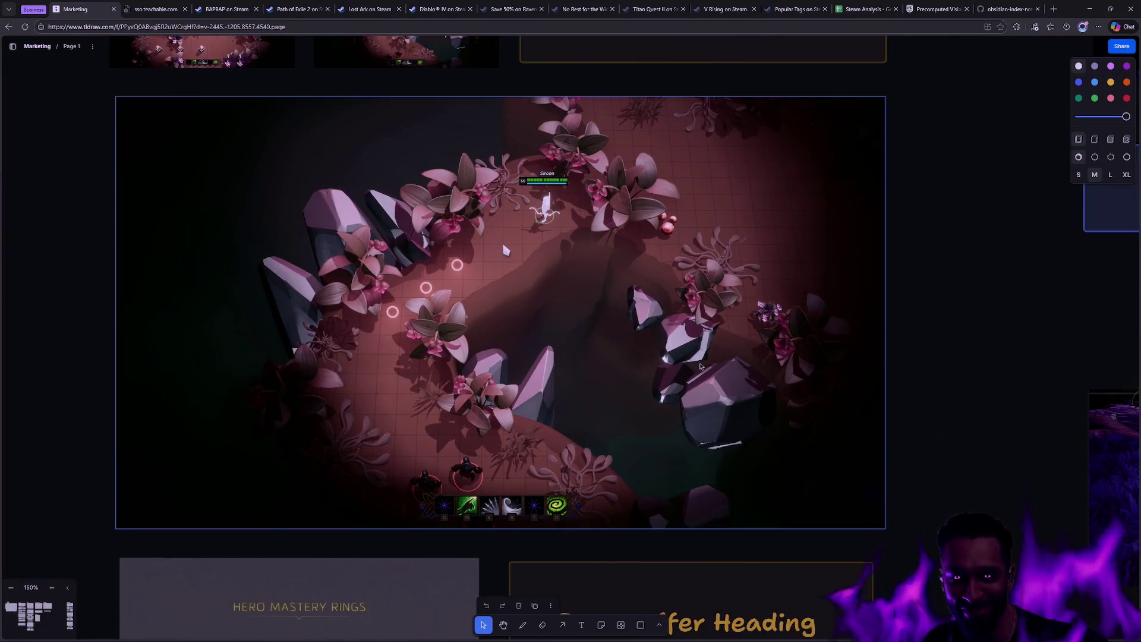
scroll(700, 367, "up", 4)
left_click_drag(667, 343, 779, 388)
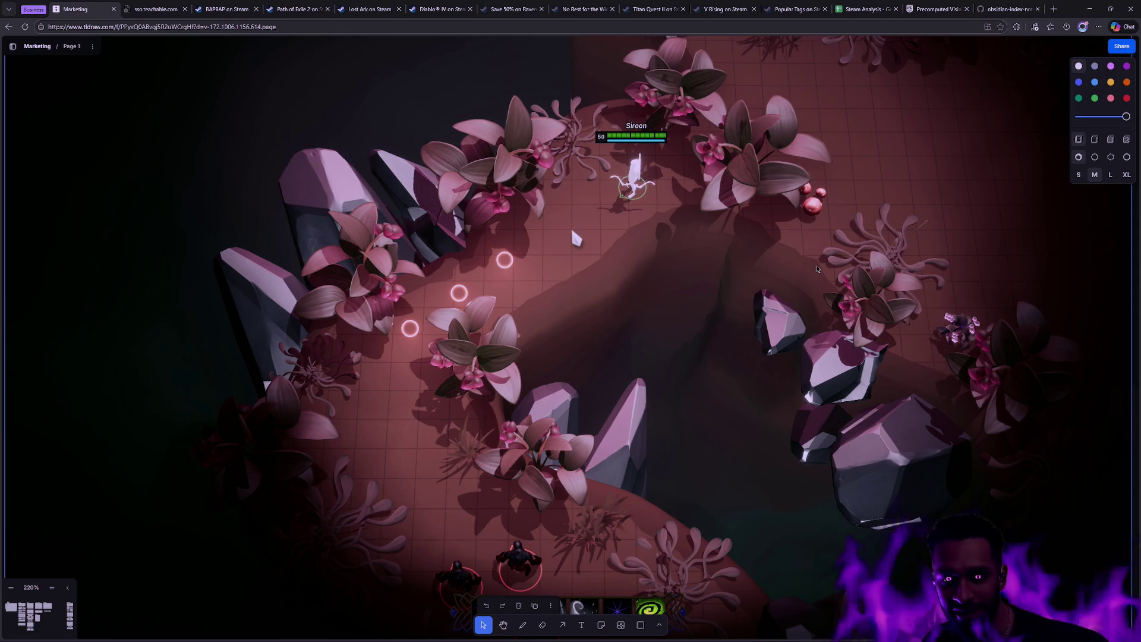
Zoom back out to show the whole Oddstone marketing board and its header art.
scroll(826, 270, "down", 6)
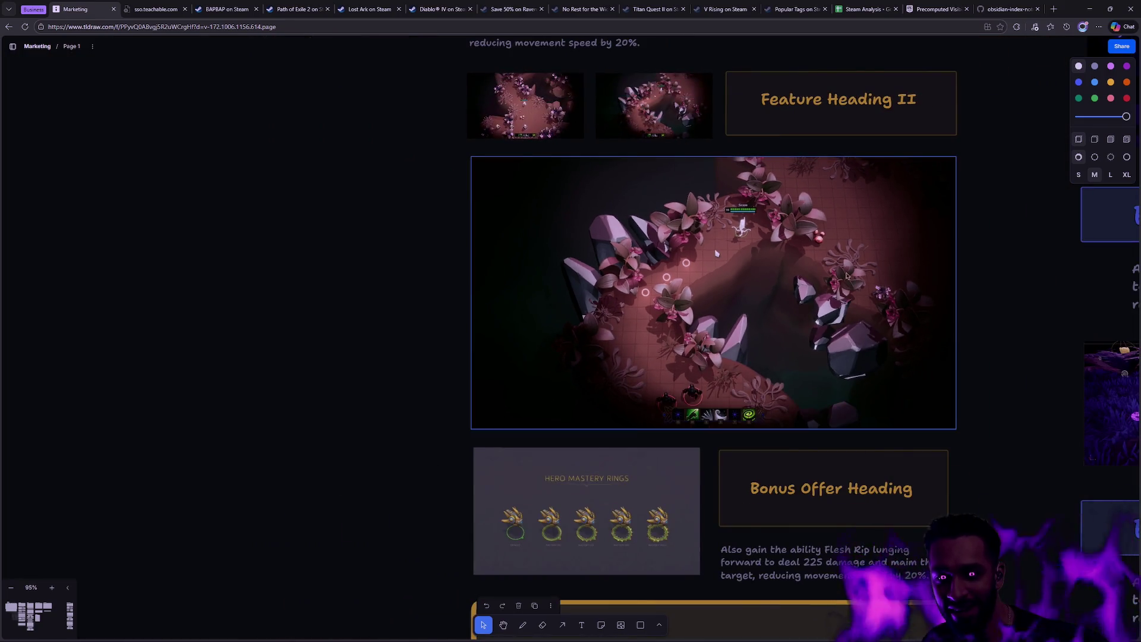
scroll(980, 294, "down", 3)
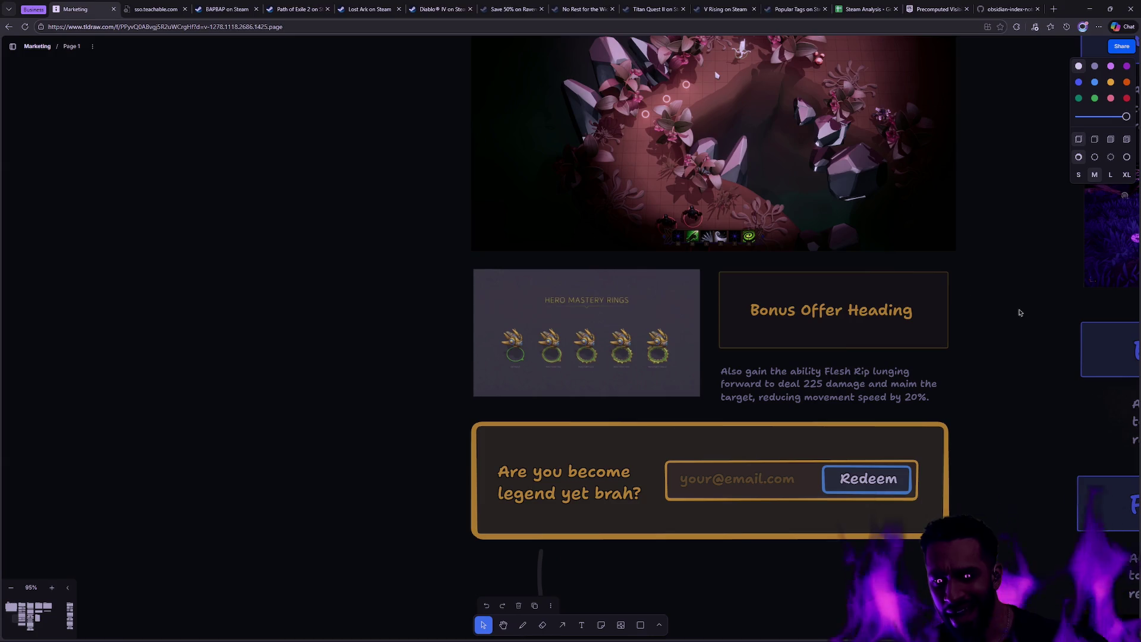
scroll(997, 298, "down", 5)
scroll(995, 288, "down", 3)
left_click_drag(999, 283, 596, 341)
scroll(632, 349, "up", 4)
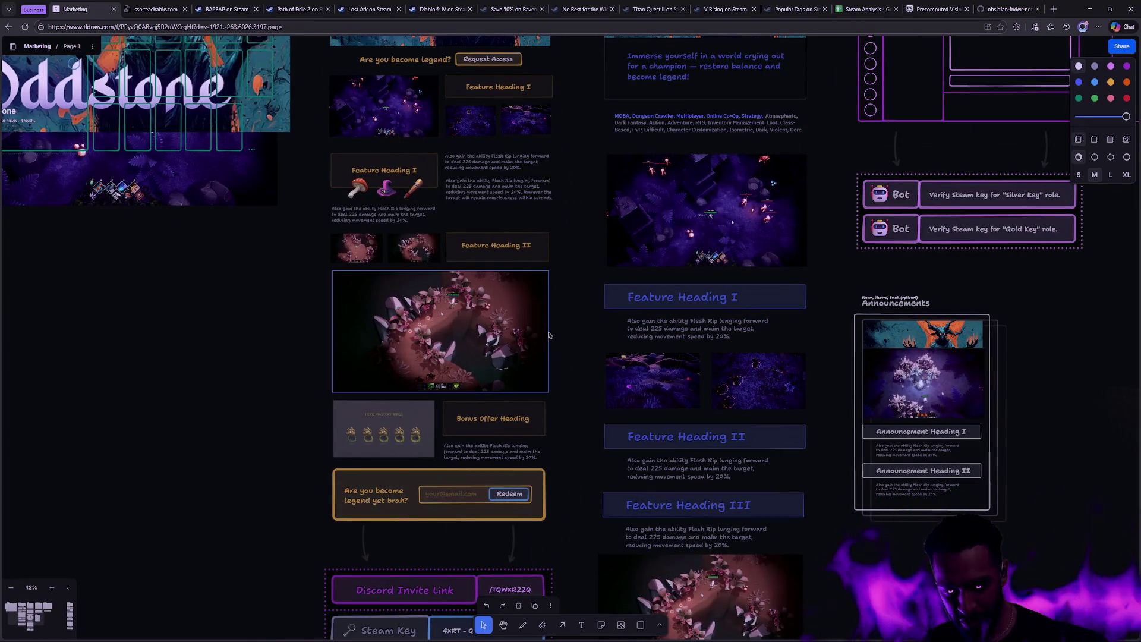
left_click_drag(553, 303, 713, 433)
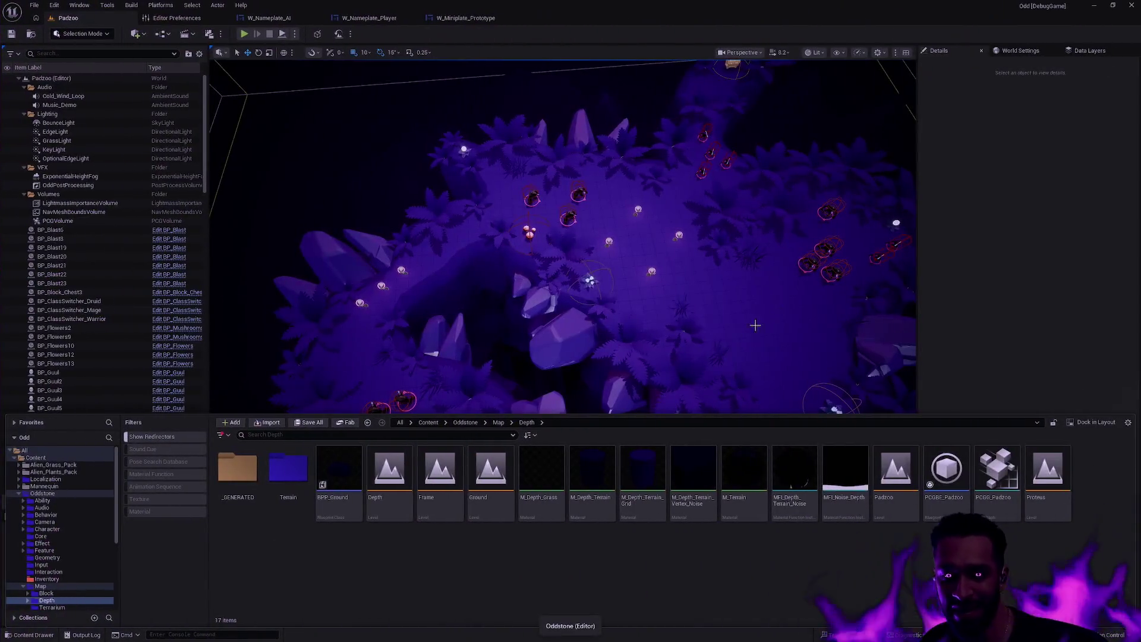
Start Play-In-Editor in fullscreen and run the hero into melee with the ghoul pack.
key("alt+p")
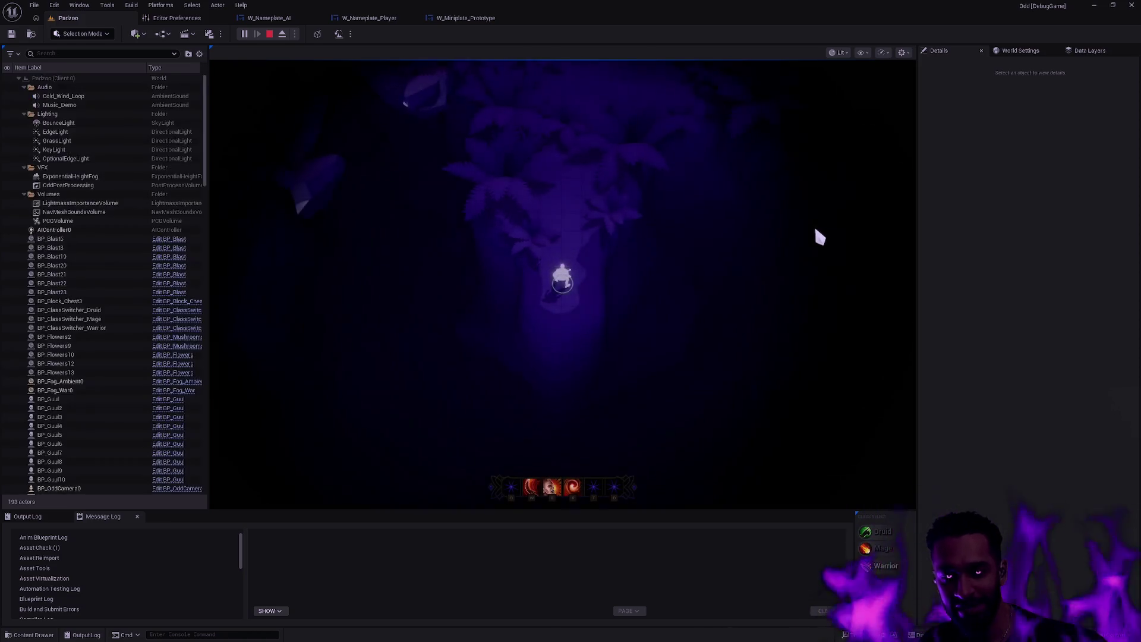
key("F11")
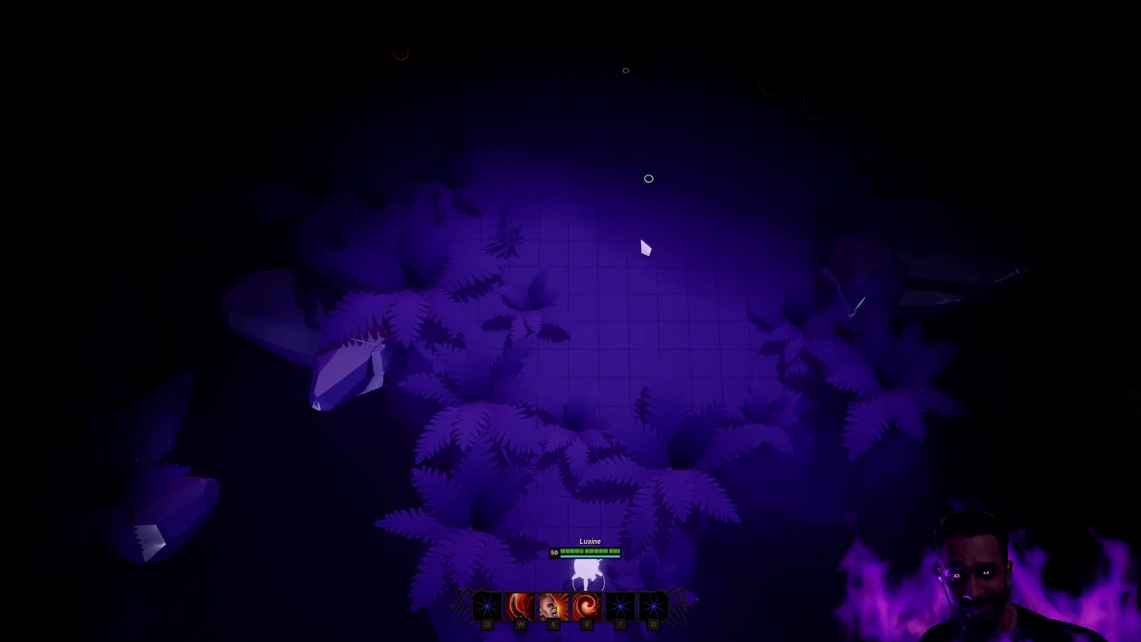
left_click(625, 229)
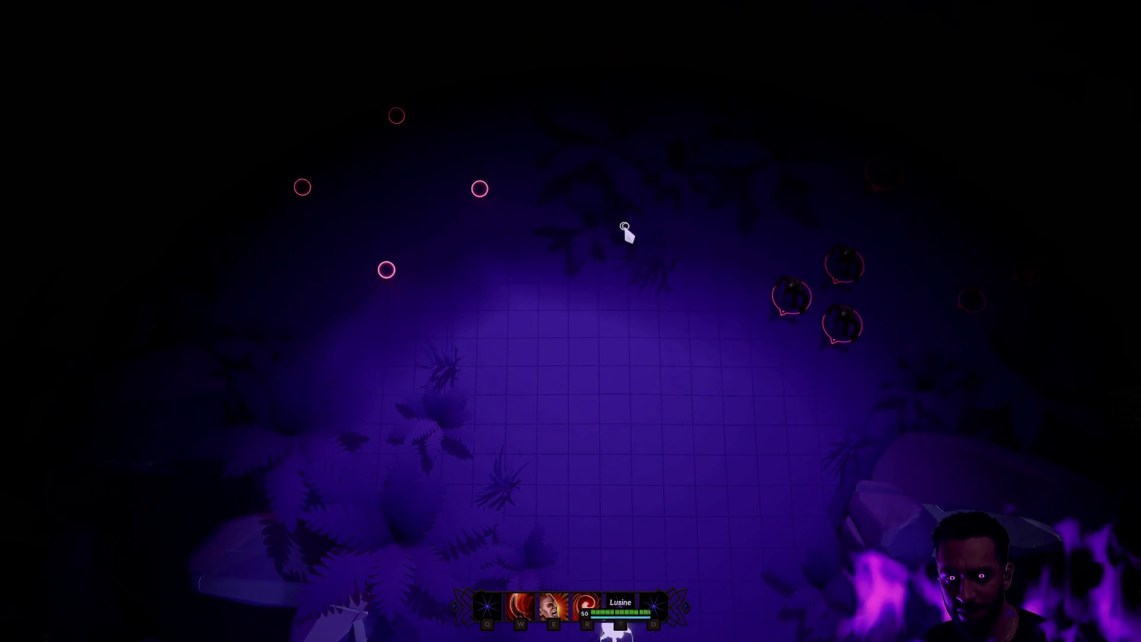
left_click(538, 256)
left_click(493, 264)
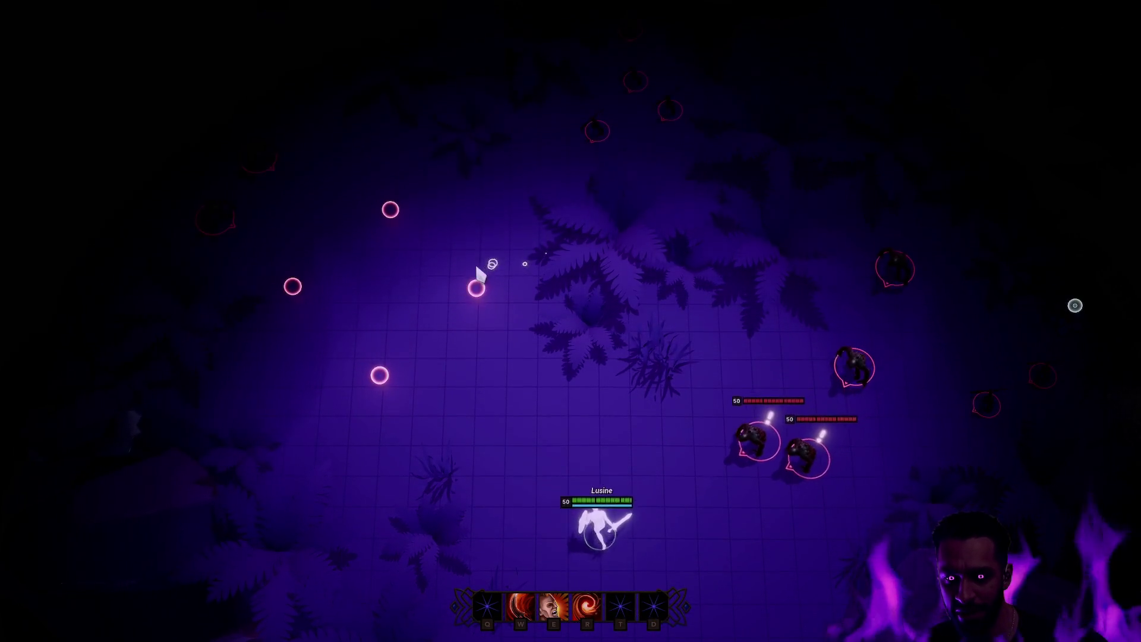
left_click(479, 198)
left_click(553, 199)
left_click(606, 196)
left_click(656, 197)
left_click(690, 203)
left_click(782, 179)
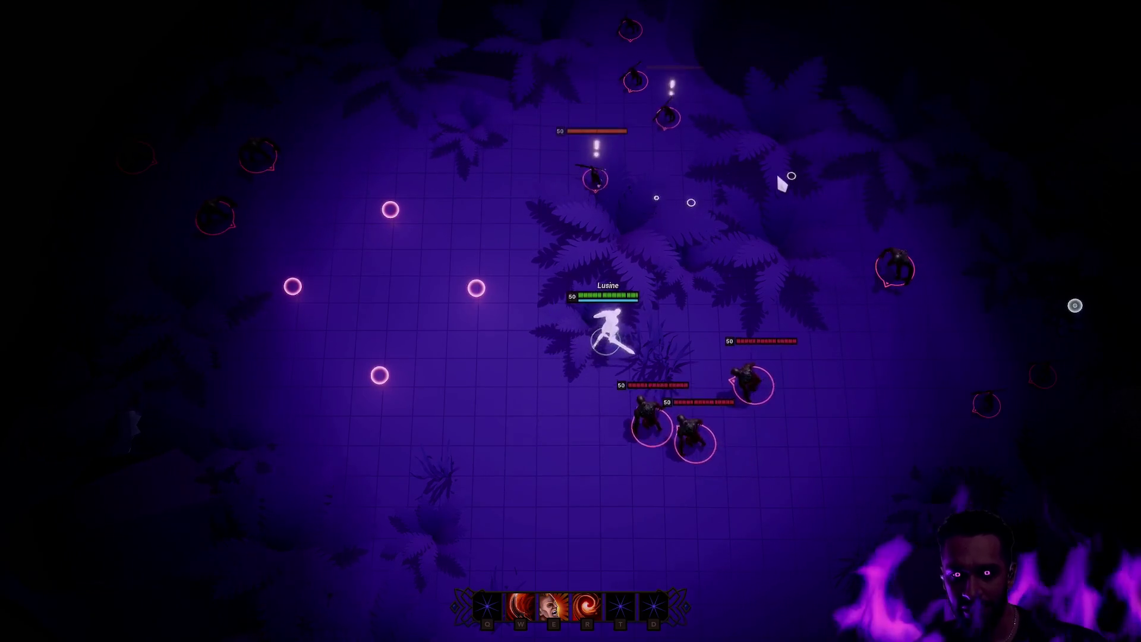
left_click(731, 247)
left_click(717, 170)
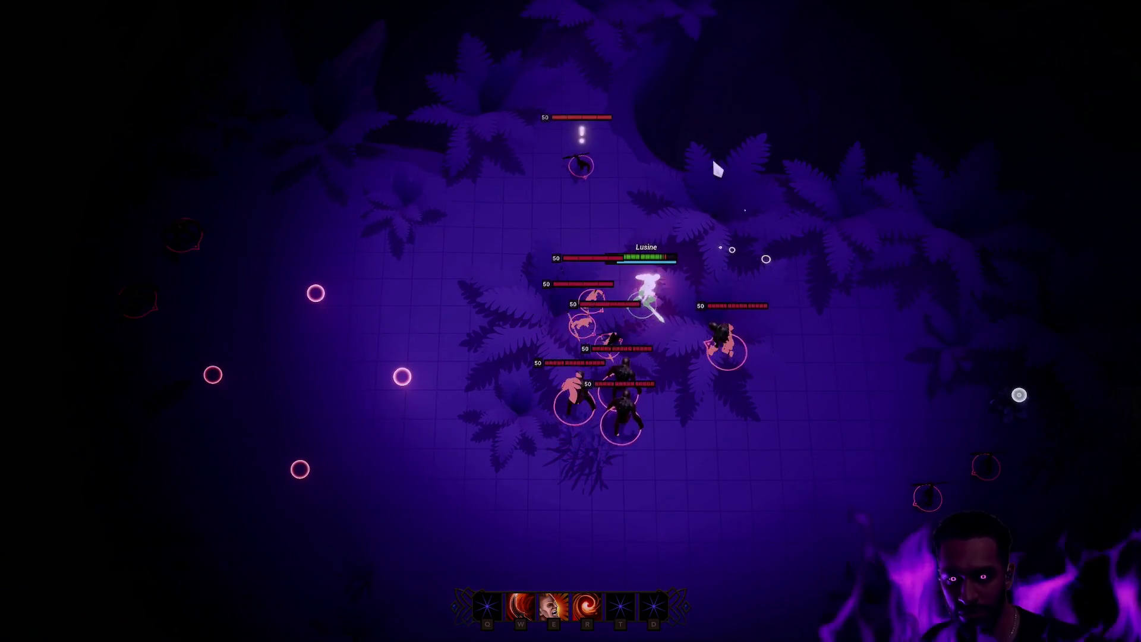
Hit the ghouls with the E and W abilities while moving through the pack.
key("e")
key("w")
left_click(469, 205)
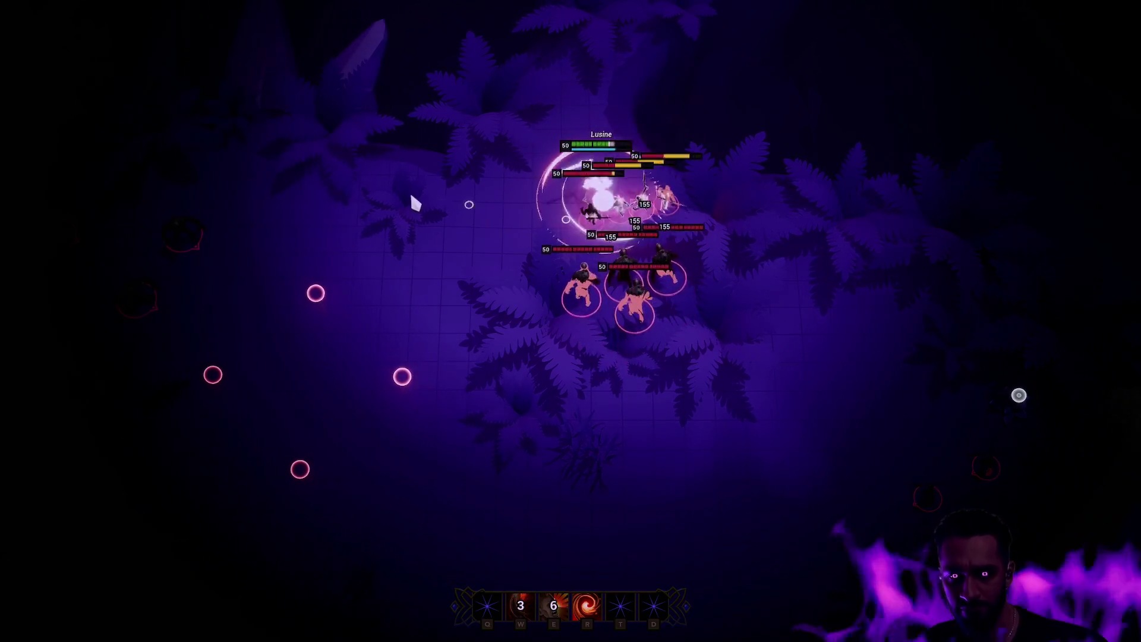
left_click(380, 341)
left_click(467, 455)
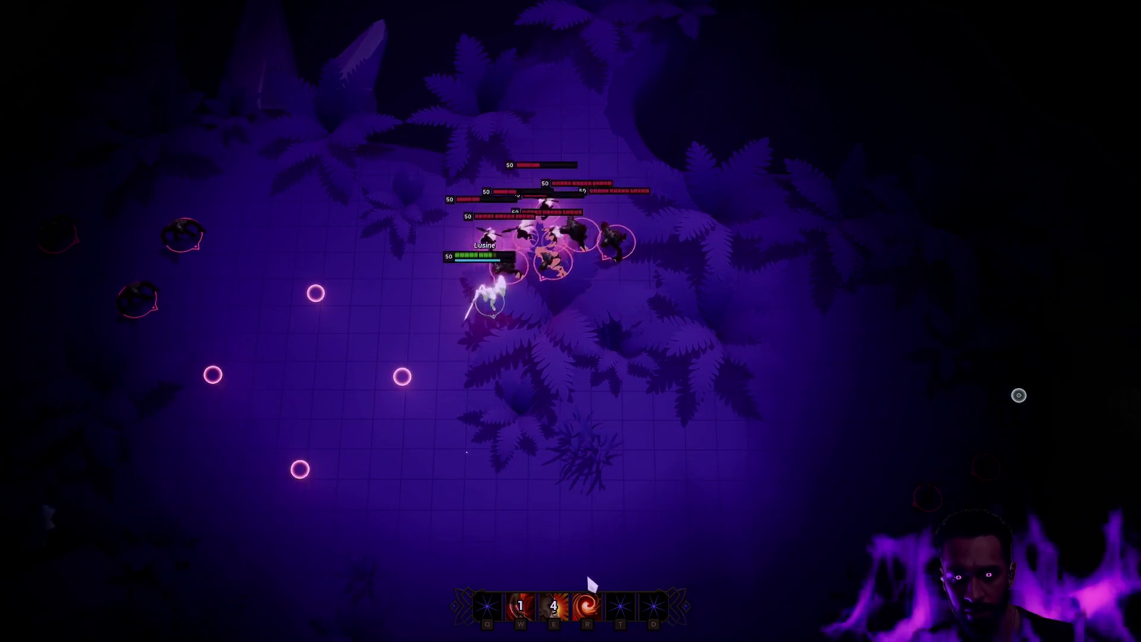
key("w")
left_click(697, 413)
left_click(701, 475)
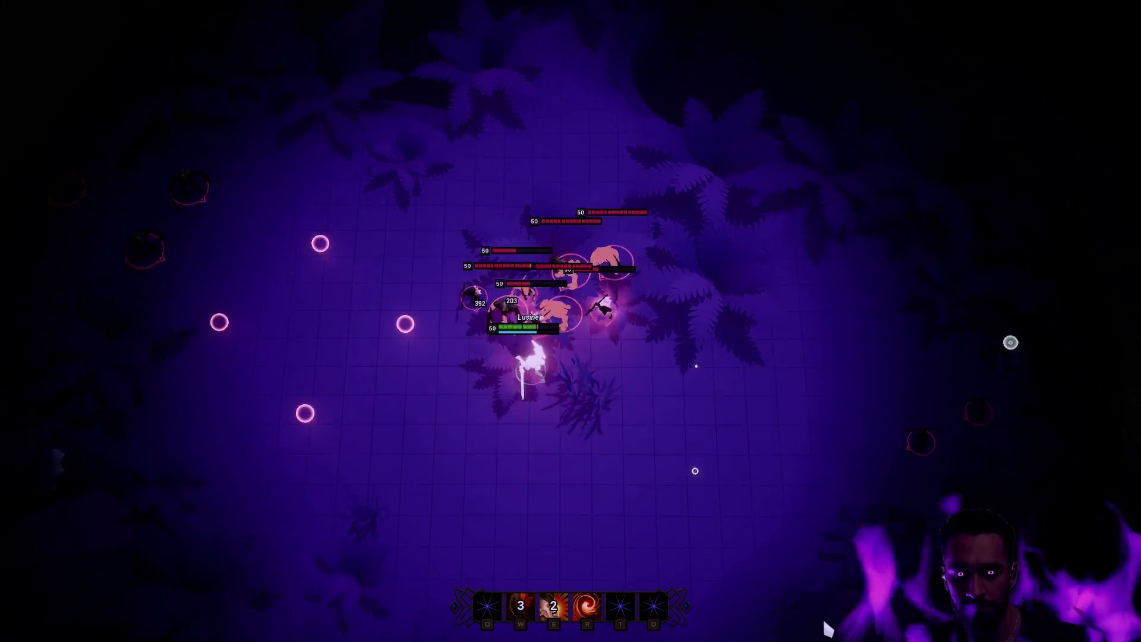
left_click(754, 416)
left_click(713, 474)
left_click(671, 267)
left_click(730, 244)
key("w")
key("e")
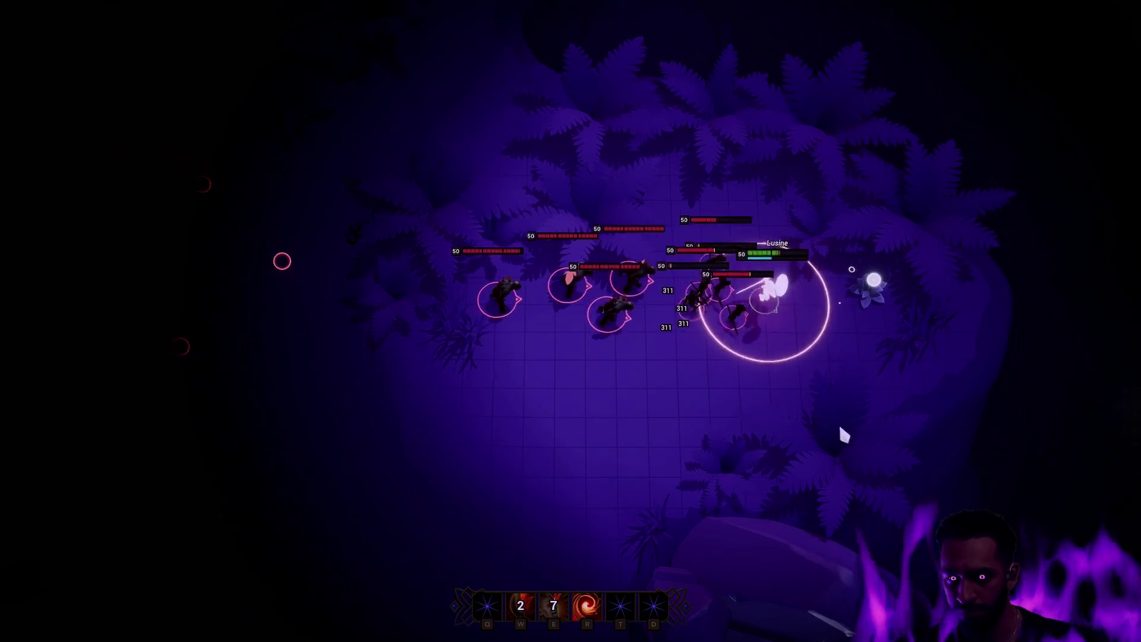
Cast the W and R heavy attacks on the pack, then kite the ghouls up-left.
left_click(701, 466)
left_click(652, 484)
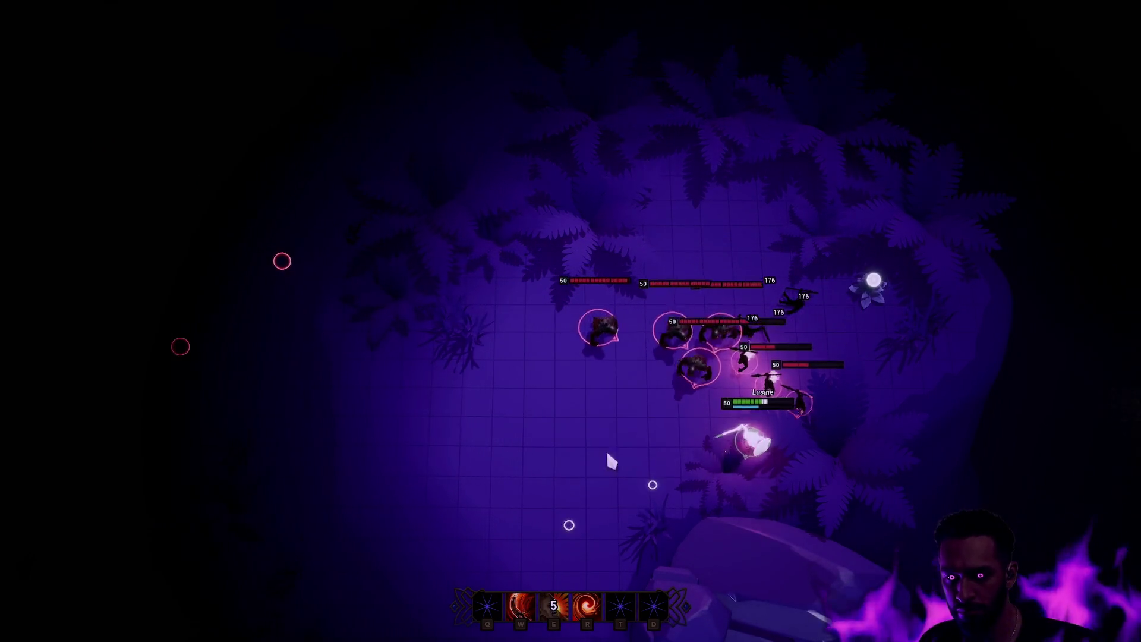
key("w")
key("r")
left_click(566, 518)
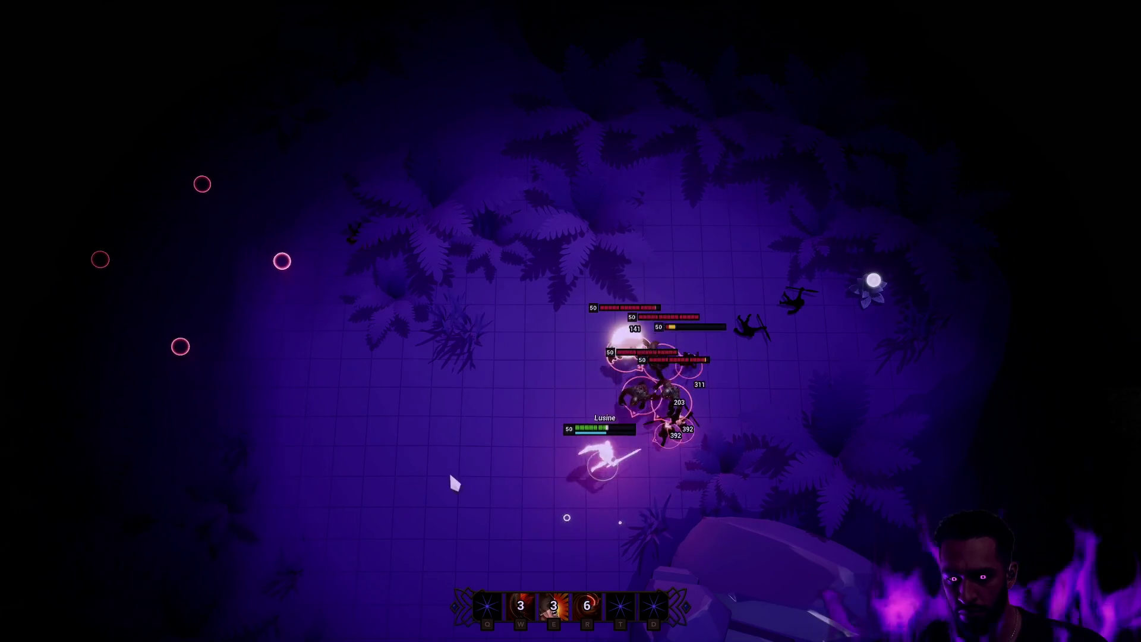
left_click(479, 237)
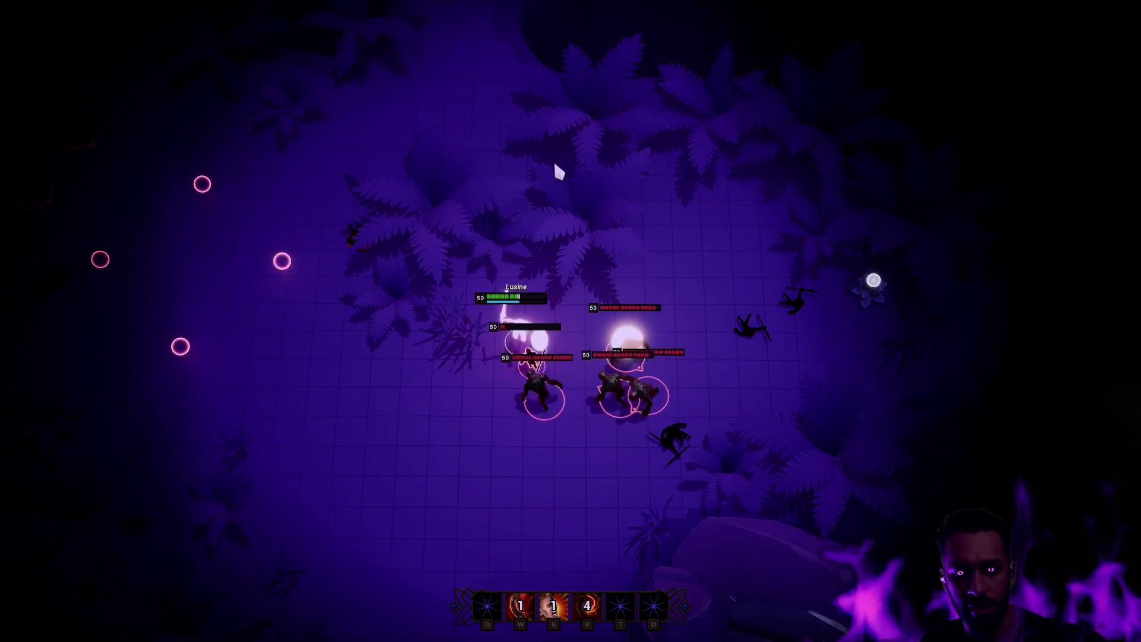
Run the hero around the clearing and kite the chasing ghouls left.
left_click(706, 184)
left_click(853, 299)
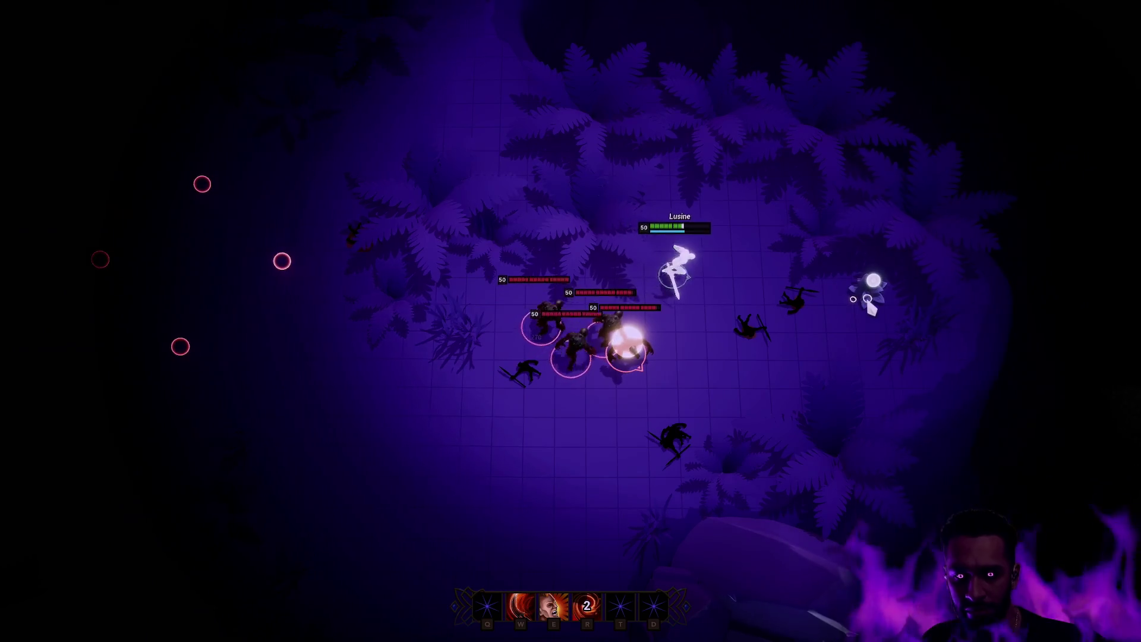
left_click(832, 184)
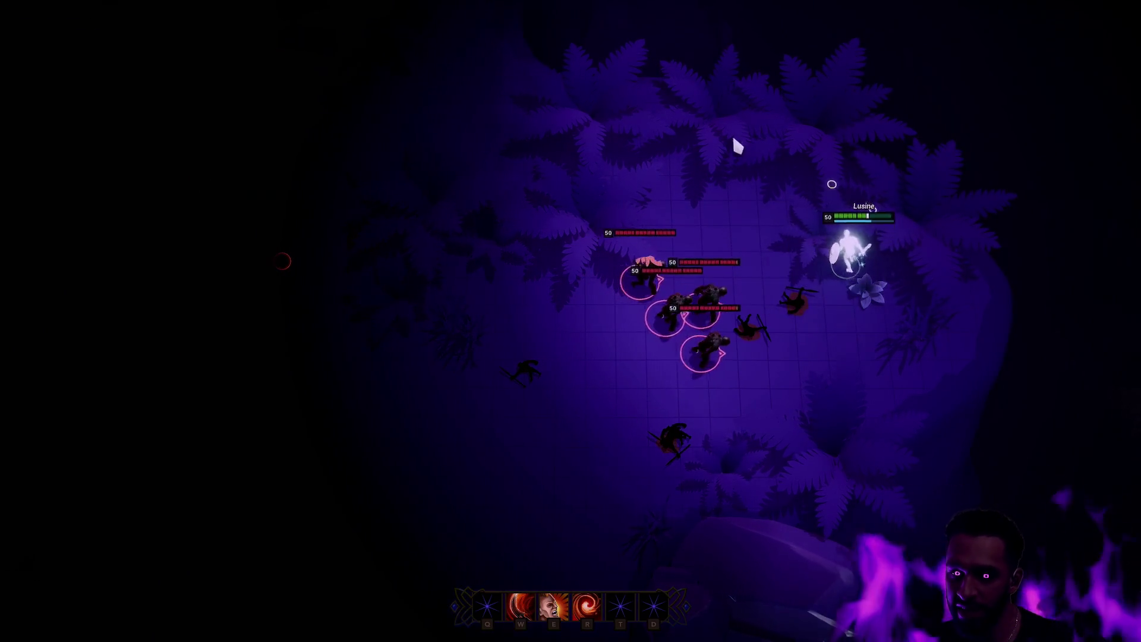
left_click(580, 71)
left_click(458, 77)
left_click(380, 95)
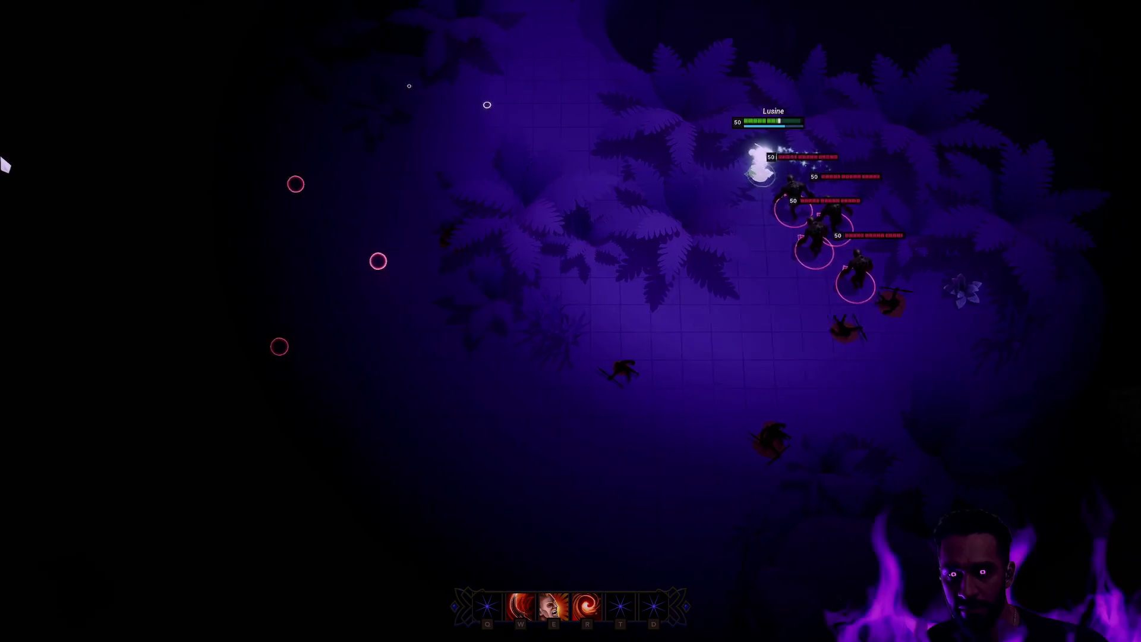
left_click(381, 226)
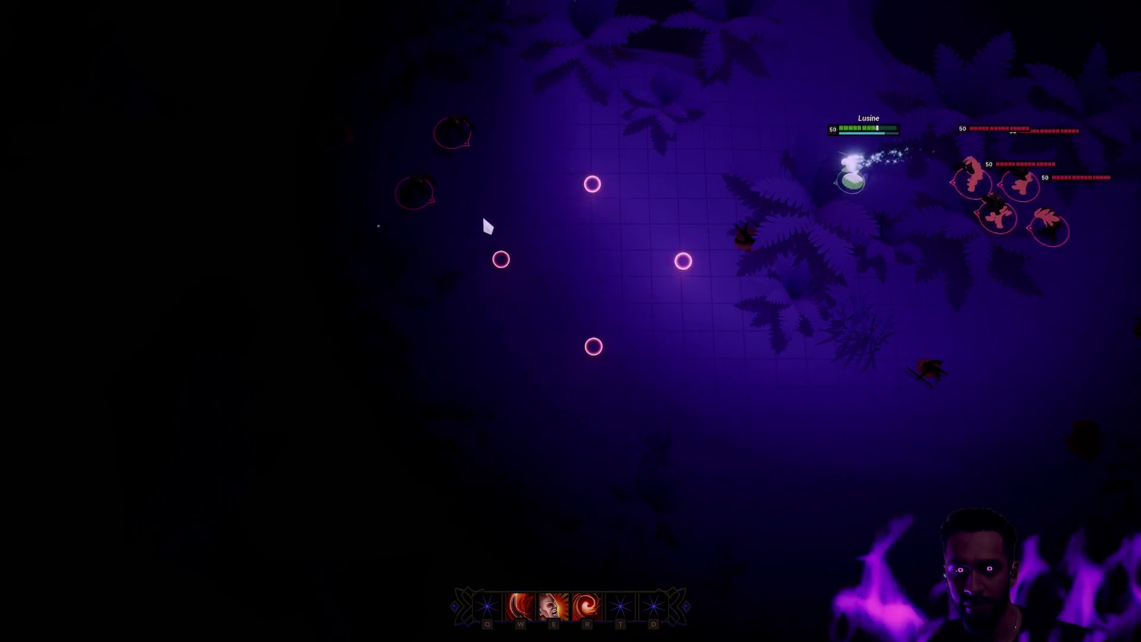
left_click(548, 241)
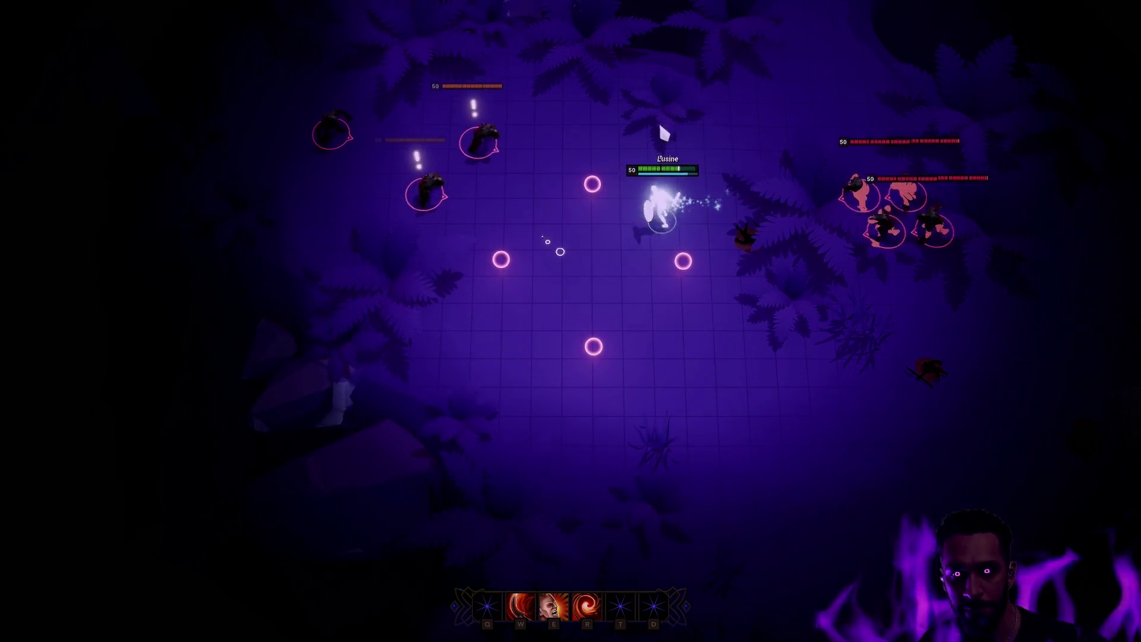
left_click(155, 81)
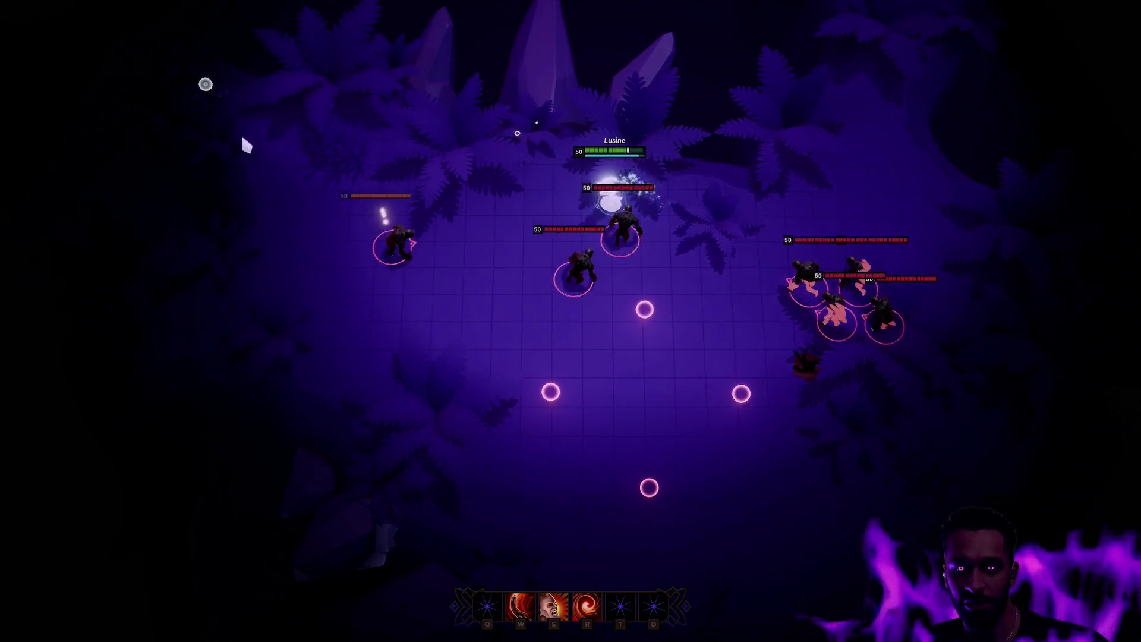
left_click(283, 178)
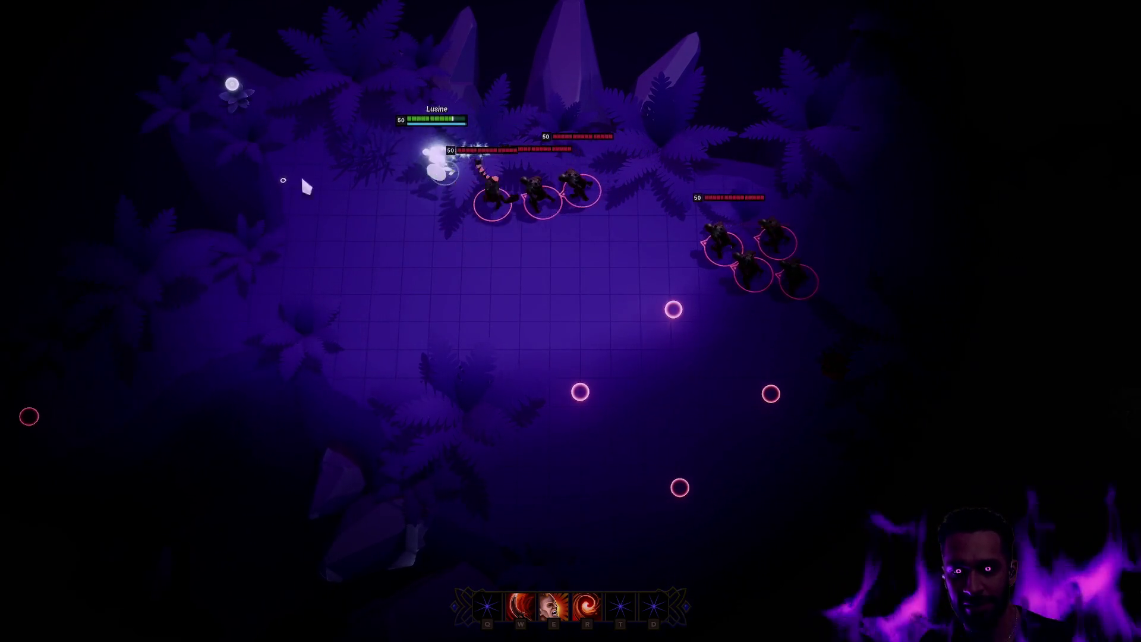
left_click(296, 382)
left_click(310, 210)
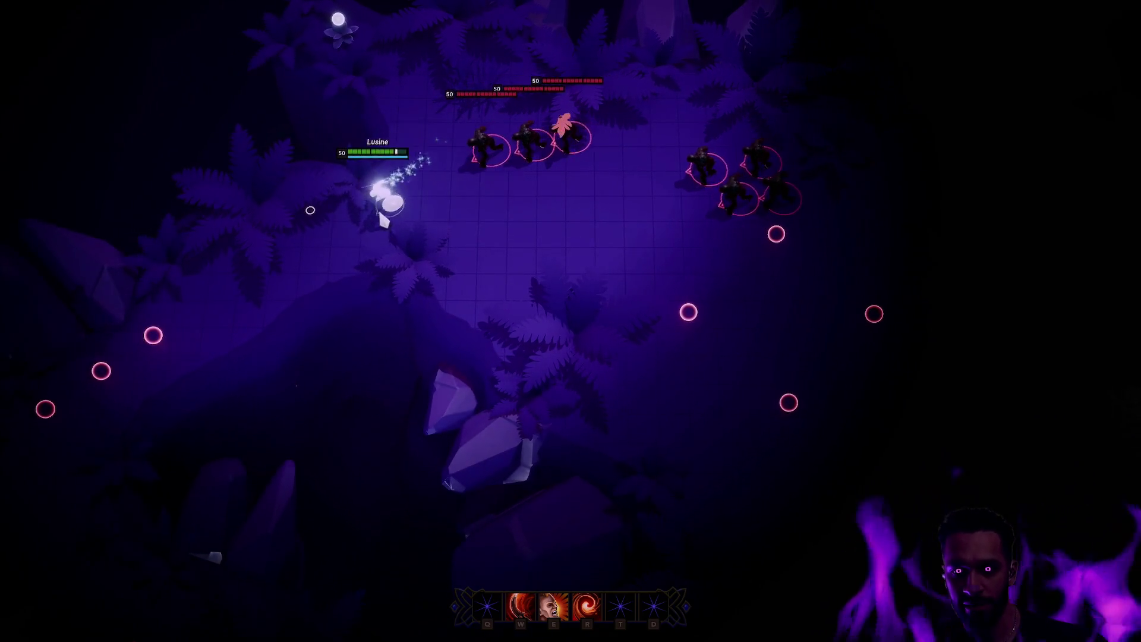
Dash with E, charge into the ghoul pack, then reposition away from it.
key("e")
left_click(602, 277)
left_click(682, 306)
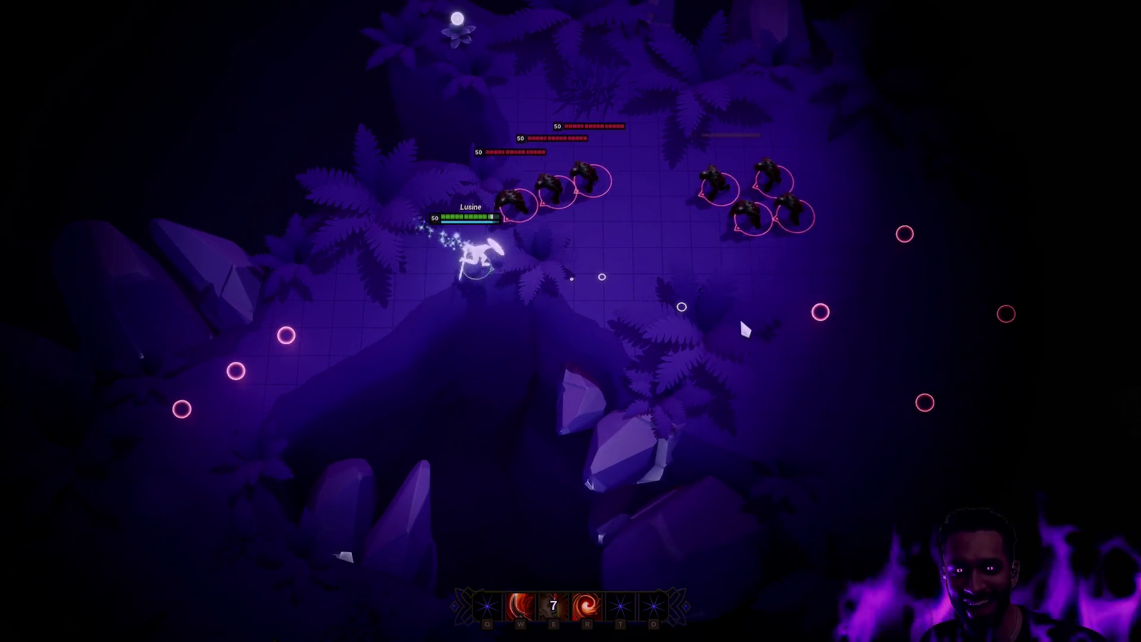
left_click(779, 179)
left_click(681, 50)
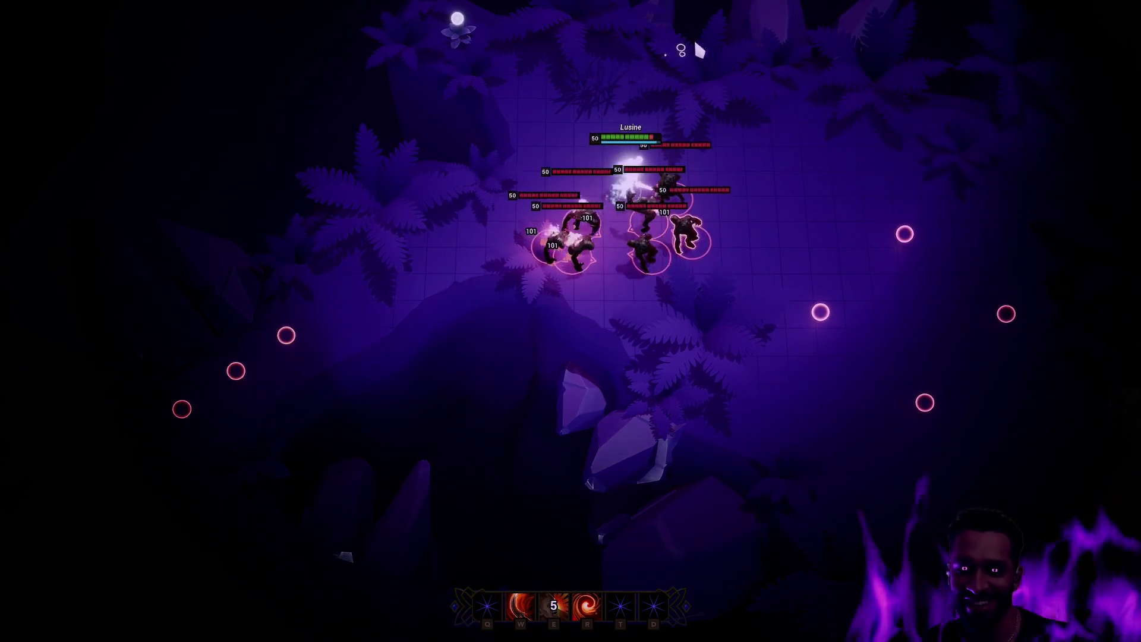
left_click(799, 337)
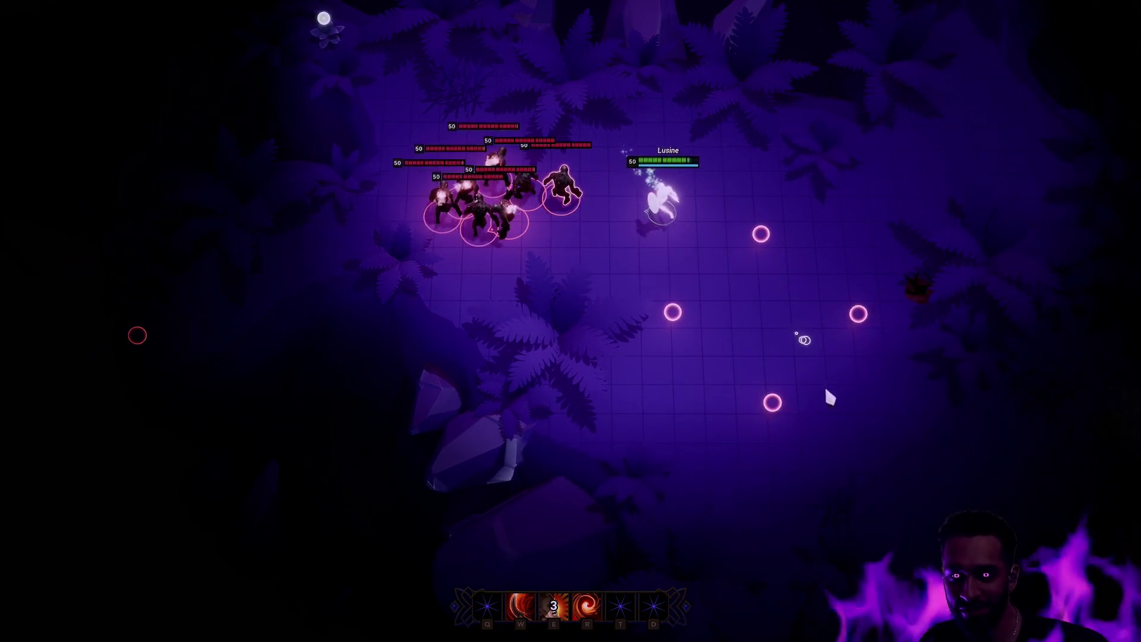
left_click(774, 515)
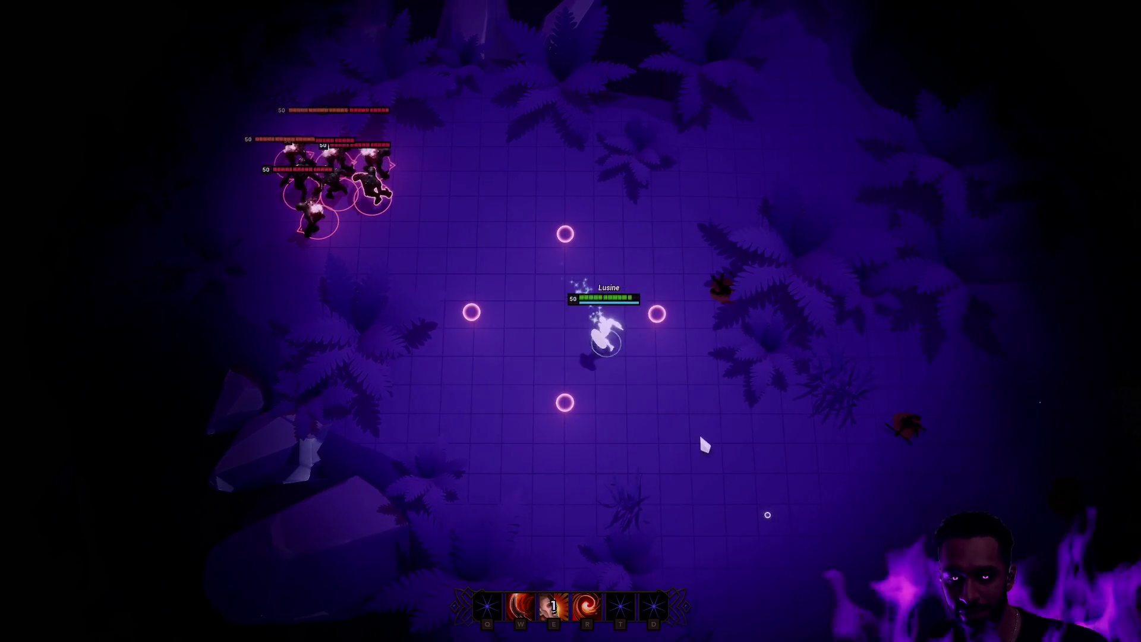
left_click(767, 441)
left_click(776, 400)
left_click(502, 353)
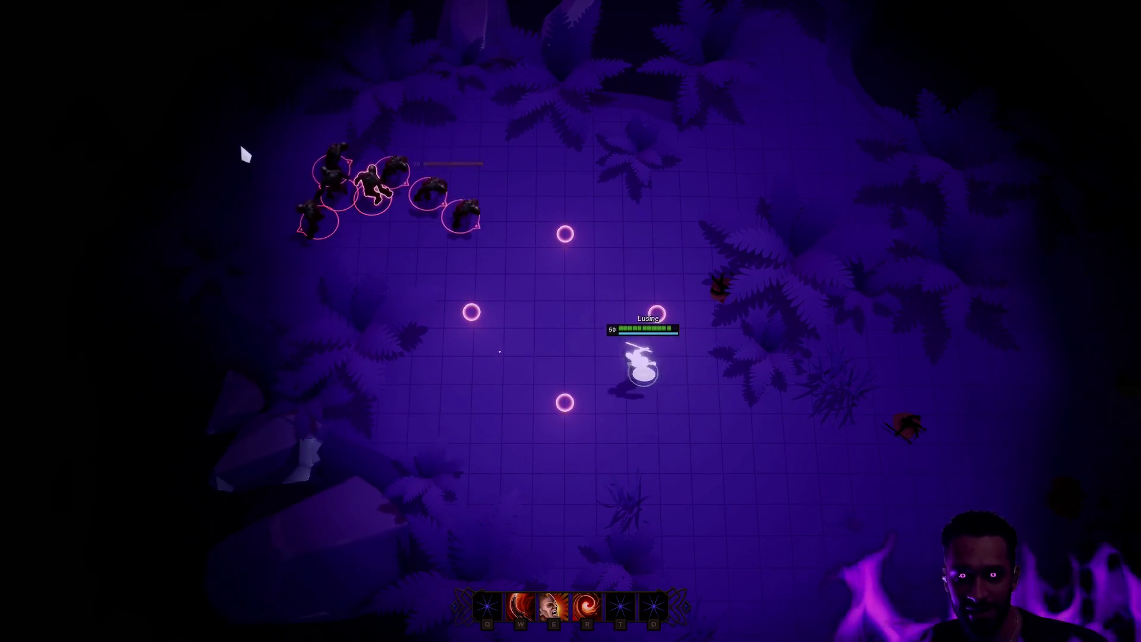
left_click(476, 416)
left_click(497, 484)
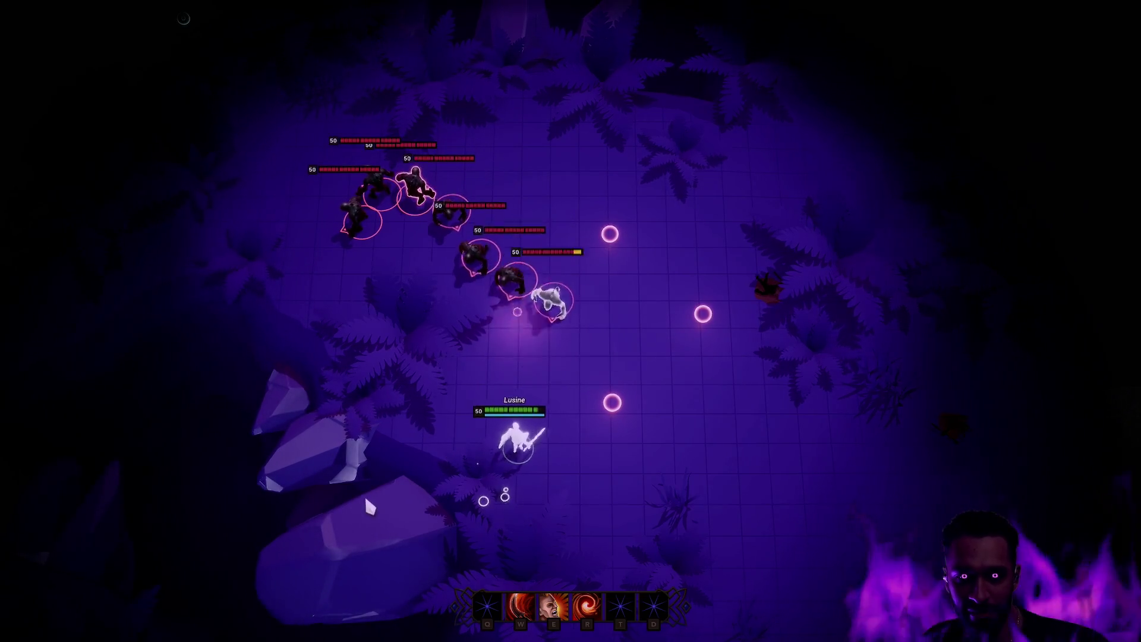
left_click(693, 512)
Finish fighting the ghouls with E, W and R, then stop the play session with Escape.
key("e")
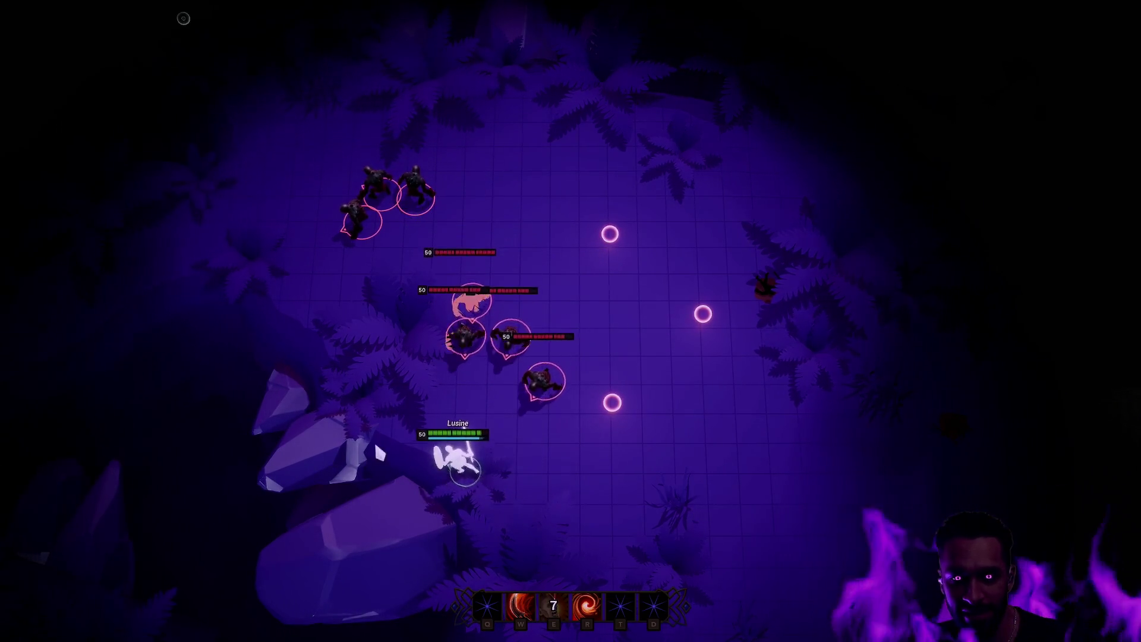
left_click(604, 448)
key("w")
left_click(677, 537)
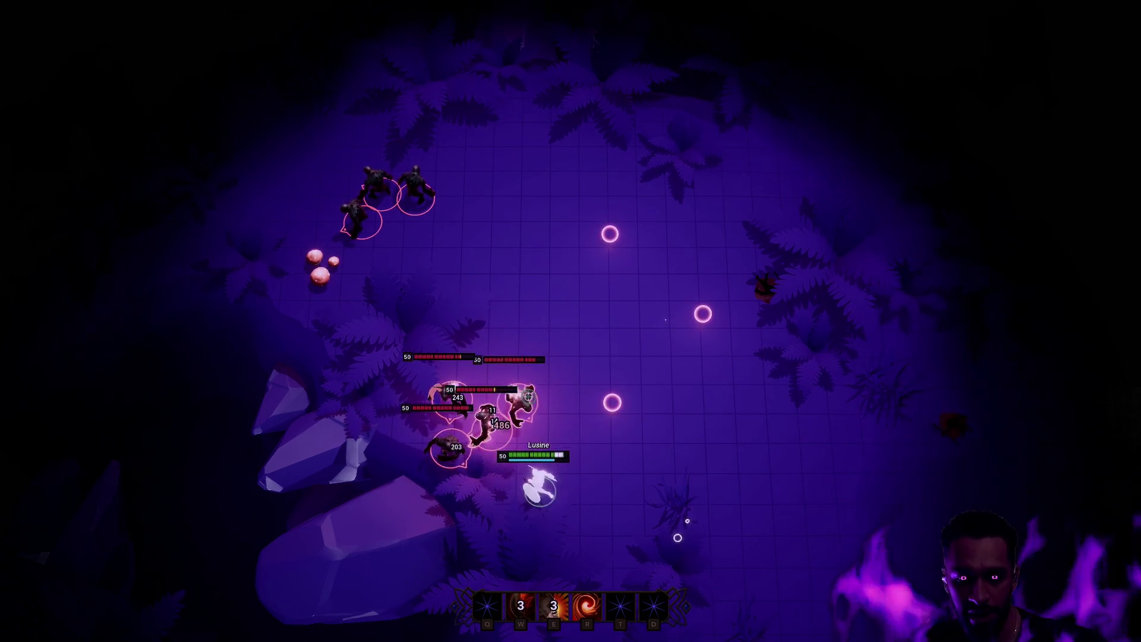
key("r")
left_click(631, 506)
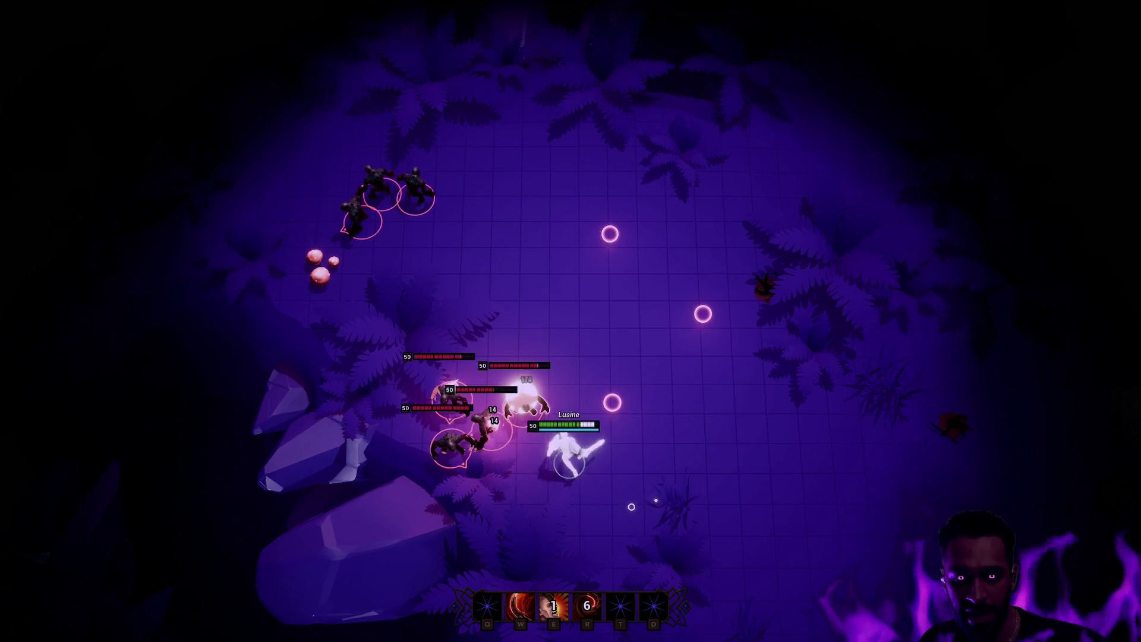
key("w")
left_click(550, 293)
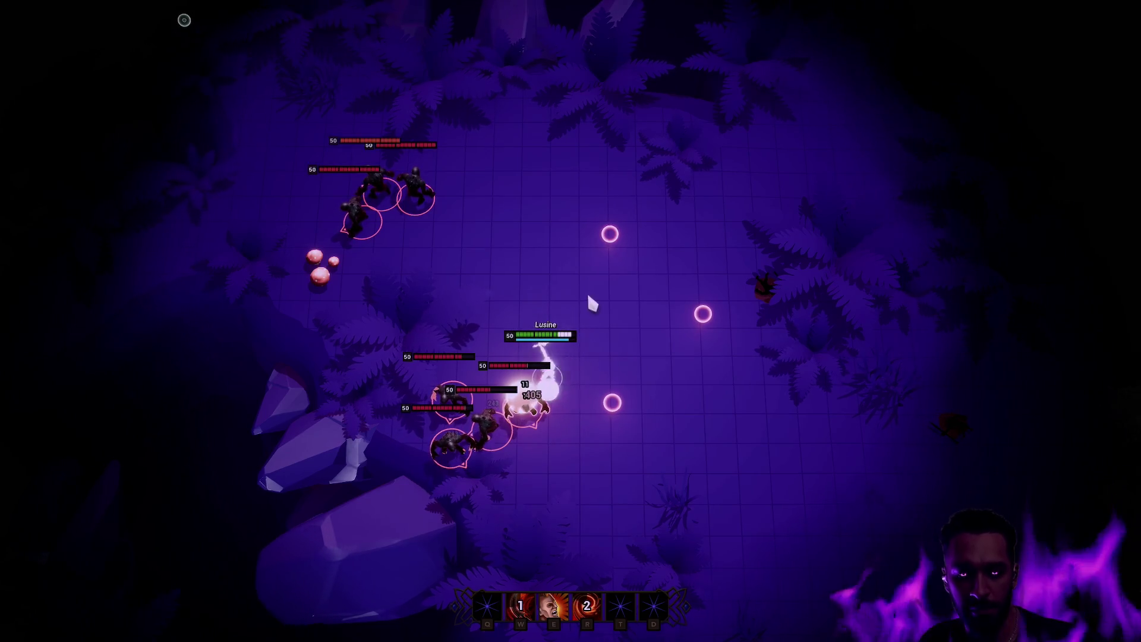
left_click(488, 275)
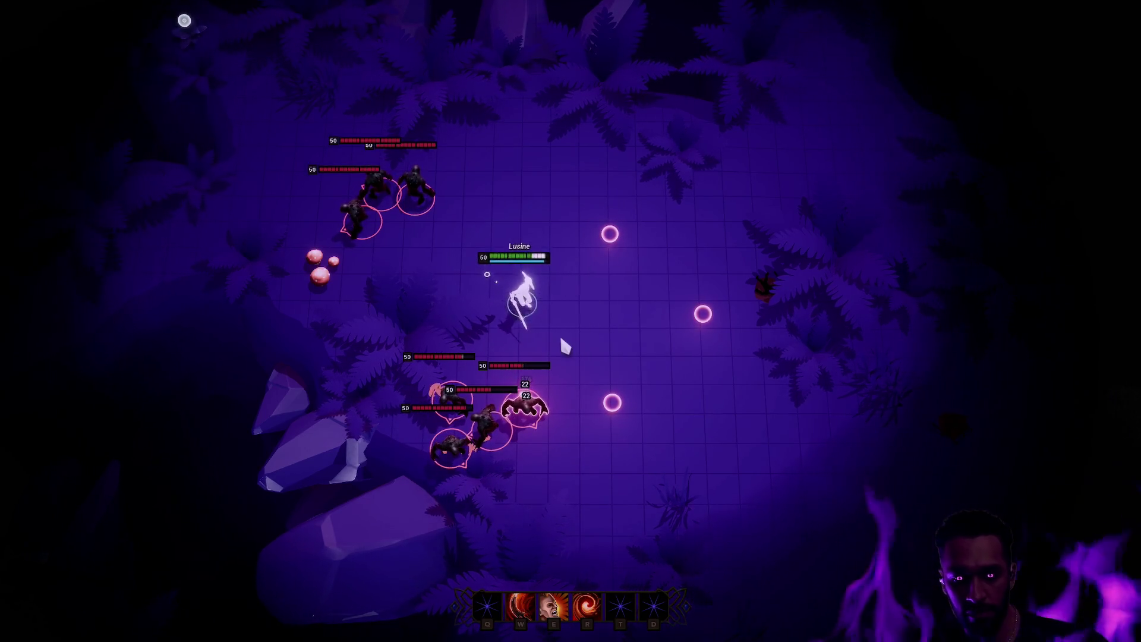
left_click(589, 271)
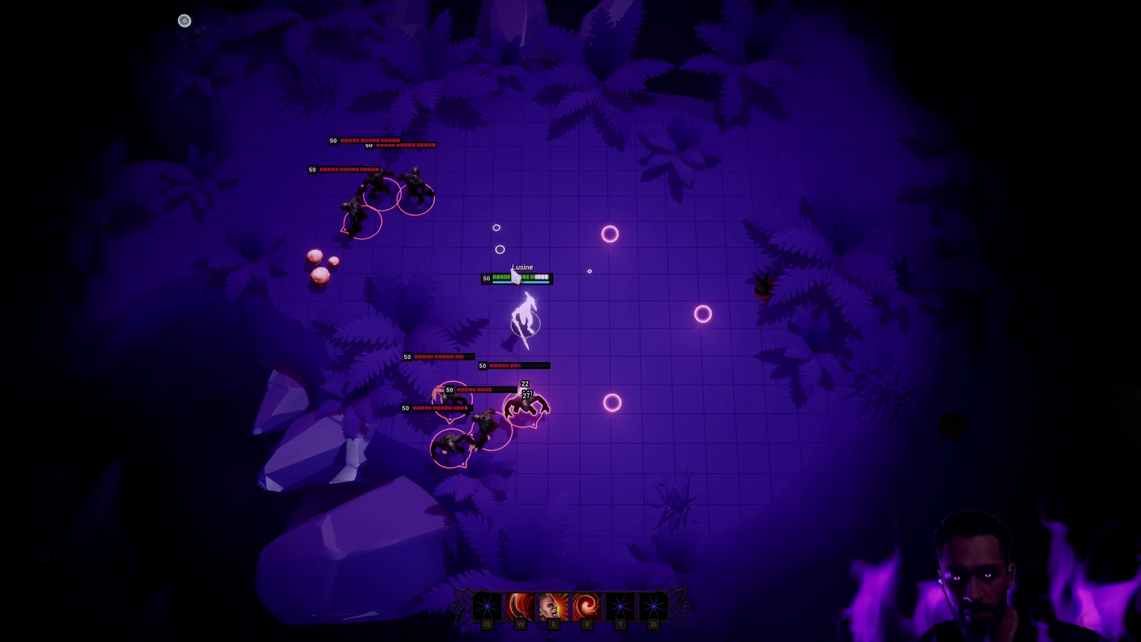
key("Escape")
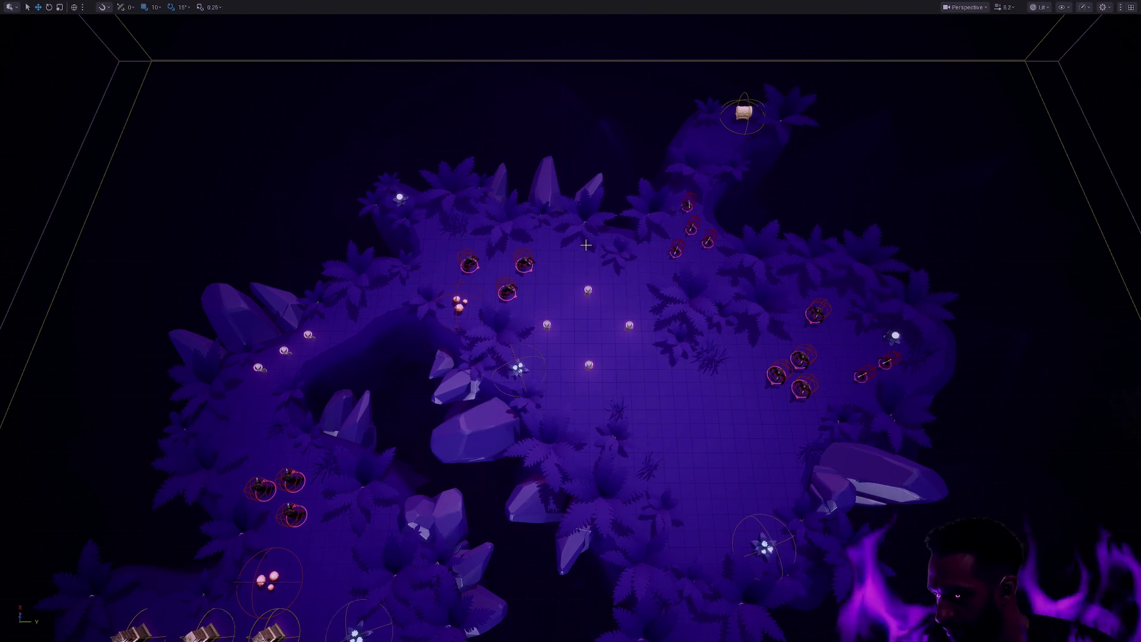
Tilt and zoom the Padzoo viewport, exit immersive mode with F11, and open the Content Drawer.
left_click(587, 290)
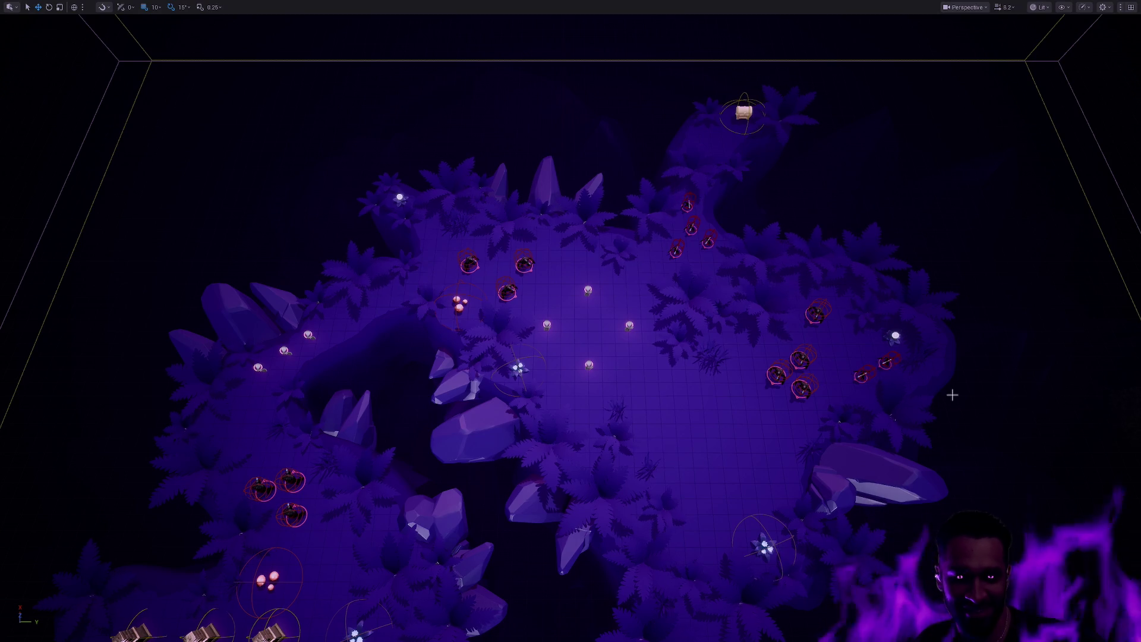
left_click_drag(571, 321, 547, 309)
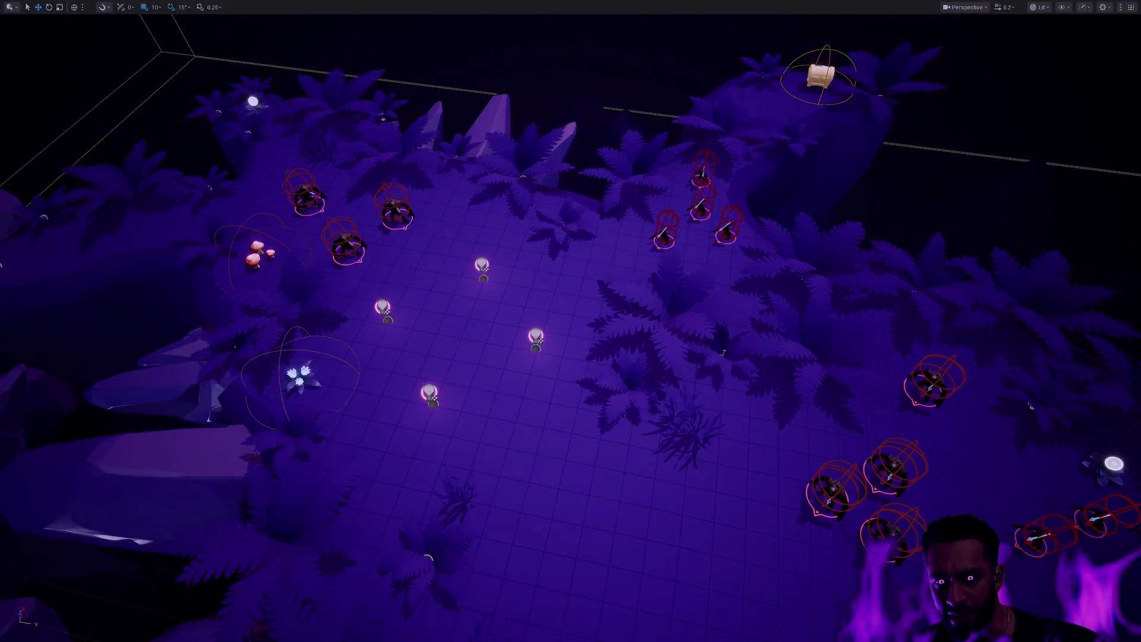
scroll(571, 321, "down", 5)
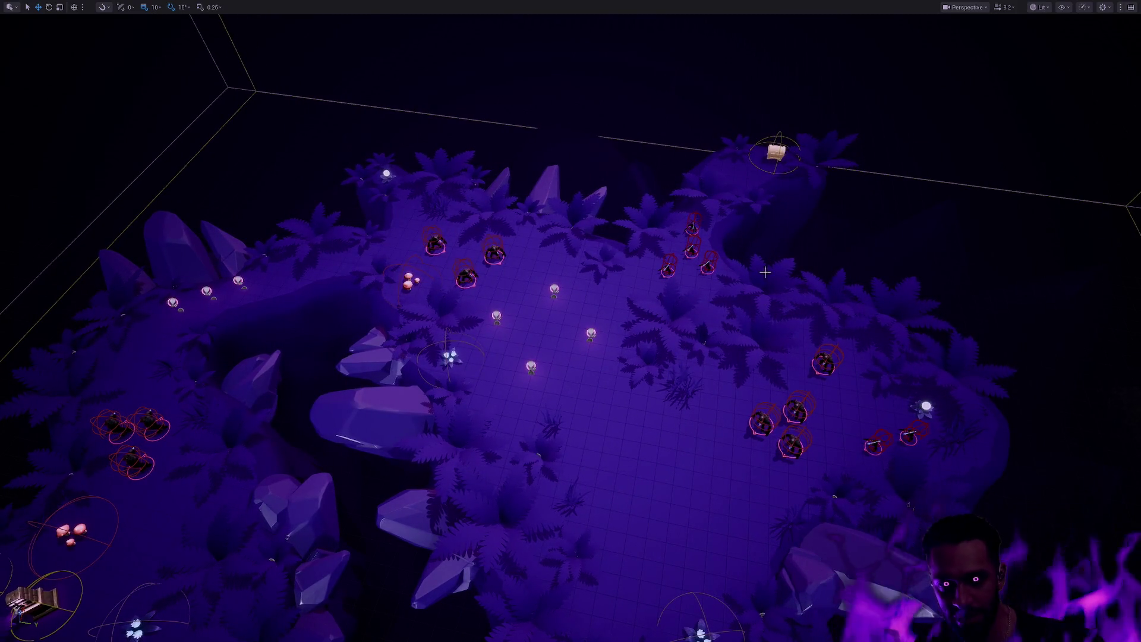
key("F11")
key("ctrl+space")
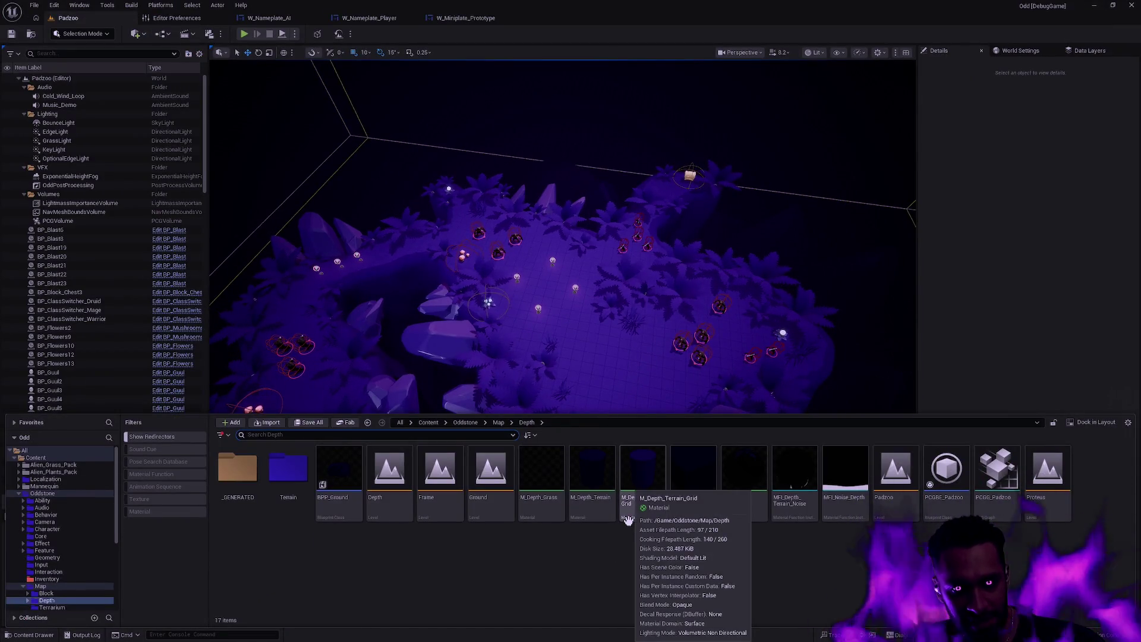
Load the Proteus level, select the BP_Guul3 ghoul, and search assets for ST_Enemy.
double_click(1048, 515)
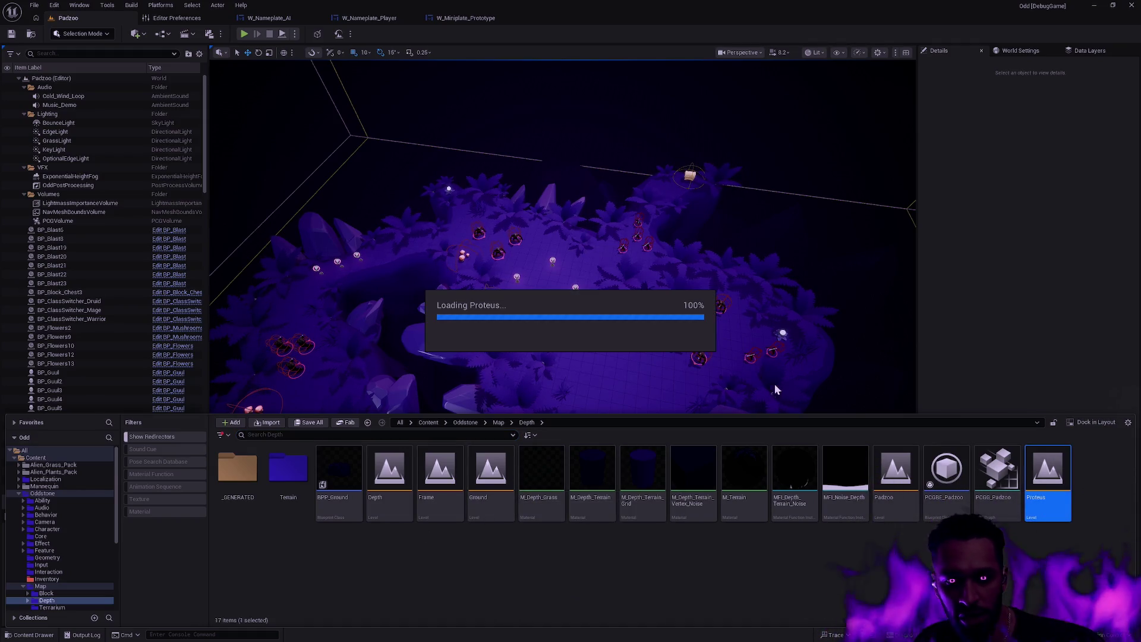
left_click(952, 435)
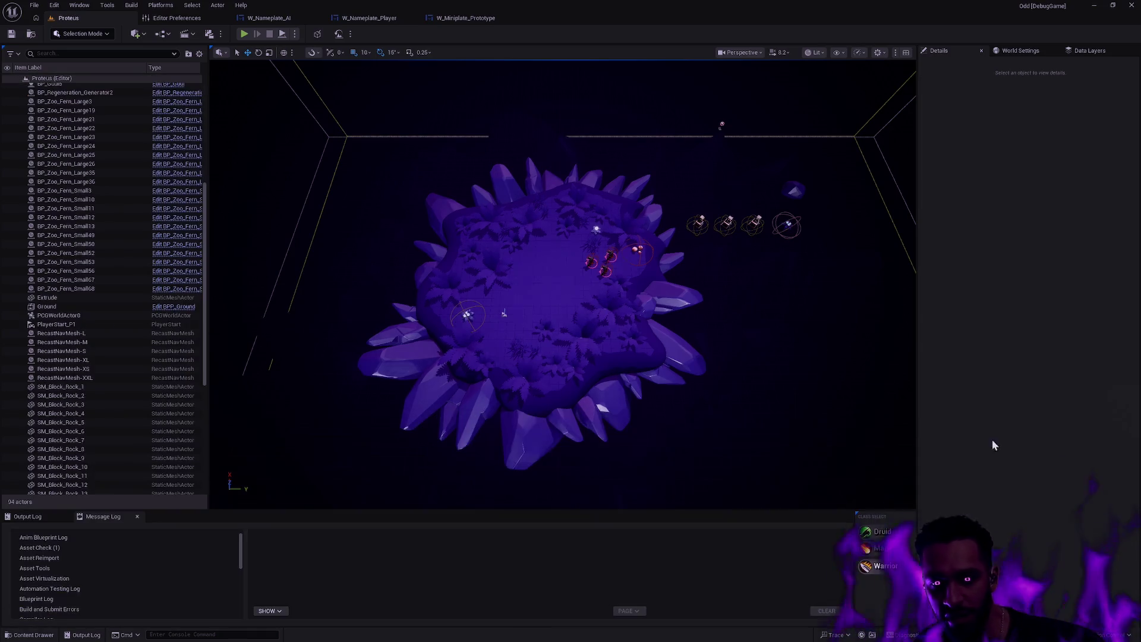
scroll(504, 313, "up", 6)
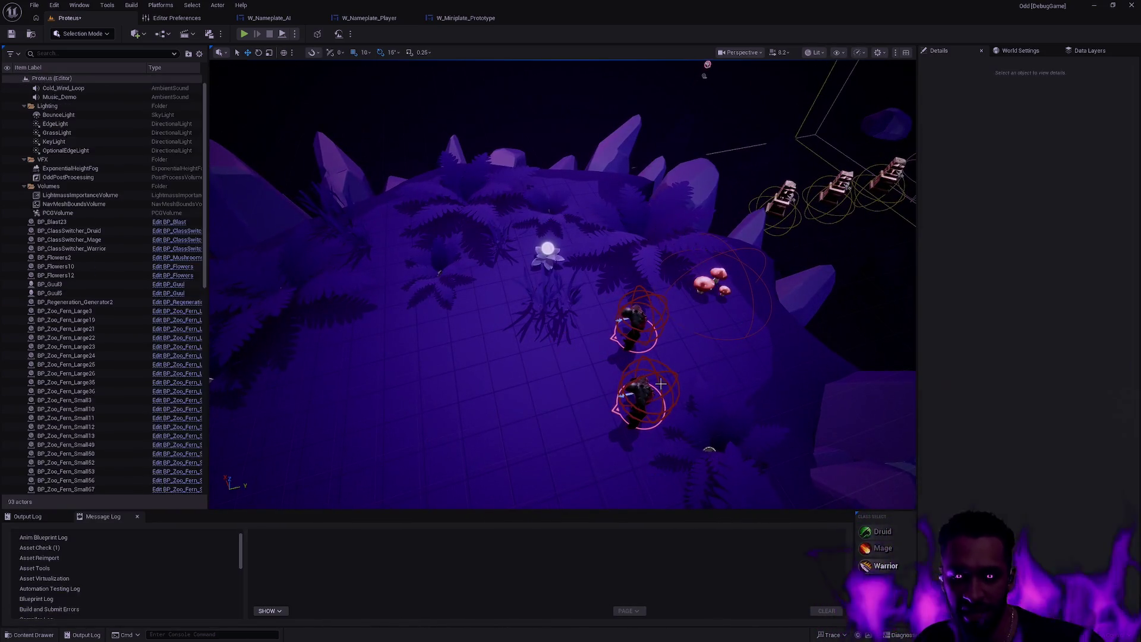
left_click(639, 321)
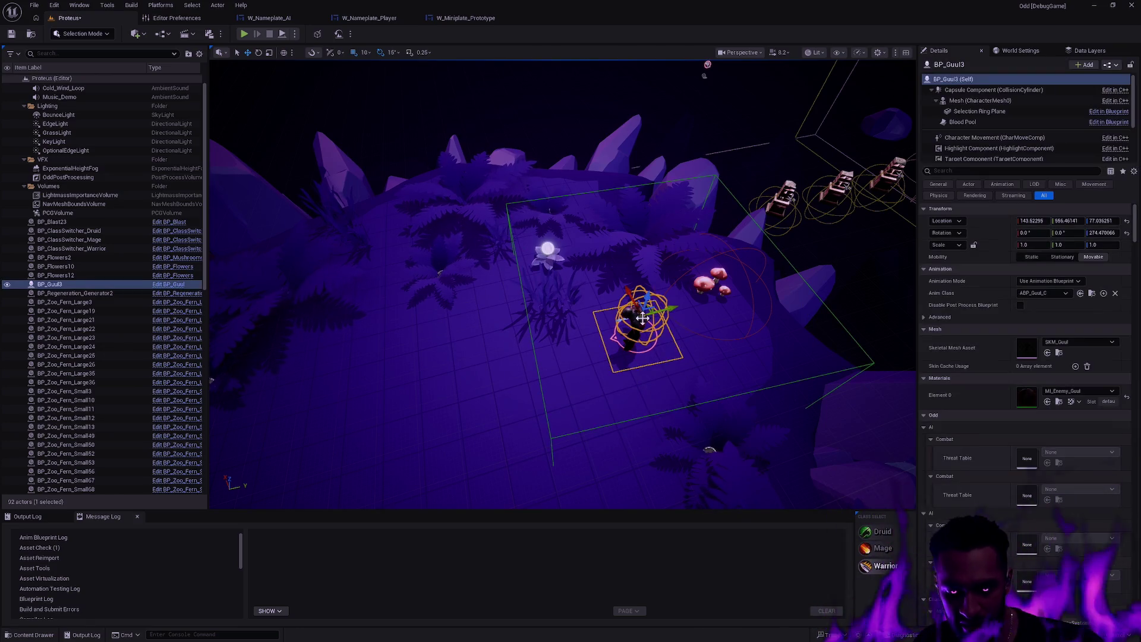
key("ctrl+p")
Open ST_Enemy and enable the Curious state's Debug Text task.
type("ST_Enemy")
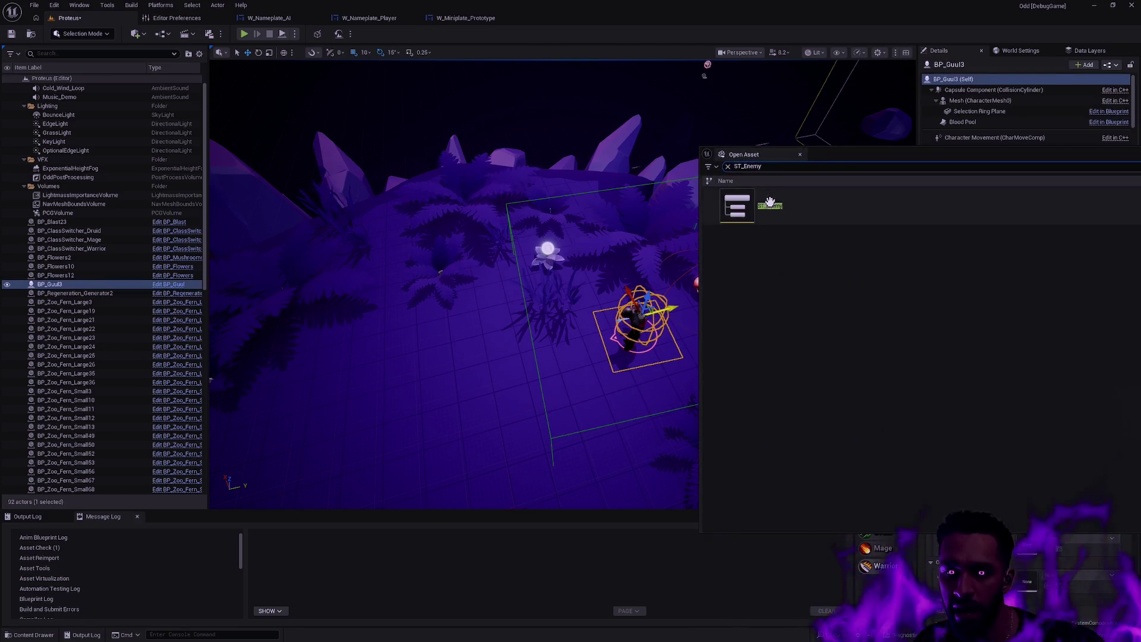
key("Return")
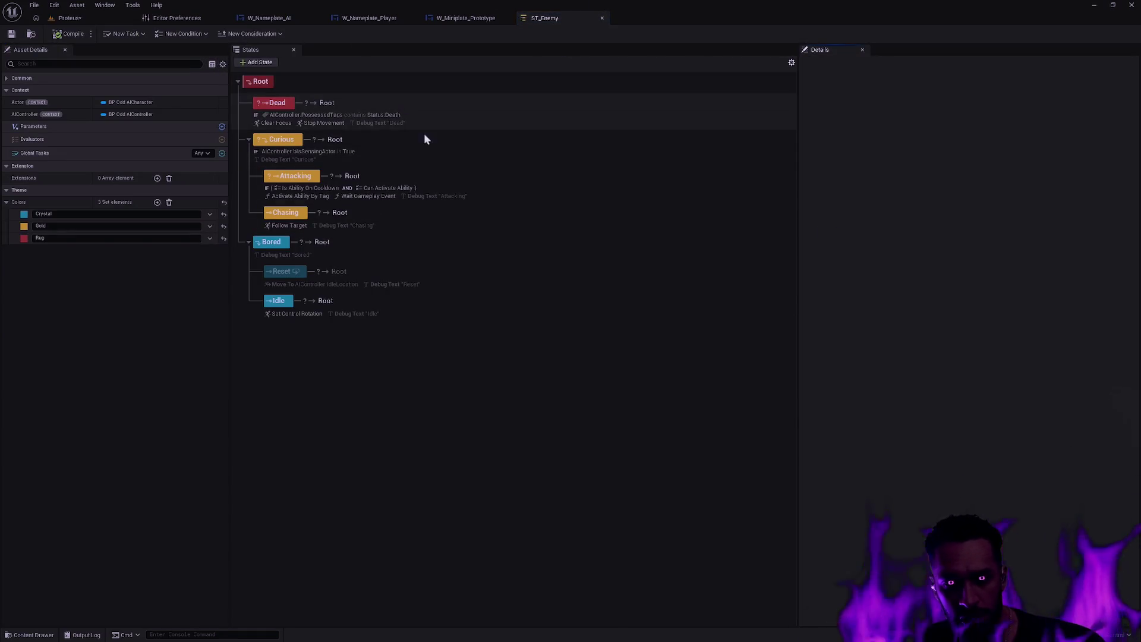
right_click(257, 166)
left_click(310, 161)
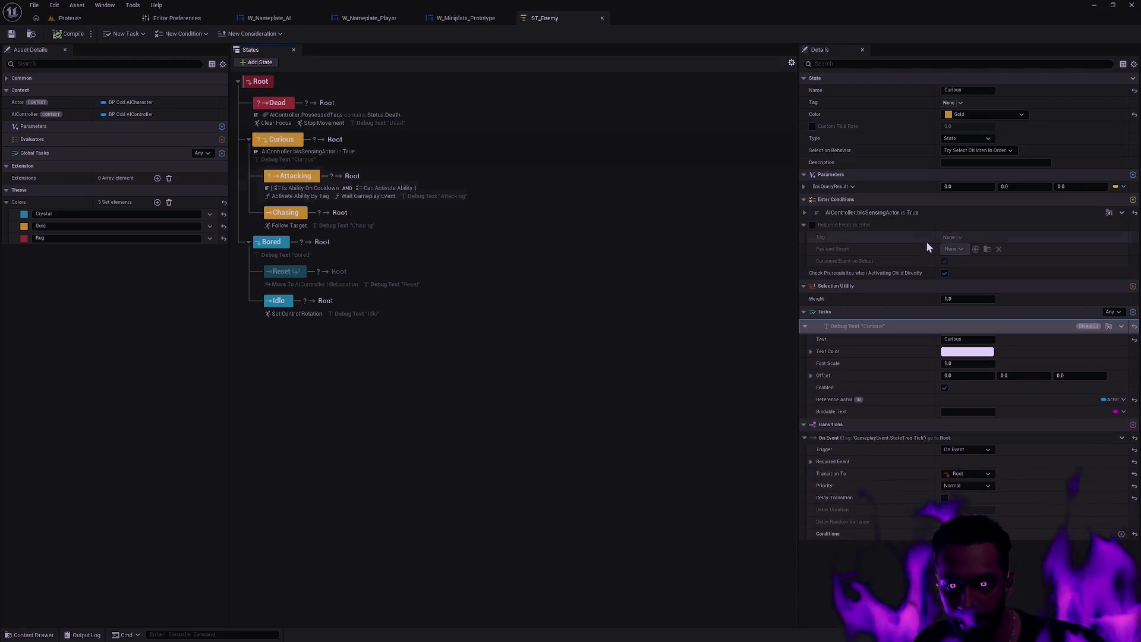
left_click(812, 225)
left_click(811, 225)
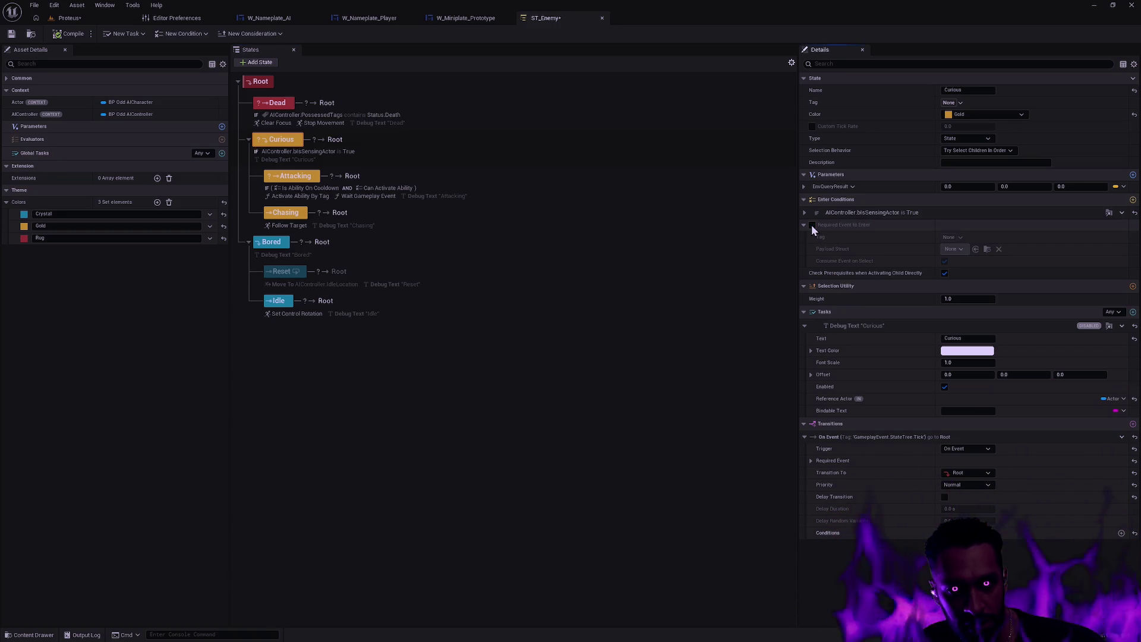
left_click(302, 158)
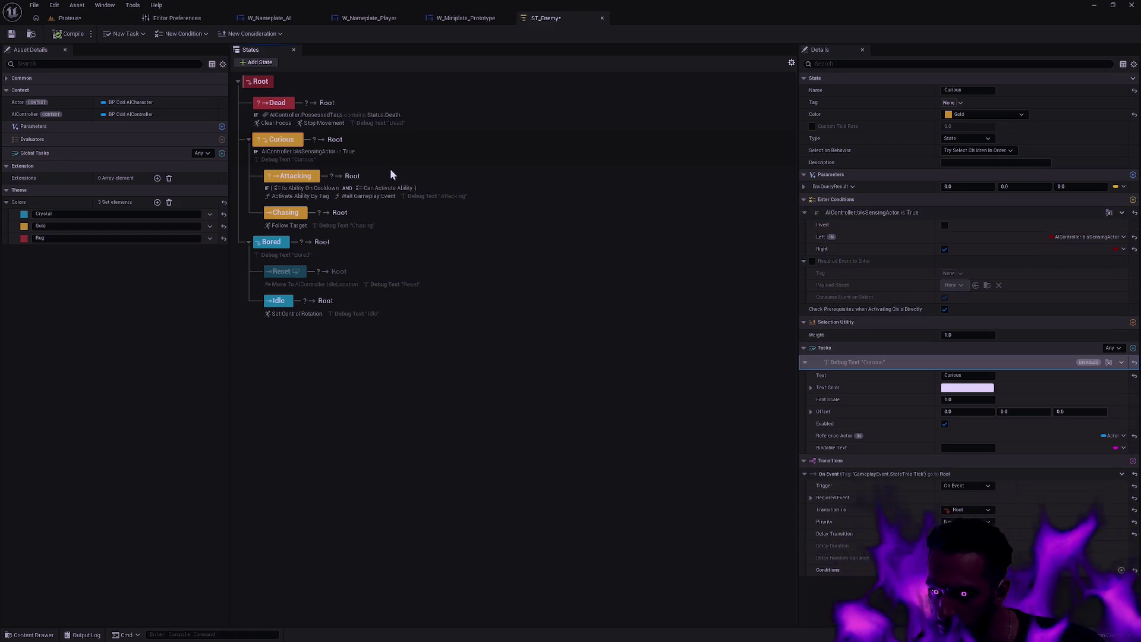
right_click(1039, 362)
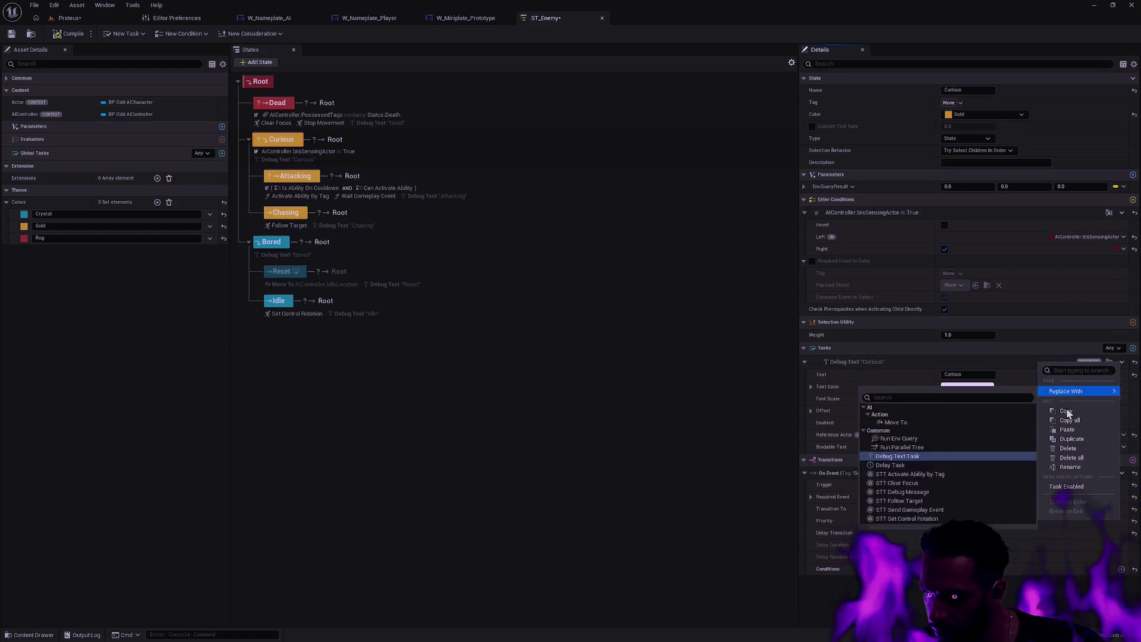
left_click(1070, 488)
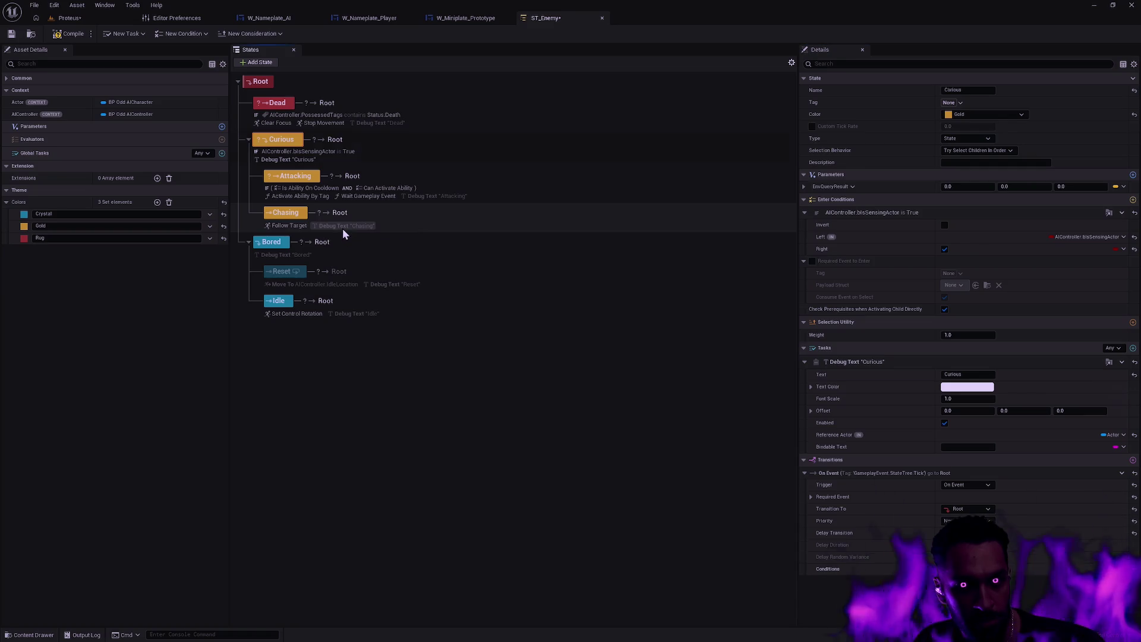
Enable the Debug Text tasks for the Chasing, Attacking and Bored states.
left_click(342, 226)
right_click(1059, 352)
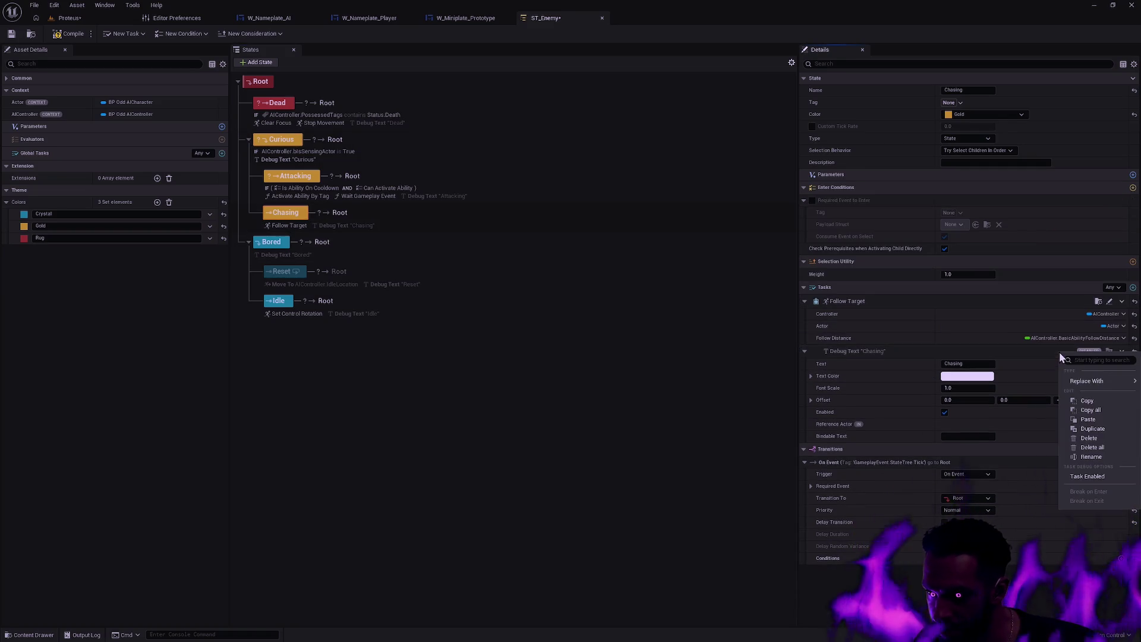
left_click(1078, 475)
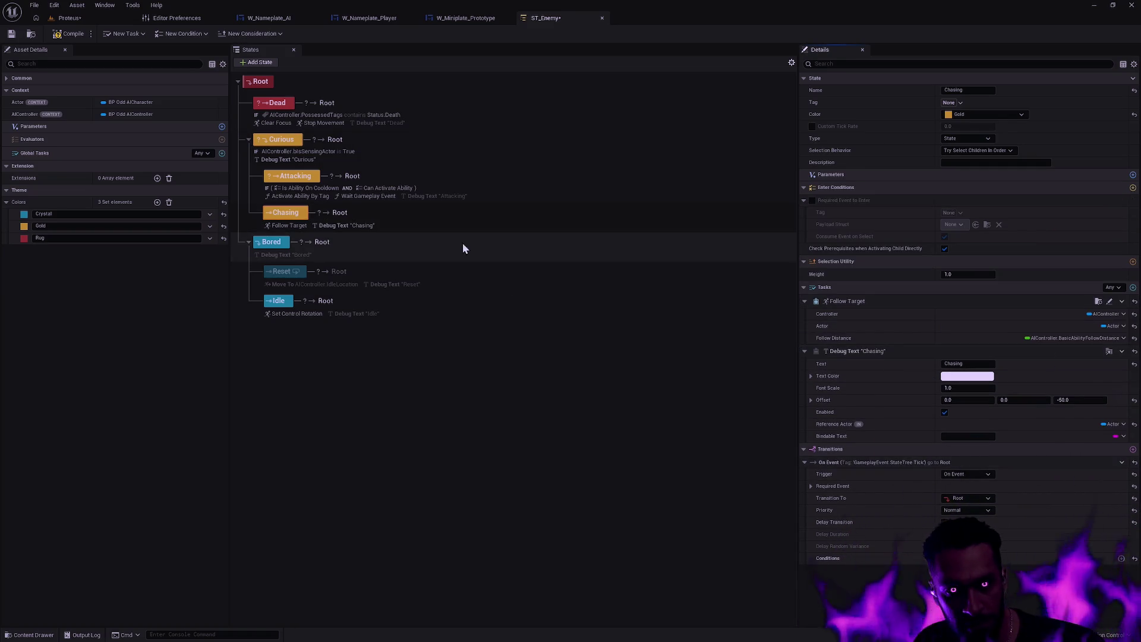
left_click(455, 194)
right_click(1054, 401)
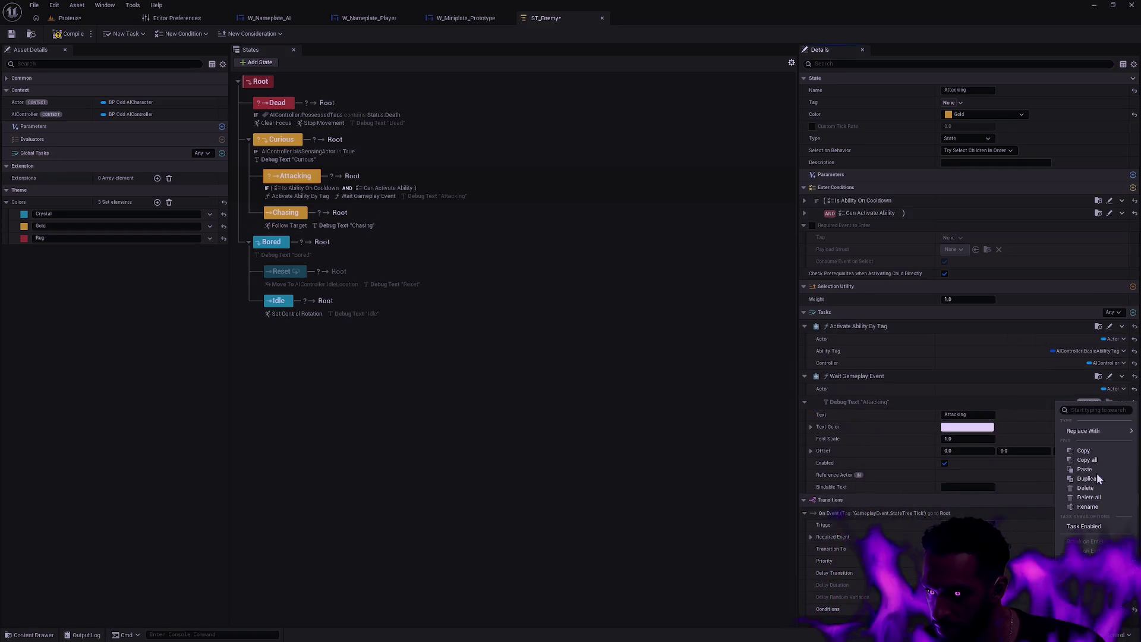
left_click(1087, 526)
left_click(326, 258)
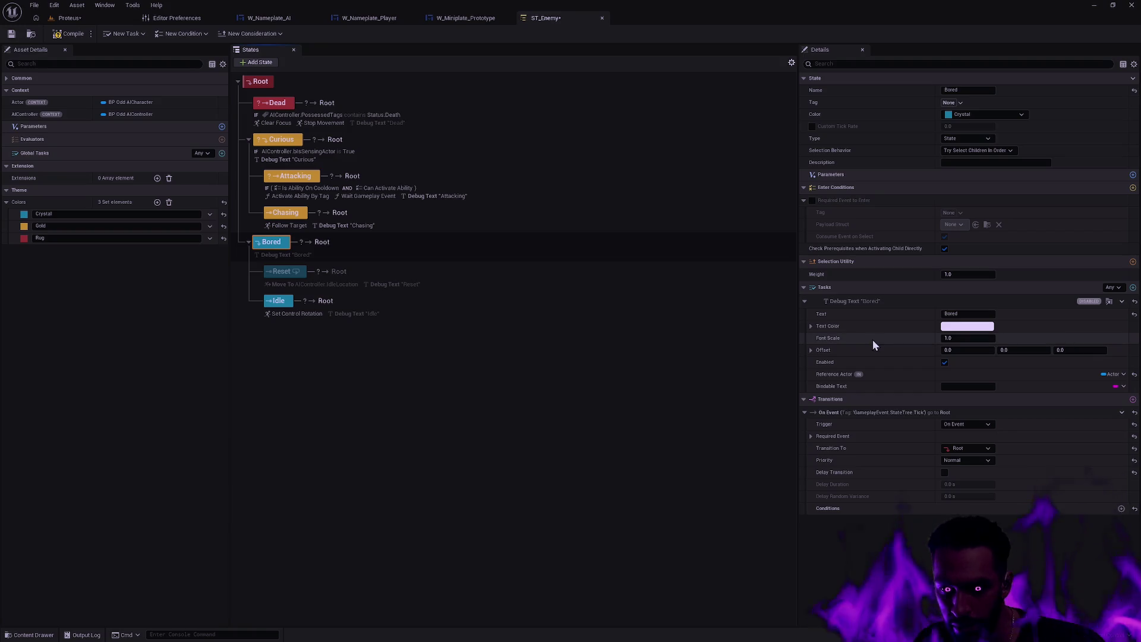
right_click(1074, 303)
left_click(1092, 427)
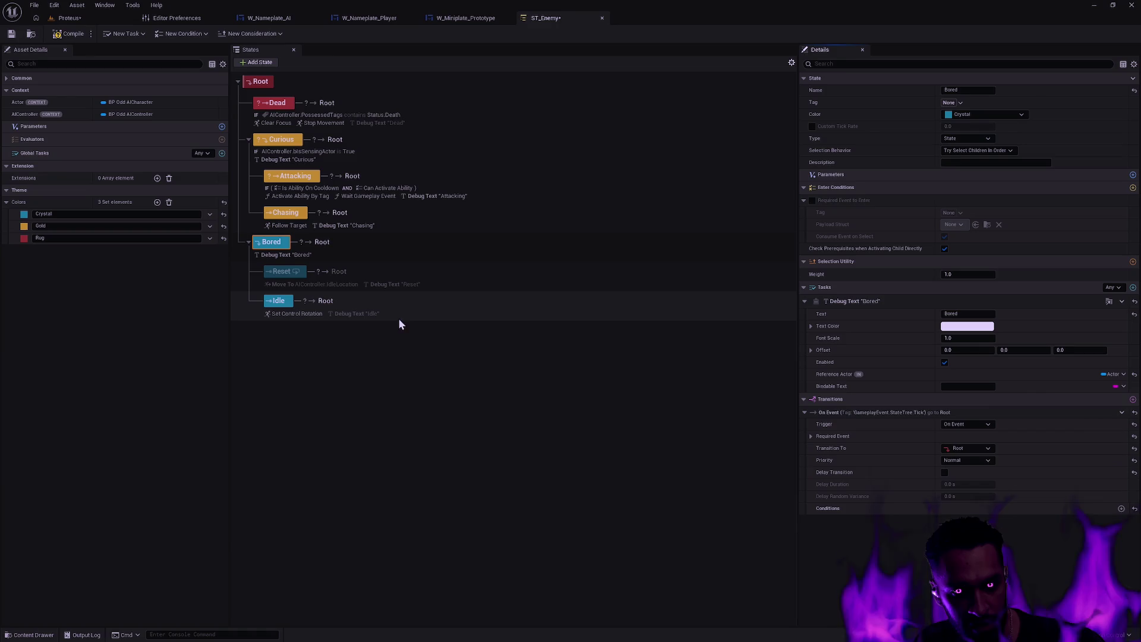
Enable the Idle state's Debug Text task and save the state tree.
left_click(369, 315)
right_click(1050, 337)
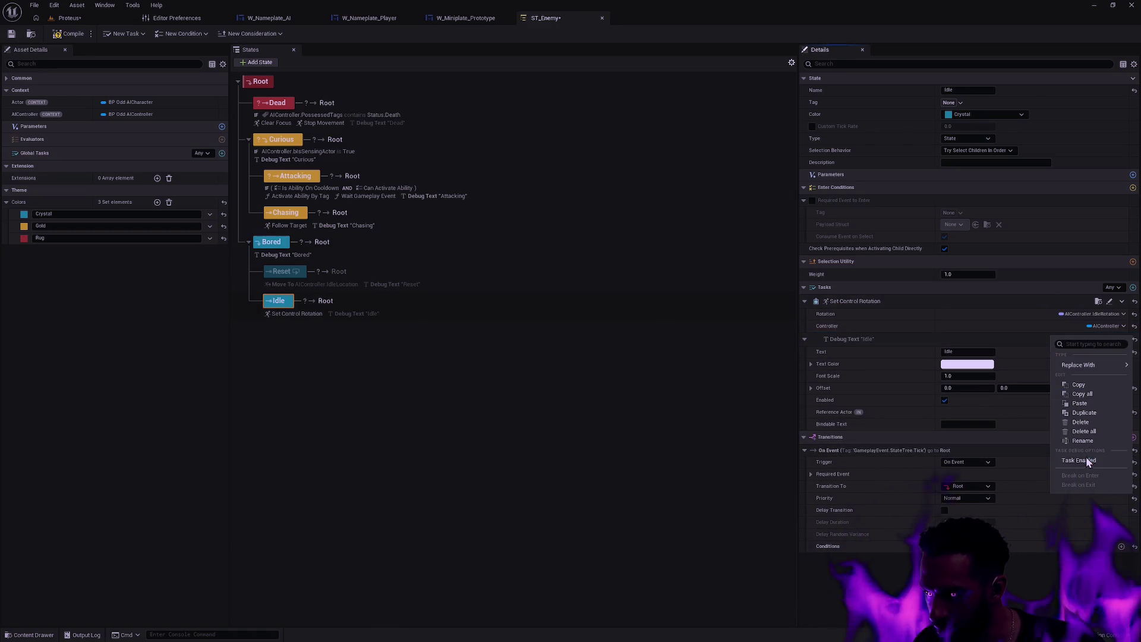
left_click(1068, 460)
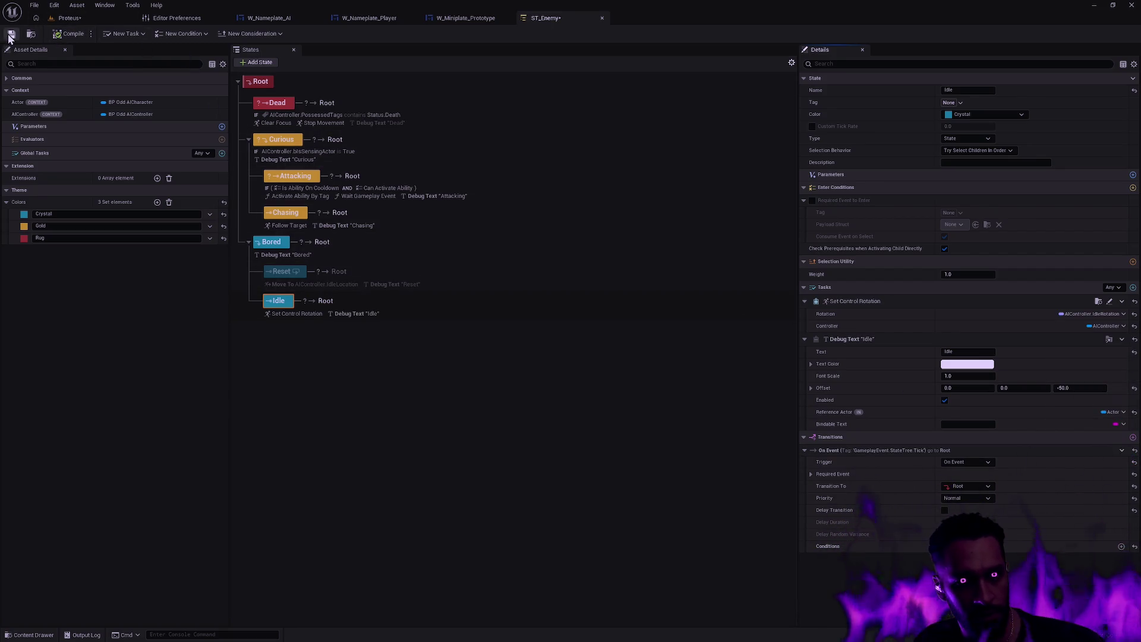
left_click(67, 18)
left_click(11, 36)
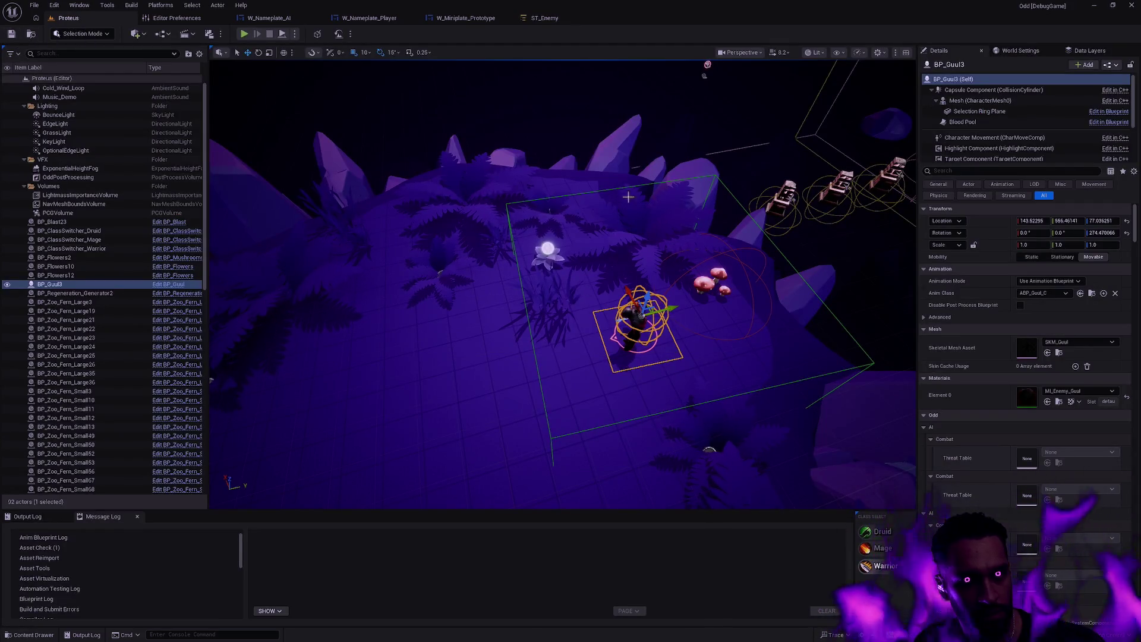
scroll(660, 200, "down", 3)
left_click(567, 354)
mouse_move(568, 353)
left_mouse_down()
mouse_move(349, 282)
mouse_move(708, 281)
mouse_move(594, 279)
mouse_move(433, 339)
mouse_move(592, 422)
mouse_move(624, 253)
mouse_move(616, 262)
mouse_move(553, 237)
left_mouse_up()
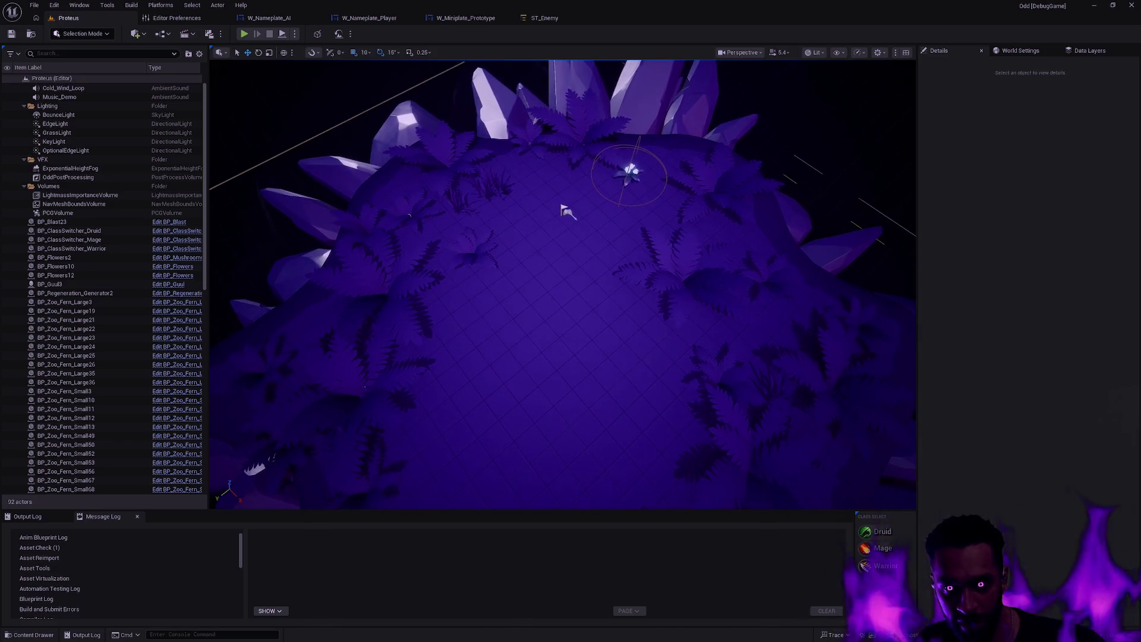
mouse_move(583, 200)
left_mouse_down()
mouse_move(603, 152)
mouse_move(590, 186)
mouse_move(649, 180)
left_mouse_up()
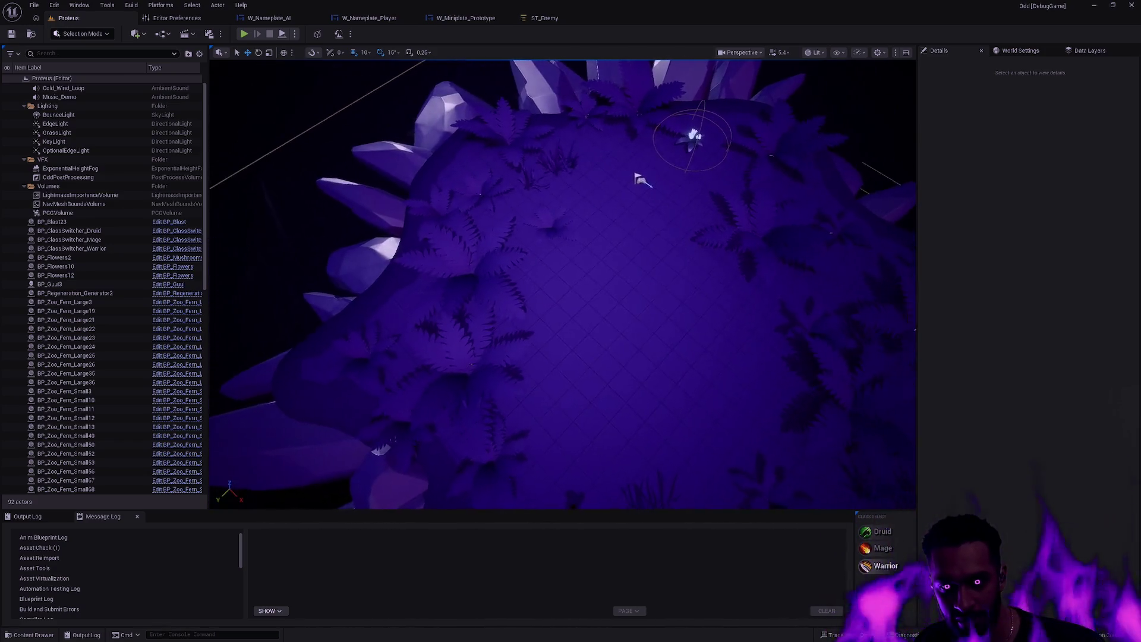
left_click_drag(585, 204, 450, 233)
left_click_drag(554, 367, 554, 367)
left_click(570, 334)
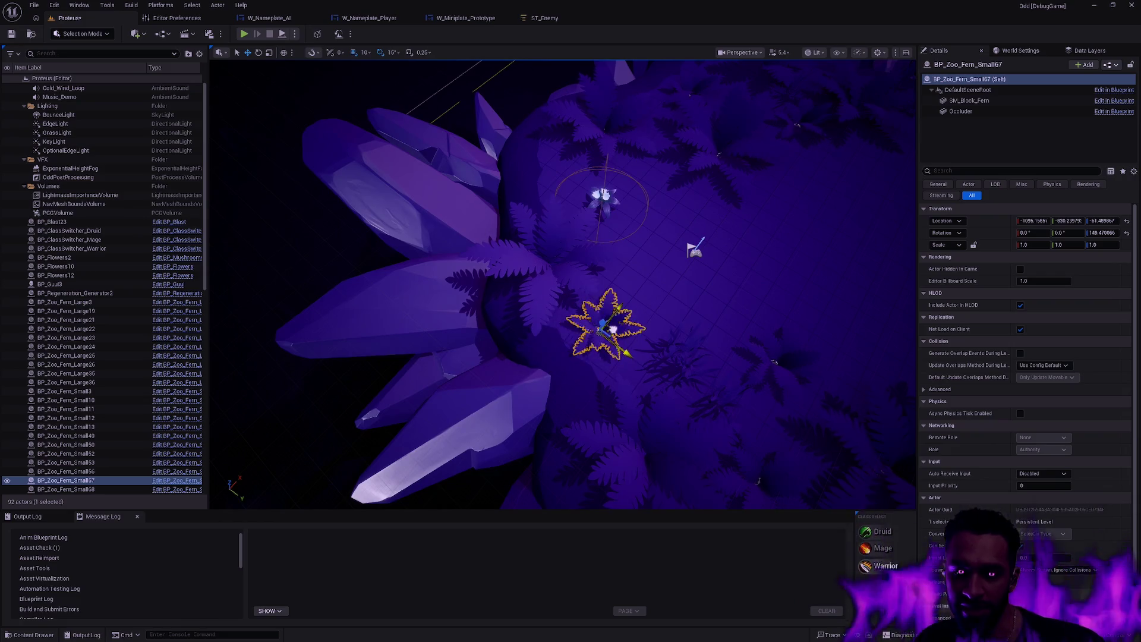
key("Escape")
left_click_drag(611, 328, 595, 303)
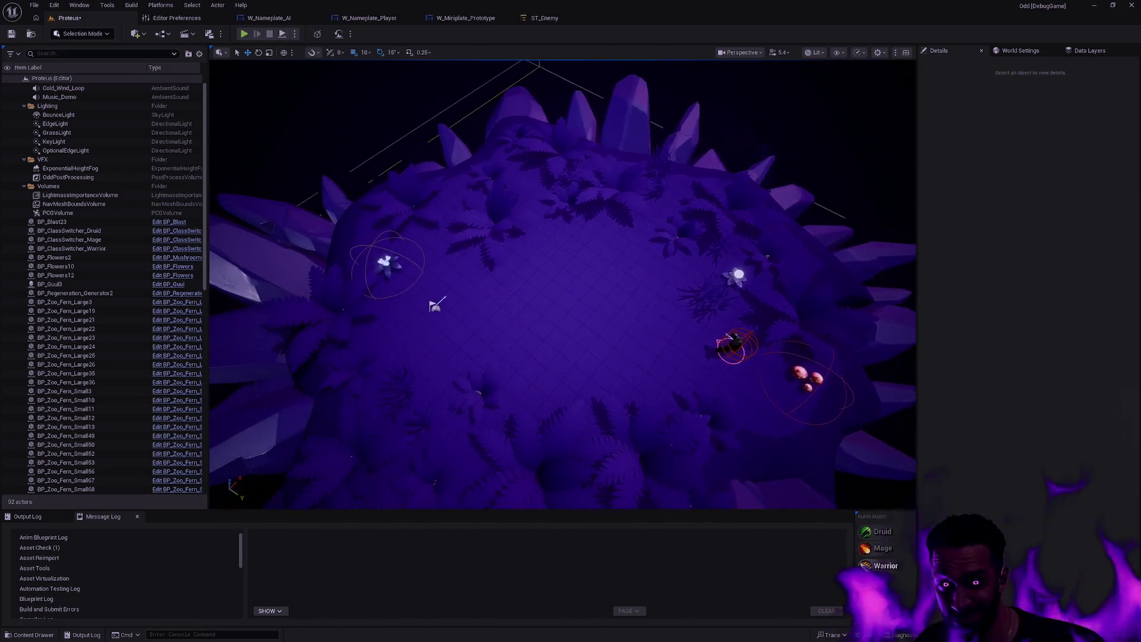
left_click_drag(600, 256, 608, 250)
mouse_move(480, 308)
left_mouse_down()
mouse_move(511, 297)
mouse_move(494, 303)
left_mouse_up()
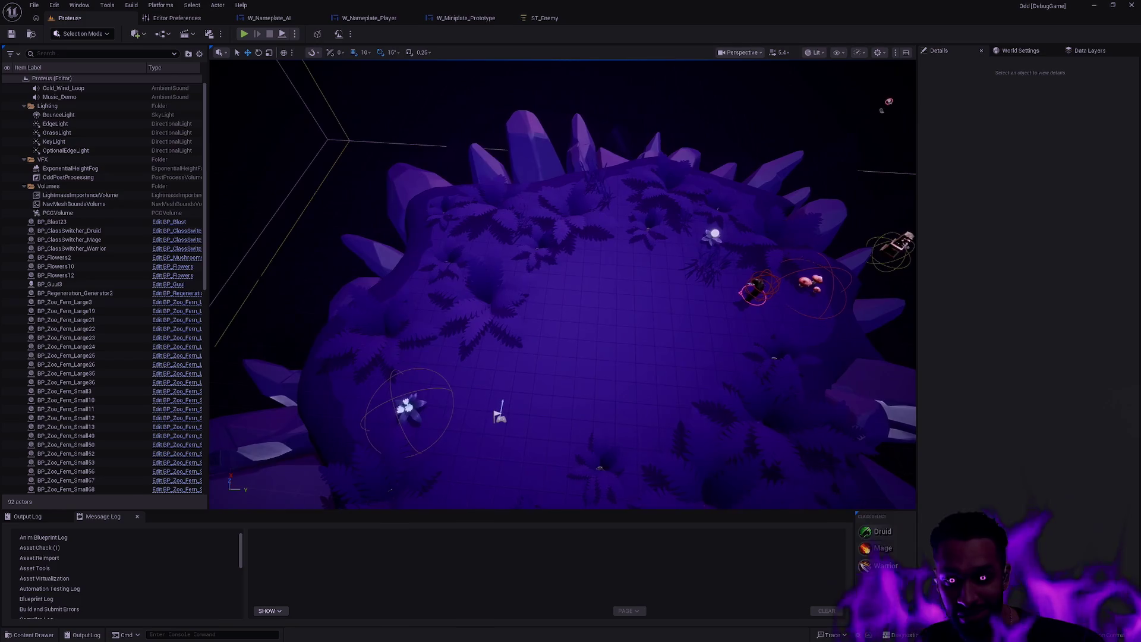
mouse_move(559, 285)
left_mouse_down()
mouse_move(561, 312)
mouse_move(559, 279)
left_mouse_up()
mouse_move(656, 320)
left_mouse_down()
mouse_move(630, 312)
mouse_move(655, 321)
left_mouse_up()
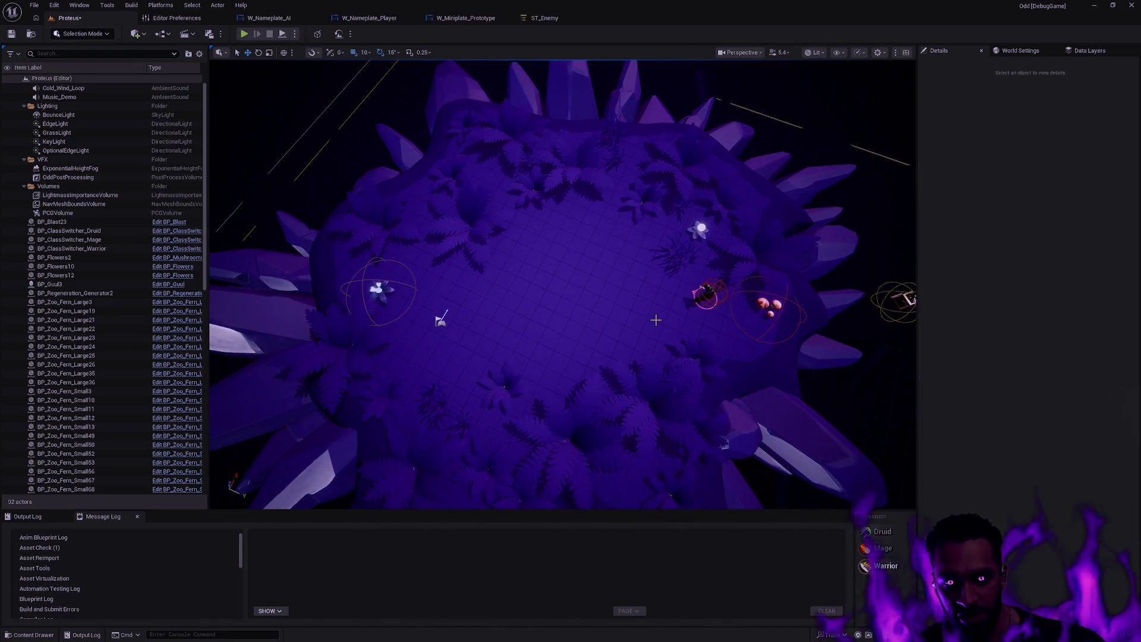
key("alt+p")
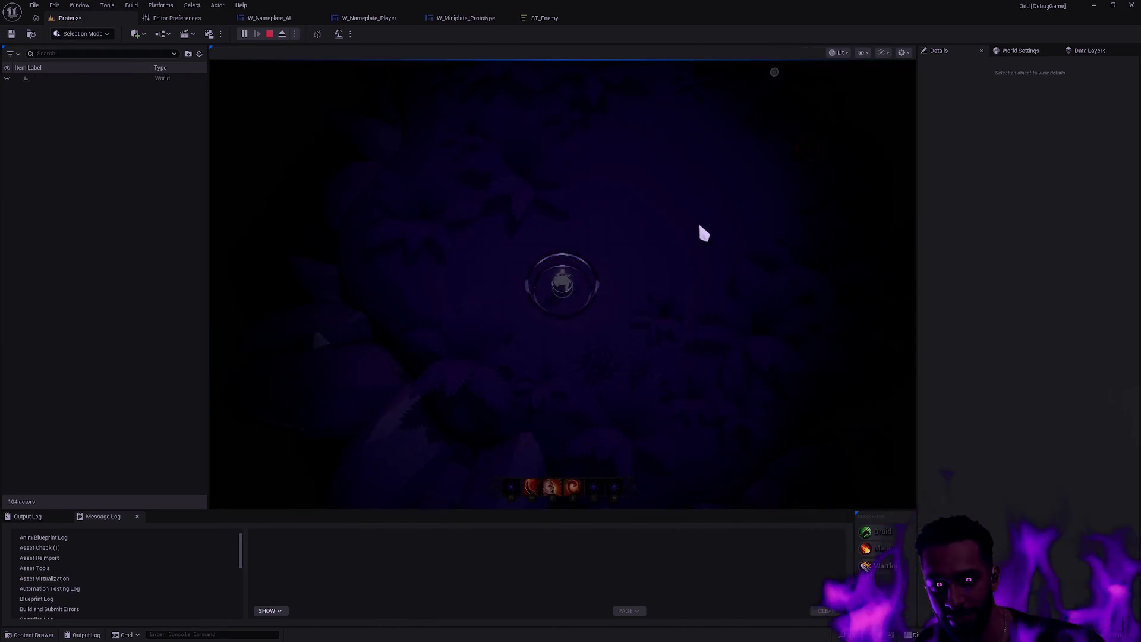
Go full screen with F11 and engage the ghoul using the E, R and W abilities.
key("F11")
key("w+d")
key("w+d")
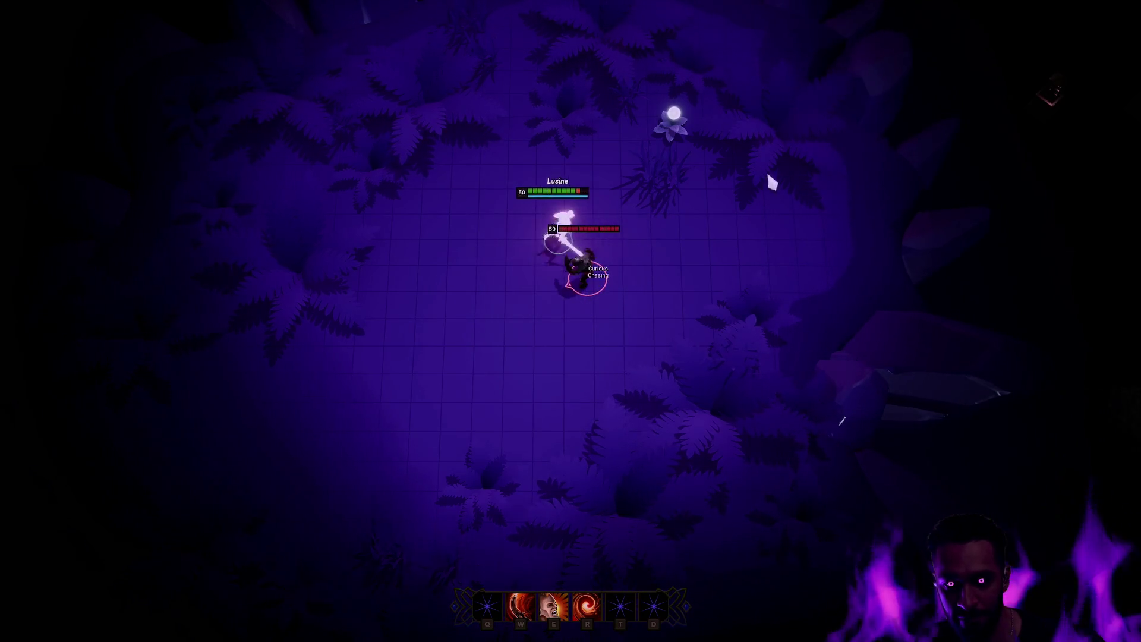
key("e")
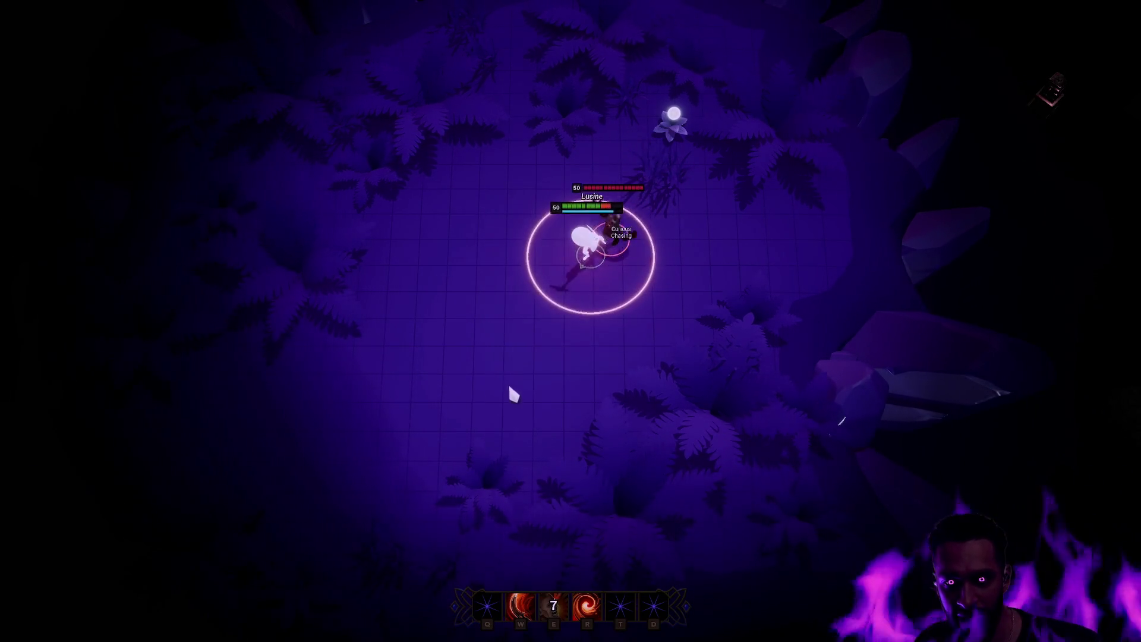
right_click(698, 89)
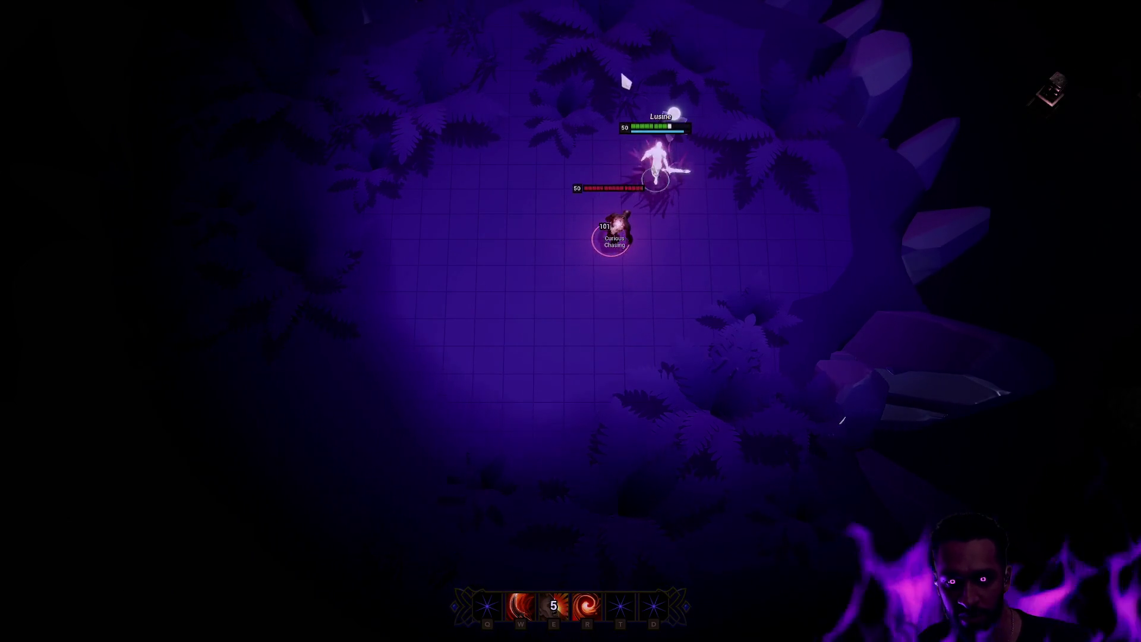
key("r")
key("w")
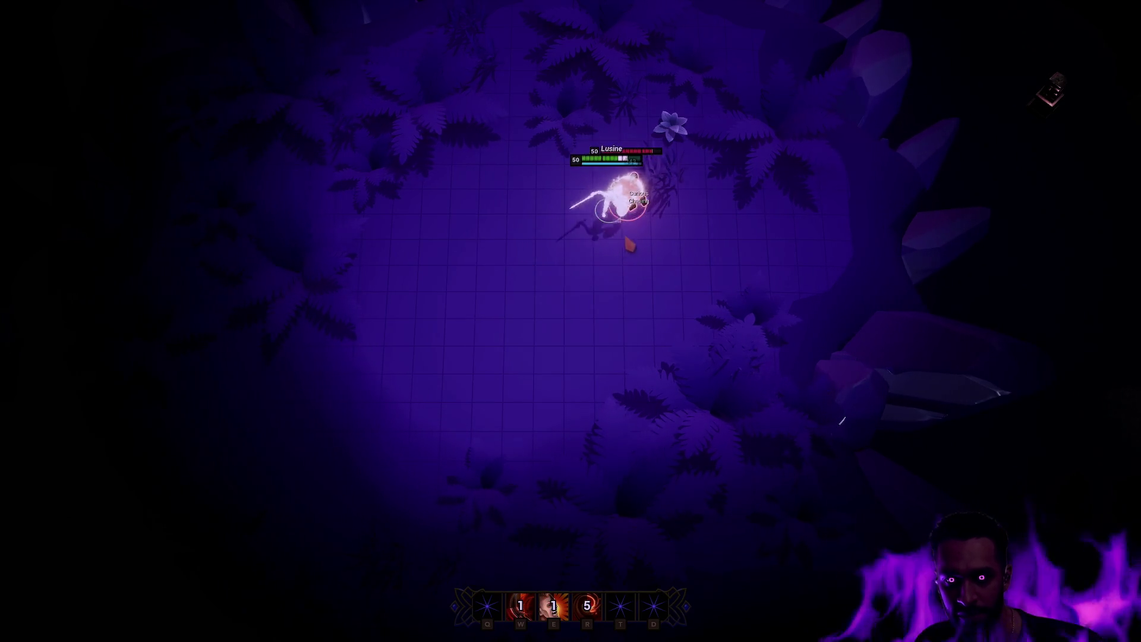
right_click(400, 309)
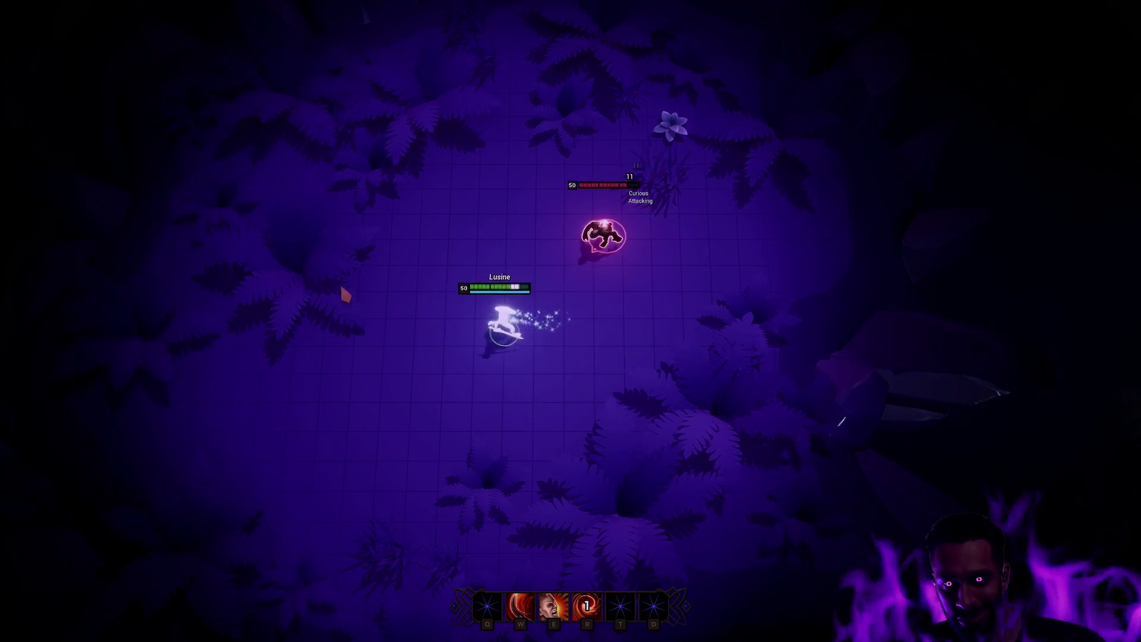
key("e")
right_click(618, 246)
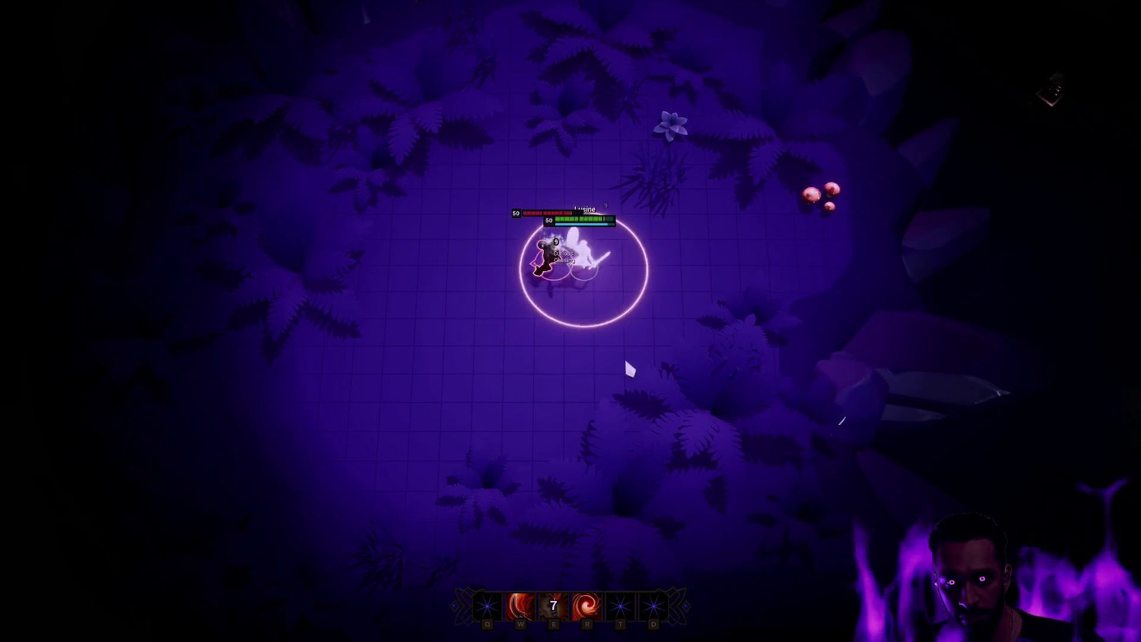
key("r")
right_click(726, 244)
Kite the ghoul around the arena with right-click moves, keeping it following the hero.
right_click(490, 173)
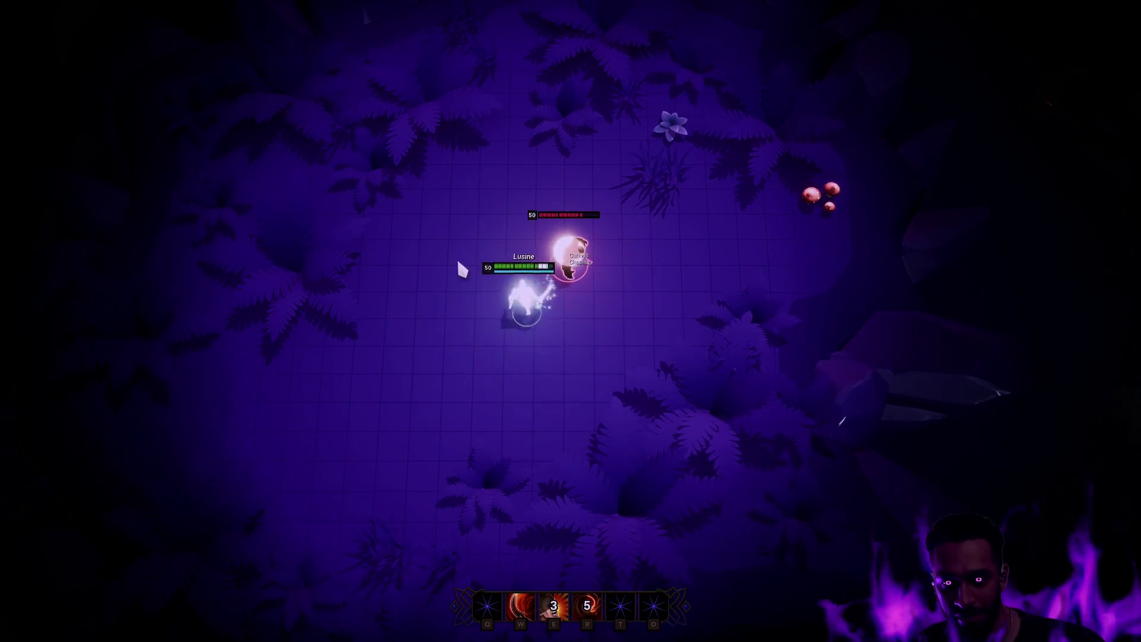
right_click(440, 250)
right_click(573, 338)
right_click(436, 271)
right_click(446, 295)
right_click(402, 254)
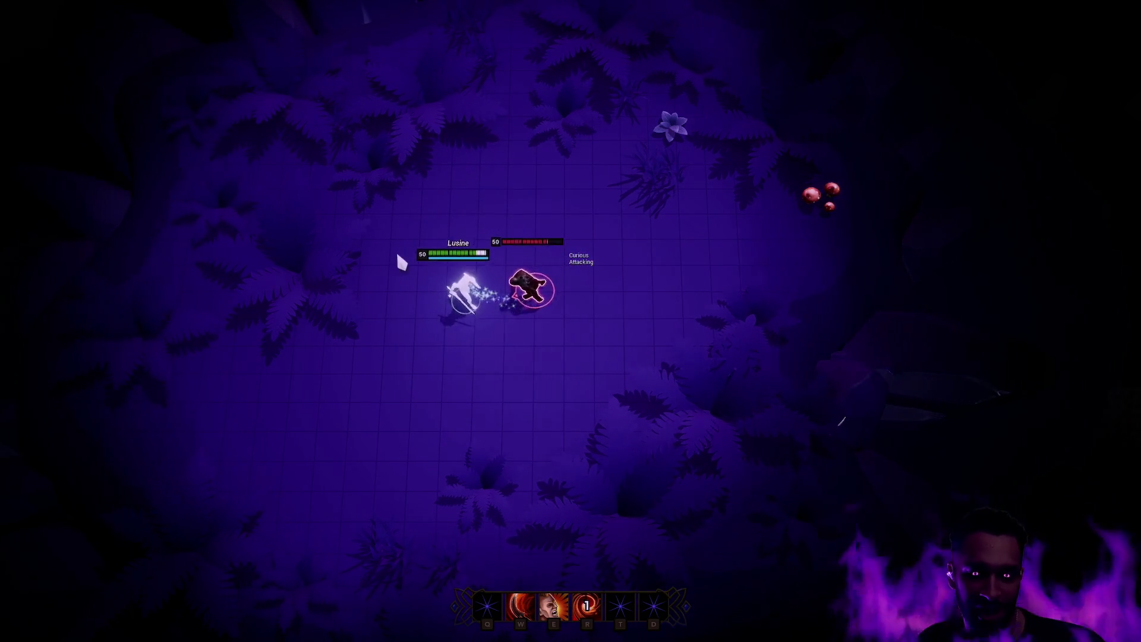
right_click(507, 152)
right_click(617, 183)
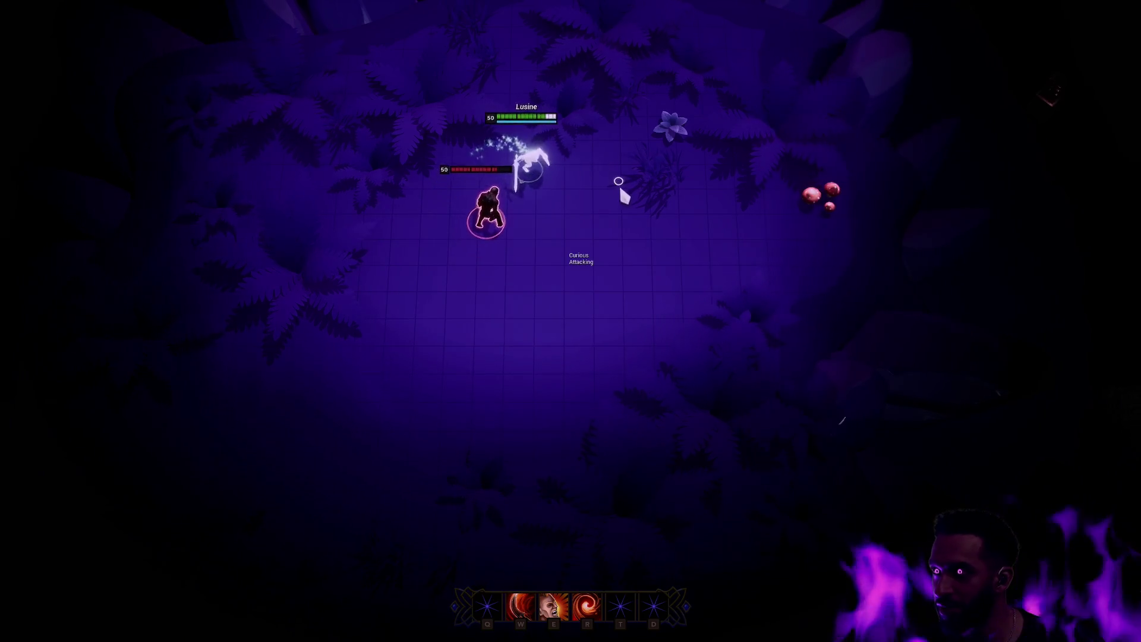
right_click(682, 243)
right_click(642, 317)
right_click(520, 398)
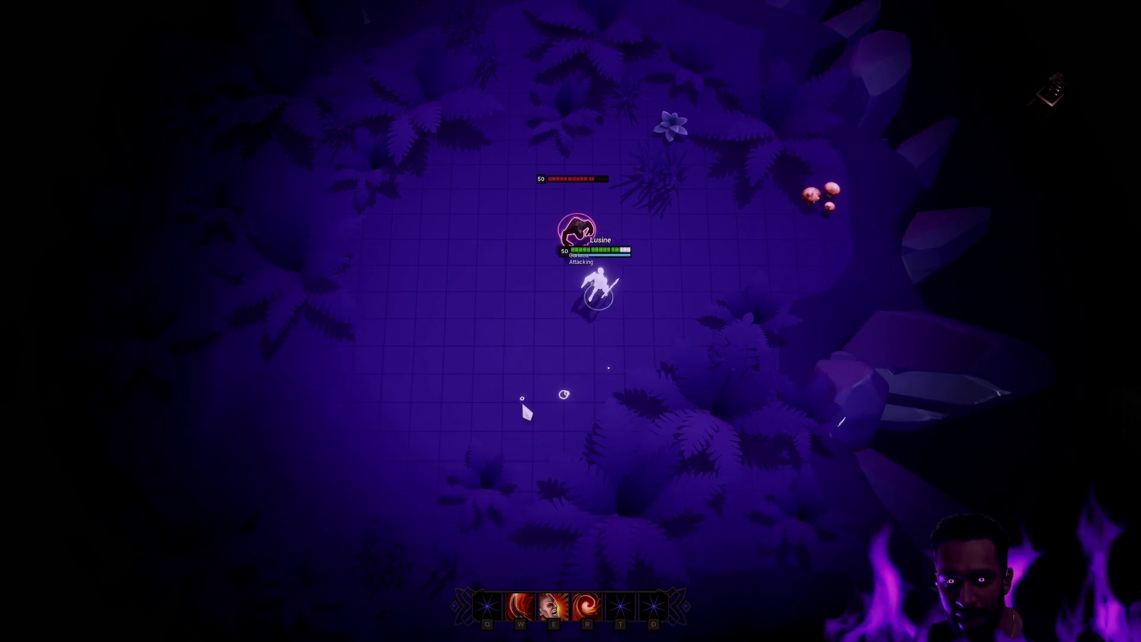
right_click(425, 388)
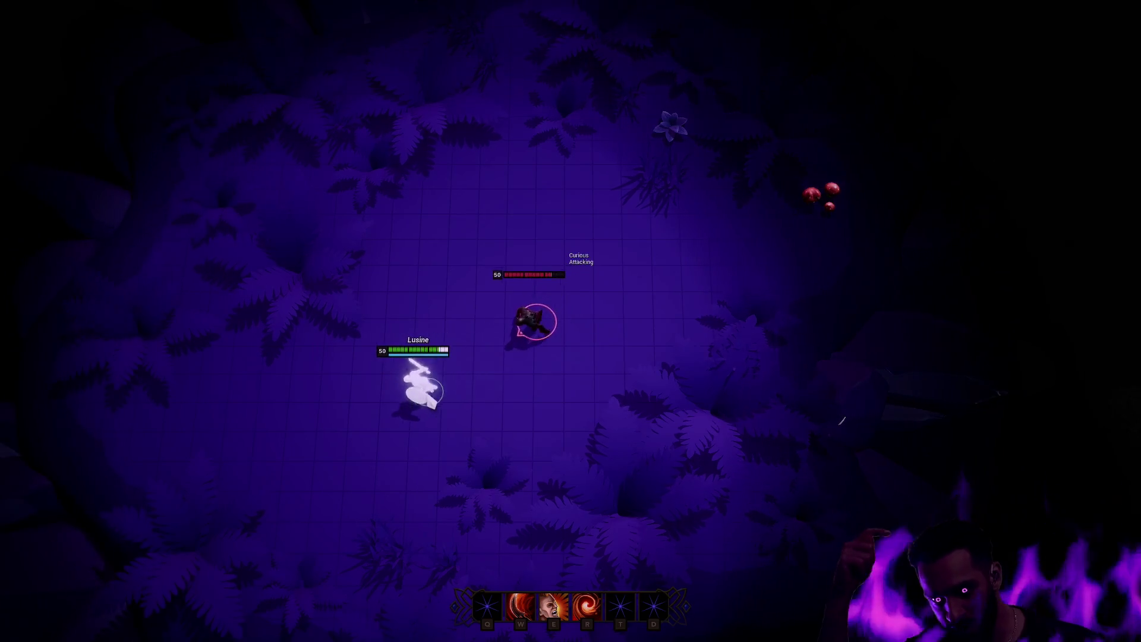
right_click(513, 199)
right_click(622, 241)
right_click(601, 303)
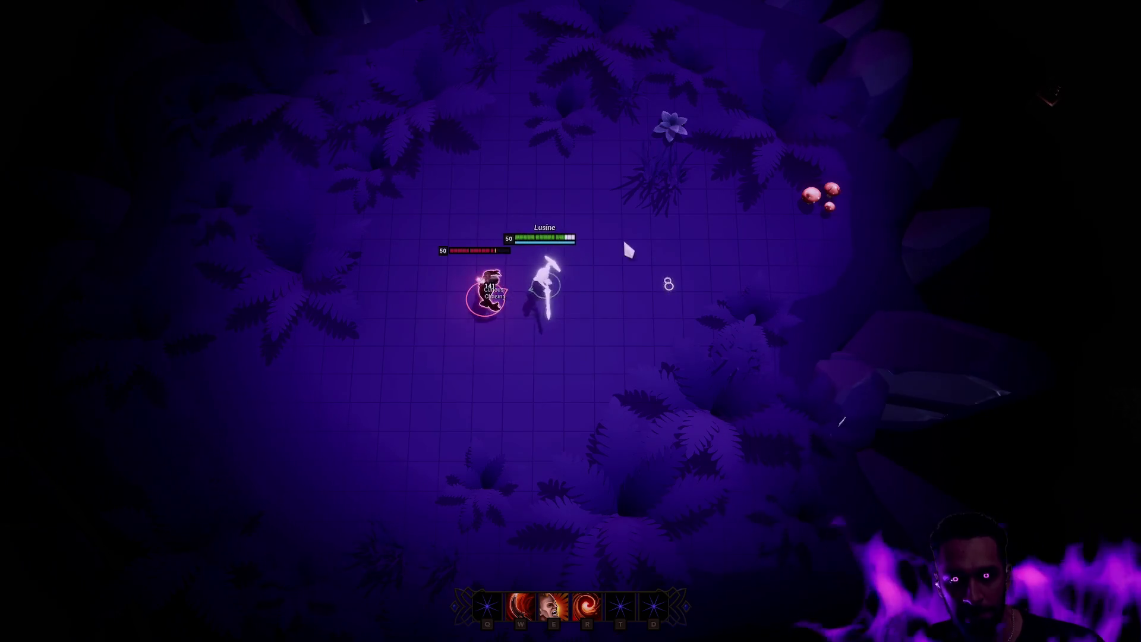
right_click(623, 234)
right_click(696, 298)
right_click(645, 433)
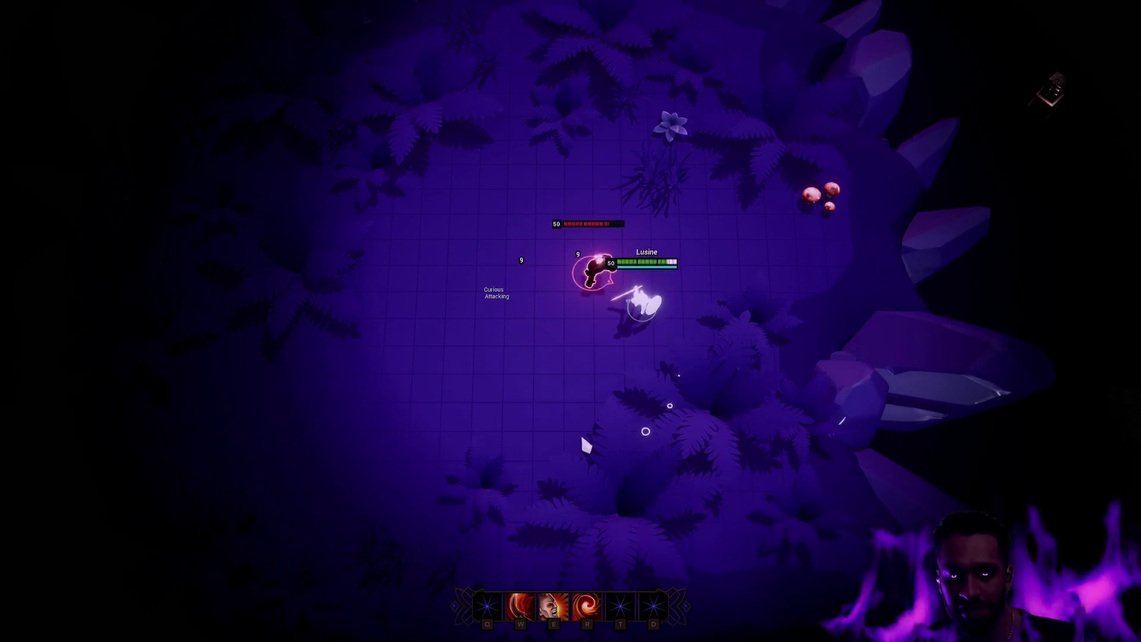
right_click(548, 443)
right_click(453, 472)
right_click(409, 446)
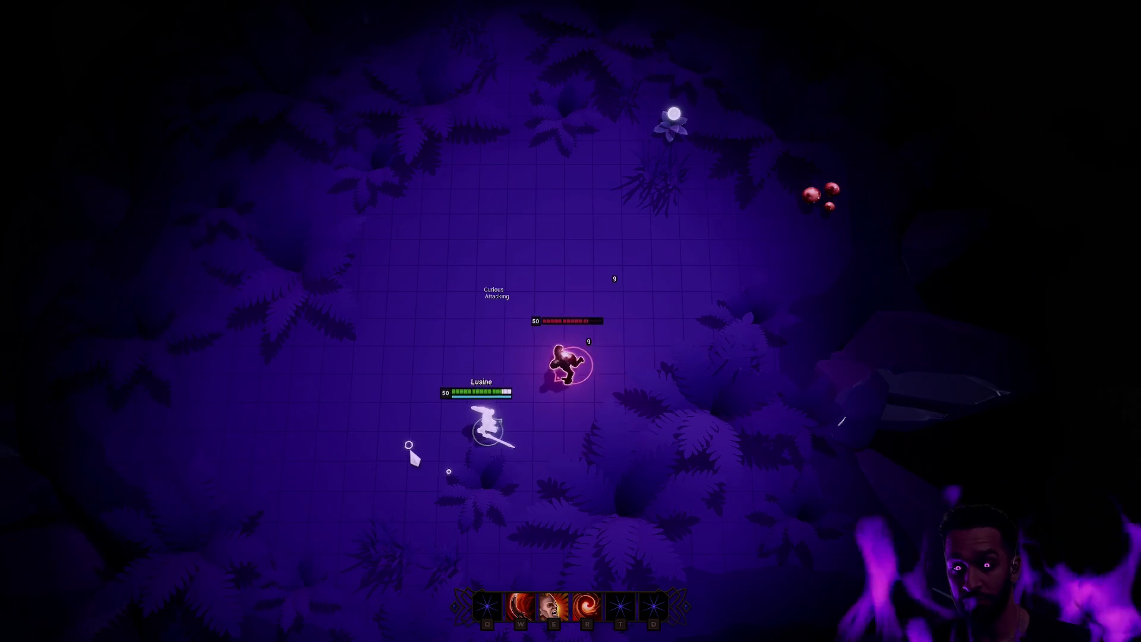
right_click(377, 348)
right_click(430, 281)
right_click(346, 270)
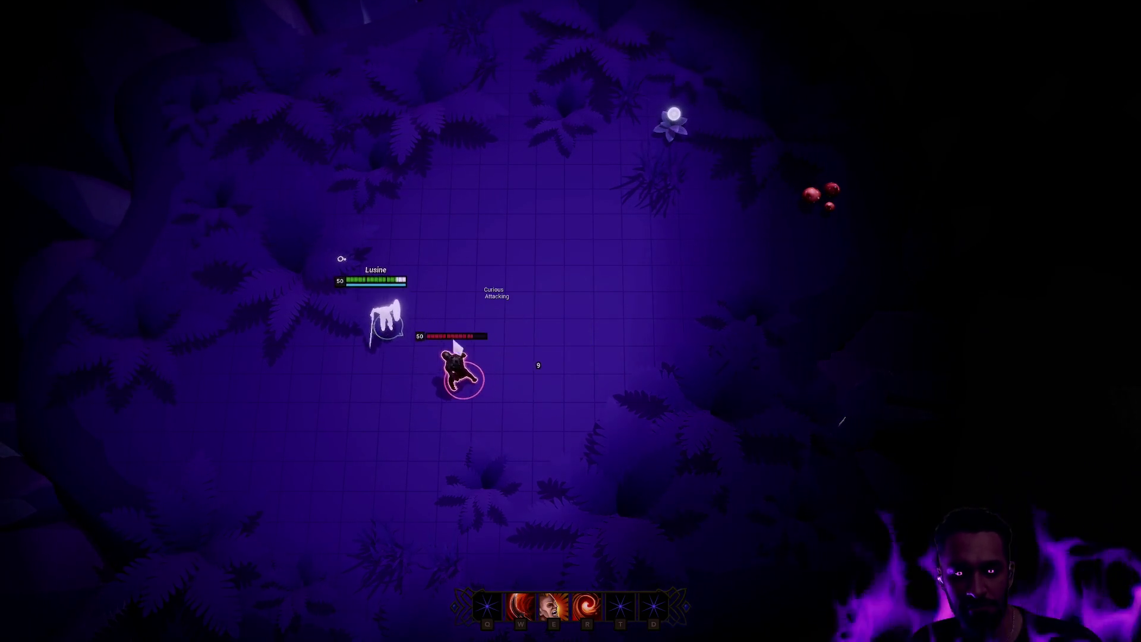
right_click(314, 359)
right_click(284, 369)
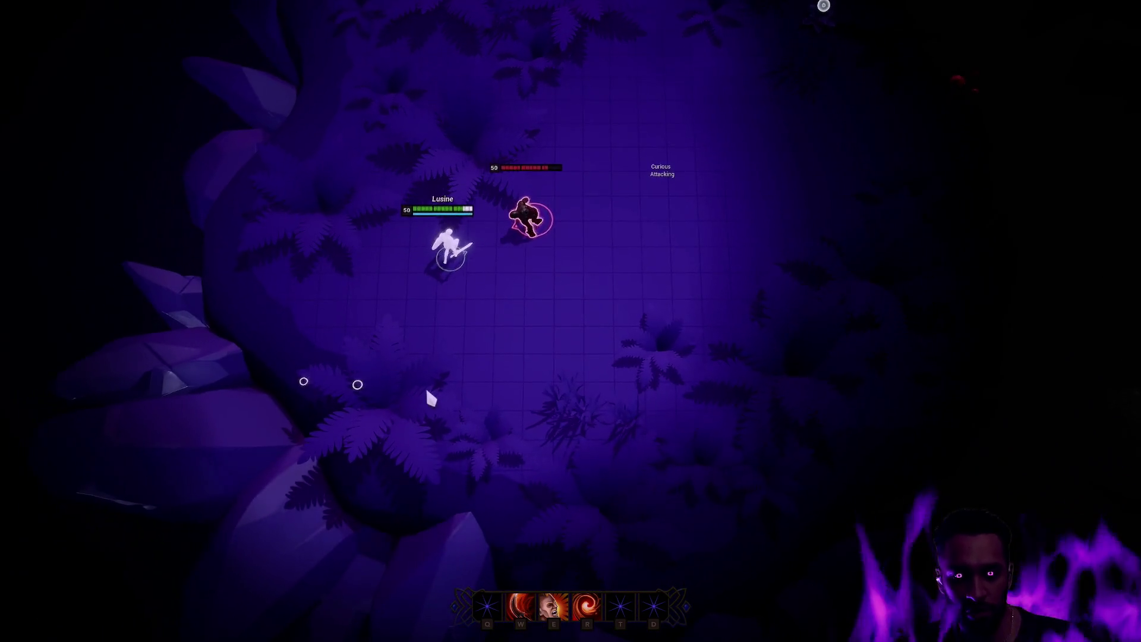
right_click(514, 406)
right_click(535, 420)
right_click(624, 404)
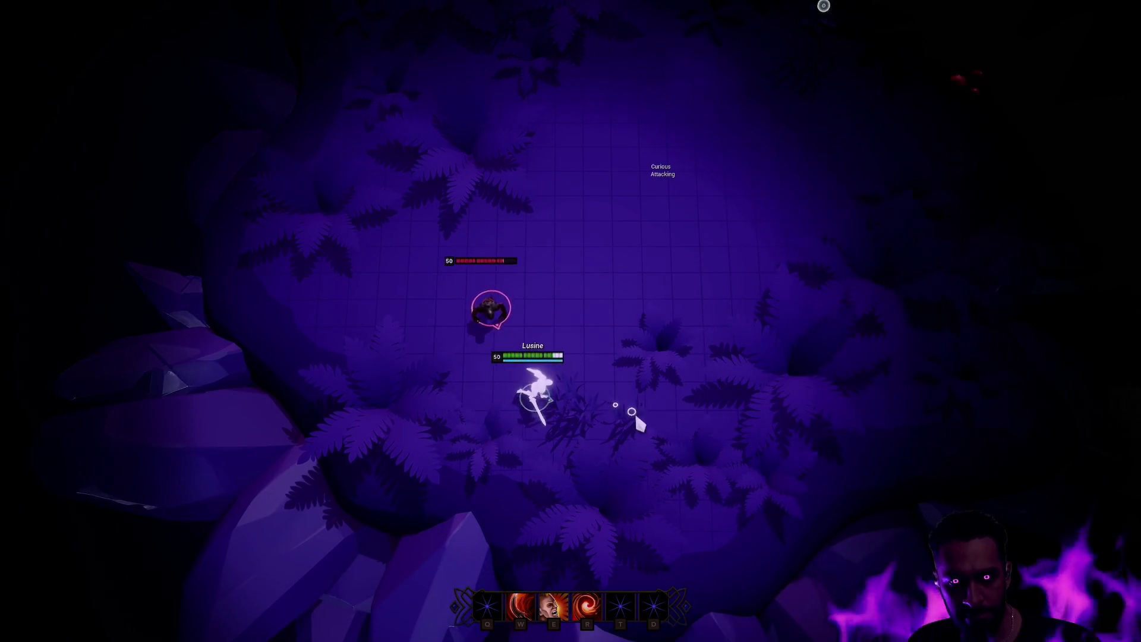
right_click(693, 313)
right_click(709, 301)
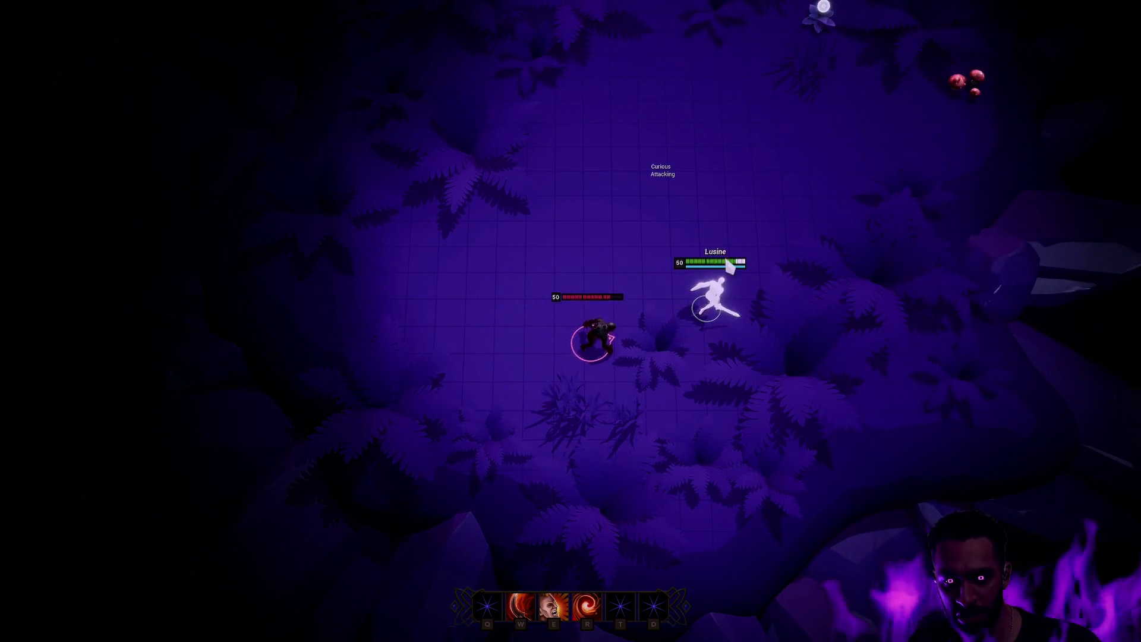
right_click(764, 186)
right_click(693, 239)
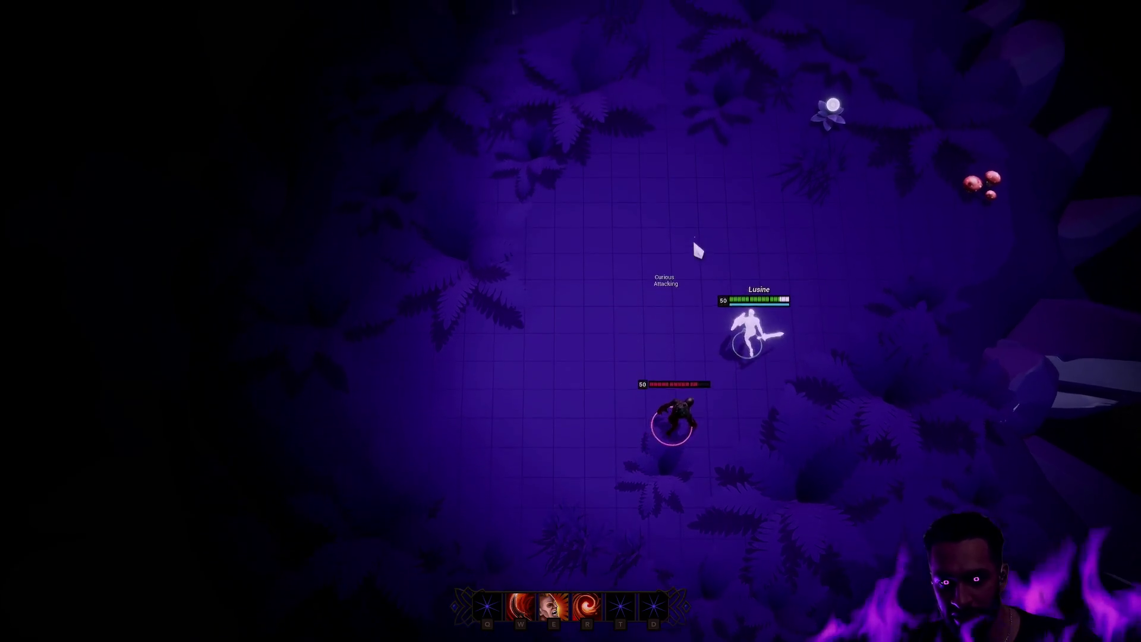
right_click(605, 270)
right_click(533, 245)
right_click(504, 266)
right_click(497, 304)
right_click(497, 387)
right_click(387, 390)
right_click(386, 439)
right_click(443, 438)
right_click(516, 479)
right_click(555, 470)
right_click(614, 533)
right_click(734, 438)
right_click(759, 372)
right_click(800, 306)
right_click(952, 263)
right_click(754, 248)
right_click(721, 306)
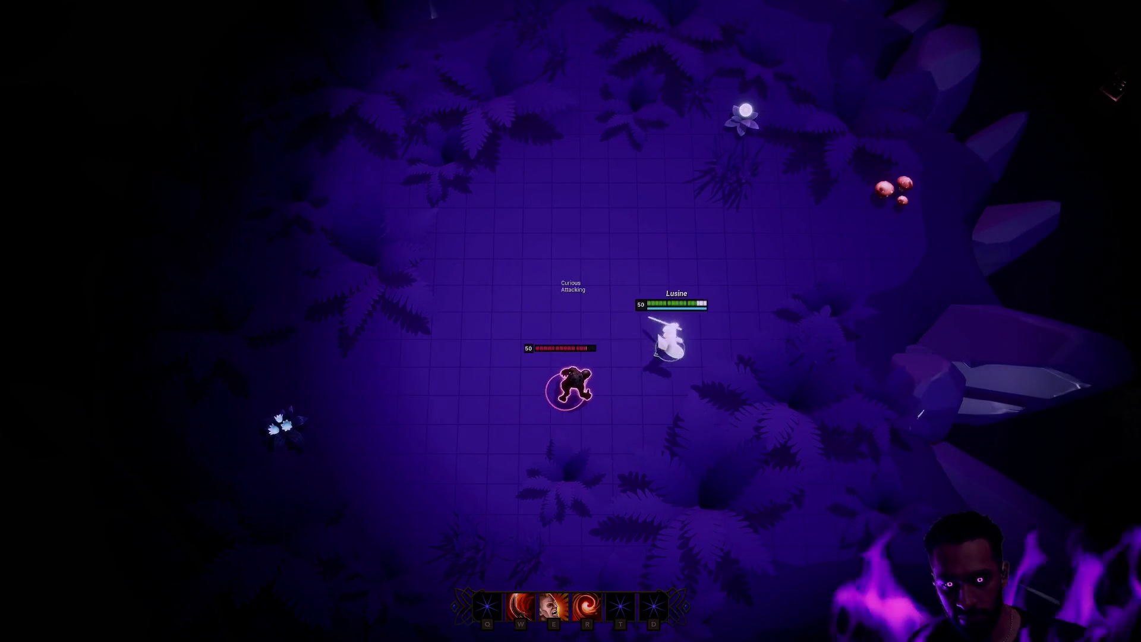
Finish the fight with R dashes and E ring casts while circling the ghoul, then stop play.
key("r")
right_click(715, 236)
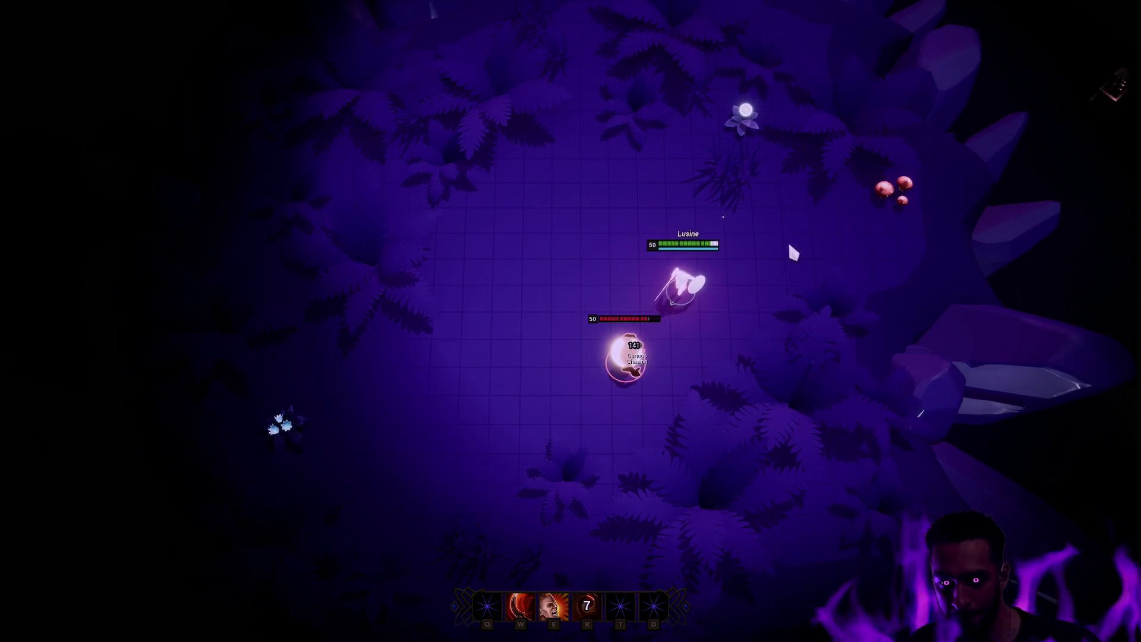
right_click(532, 262)
key("e")
right_click(487, 424)
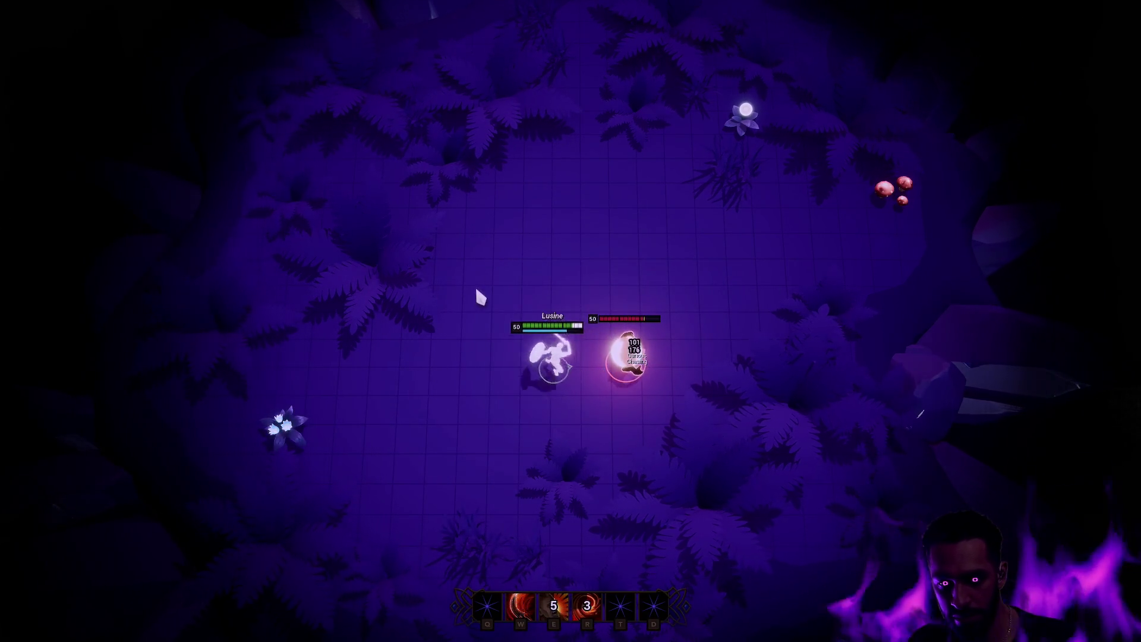
right_click(693, 416)
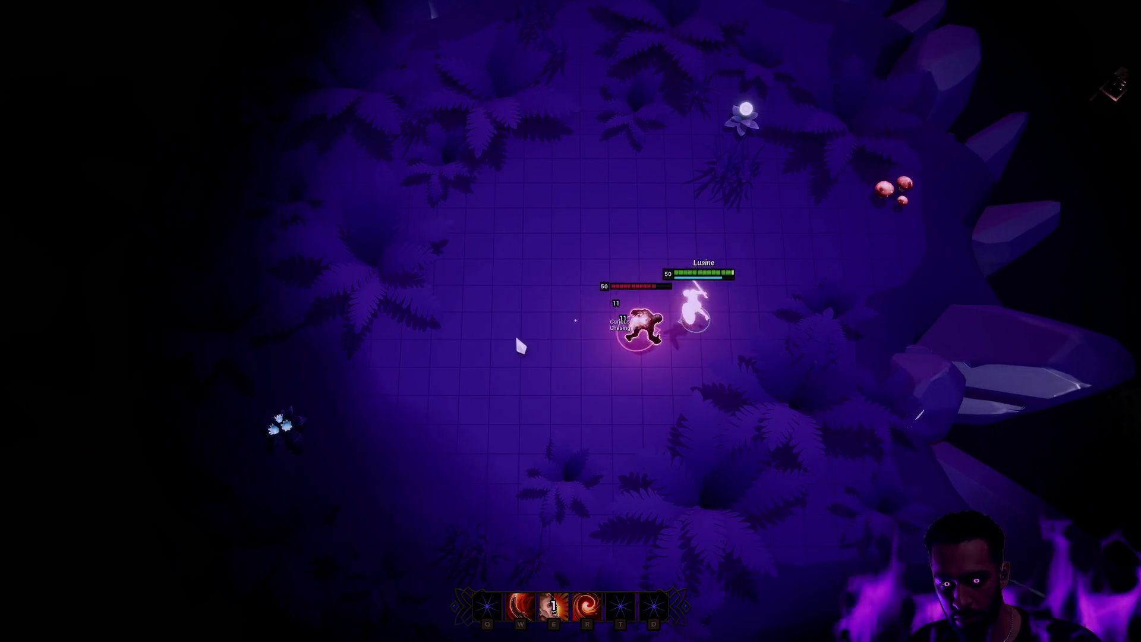
key("e")
right_click(766, 186)
right_click(502, 178)
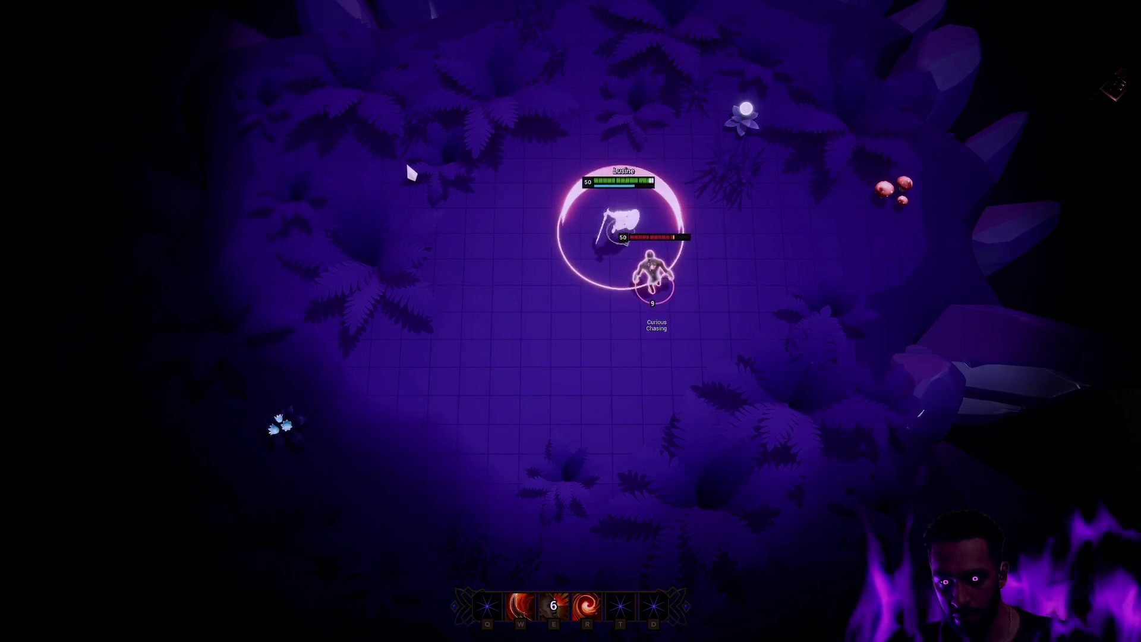
right_click(393, 350)
right_click(675, 351)
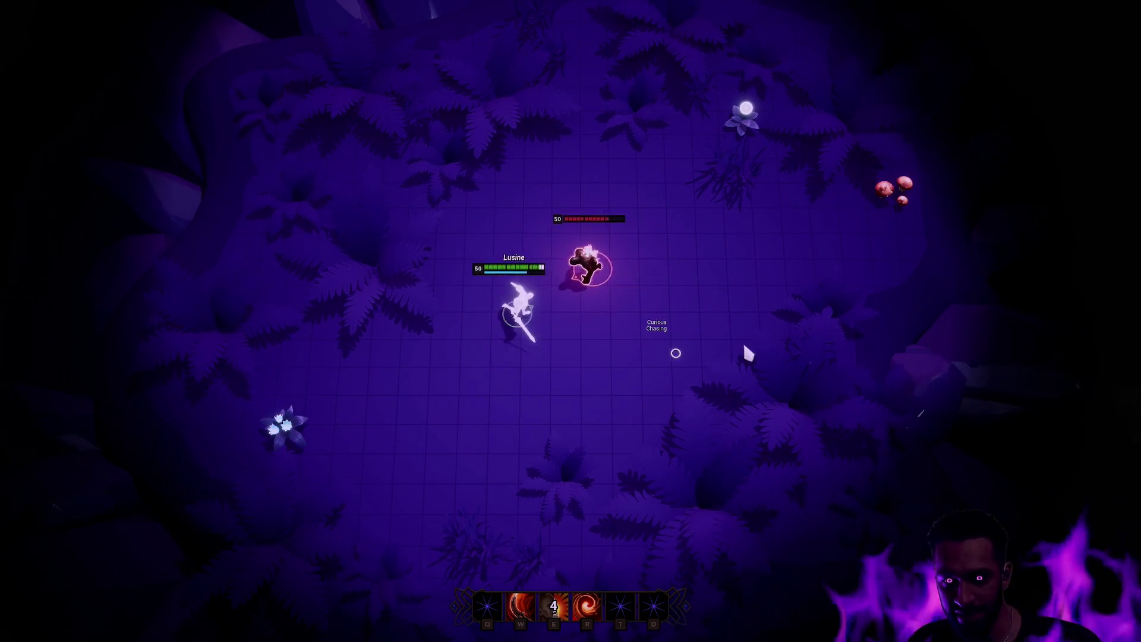
right_click(754, 268)
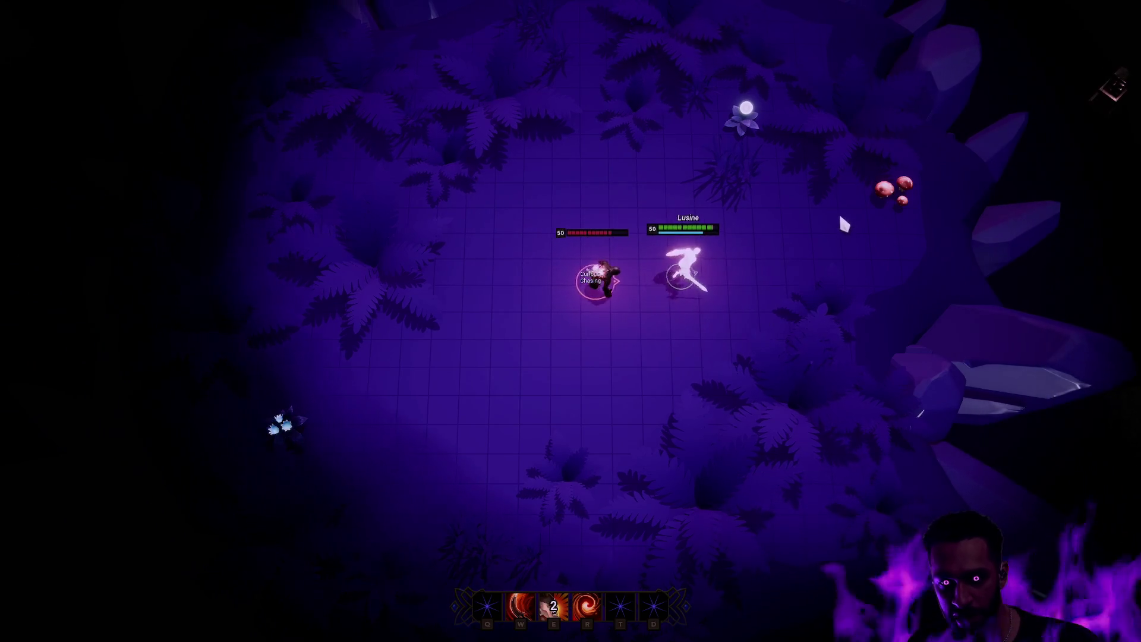
right_click(763, 53)
right_click(598, 168)
right_click(650, 341)
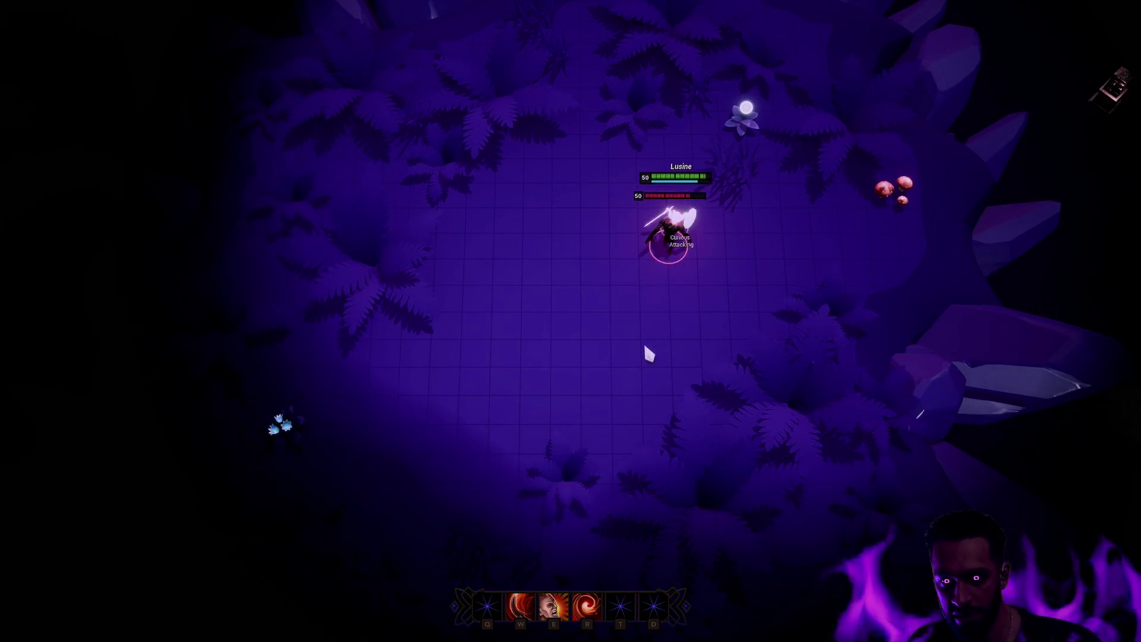
right_click(537, 355)
right_click(400, 380)
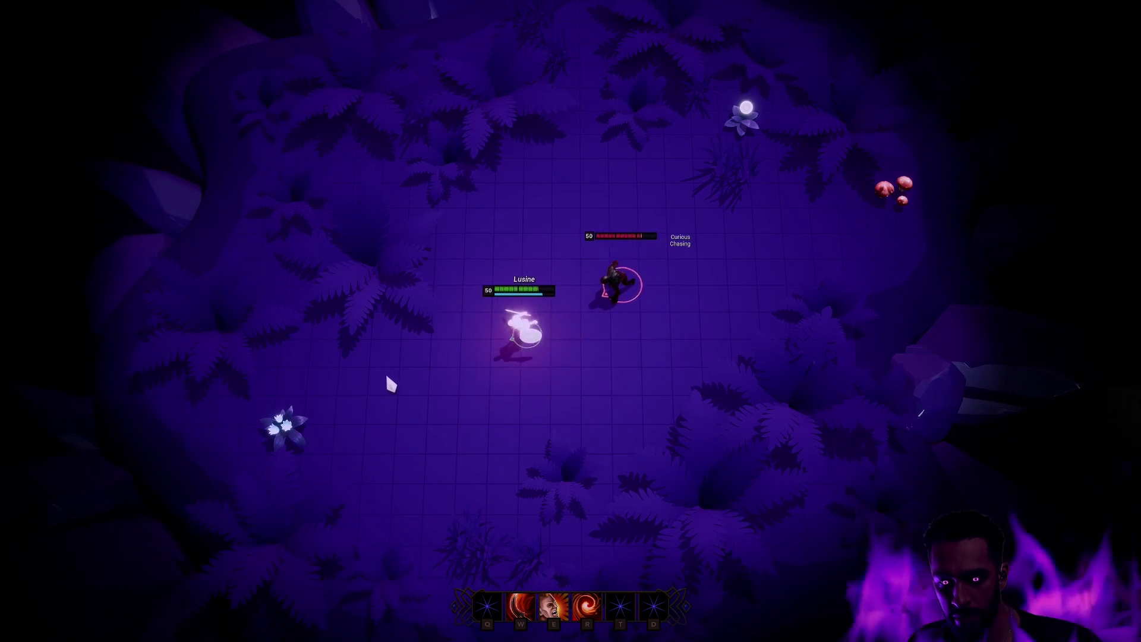
right_click(600, 191)
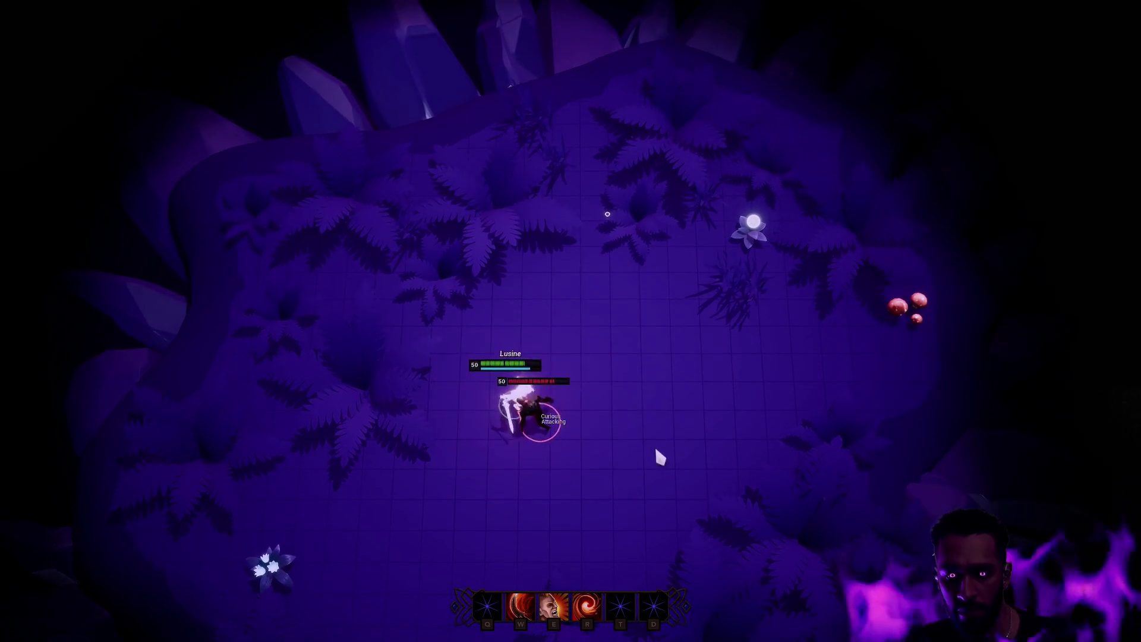
right_click(754, 340)
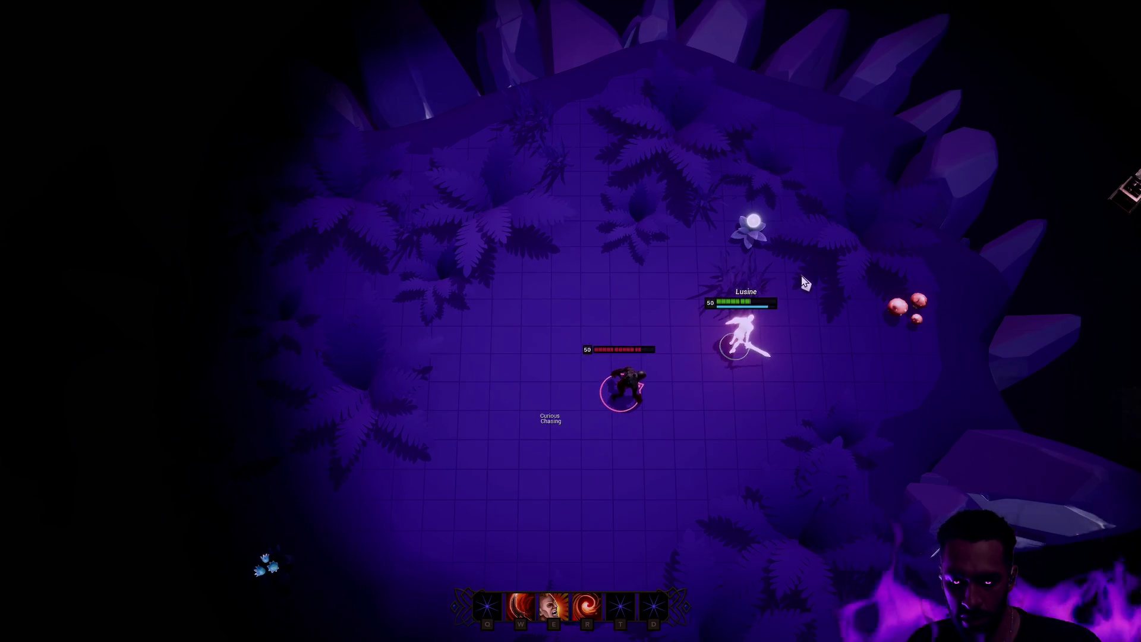
key("Escape")
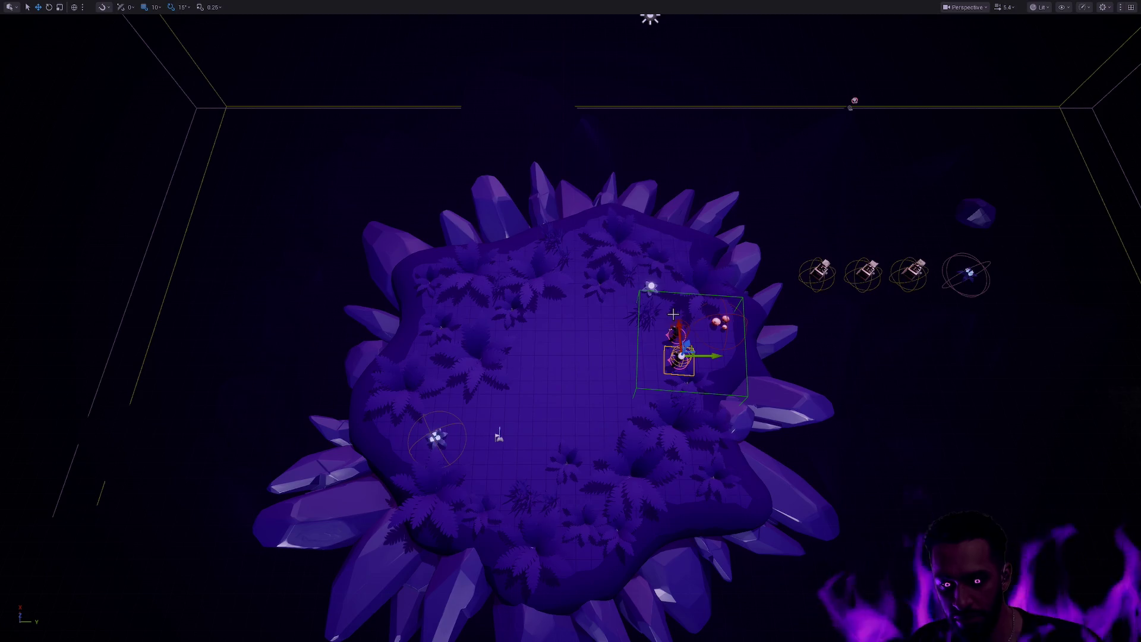
Start a new play session with Alt+P and hit the two ghouls with E and W abilities.
key("alt+p")
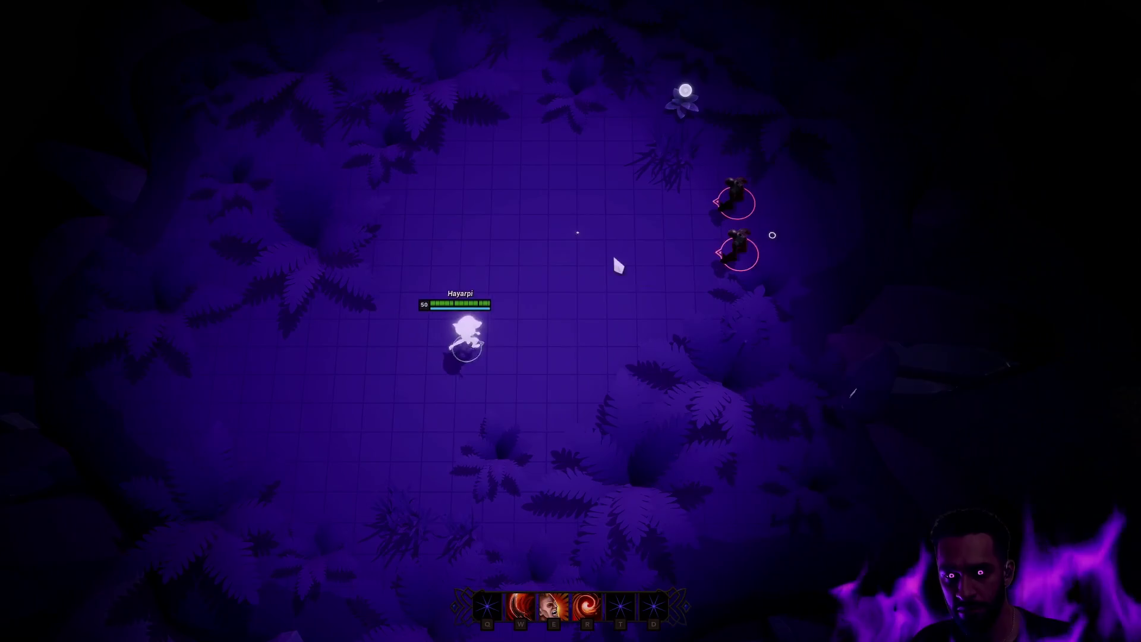
left_click(615, 262)
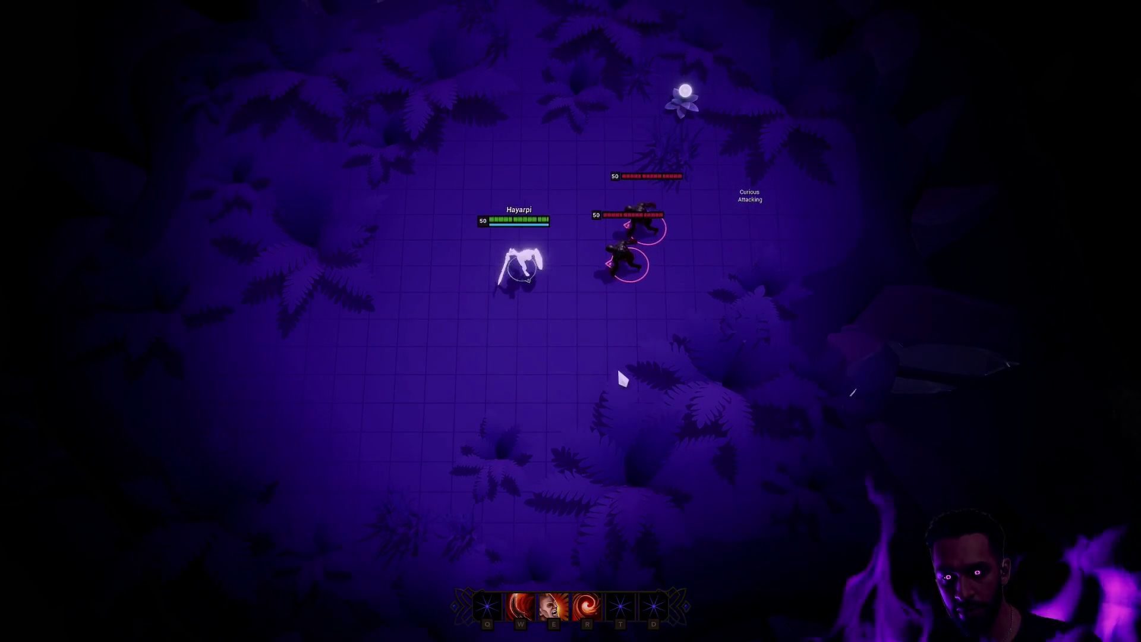
key("e")
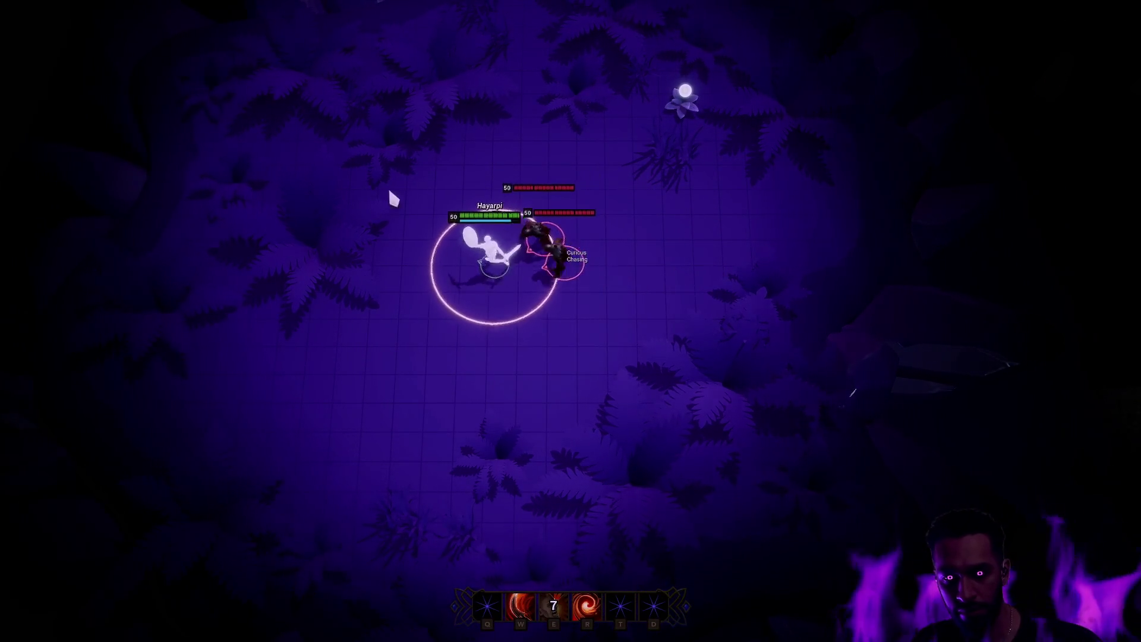
key("w")
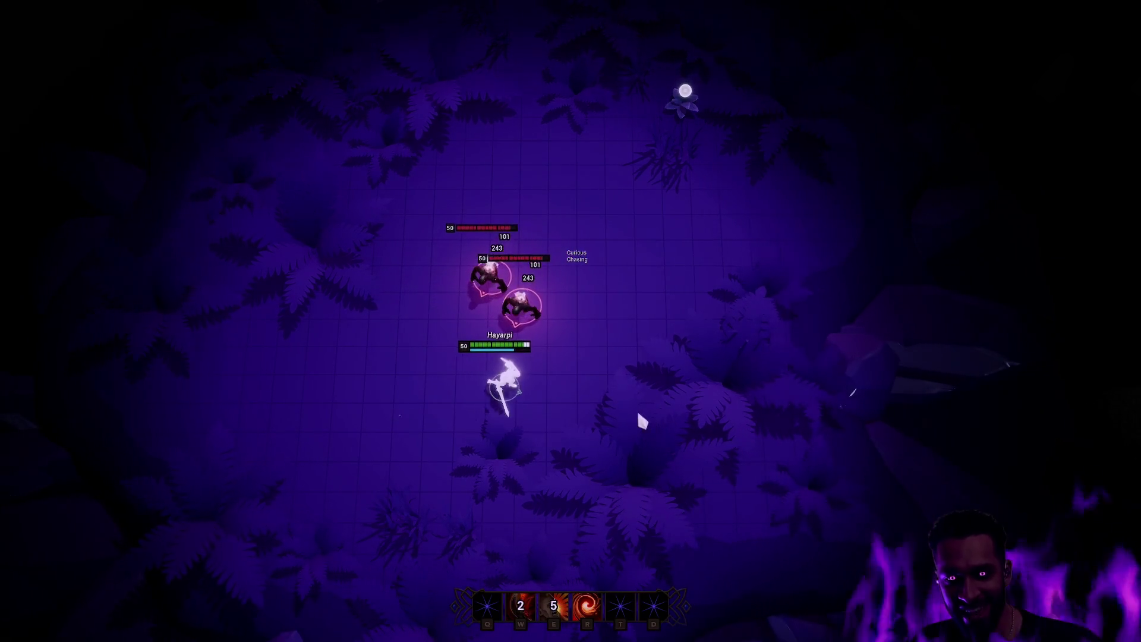
left_click(467, 294)
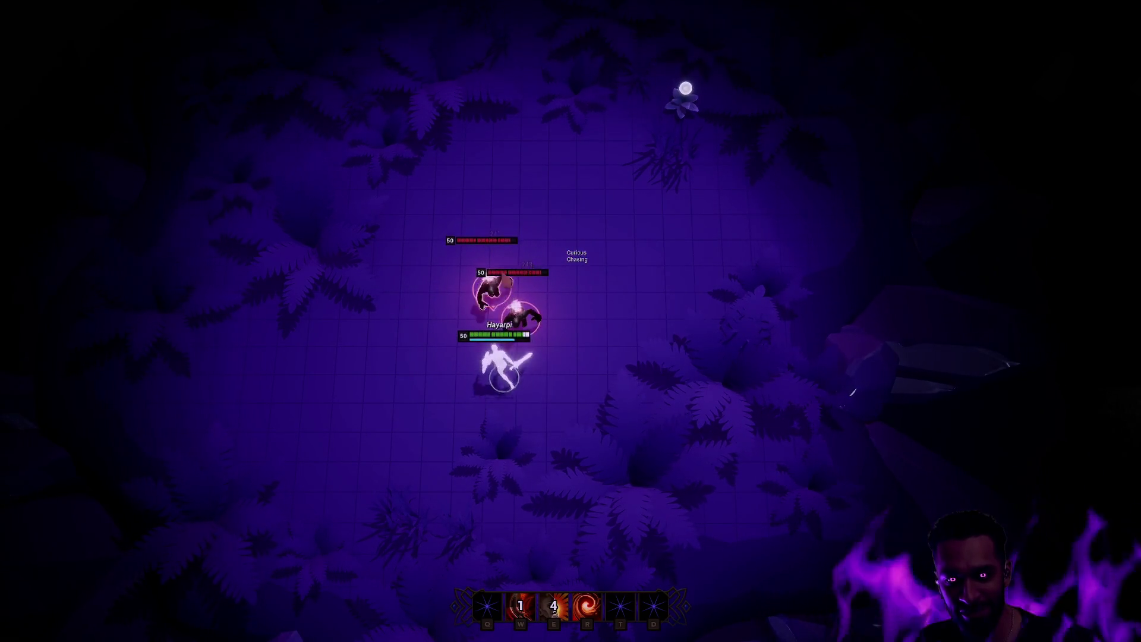
left_click(774, 304)
left_click(767, 191)
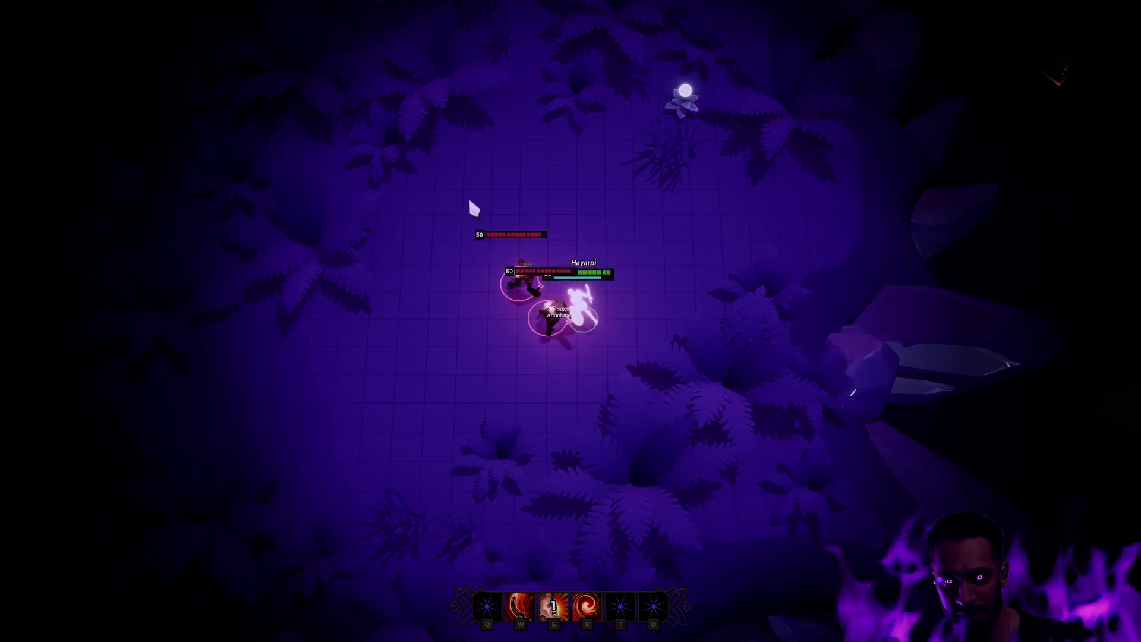
key("e")
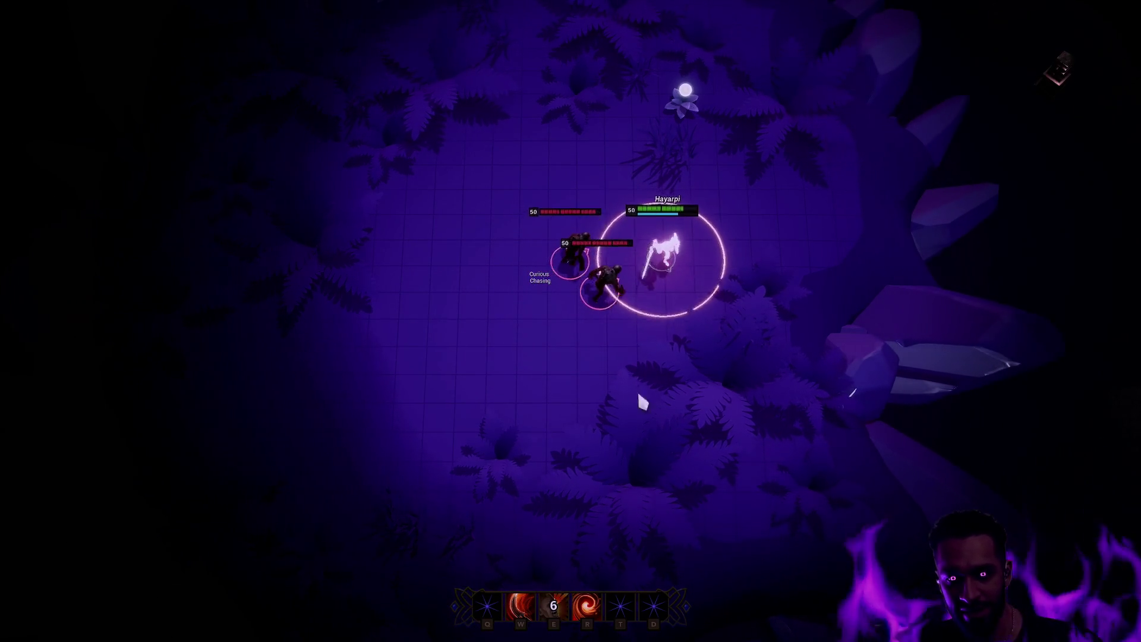
Kite the two ghouls with right-click moves, striking with W and another E ring.
right_click(537, 367)
right_click(446, 377)
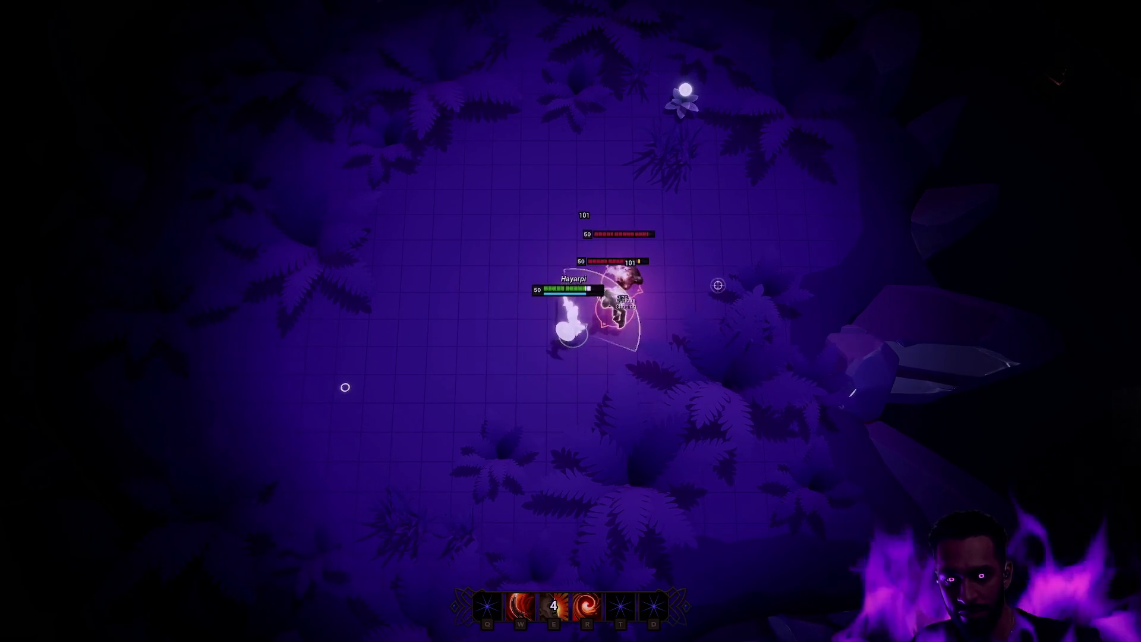
right_click(433, 161)
key("w")
right_click(441, 165)
right_click(327, 355)
right_click(688, 237)
right_click(583, 448)
right_click(507, 492)
right_click(273, 392)
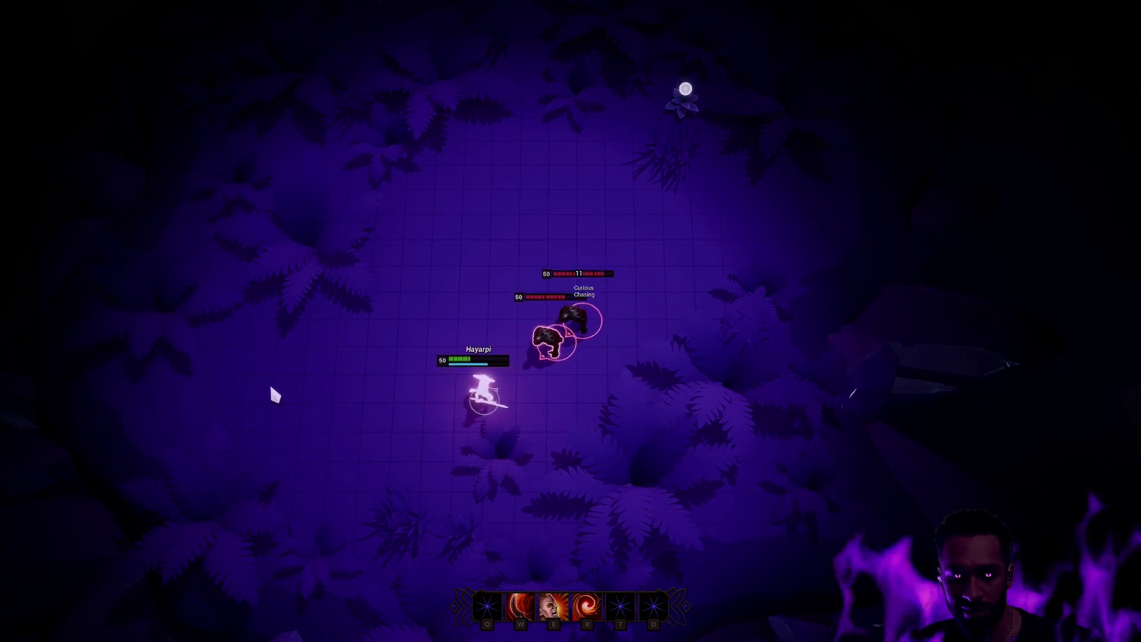
key("e")
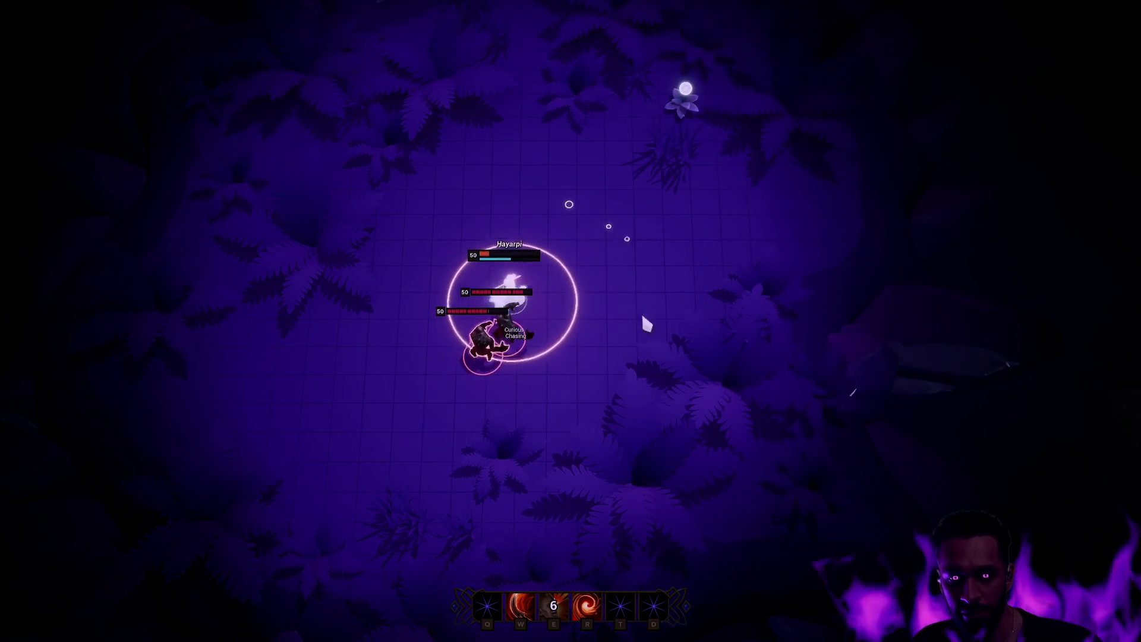
right_click(618, 179)
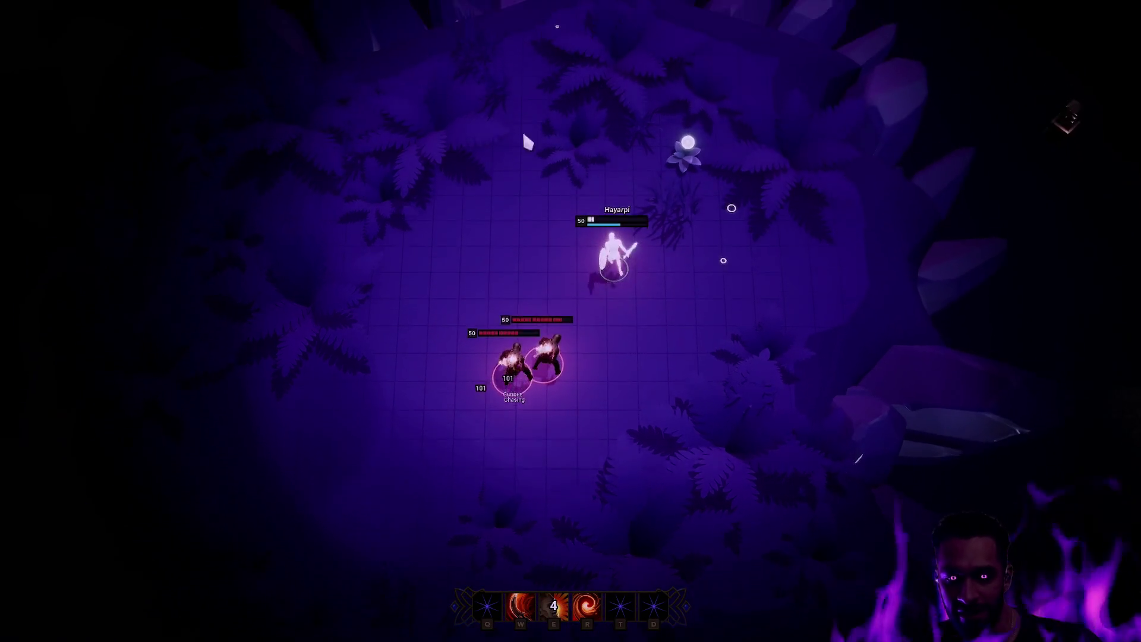
Stop play, delete BP_Guul4, zoom the viewport, and show the Map/Depth folder in the Content Drawer.
key("Escape")
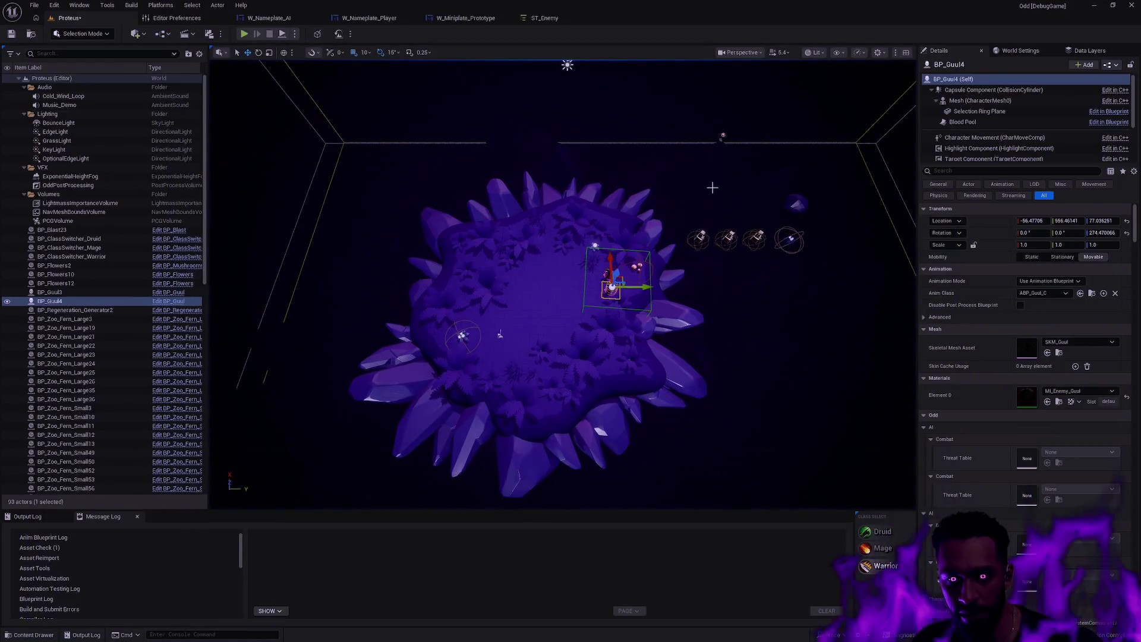
key("Delete")
scroll(715, 273, "up", 3)
scroll(621, 349, "up", 2)
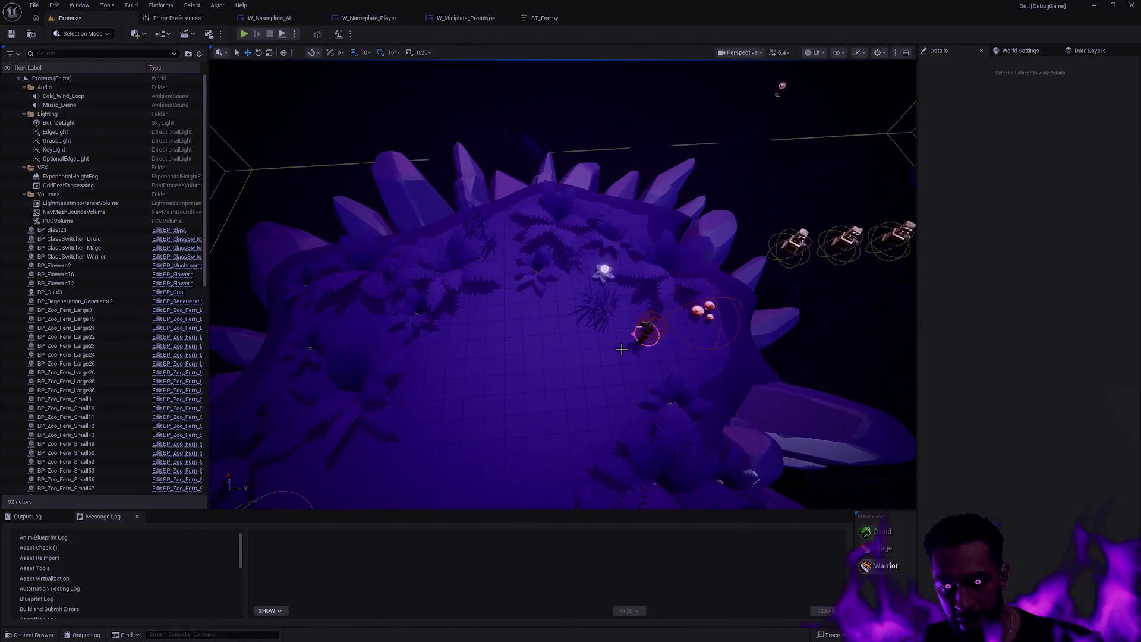
key("ctrl+space")
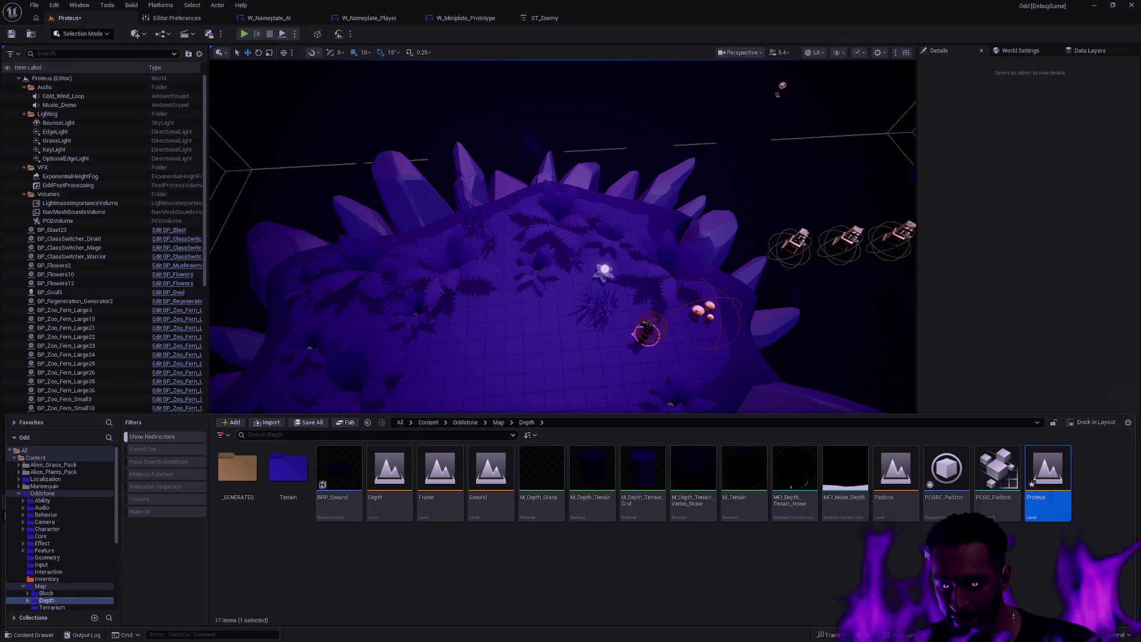